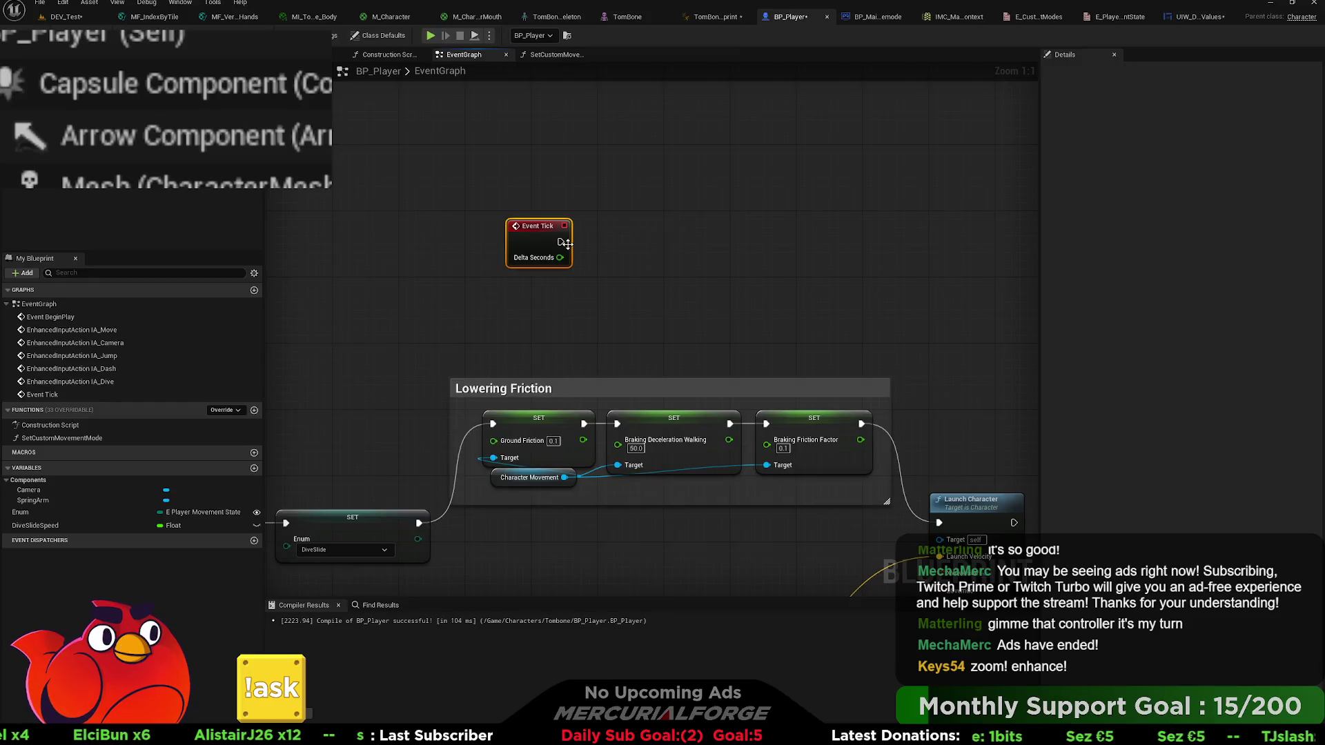
- Undo the stray Character Movement copy and restore Event Tick with a Get Velocity node below it
{"action": "mouse_move", "coordinate": [561, 242]}
{"action": "left_mouse_down"}
{"action": "mouse_move", "coordinate": [651, 242]}
{"action": "mouse_move", "coordinate": [661, 229]}
{"action": "left_mouse_up"}
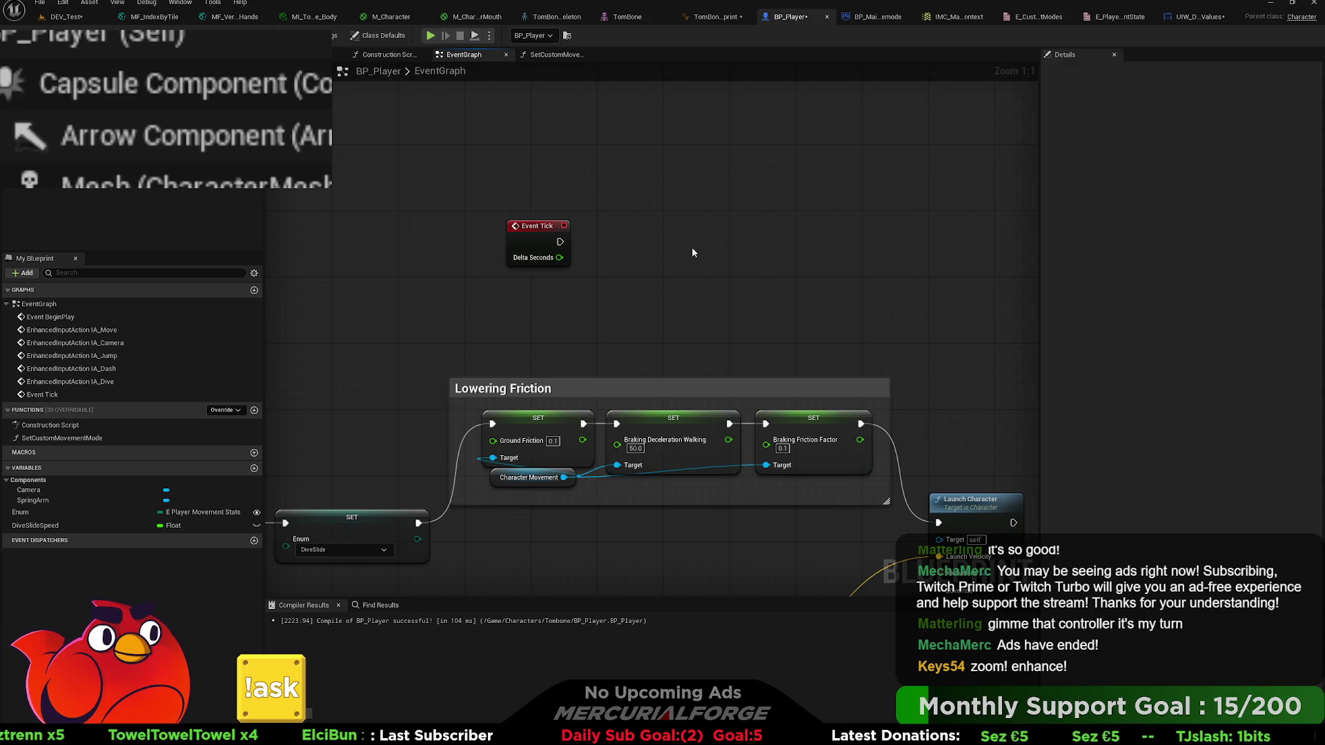
{"action": "left_click", "coordinate": [495, 486]}
{"action": "key", "text": "ctrl+c"}
{"action": "key", "text": "ctrl+v"}
{"action": "left_click_drag", "start_coordinate": [614, 312], "coordinate": [690, 270]}
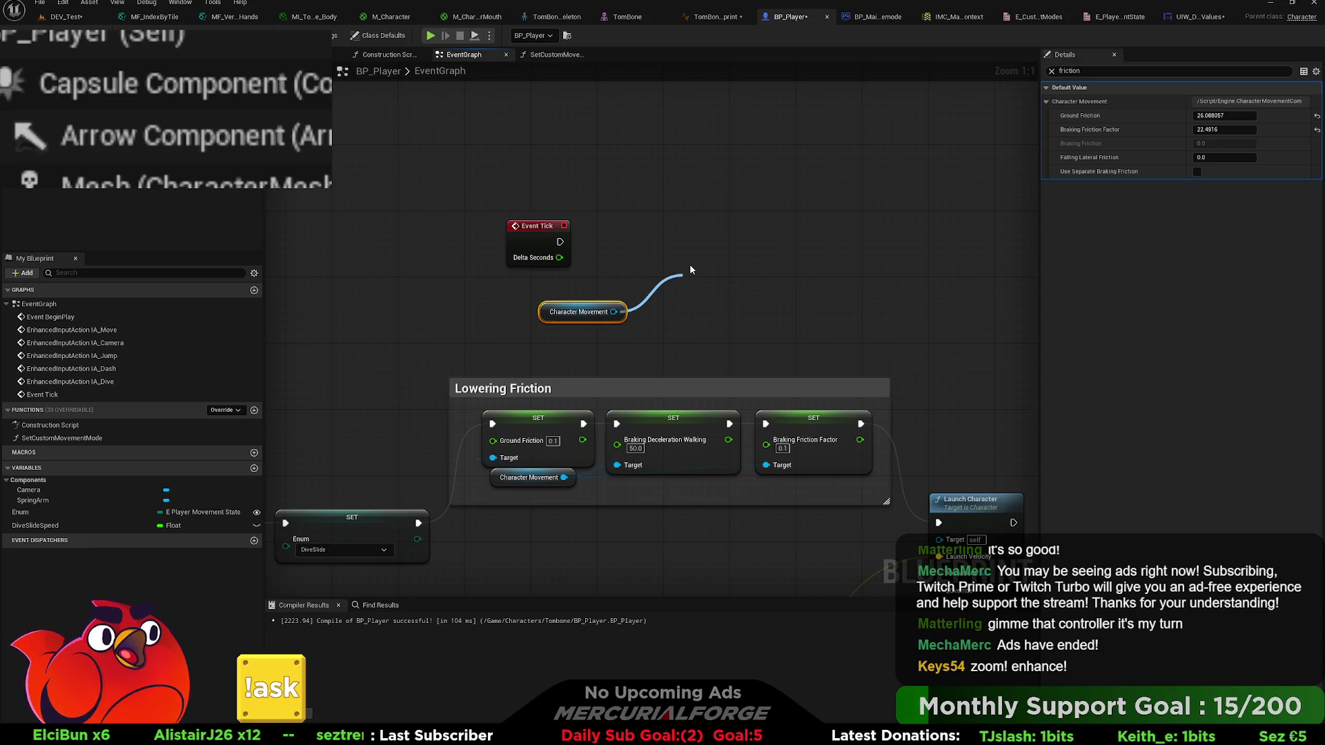
{"action": "key", "text": "ctrl+z"}
{"action": "key", "text": "ctrl+z"}
{"action": "key", "text": "ctrl+z"}
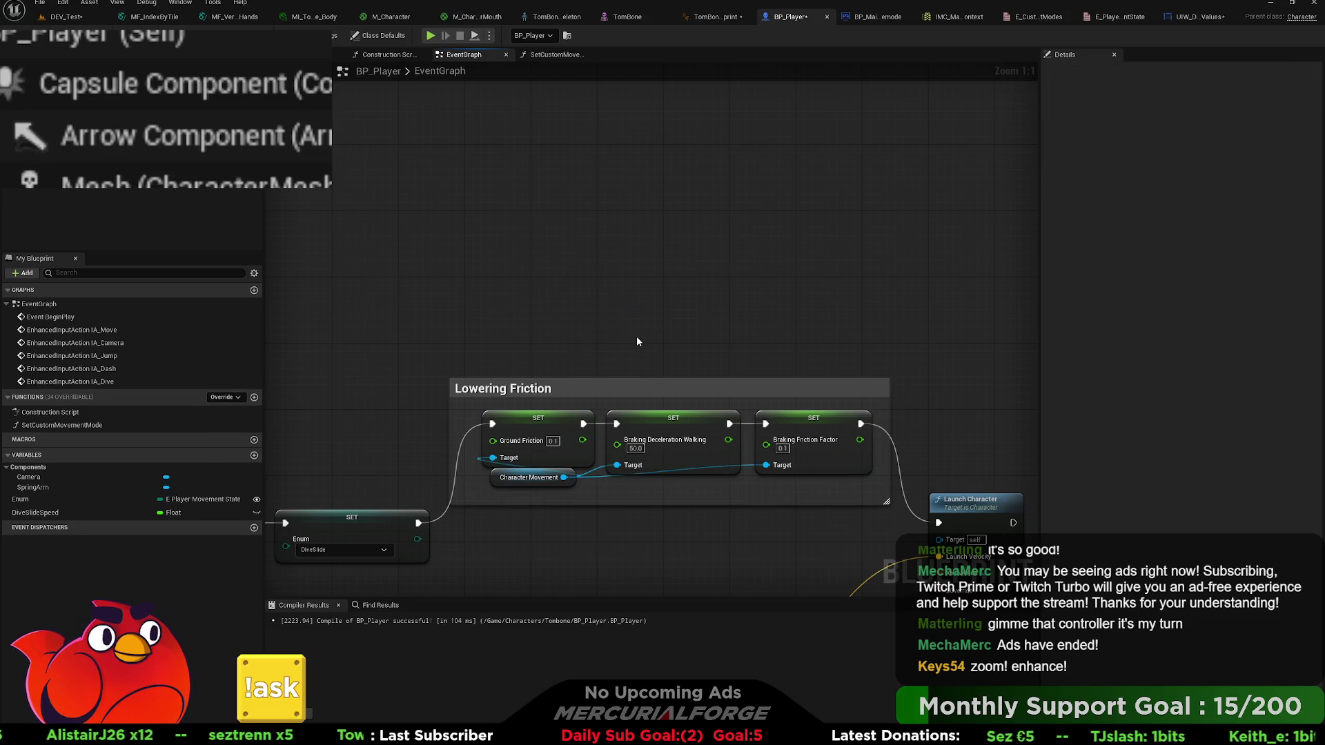
{"action": "key", "text": "ctrl+y"}
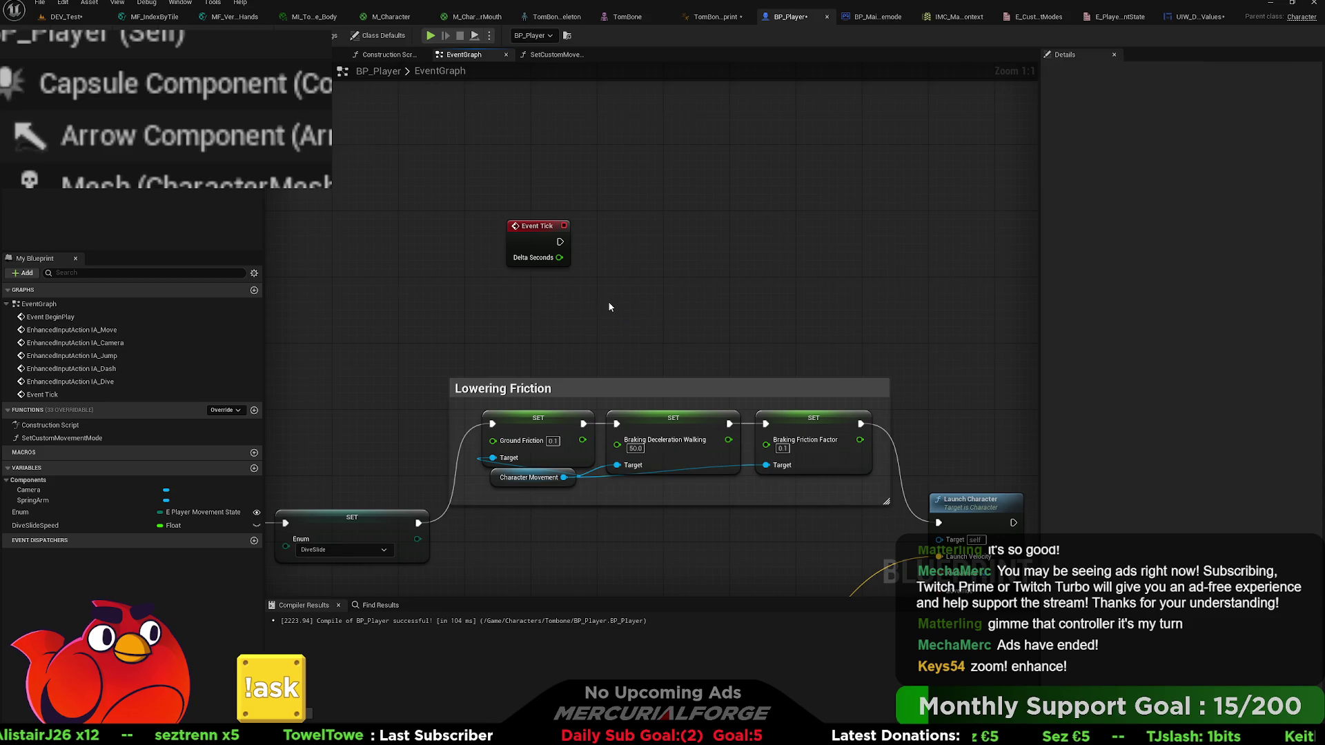
{"action": "key", "text": "ctrl+y"}
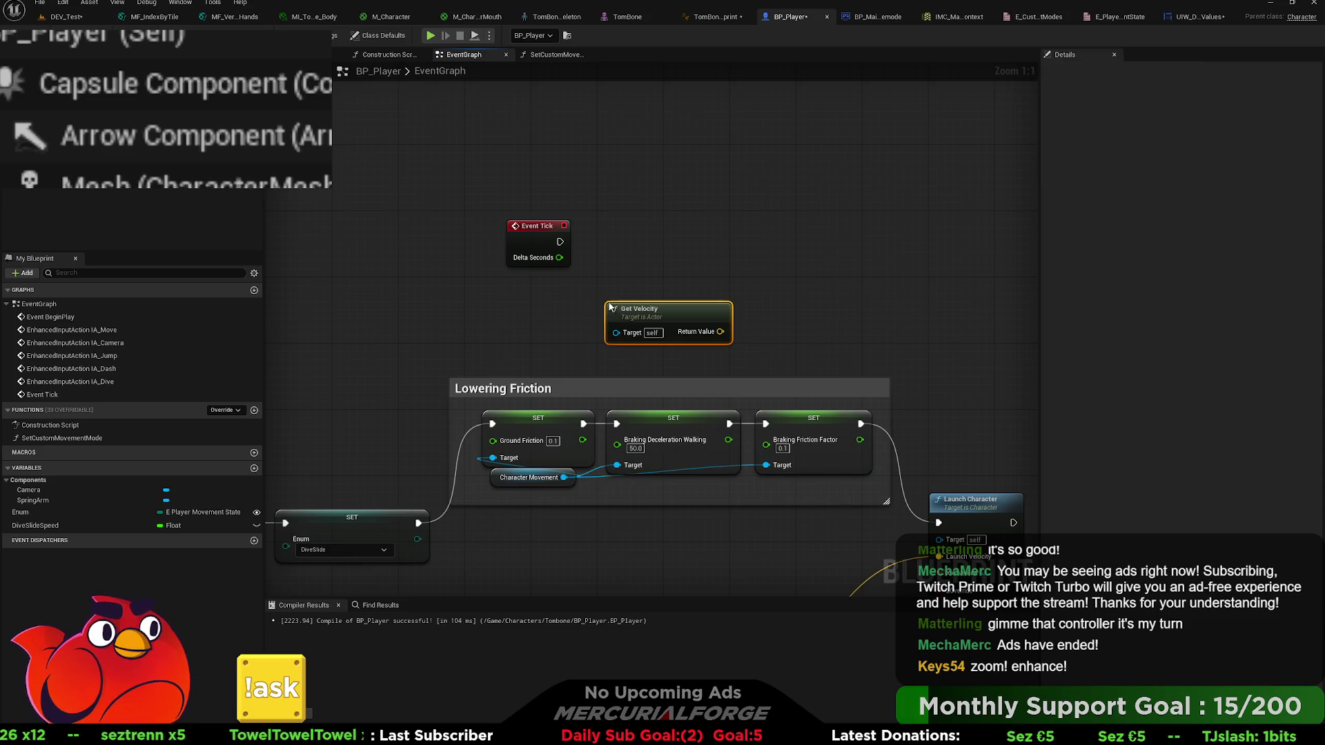
- Add a Vector Length node fed by Get Velocity and a Print String run from Event Tick
{"action": "mouse_move", "coordinate": [707, 322]}
{"action": "left_mouse_down"}
{"action": "mouse_move", "coordinate": [550, 314]}
{"action": "mouse_move", "coordinate": [639, 303]}
{"action": "left_mouse_up"}
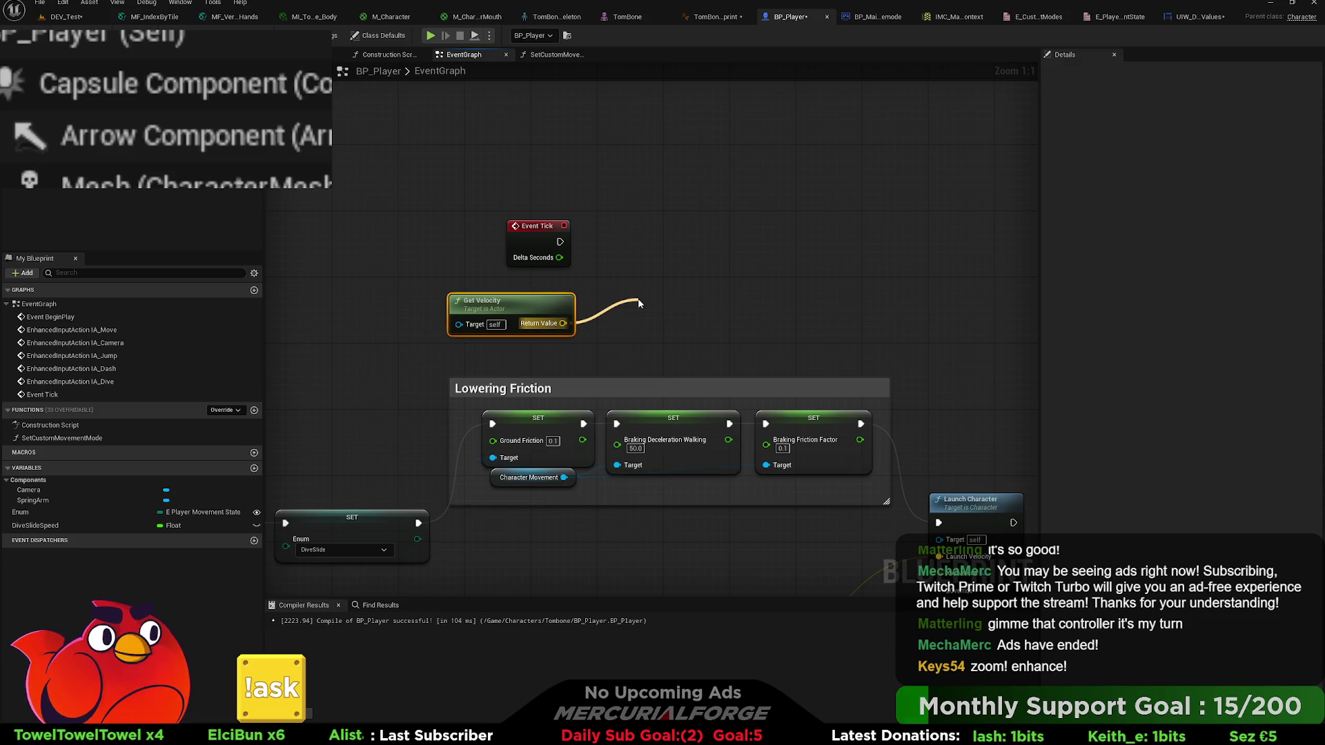
{"action": "left_click_drag", "start_coordinate": [638, 304], "coordinate": [583, 280]}
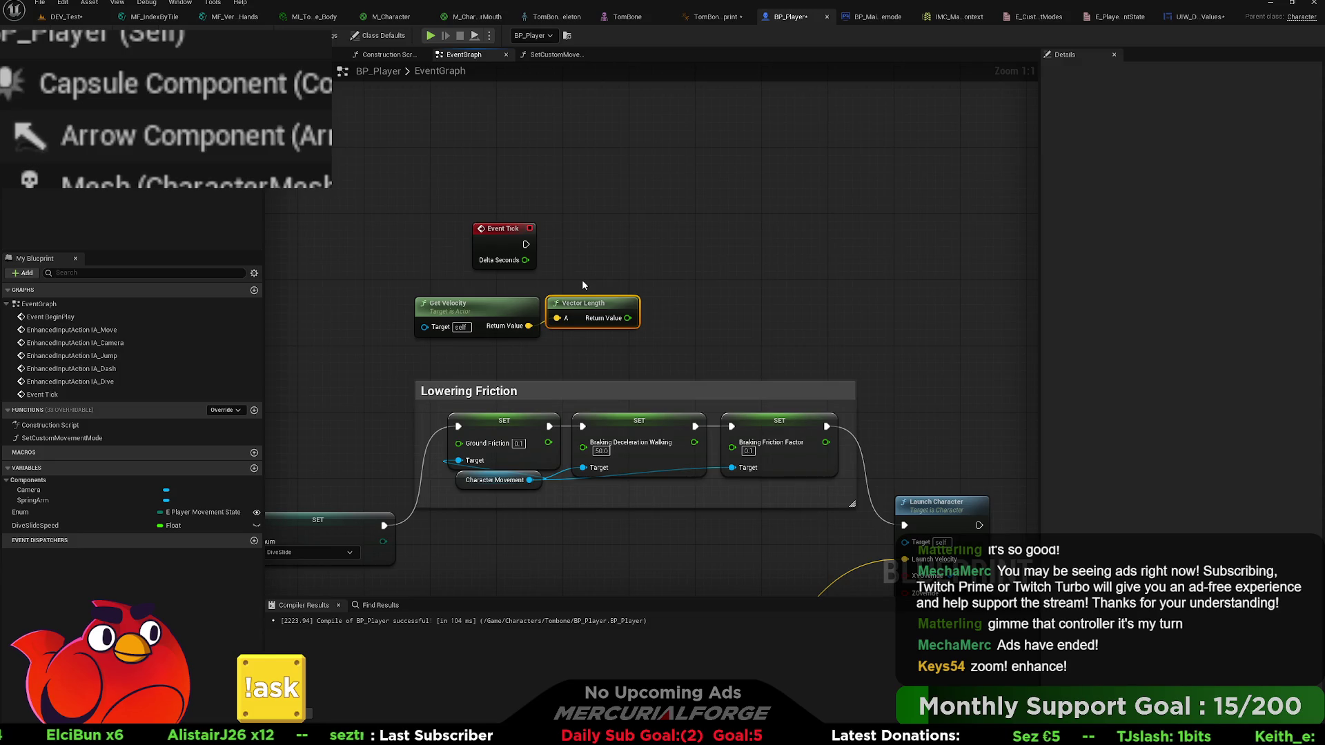
{"action": "left_click_drag", "start_coordinate": [526, 244], "coordinate": [737, 248]}
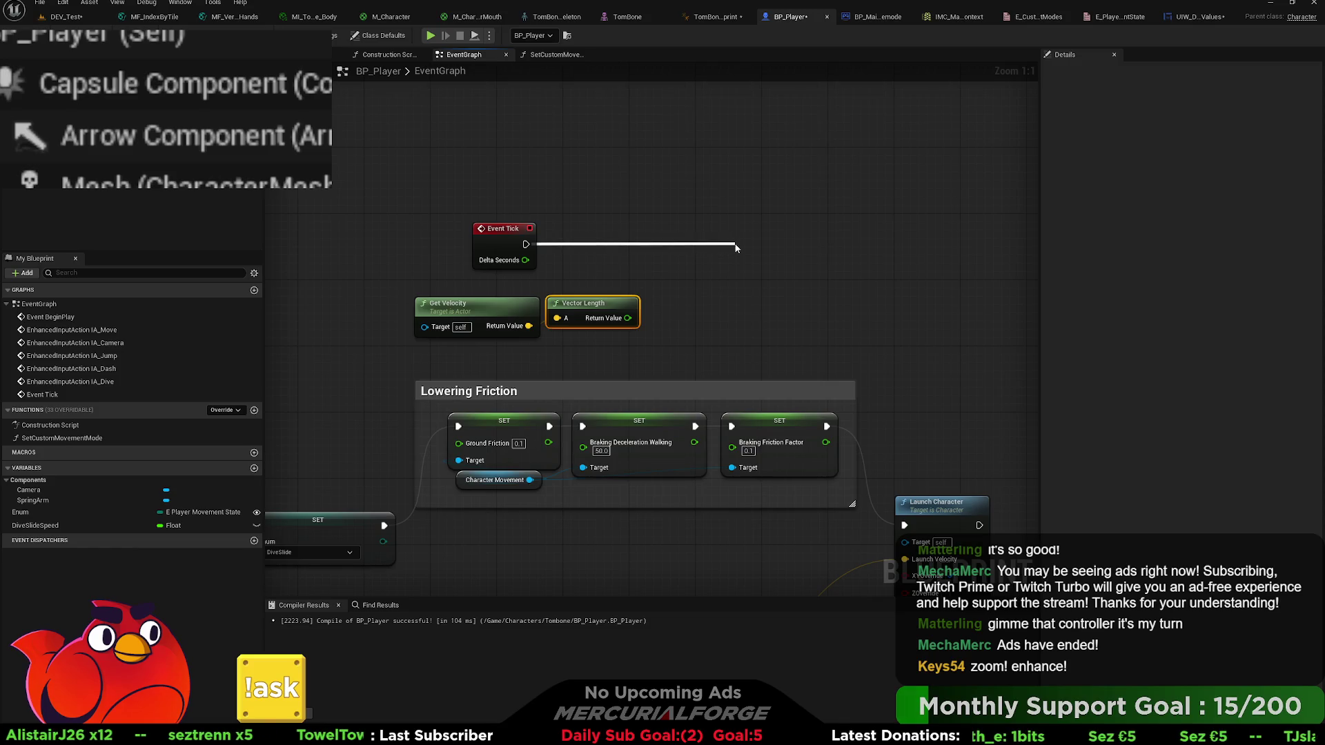
{"action": "mouse_move", "coordinate": [736, 247]}
{"action": "left_mouse_down"}
{"action": "mouse_move", "coordinate": [773, 232]}
{"action": "mouse_move", "coordinate": [945, 233]}
{"action": "left_mouse_up"}
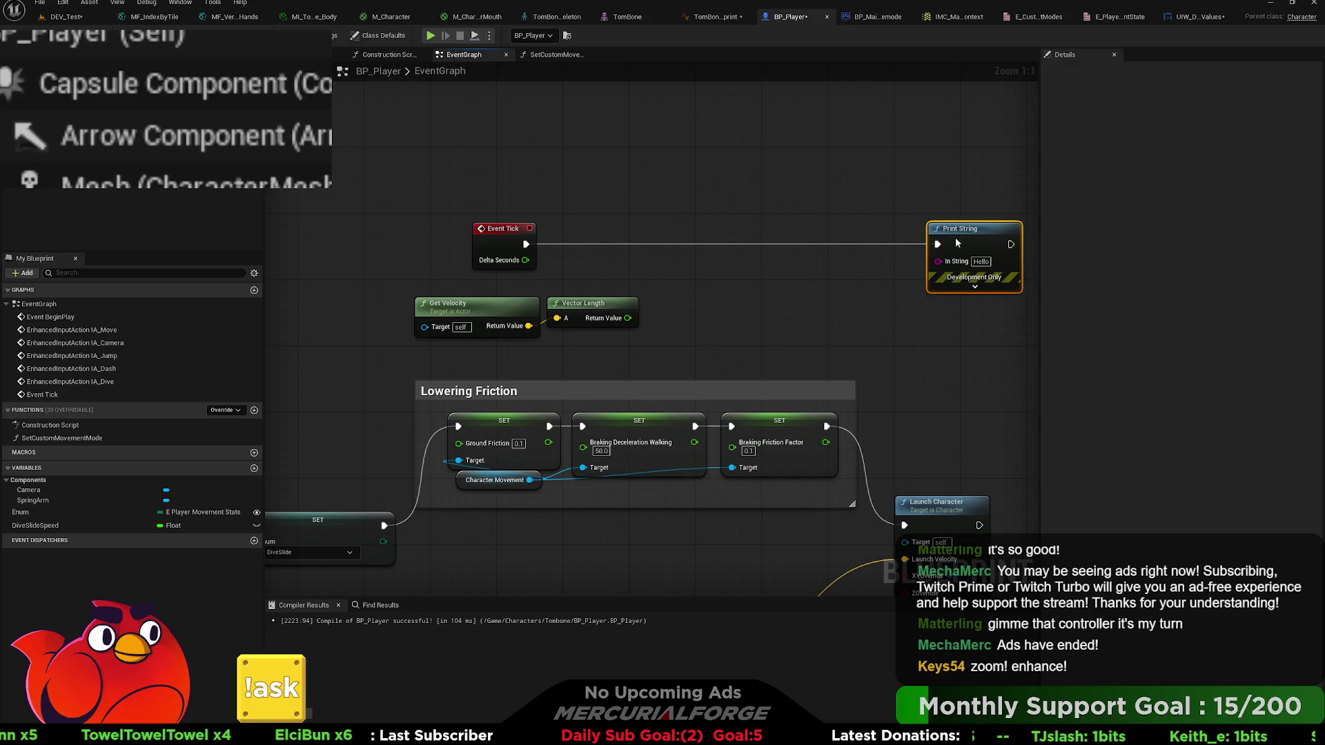
- Insert a Branch between Event Tick and Print String and straighten its wires
{"action": "left_click_drag", "start_coordinate": [630, 319], "coordinate": [677, 273]}
{"action": "left_click", "coordinate": [664, 252]}
{"action": "left_click_drag", "start_coordinate": [526, 243], "coordinate": [668, 215]}
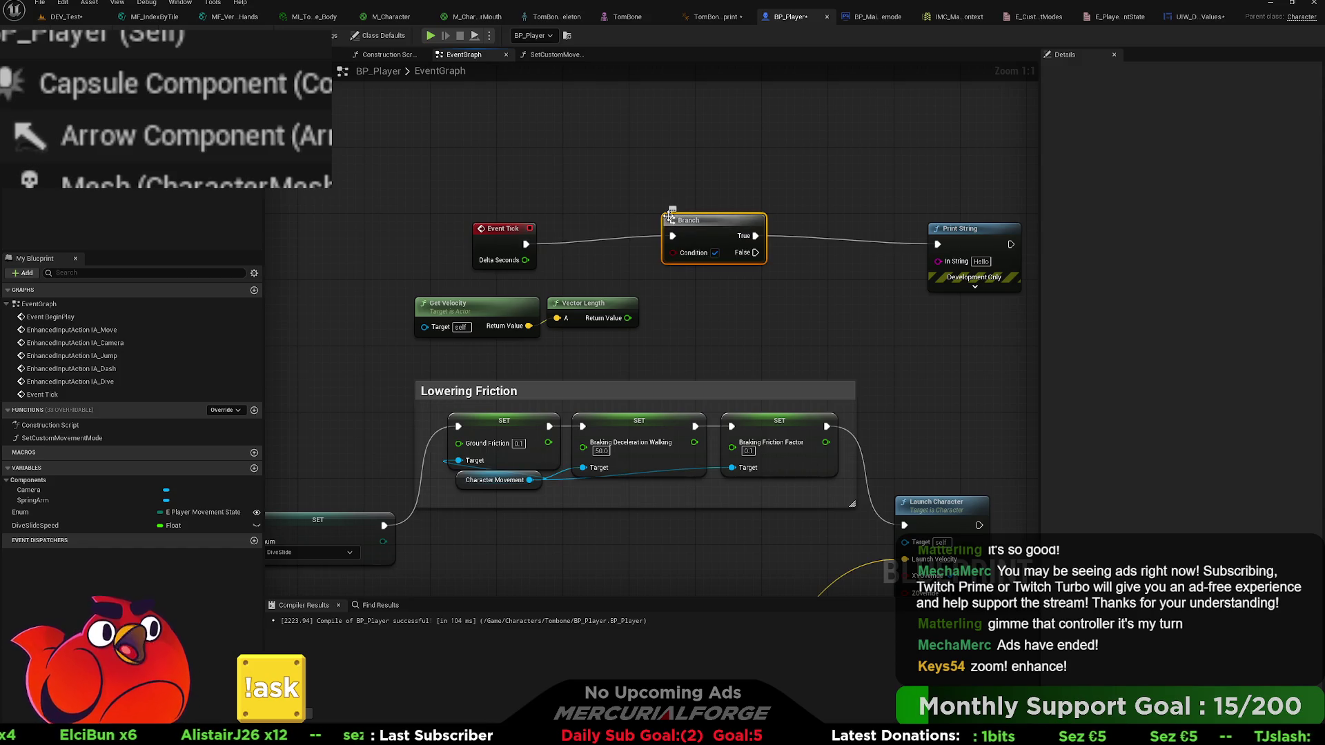
{"action": "key", "text": "q"}
- Compare Vector Length < 250.0 and feed the result into the Branch Condition
{"action": "left_click_drag", "start_coordinate": [621, 318], "coordinate": [692, 319]}
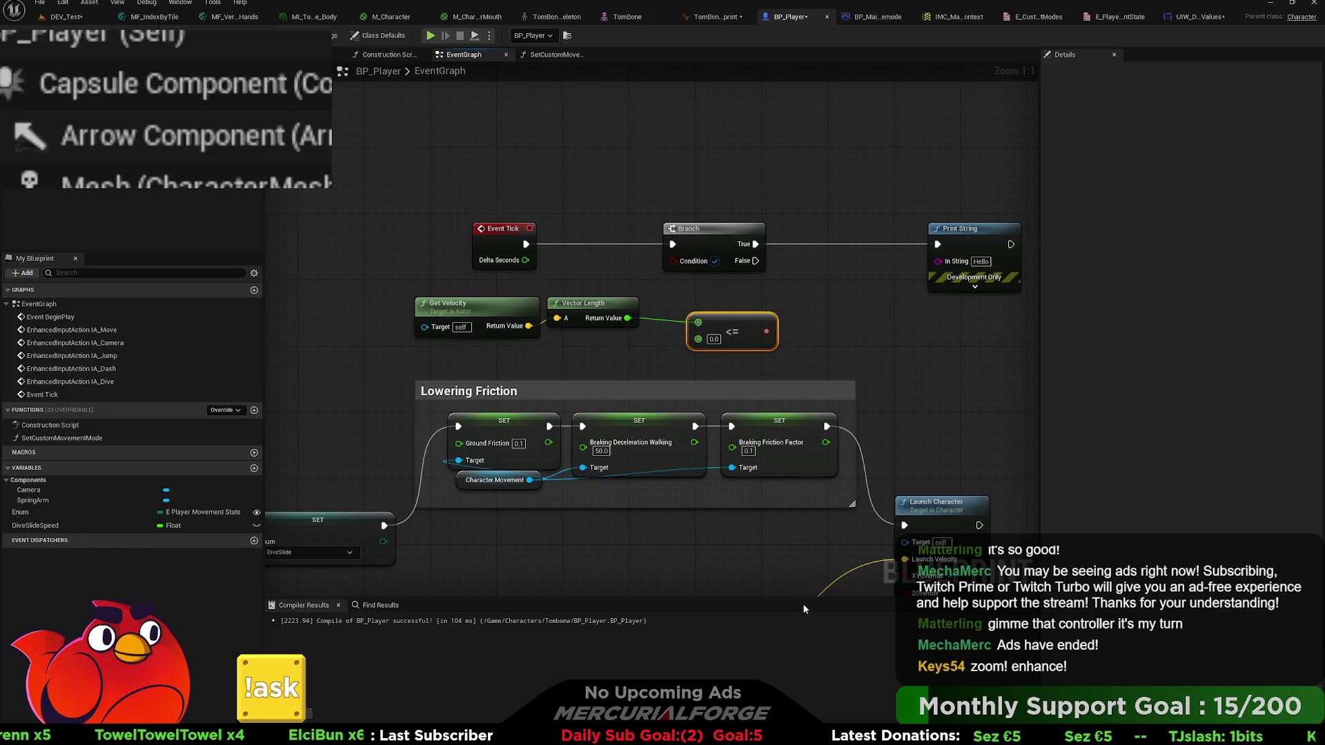
{"action": "key", "text": "ctrl+z"}
{"action": "left_click", "coordinate": [714, 331]}
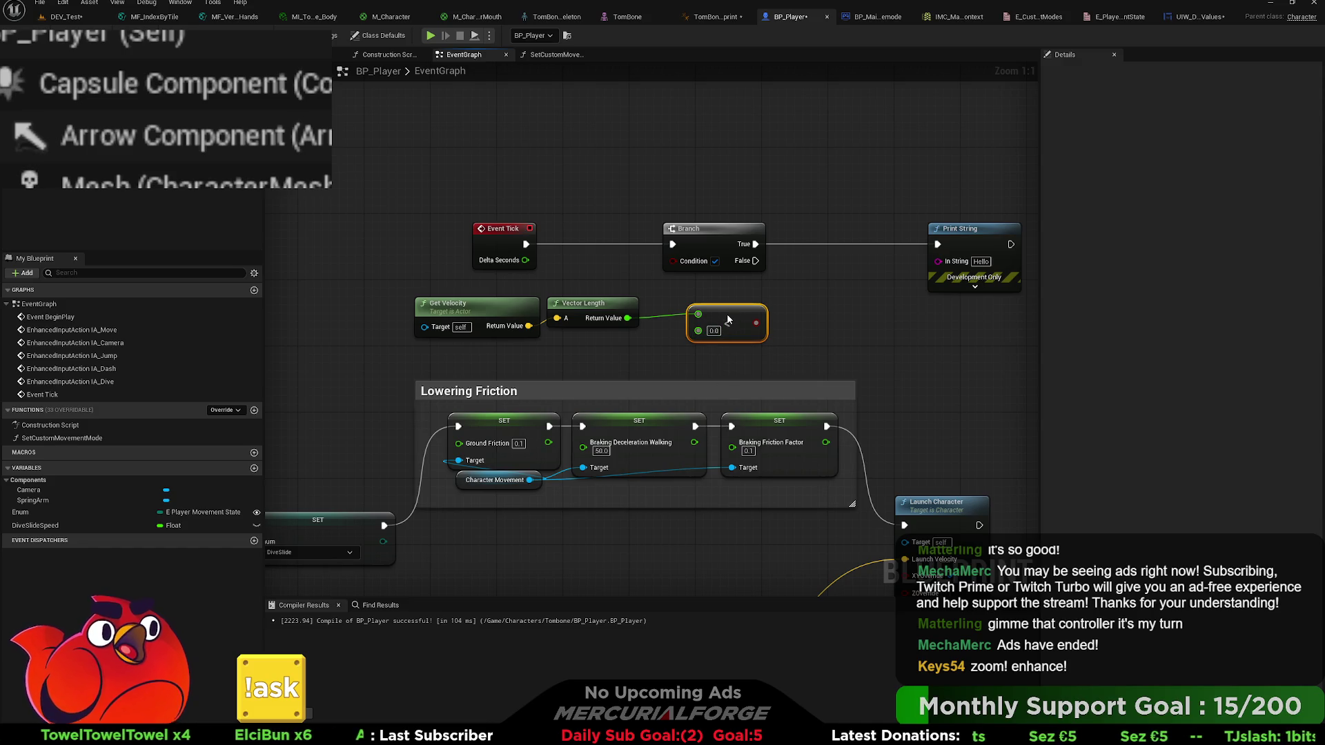
{"action": "type", "text": "250.0"}
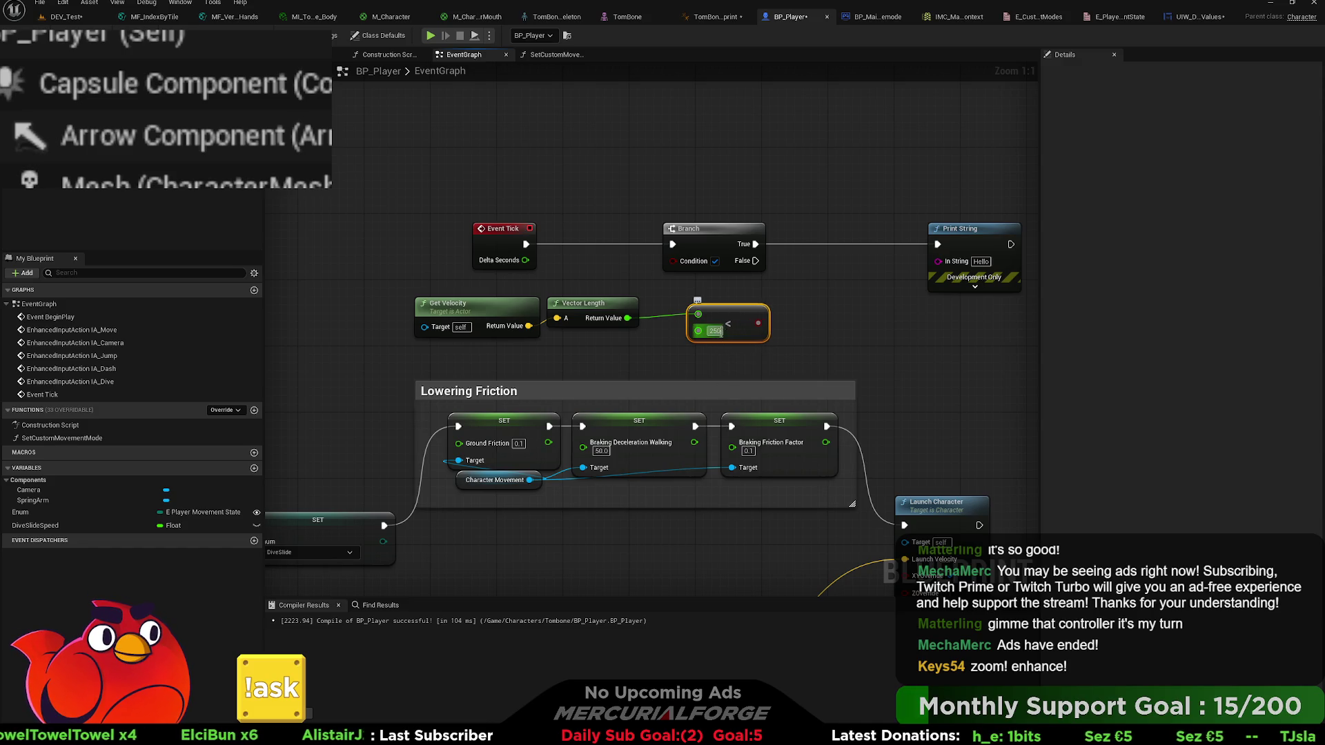
{"action": "key", "text": "Return"}
{"action": "left_click_drag", "start_coordinate": [763, 323], "coordinate": [680, 264]}
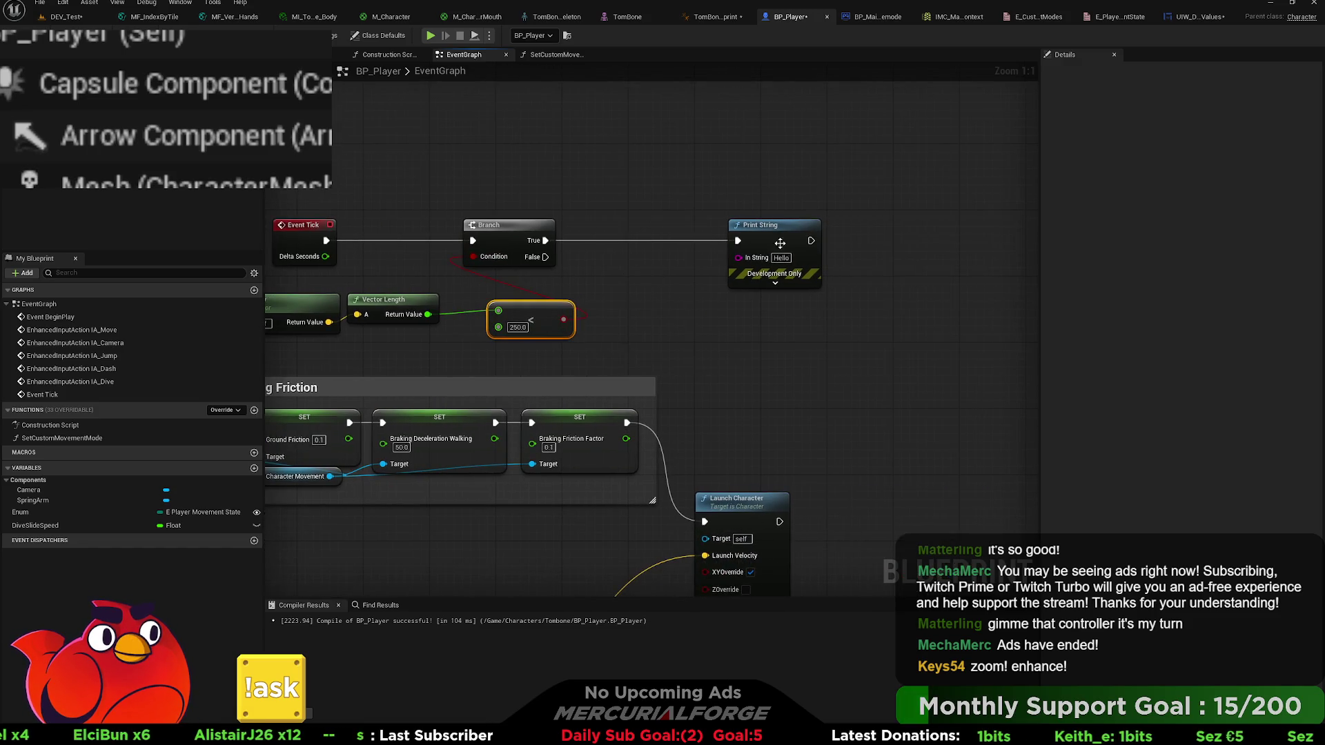
- Set the Print String message to 'Stop Slide' and move the node up and left
{"action": "left_click", "coordinate": [781, 257]}
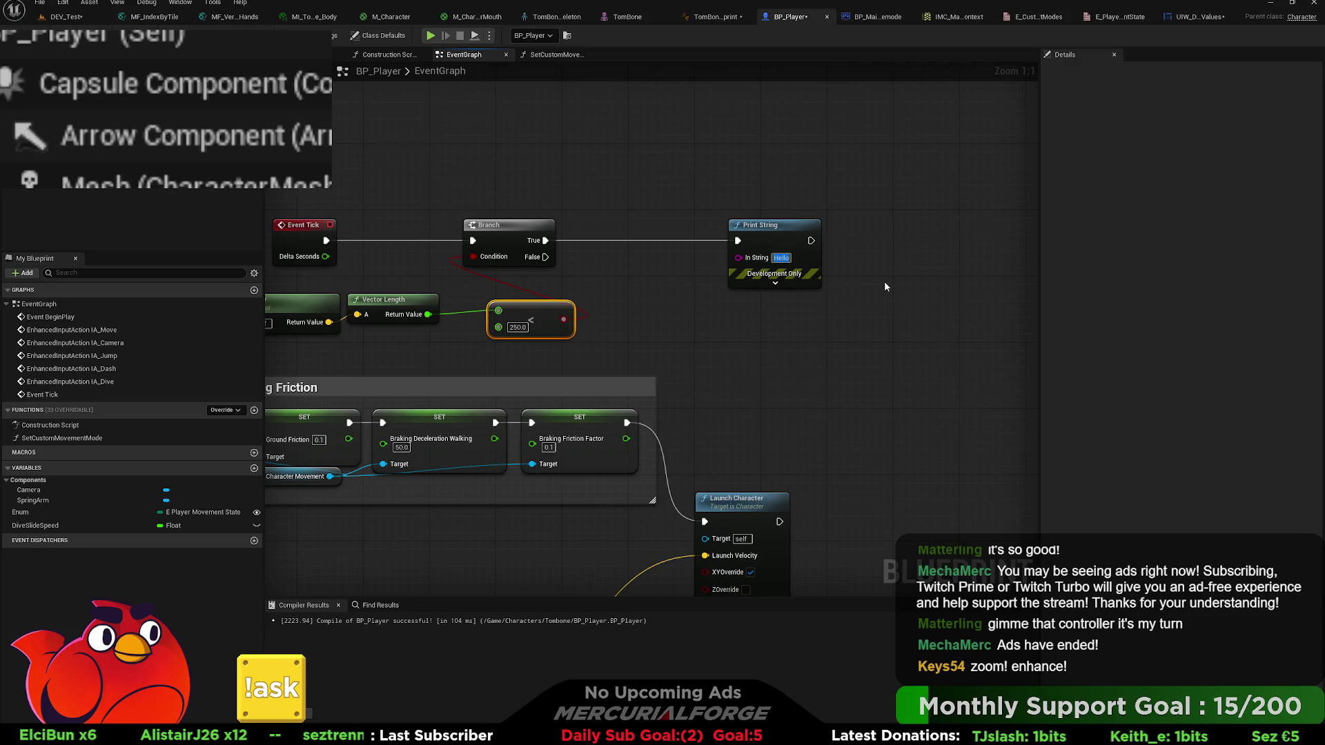
{"action": "type", "text": "Stop Slide"}
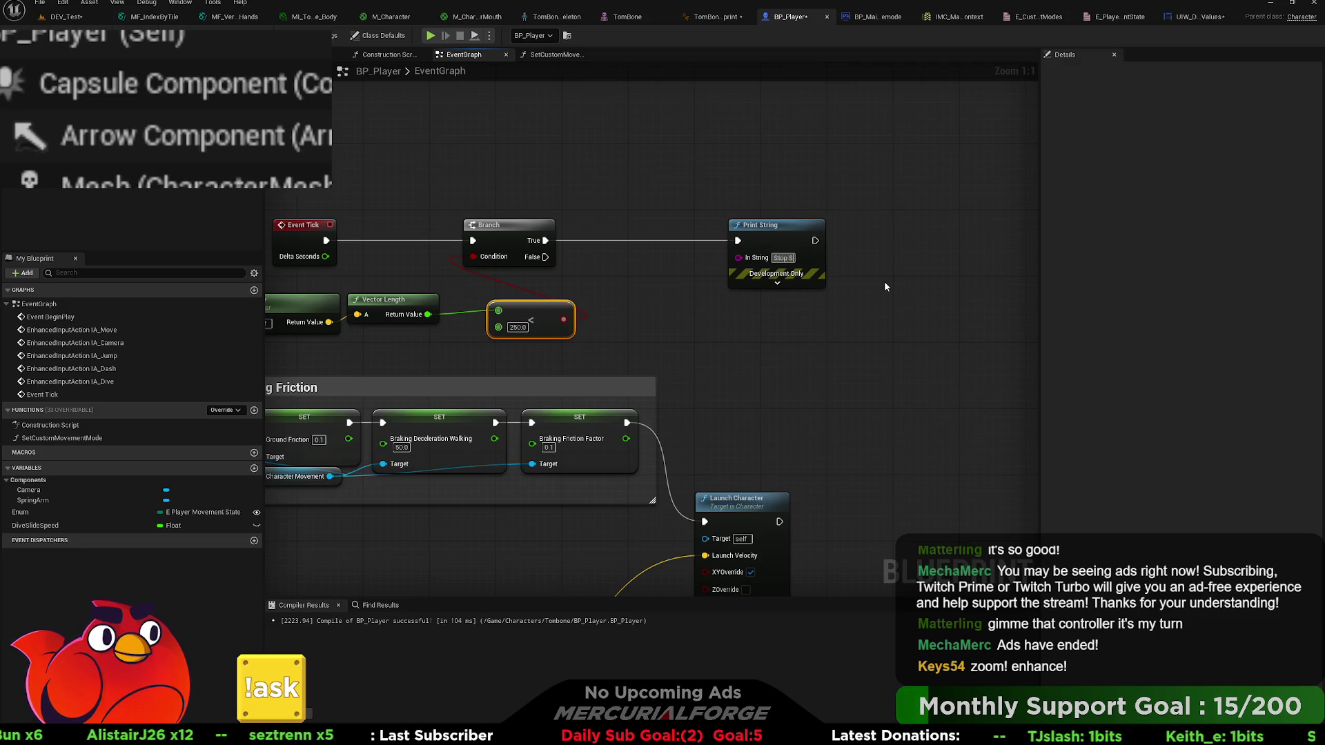
{"action": "left_click_drag", "start_coordinate": [785, 234], "coordinate": [652, 231]}
{"action": "mouse_move", "coordinate": [669, 309]}
{"action": "left_mouse_down"}
{"action": "mouse_move", "coordinate": [764, 305]}
{"action": "mouse_move", "coordinate": [751, 307]}
{"action": "left_mouse_up"}
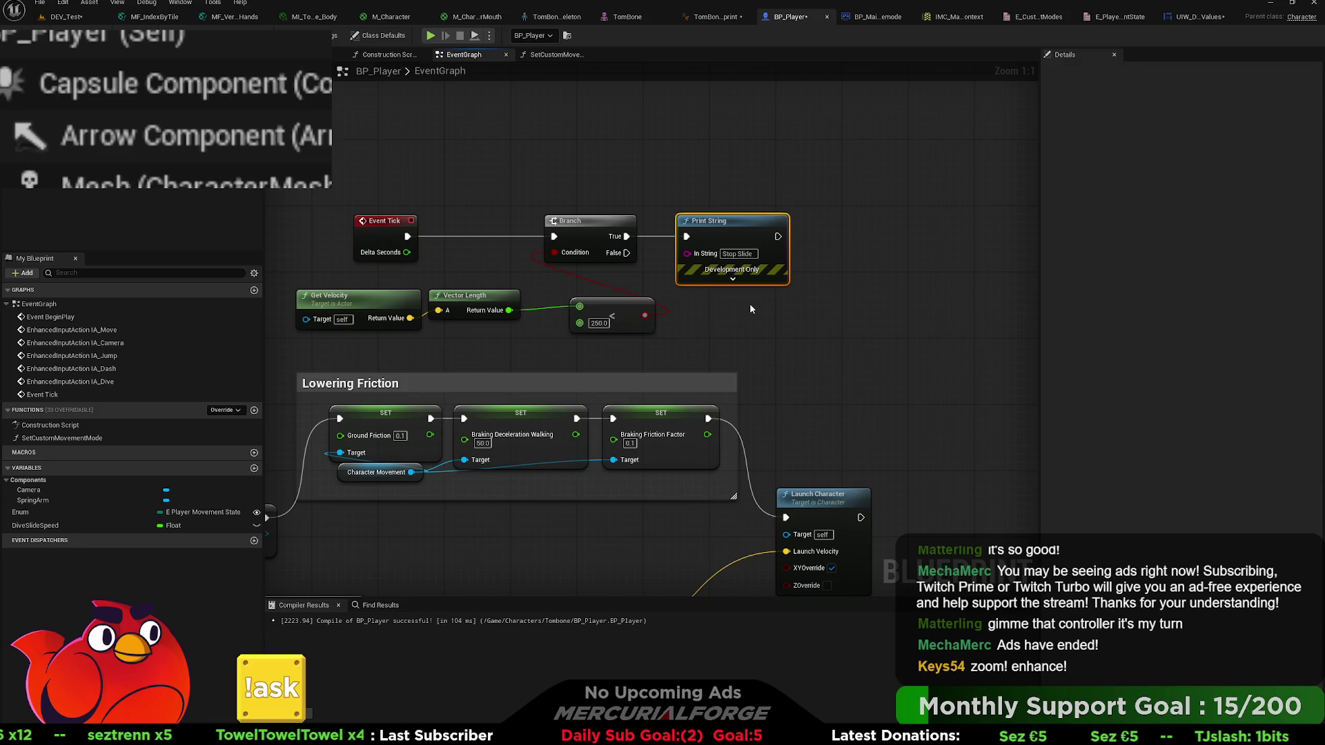
{"action": "left_click", "coordinate": [751, 308]}
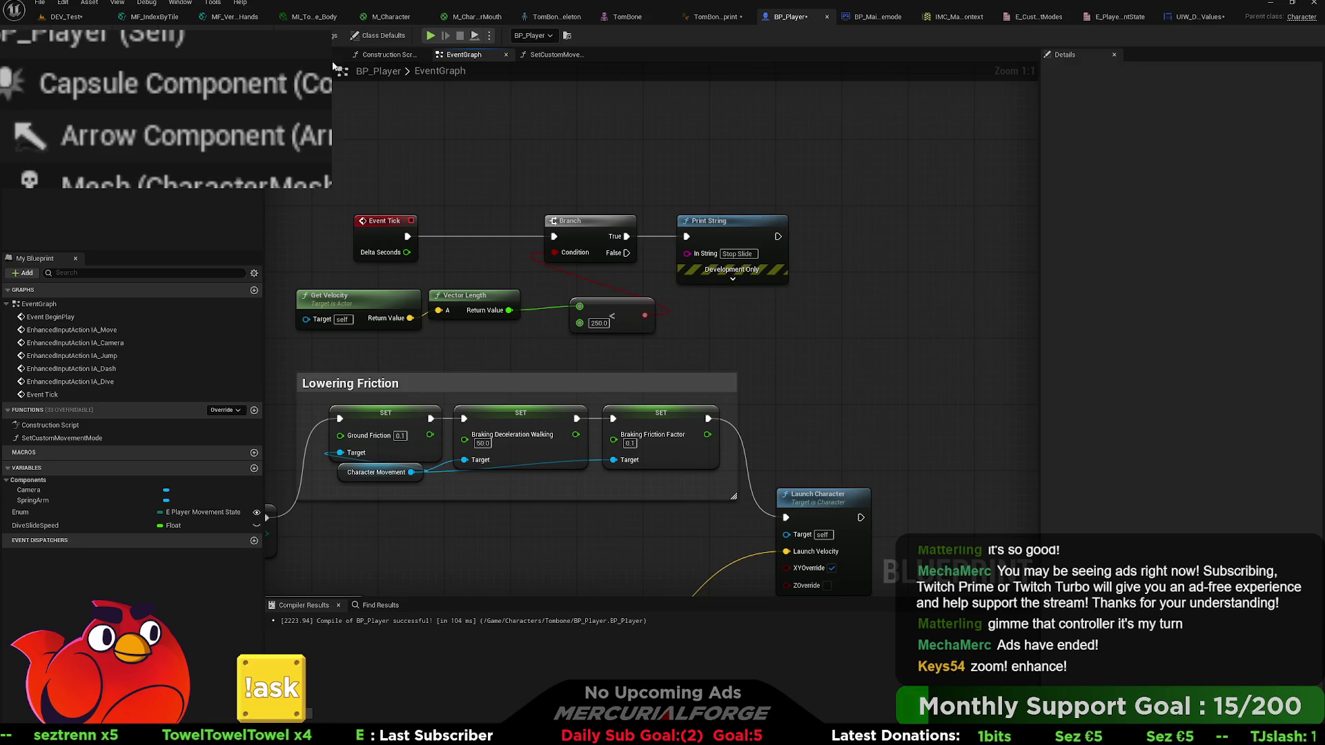
- View Class Defaults, then select and duplicate the Lowering Friction comment group
{"action": "left_click", "coordinate": [358, 38]}
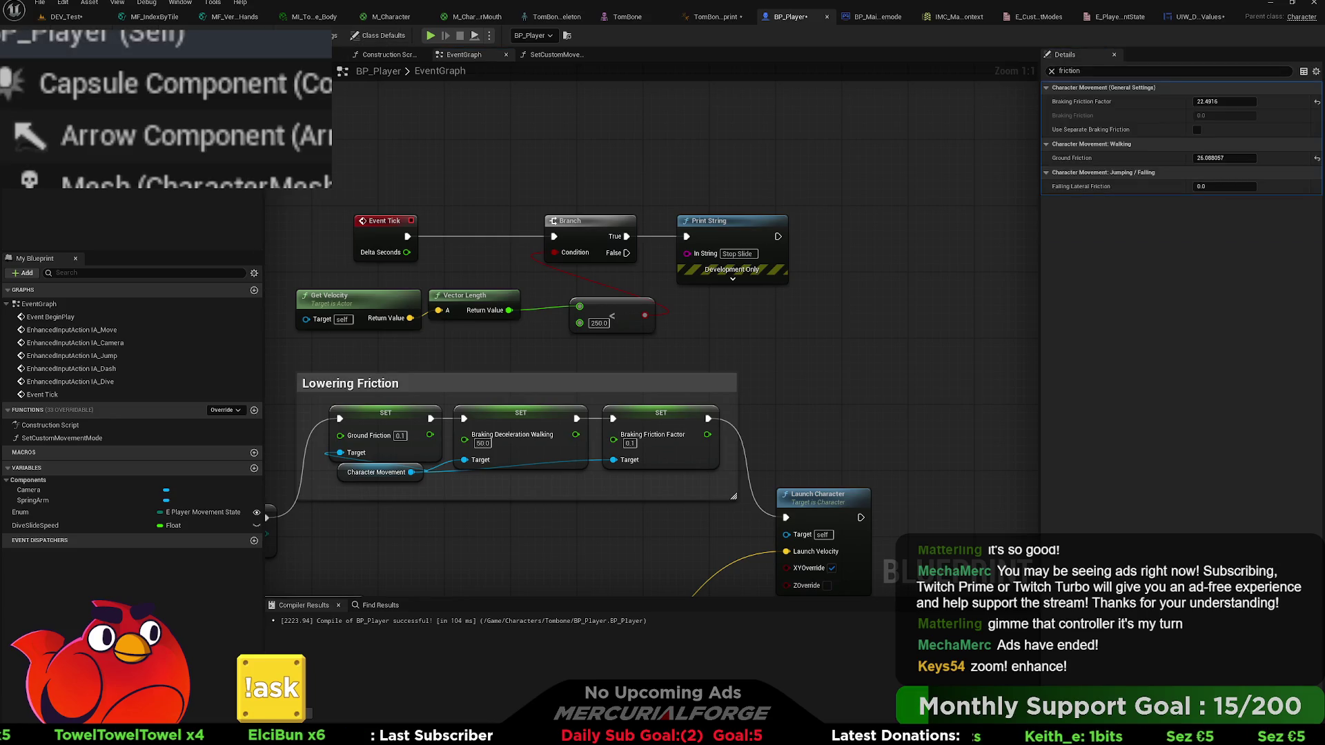
{"action": "left_click", "coordinate": [390, 38]}
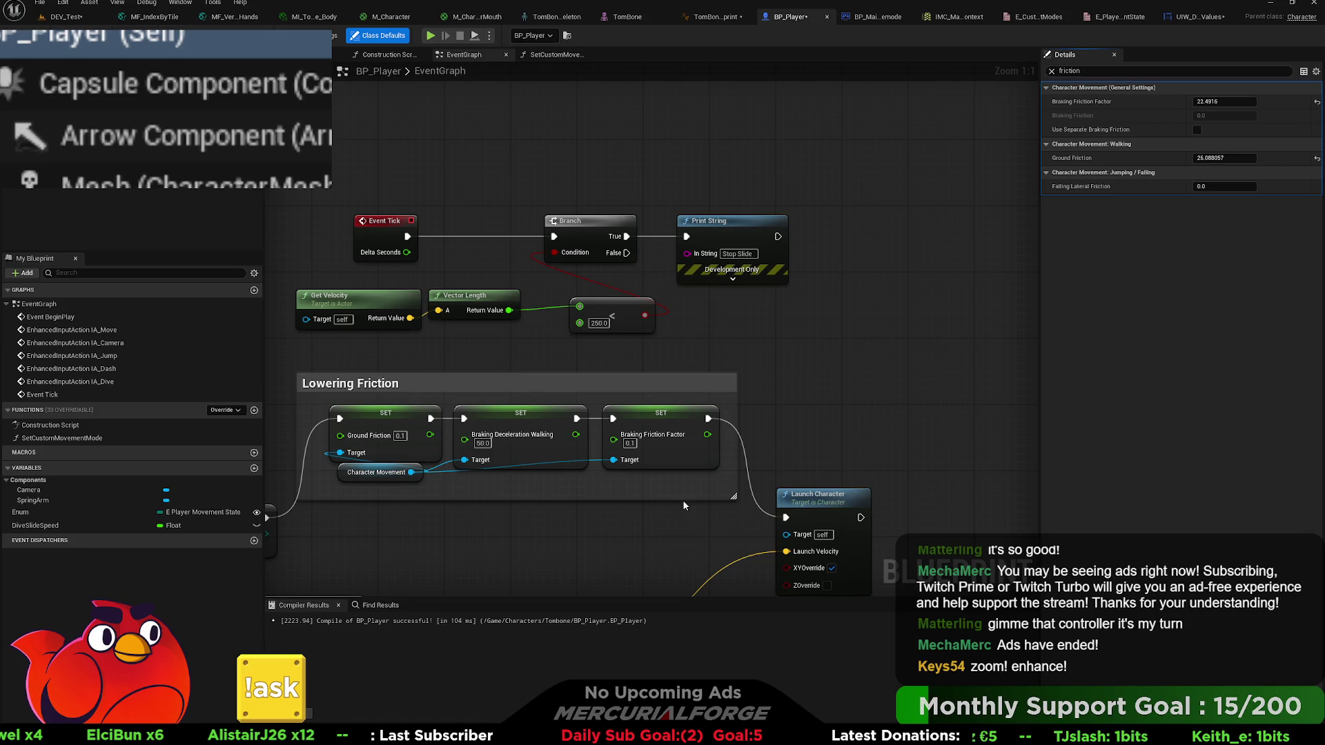
{"action": "left_click_drag", "start_coordinate": [689, 507], "coordinate": [423, 371]}
{"action": "key", "text": "ctrl+w"}
- Chain the copied friction SET nodes after Print String
{"action": "left_click_drag", "start_coordinate": [580, 225], "coordinate": [707, 226]}
{"action": "left_click", "coordinate": [694, 197]}
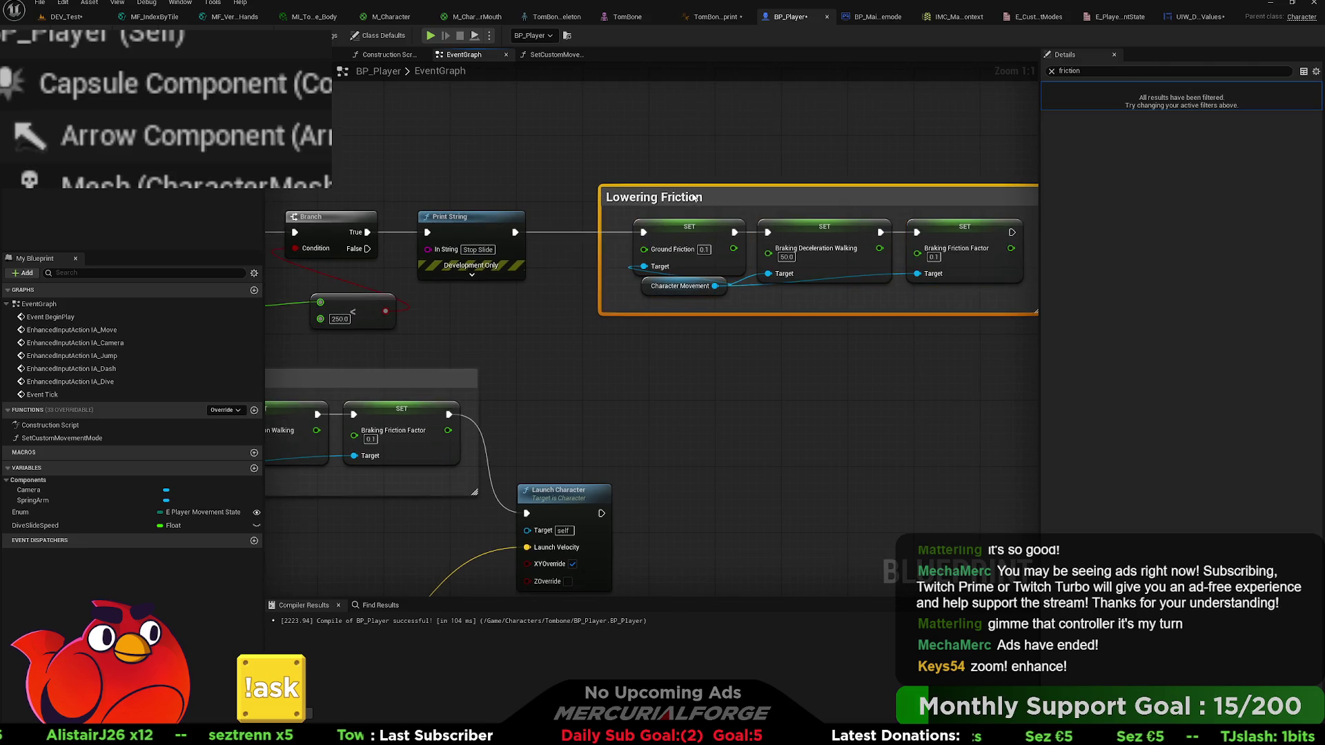
{"action": "left_click", "coordinate": [596, 234]}
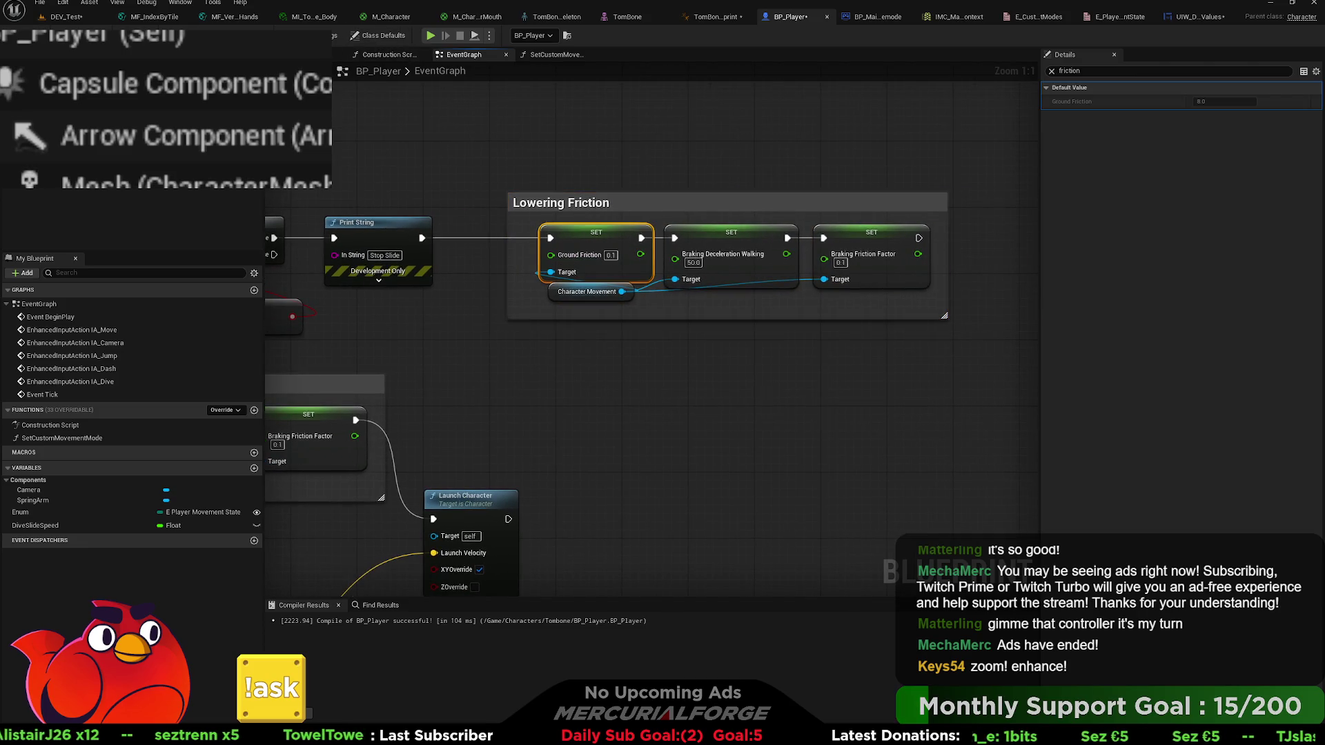
{"action": "left_click", "coordinate": [592, 179]}
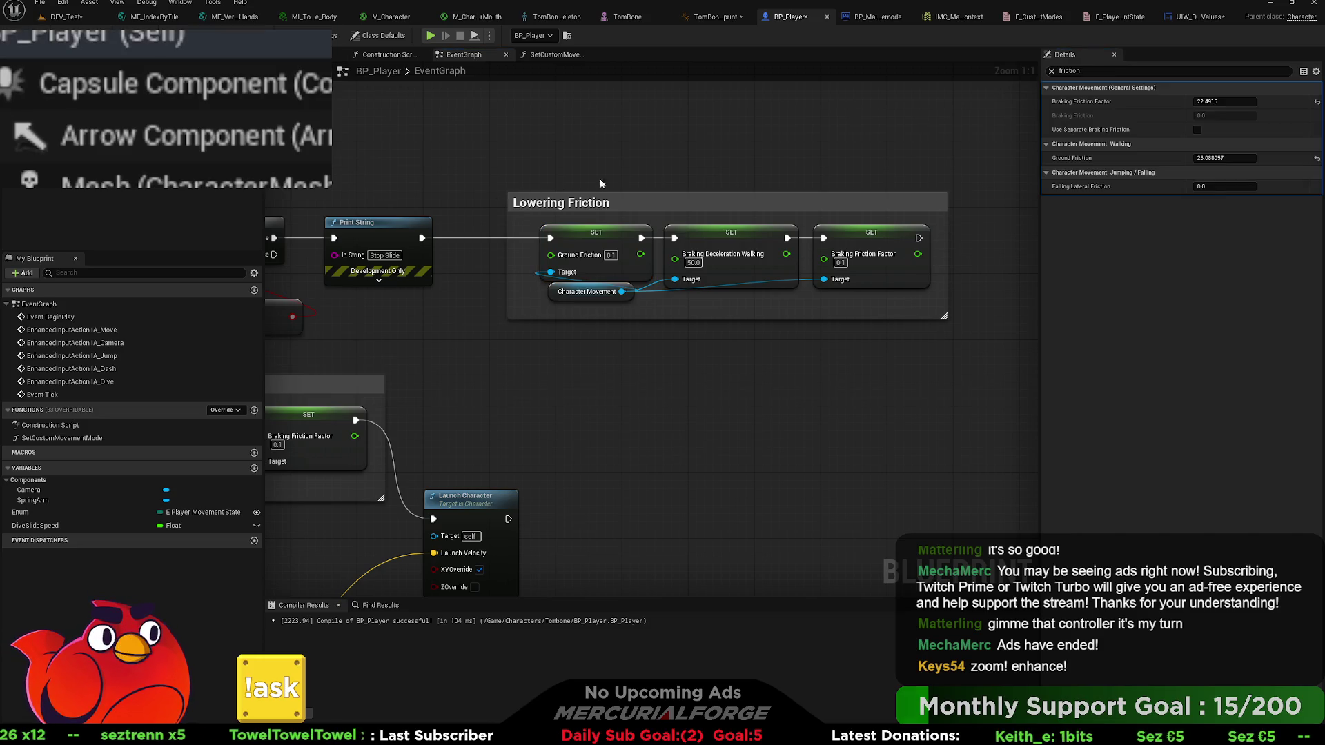
- Copy defaults into the copied setters: Ground Friction 26.088057, Braking Friction Factor 22.4916
{"action": "left_click", "coordinate": [1211, 102]}
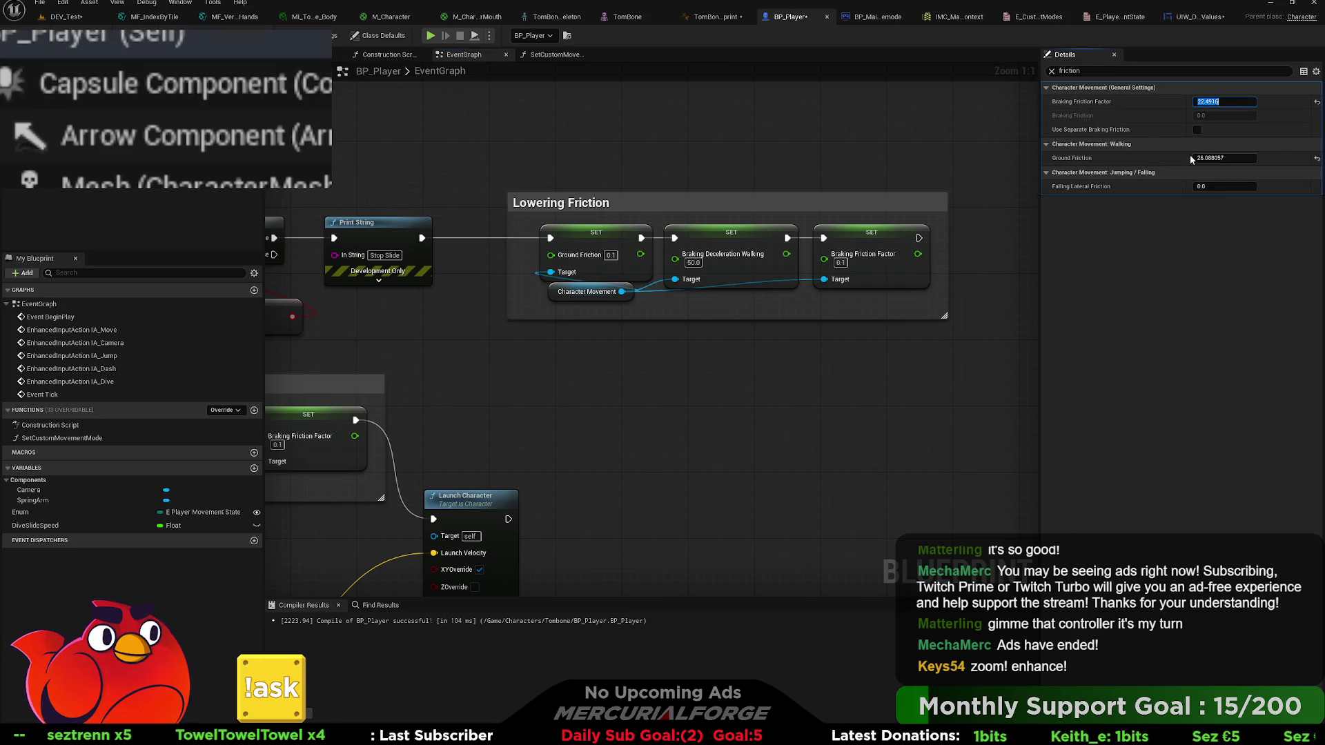
{"action": "left_click", "coordinate": [1241, 157]}
{"action": "left_click", "coordinate": [611, 256]}
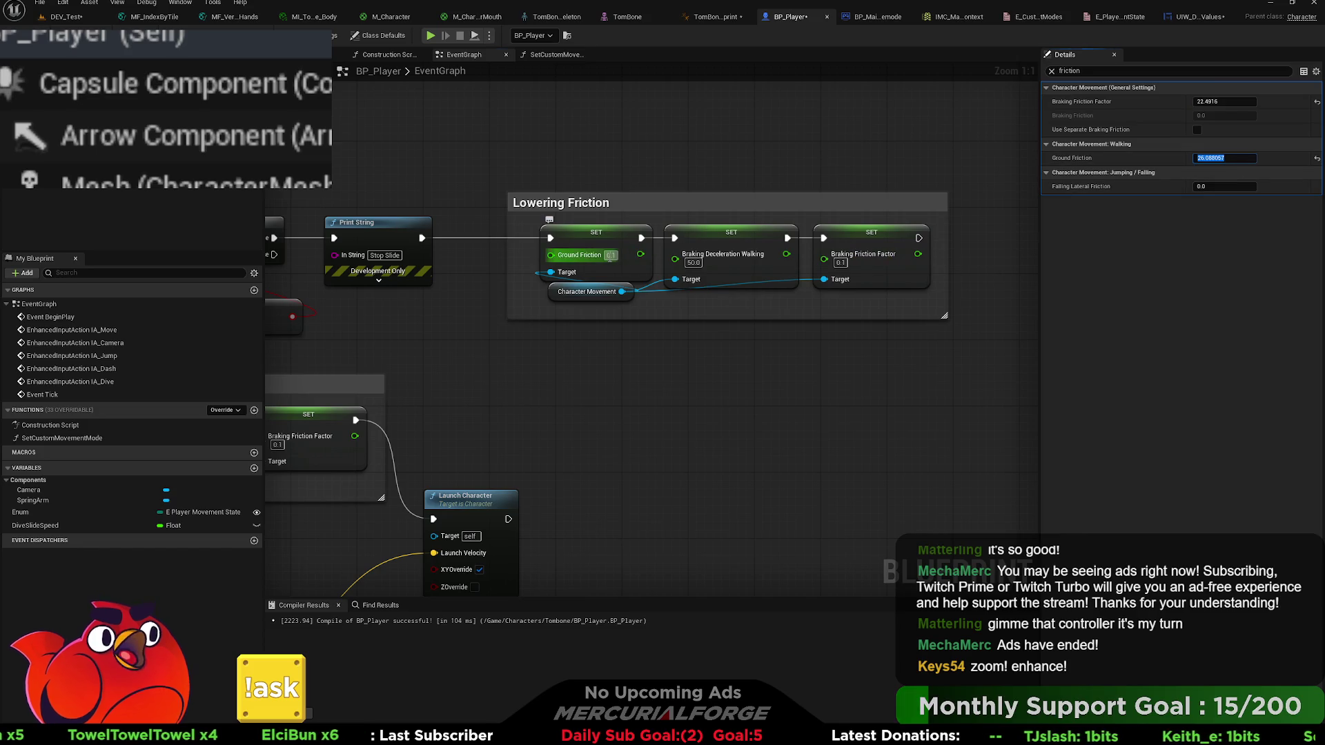
{"action": "key", "text": "ctrl+v"}
{"action": "left_click", "coordinate": [1224, 102]}
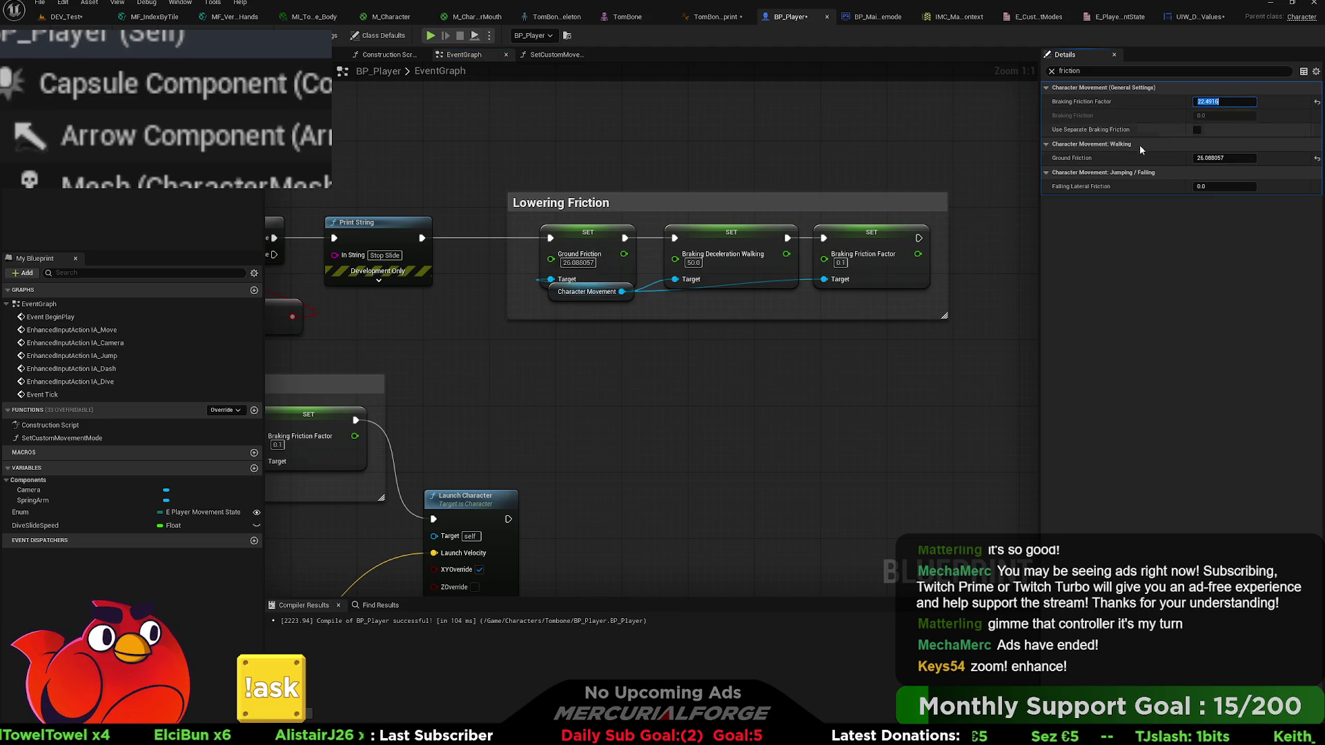
{"action": "left_click", "coordinate": [841, 263]}
{"action": "key", "text": "ctrl+v"}
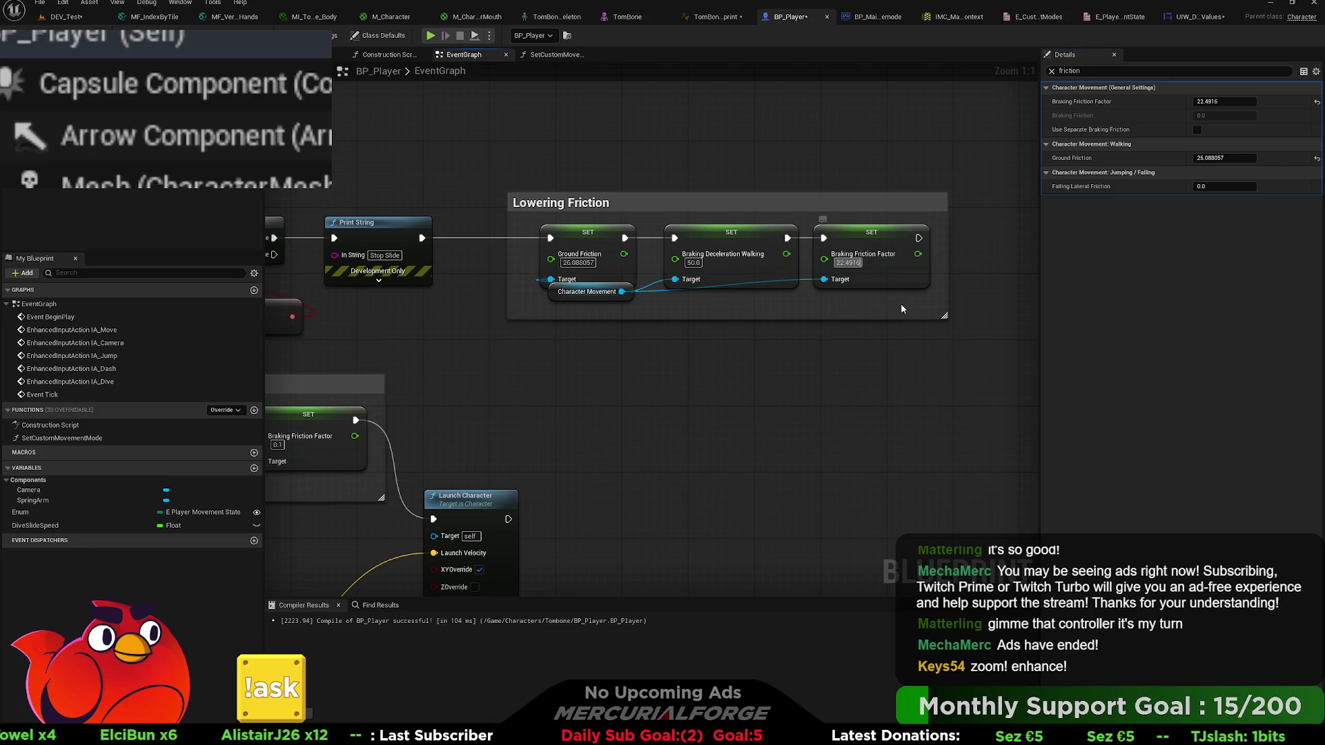
- Set Braking Deceleration Walking to 2048.0 and clear the Details friction filter
{"action": "left_click", "coordinate": [693, 263]}
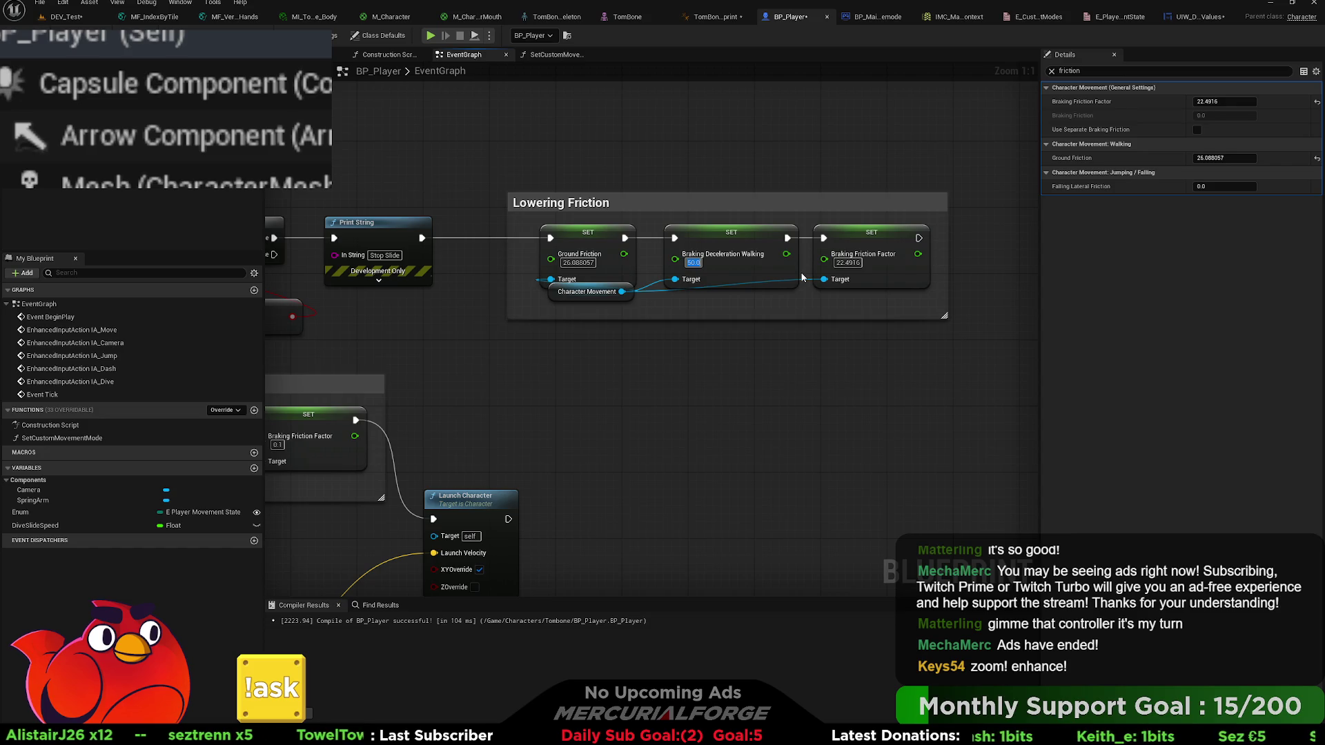
{"action": "type", "text": "2000"}
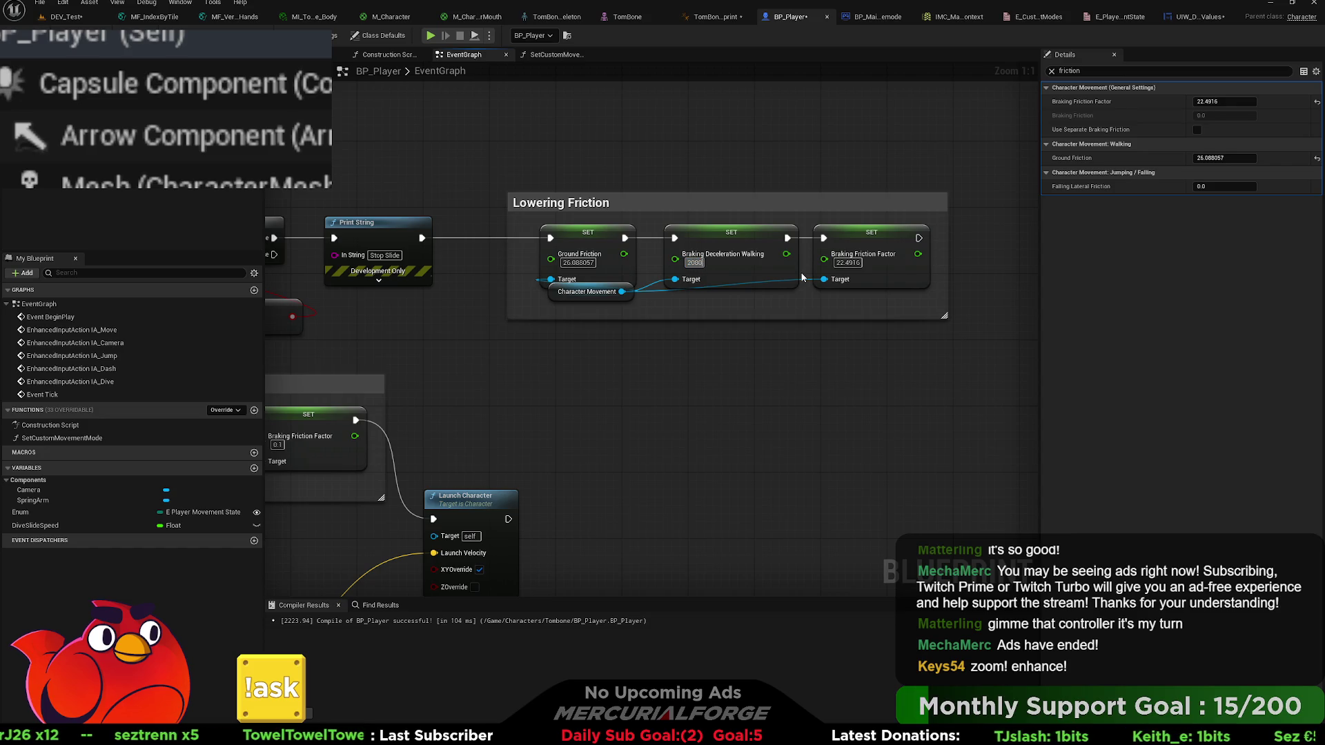
{"action": "key", "text": "BackSpace"}
{"action": "key", "text": "BackSpace"}
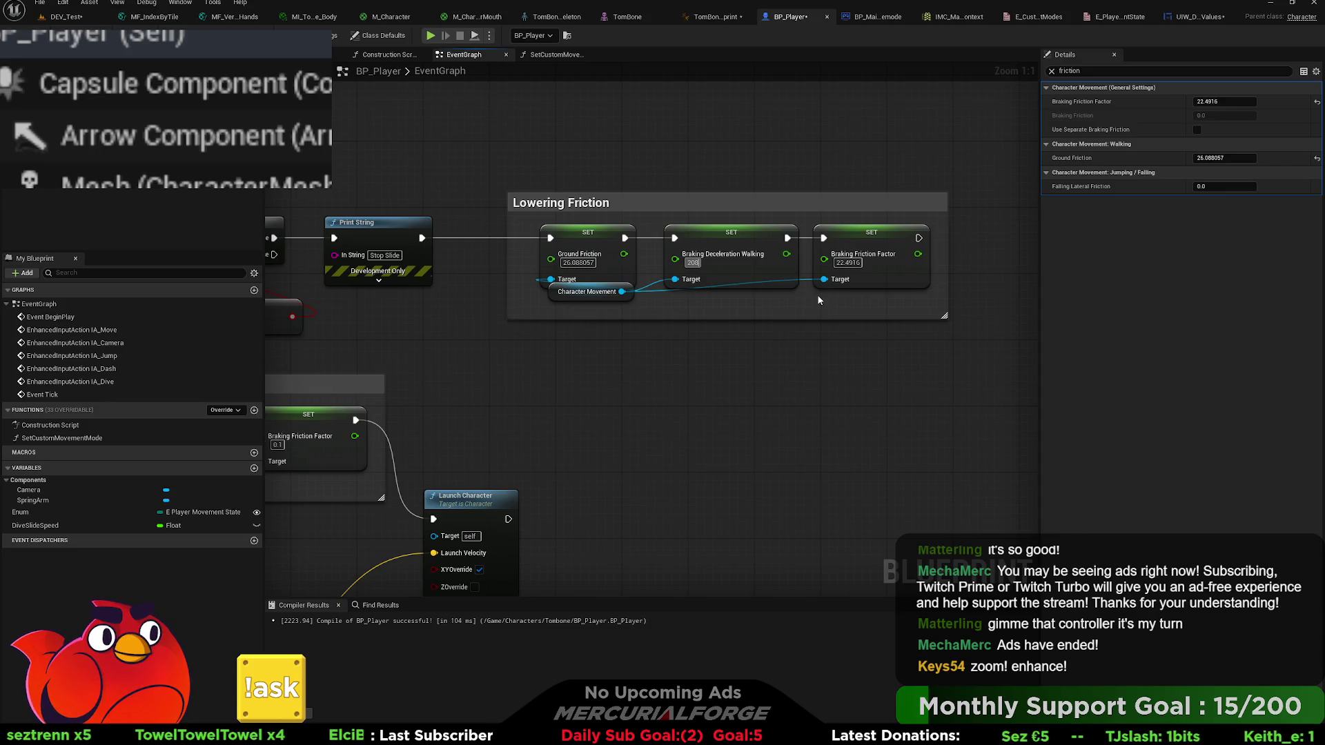
{"action": "key", "text": "Return"}
{"action": "left_click", "coordinate": [846, 362]}
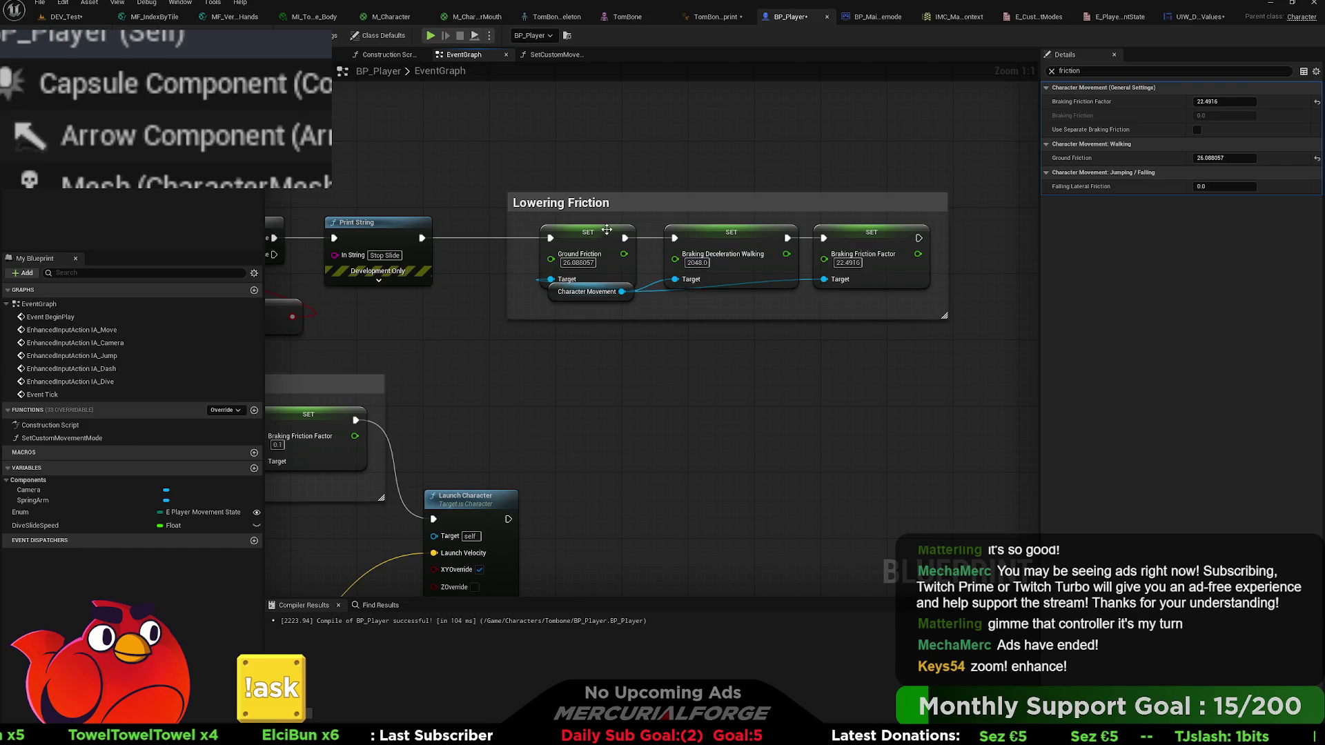
{"action": "left_click", "coordinate": [1052, 72]}
{"action": "scroll", "coordinate": [1109, 364], "scroll_direction": "down", "scroll_amount": 1}
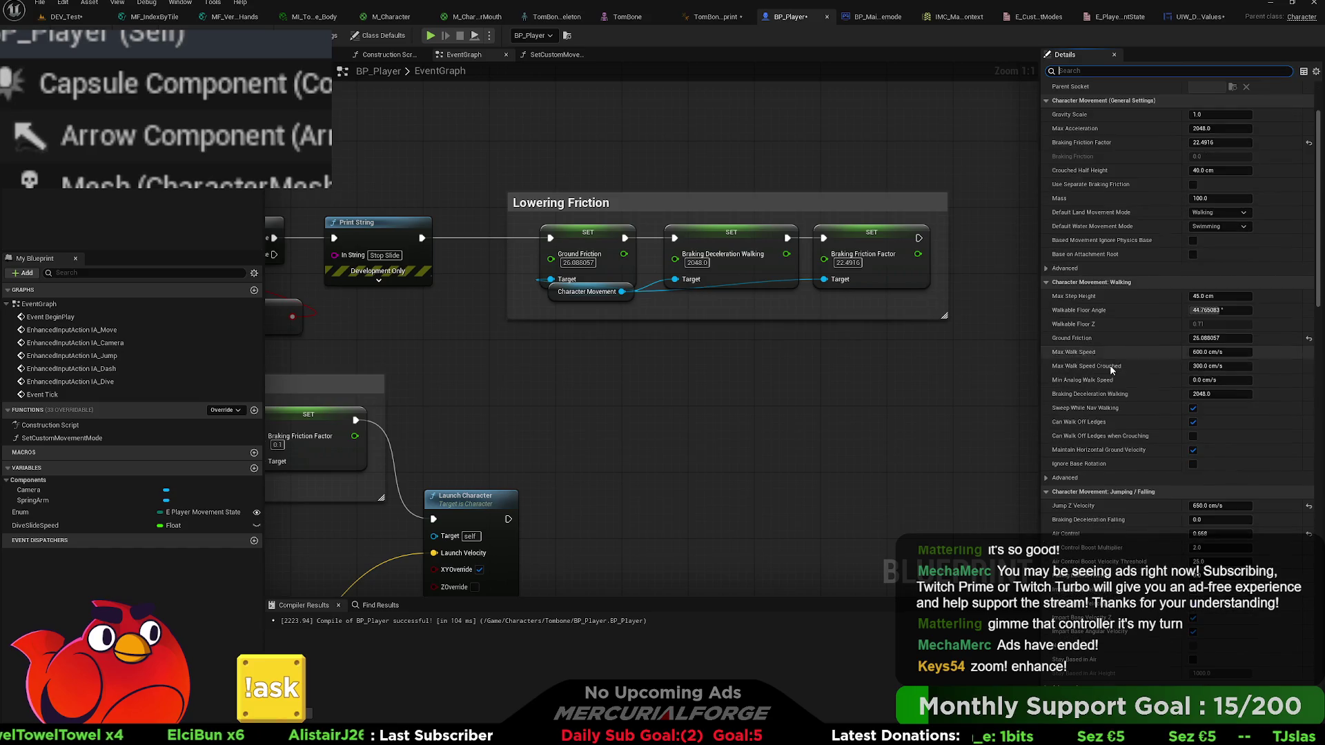
- Review BP_Player's movement settings and Launch Character node, then open the TomBone anim blueprint
{"action": "scroll", "coordinate": [1111, 370], "scroll_direction": "down", "scroll_amount": 2}
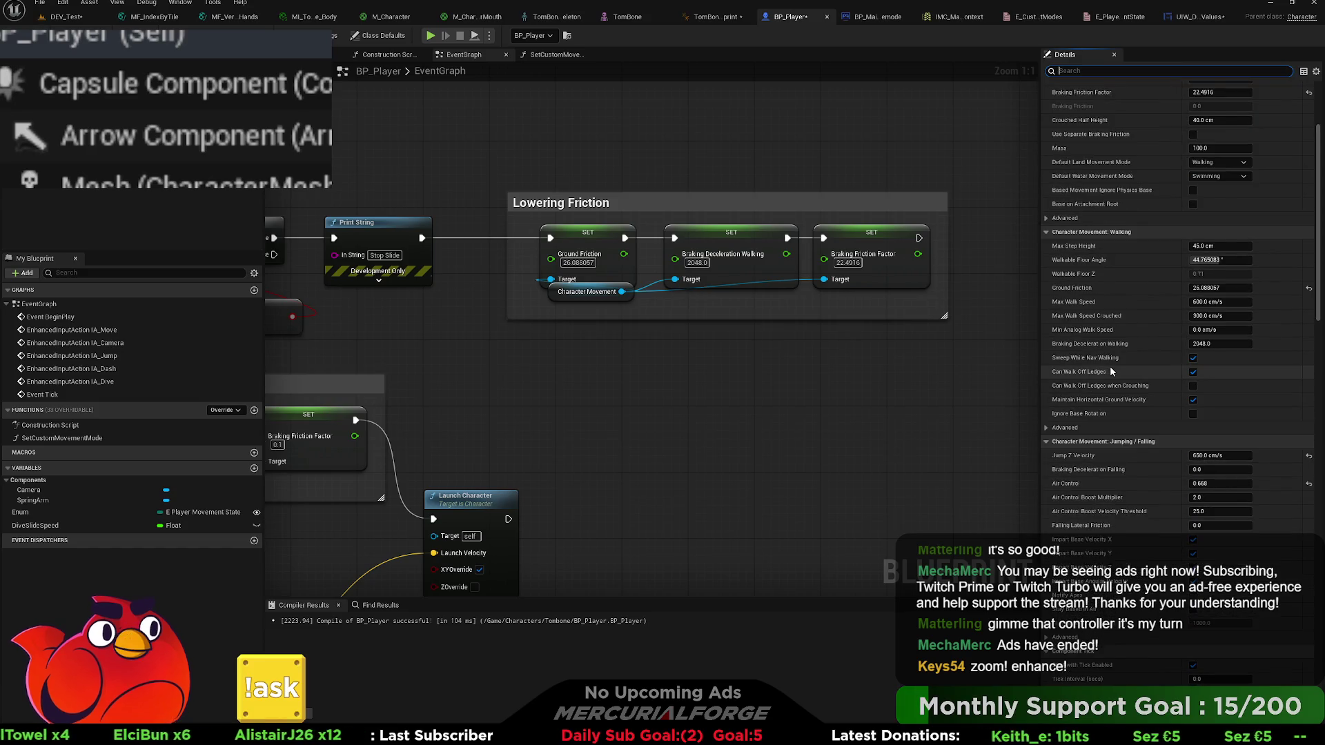
{"action": "scroll", "coordinate": [1109, 366], "scroll_direction": "down", "scroll_amount": 2}
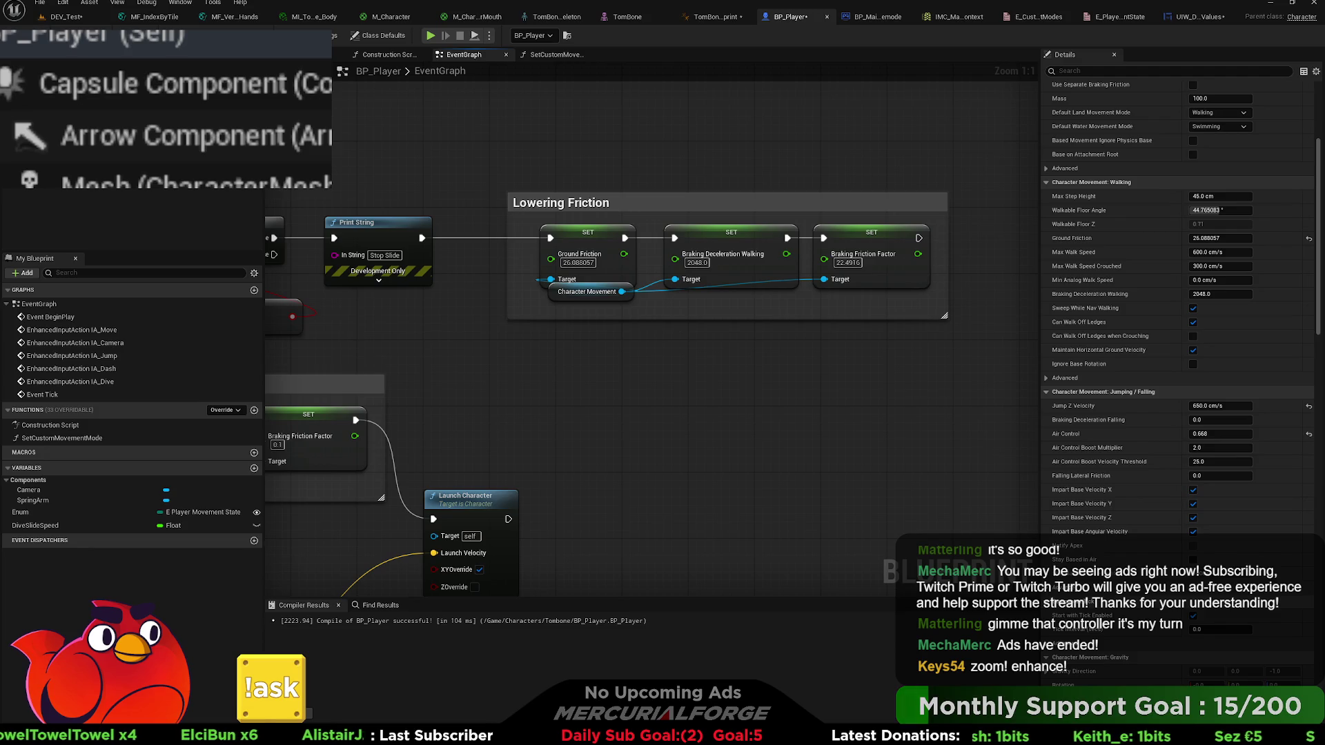
{"action": "scroll", "coordinate": [716, 387], "scroll_direction": "down", "scroll_amount": 3}
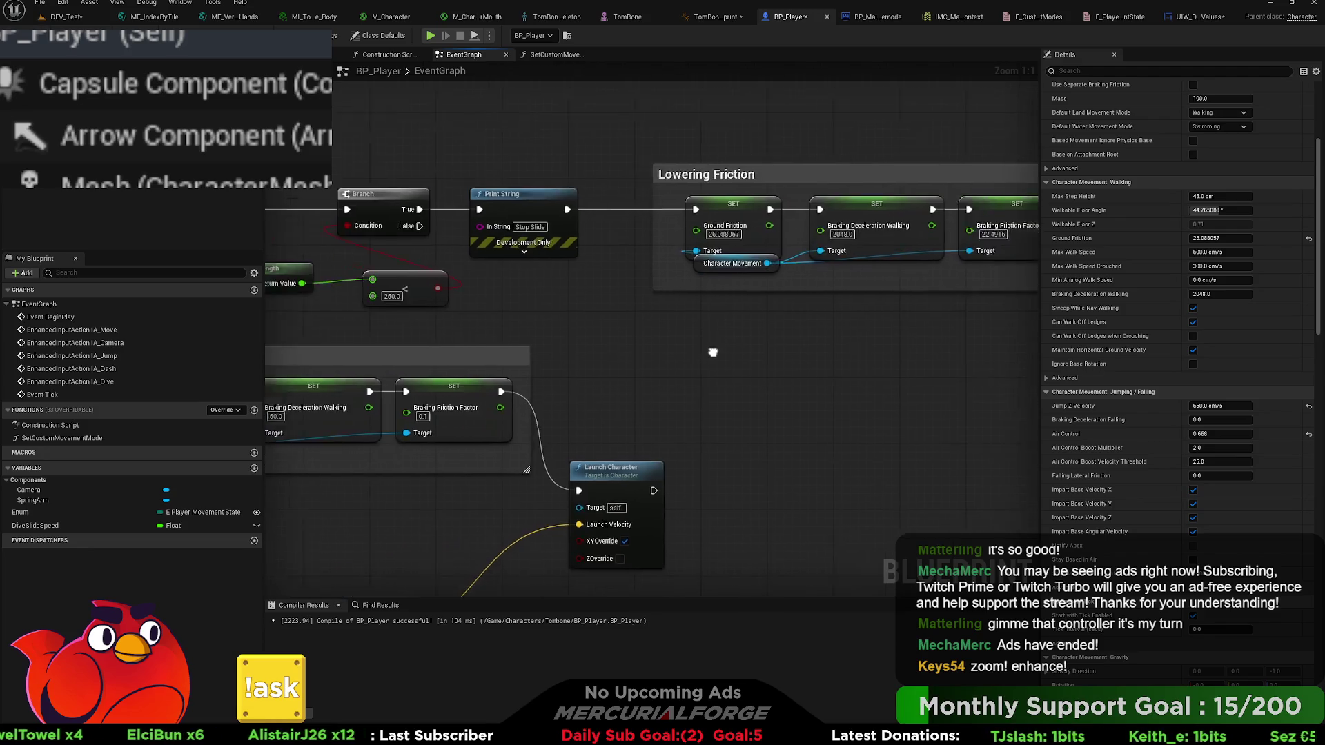
{"action": "mouse_move", "coordinate": [1027, 244]}
{"action": "left_mouse_down"}
{"action": "mouse_move", "coordinate": [988, 260]}
{"action": "mouse_move", "coordinate": [713, 264]}
{"action": "left_mouse_up"}
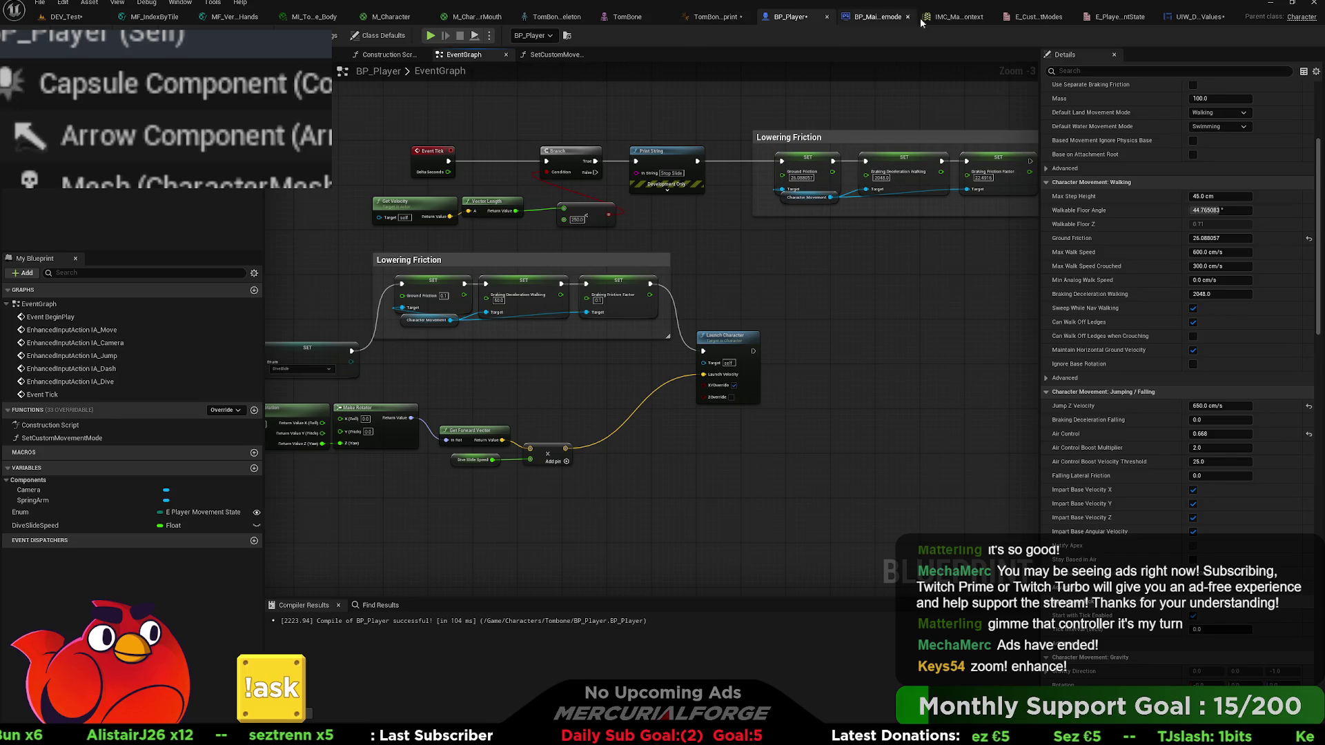
{"action": "left_click", "coordinate": [714, 16]}
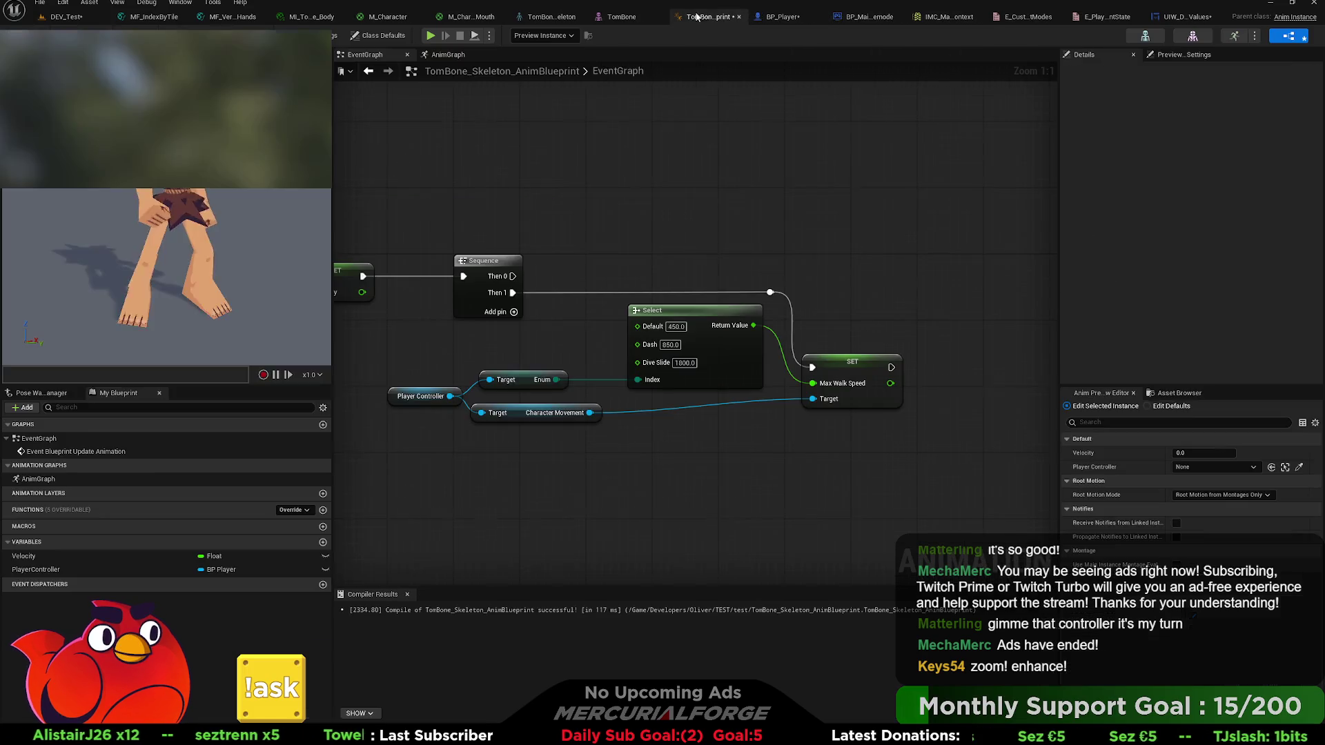
- In the AnimGraph, move Output Pose right to make room after the Blend Poses node
{"action": "left_click_drag", "start_coordinate": [707, 240], "coordinate": [793, 241]}
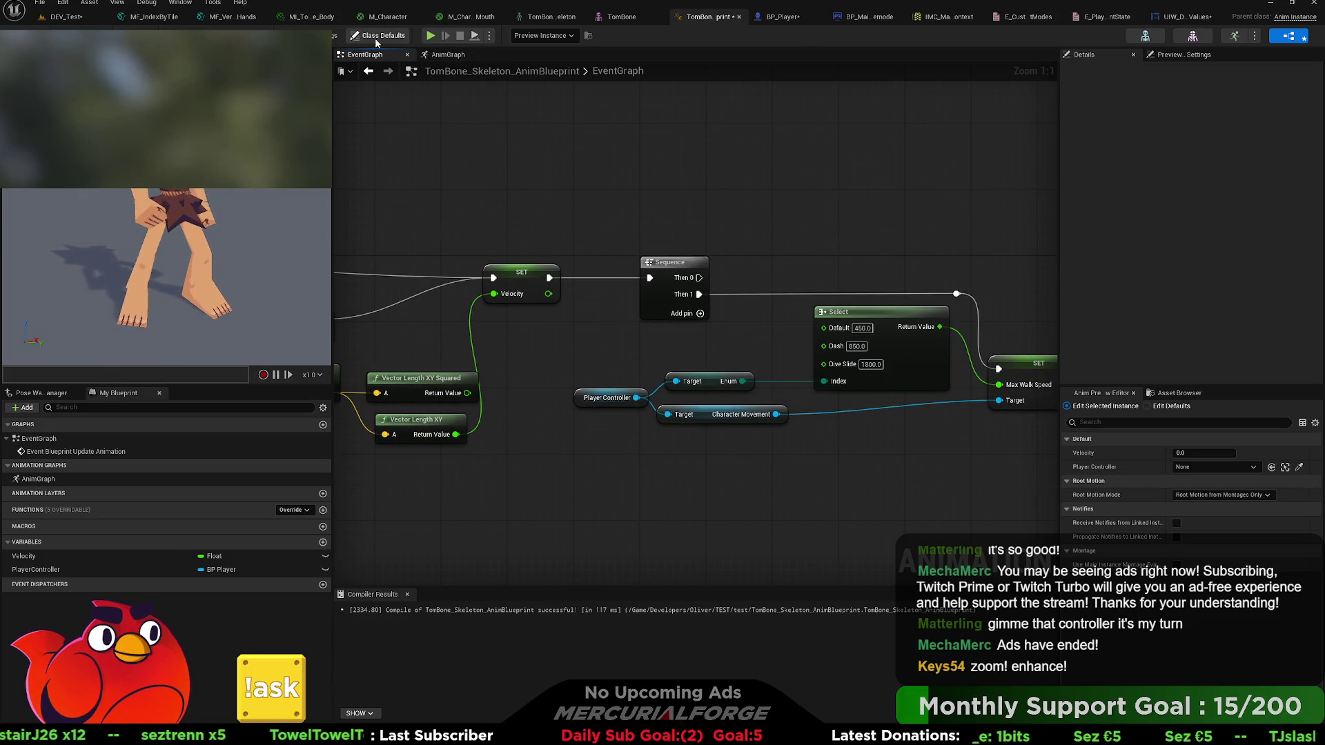
{"action": "left_click", "coordinate": [446, 54]}
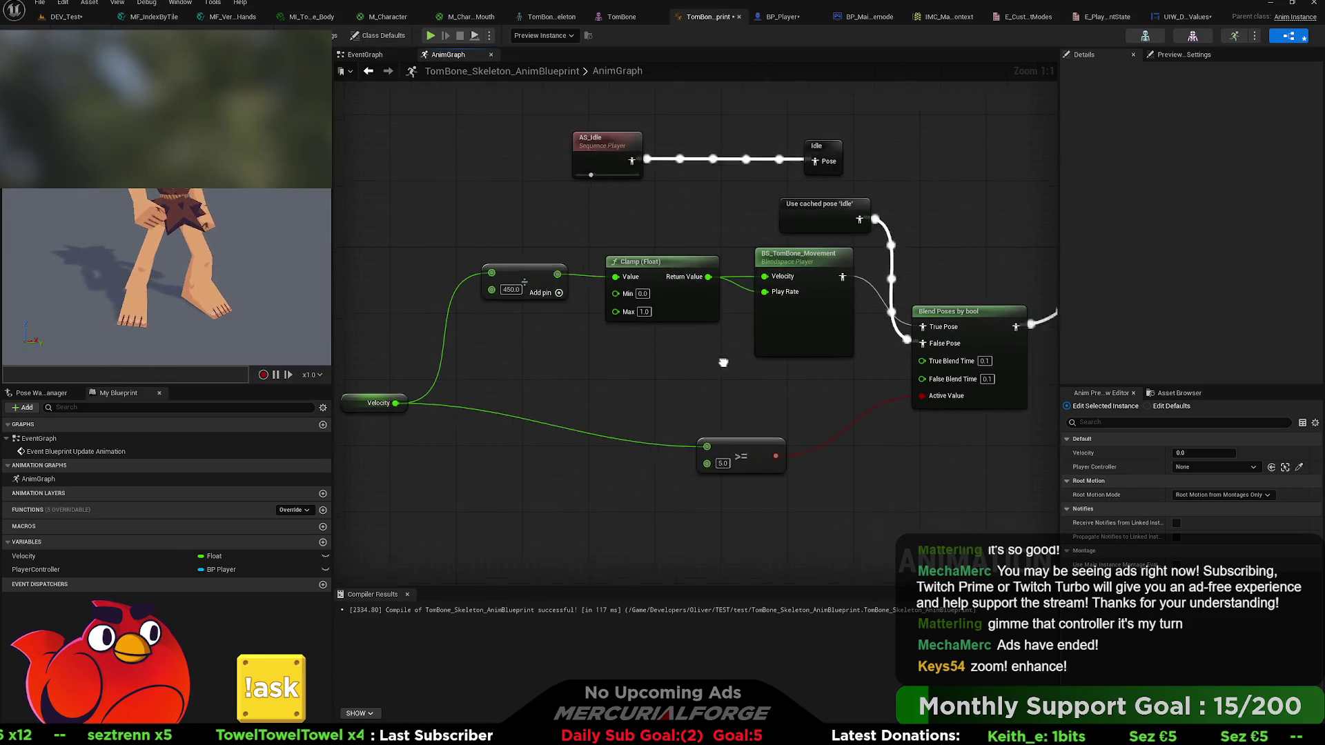
{"action": "mouse_move", "coordinate": [786, 232]}
{"action": "left_mouse_down"}
{"action": "mouse_move", "coordinate": [968, 264]}
{"action": "mouse_move", "coordinate": [994, 283]}
{"action": "left_mouse_up"}
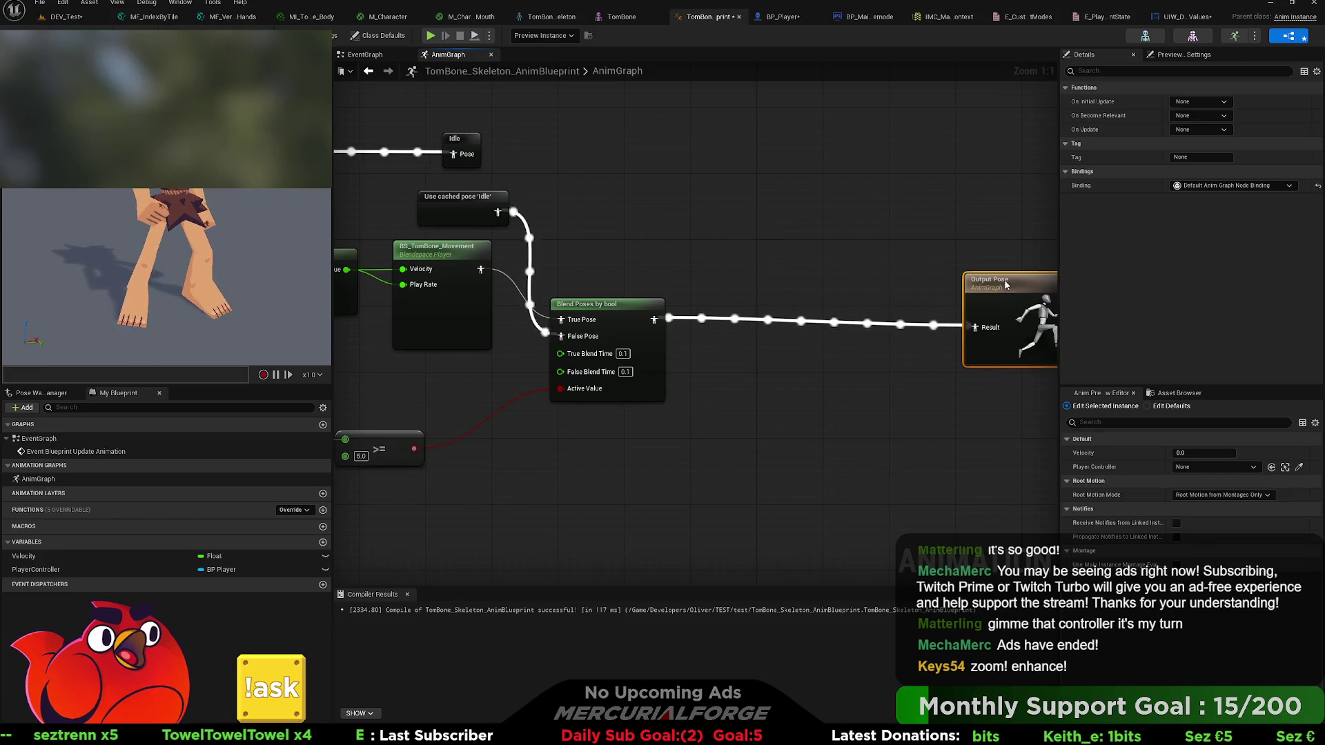
{"action": "left_click_drag", "start_coordinate": [618, 287], "coordinate": [754, 319]}
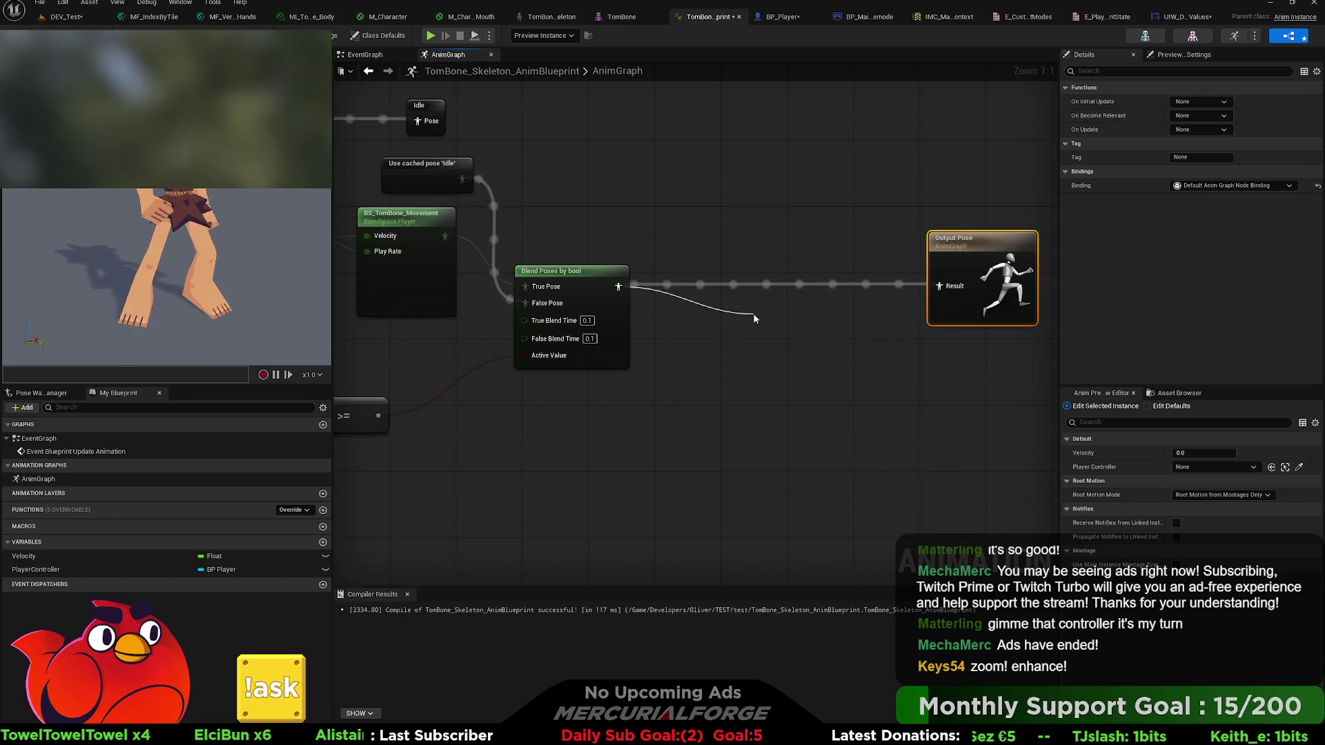
{"action": "left_click_drag", "start_coordinate": [754, 319], "coordinate": [754, 314]}
- Replace the unwanted Pose Driver with a second Blend Poses by bool before Output Pose
{"action": "key", "text": "ctrl+z"}
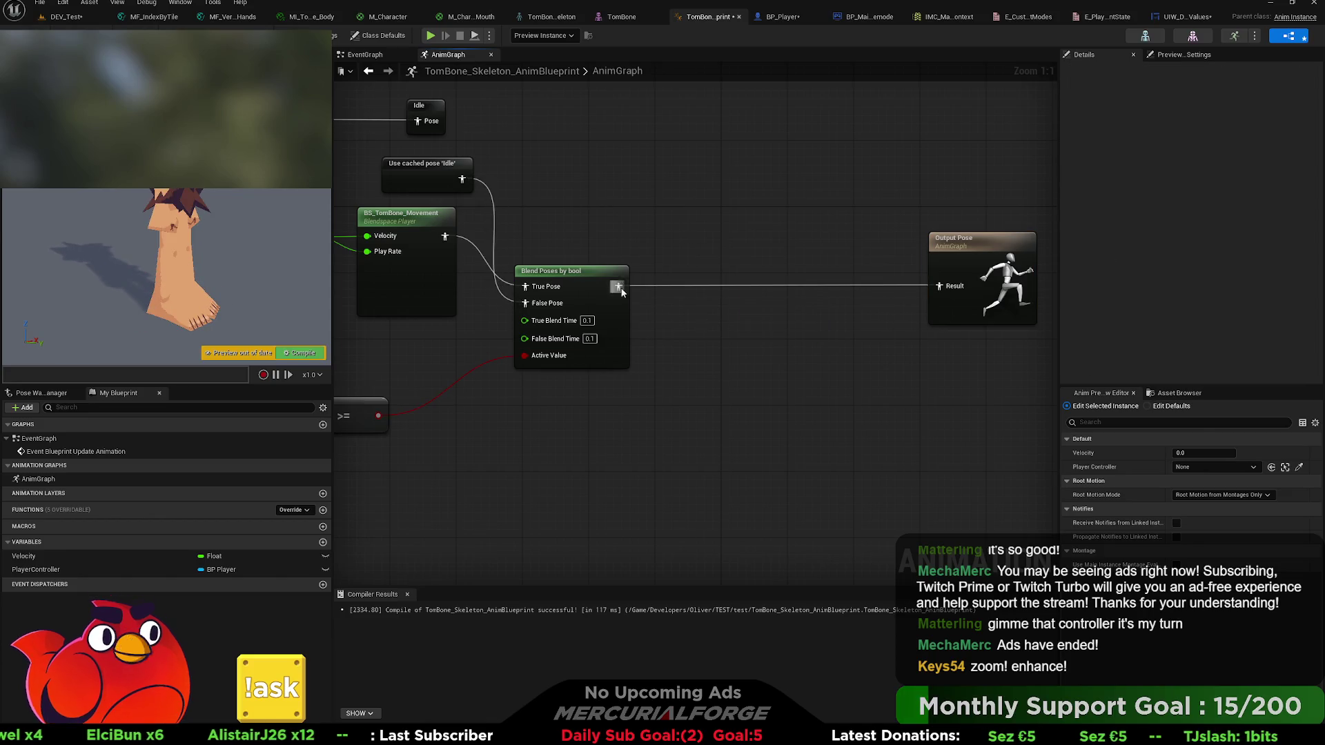
{"action": "left_click_drag", "start_coordinate": [618, 286], "coordinate": [718, 301]}
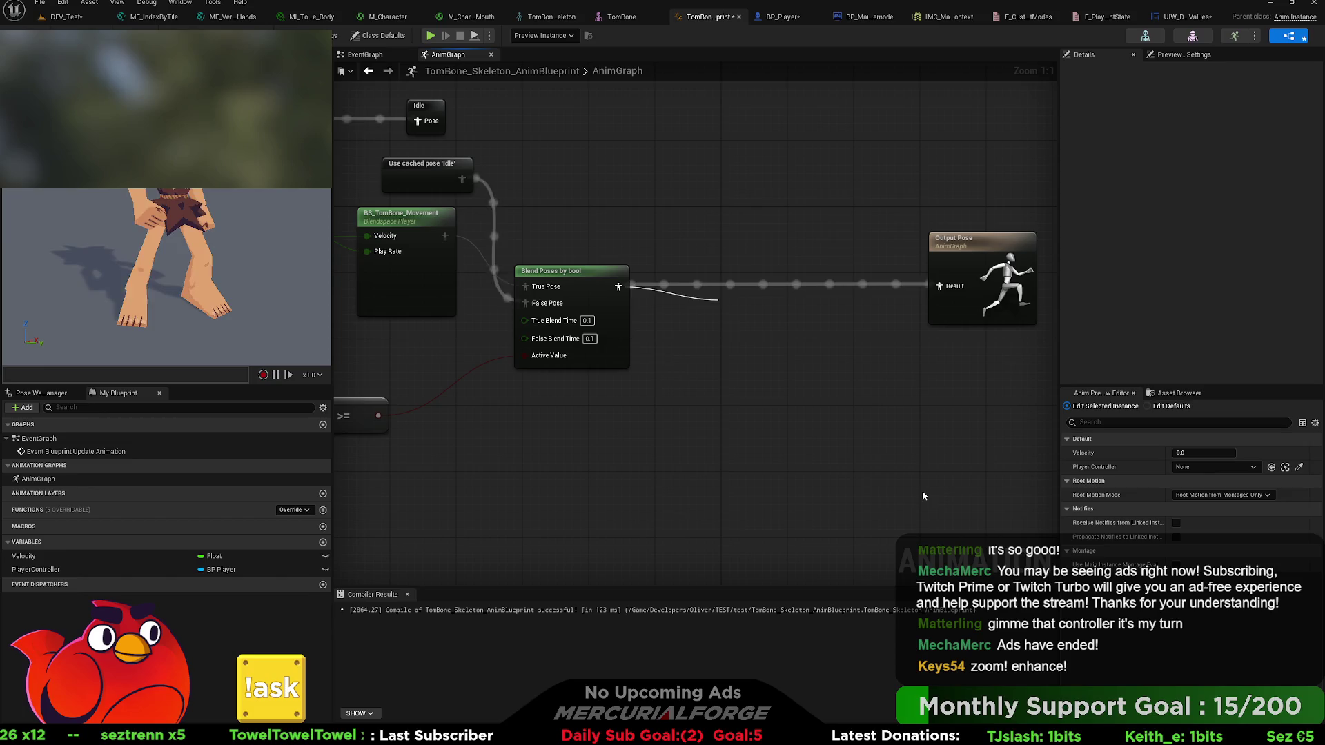
{"action": "left_click", "coordinate": [813, 412]}
{"action": "left_click_drag", "start_coordinate": [777, 321], "coordinate": [793, 288]}
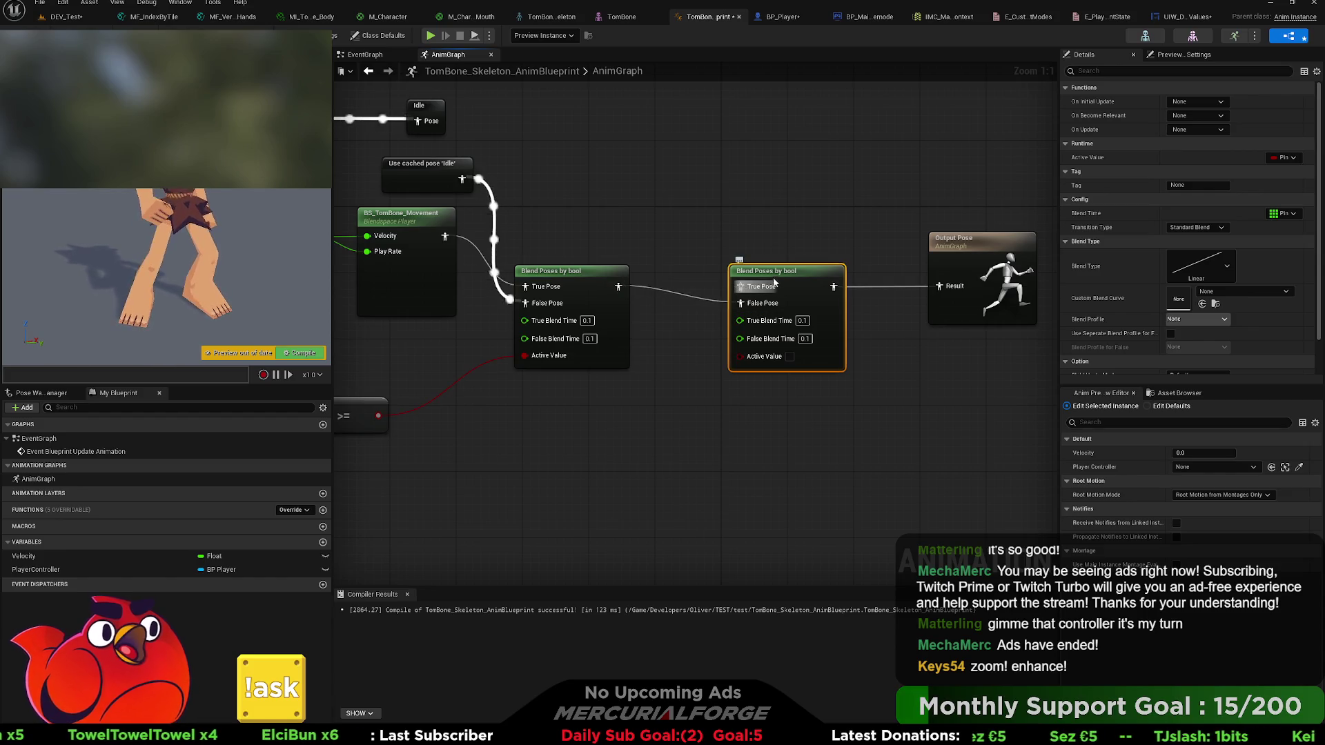
{"action": "left_click_drag", "start_coordinate": [776, 282], "coordinate": [777, 257]}
{"action": "left_click", "coordinate": [745, 207]}
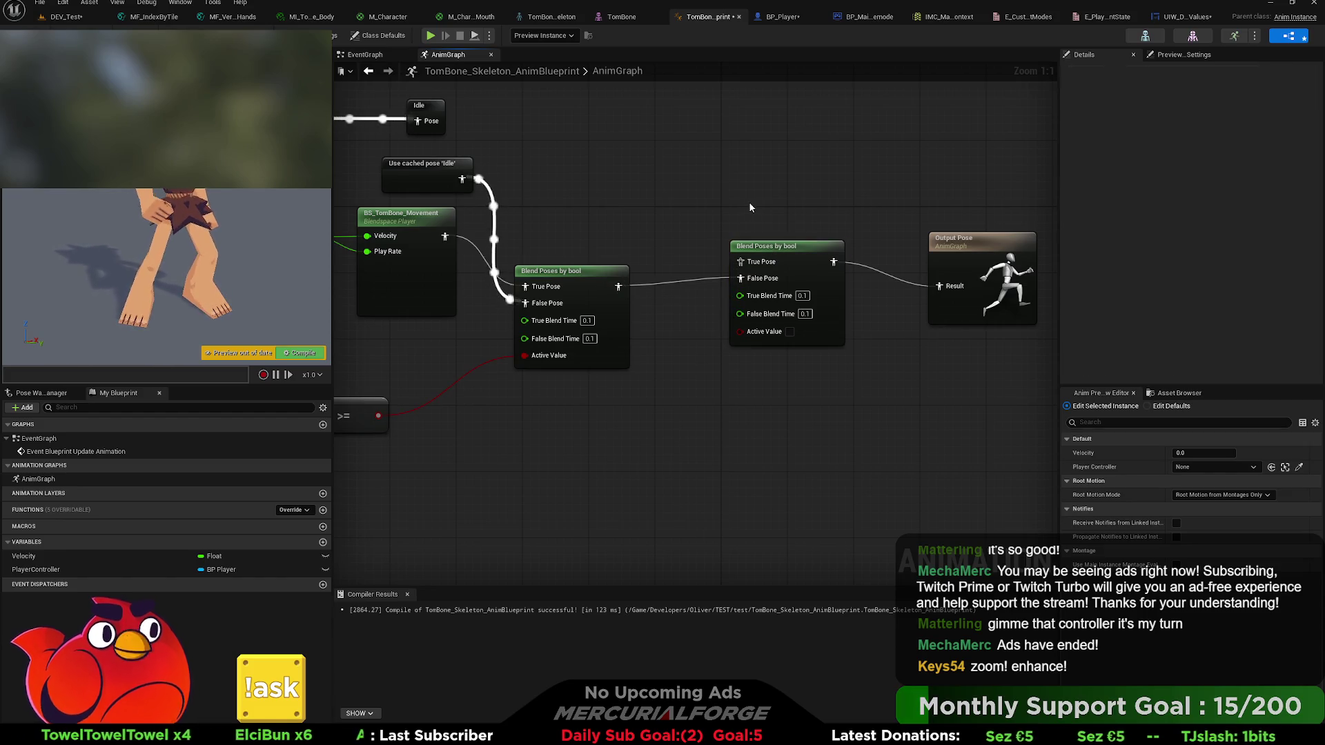
- Drag an AS_DiveSlide sequence player from the Asset Browser into the AnimGraph
{"action": "left_click", "coordinate": [1233, 37]}
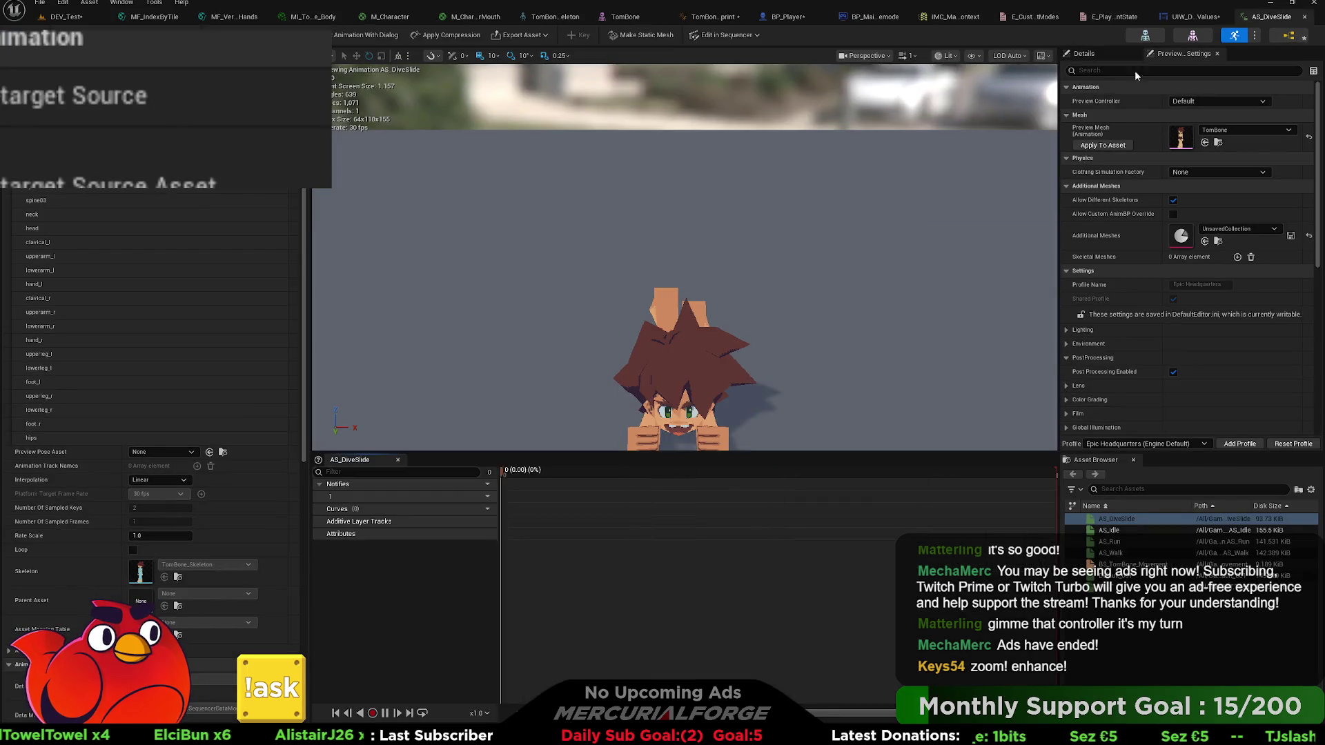
{"action": "left_click", "coordinate": [715, 16]}
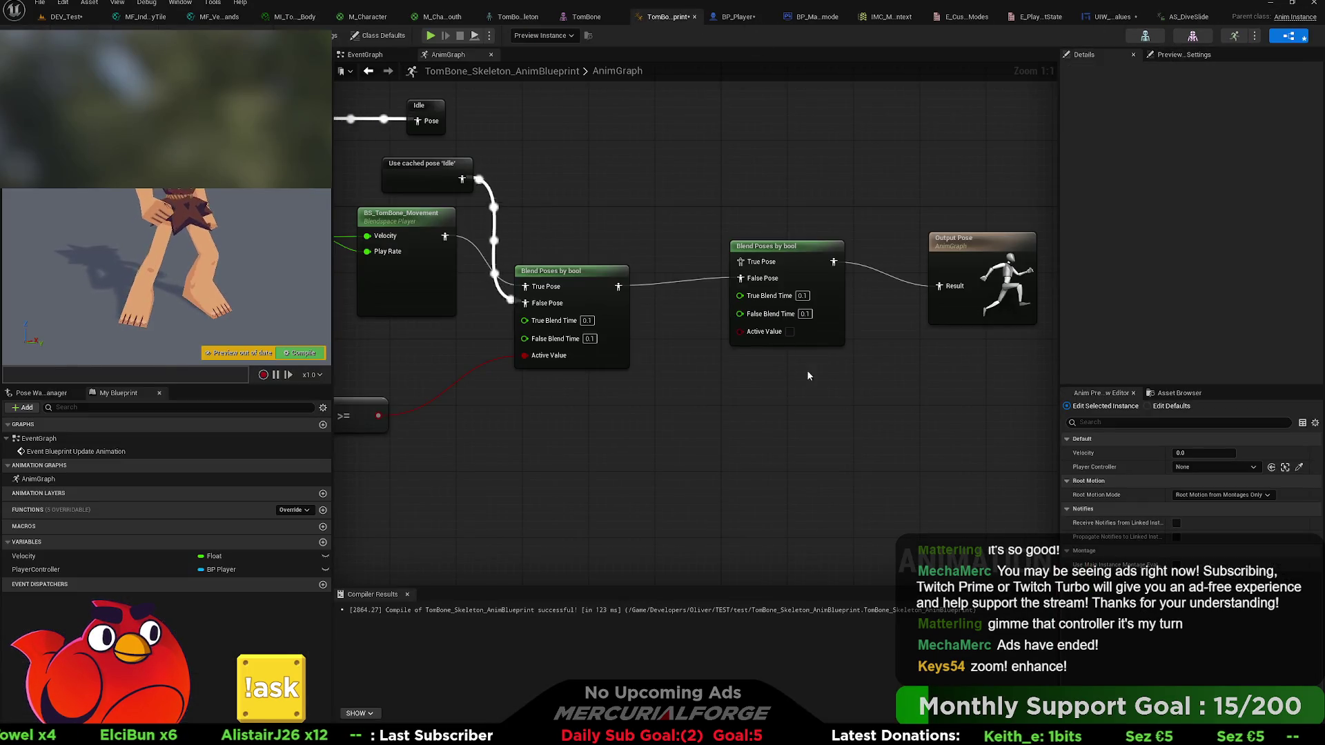
{"action": "left_click", "coordinate": [794, 324]}
{"action": "left_click", "coordinate": [897, 386]}
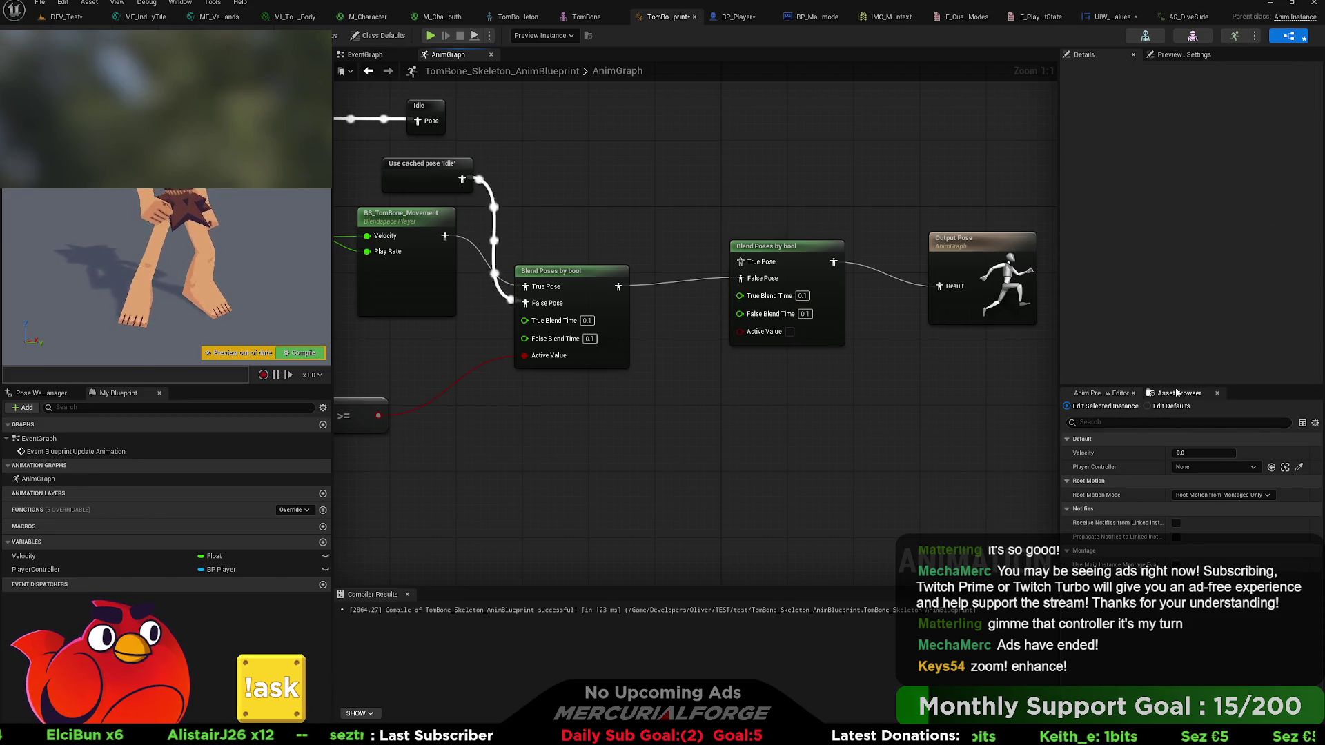
{"action": "left_click", "coordinate": [1177, 393]}
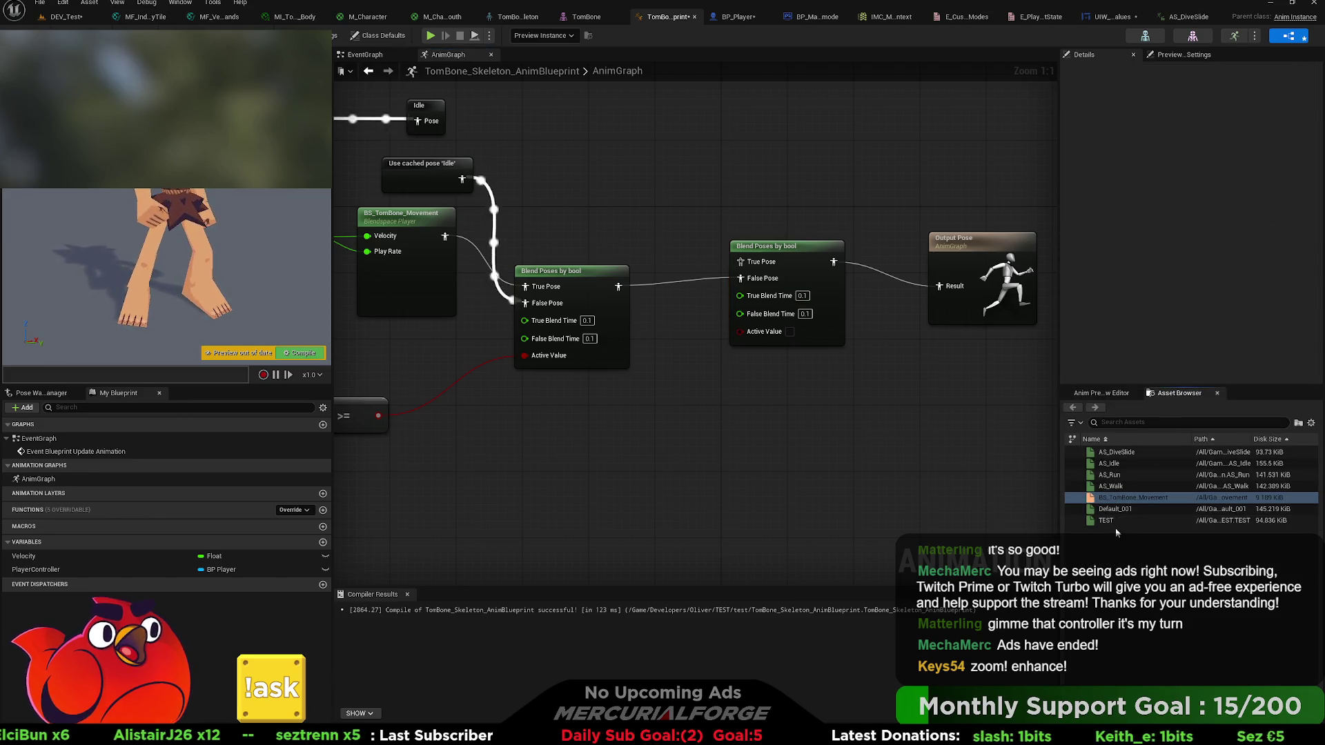
{"action": "left_click", "coordinate": [1116, 452]}
{"action": "mouse_move", "coordinate": [1116, 452]}
{"action": "left_mouse_down"}
{"action": "mouse_move", "coordinate": [589, 212]}
{"action": "mouse_move", "coordinate": [740, 262]}
{"action": "left_mouse_up"}
{"action": "mouse_move", "coordinate": [707, 333]}
{"action": "left_mouse_down"}
{"action": "mouse_move", "coordinate": [760, 313]}
{"action": "mouse_move", "coordinate": [727, 343]}
{"action": "left_mouse_up"}
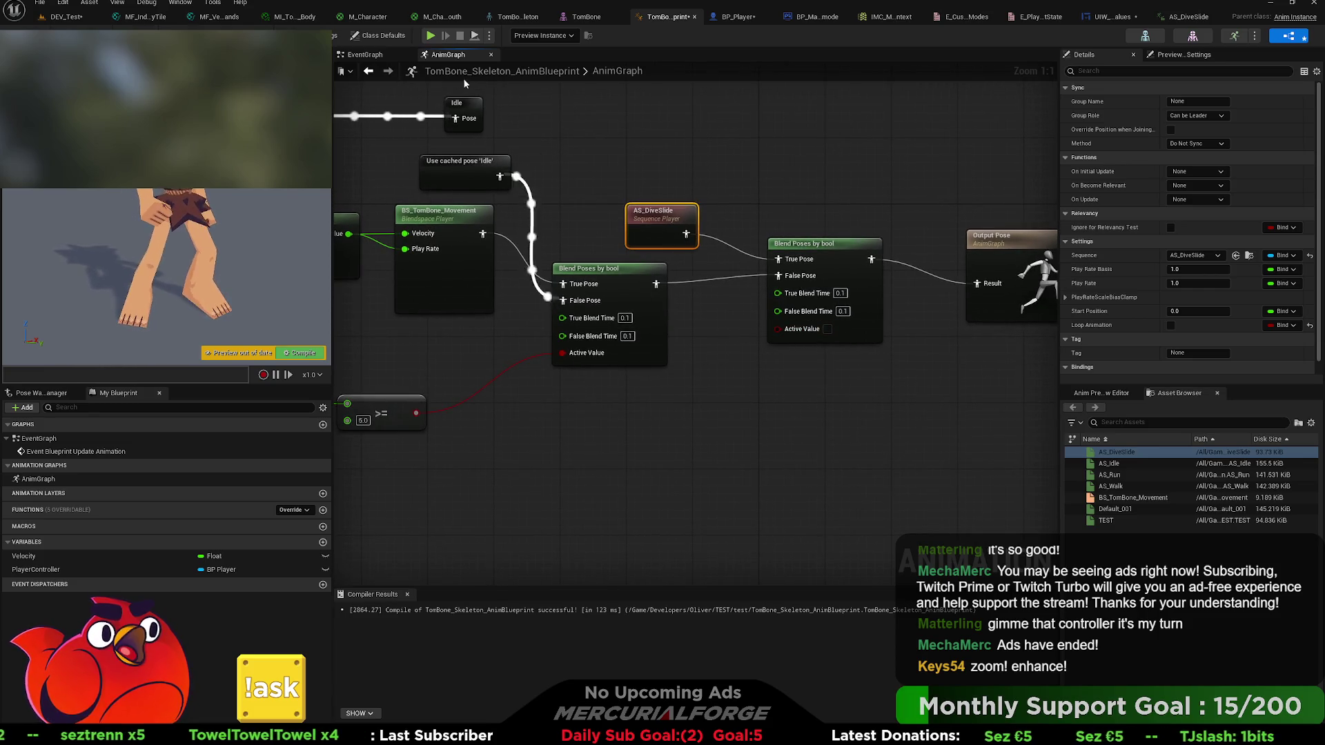
{"action": "left_click", "coordinate": [365, 55]}
{"action": "mouse_move", "coordinate": [901, 282]}
{"action": "left_mouse_down"}
{"action": "mouse_move", "coordinate": [802, 271]}
{"action": "mouse_move", "coordinate": [883, 304]}
{"action": "mouse_move", "coordinate": [614, 351]}
{"action": "left_mouse_up"}
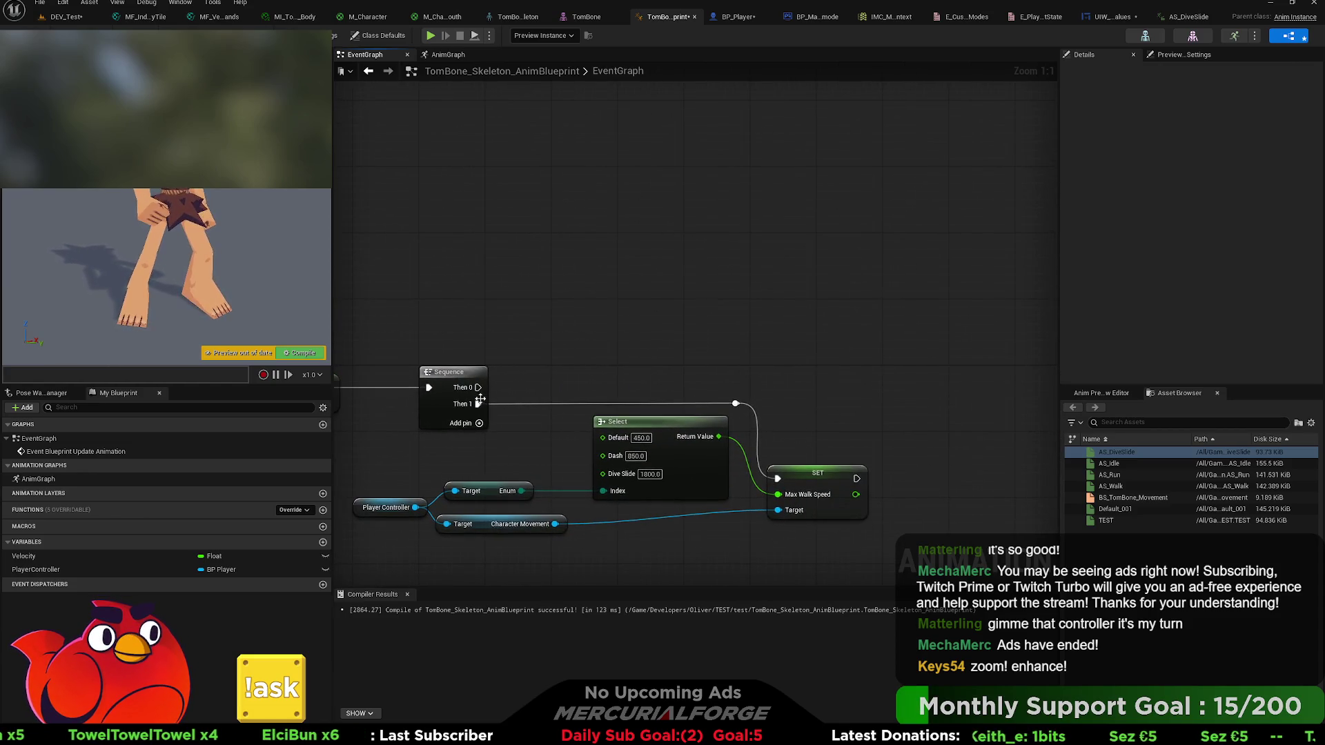
- Create the ActionEnum variable and place a SET ActionEnum node in the event graph
{"action": "left_click", "coordinate": [323, 544]}
{"action": "type", "text": "Action"}
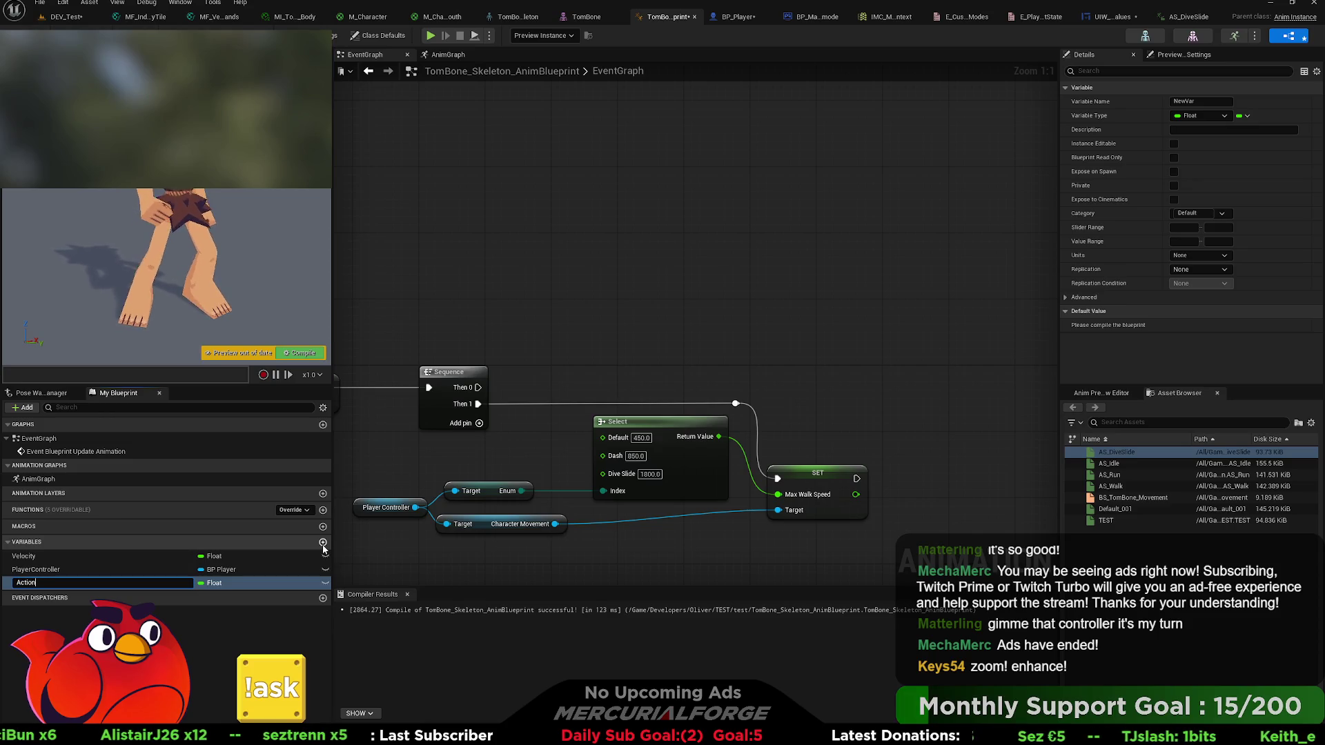
{"action": "type", "text": "Enum"}
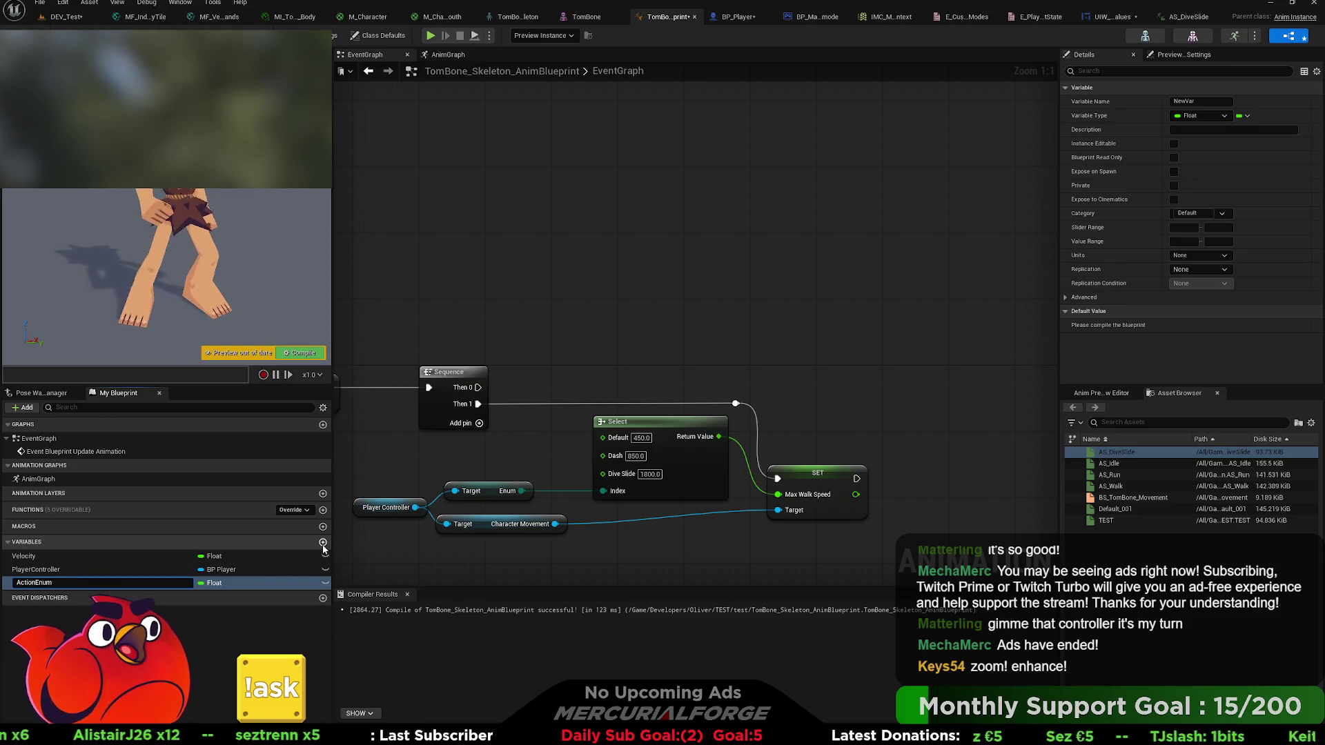
{"action": "key", "text": "Return"}
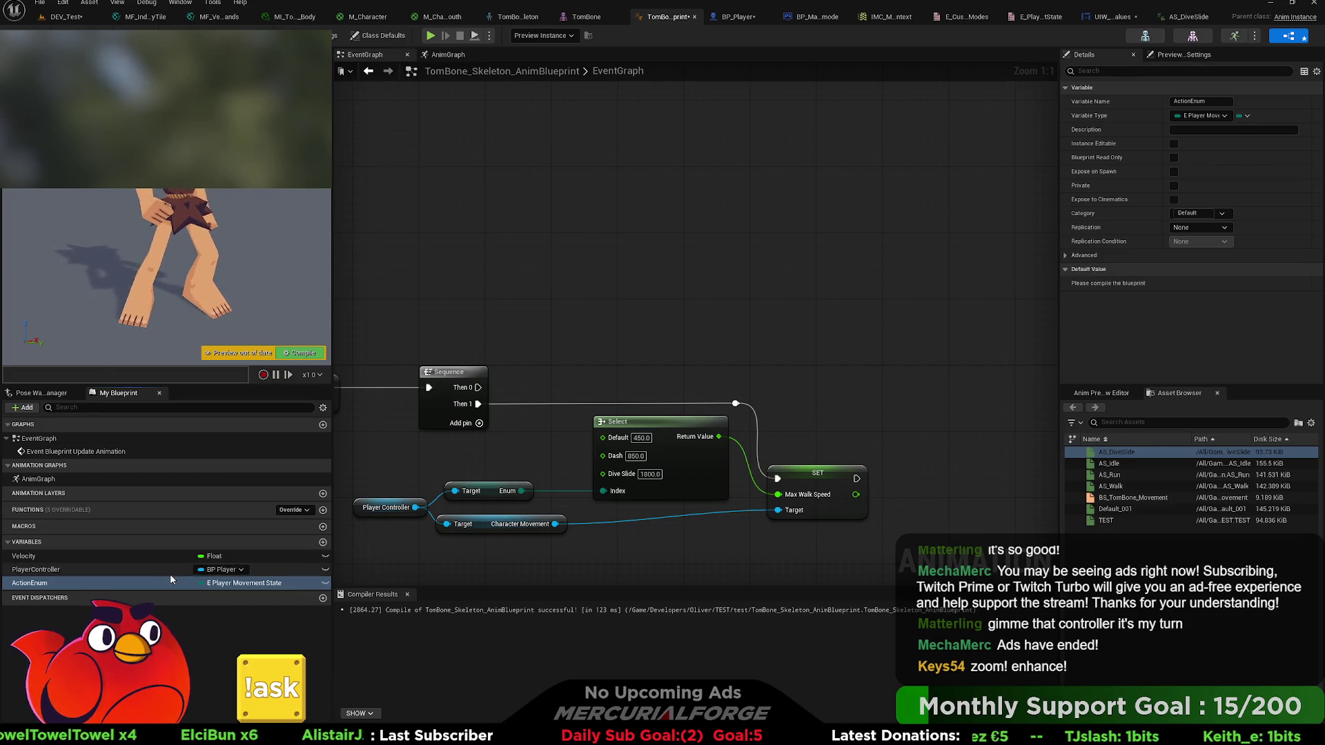
{"action": "left_click", "coordinate": [630, 322]}
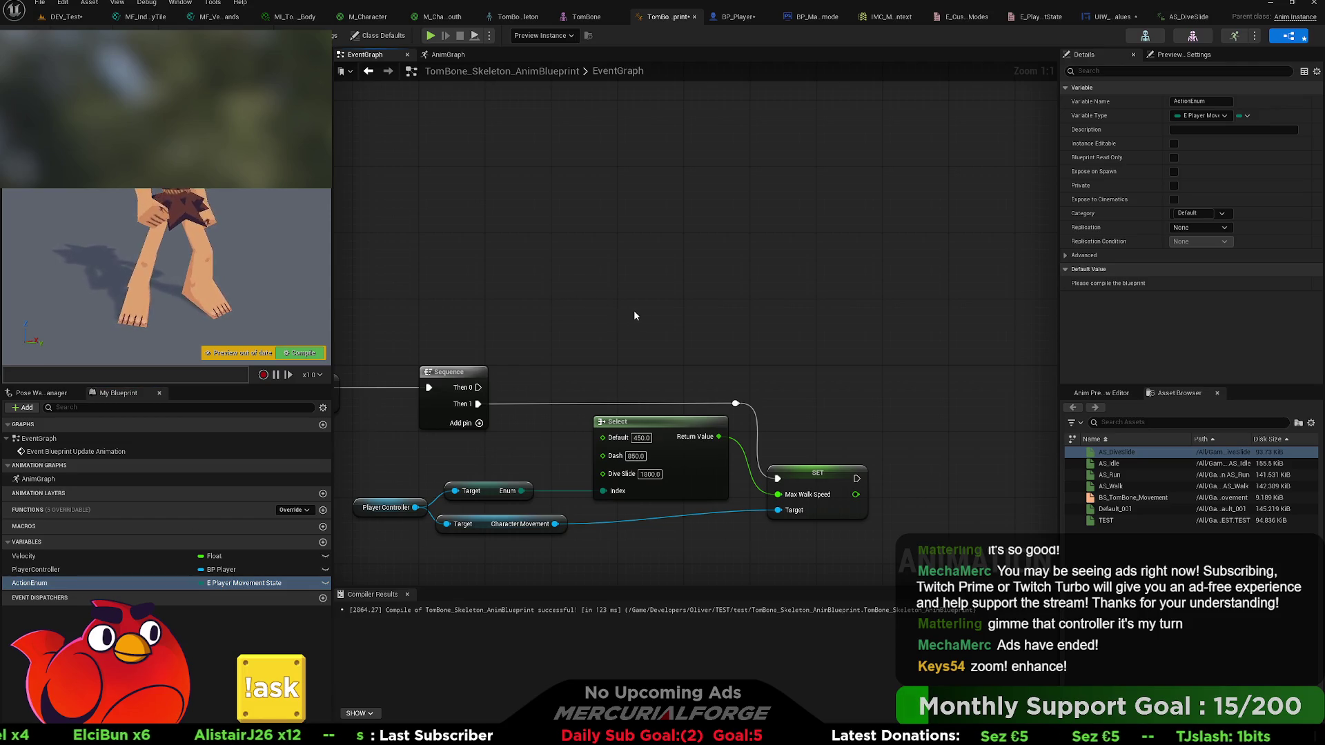
{"action": "key", "text": "ctrl+v"}
{"action": "left_click_drag", "start_coordinate": [640, 314], "coordinate": [655, 308]}
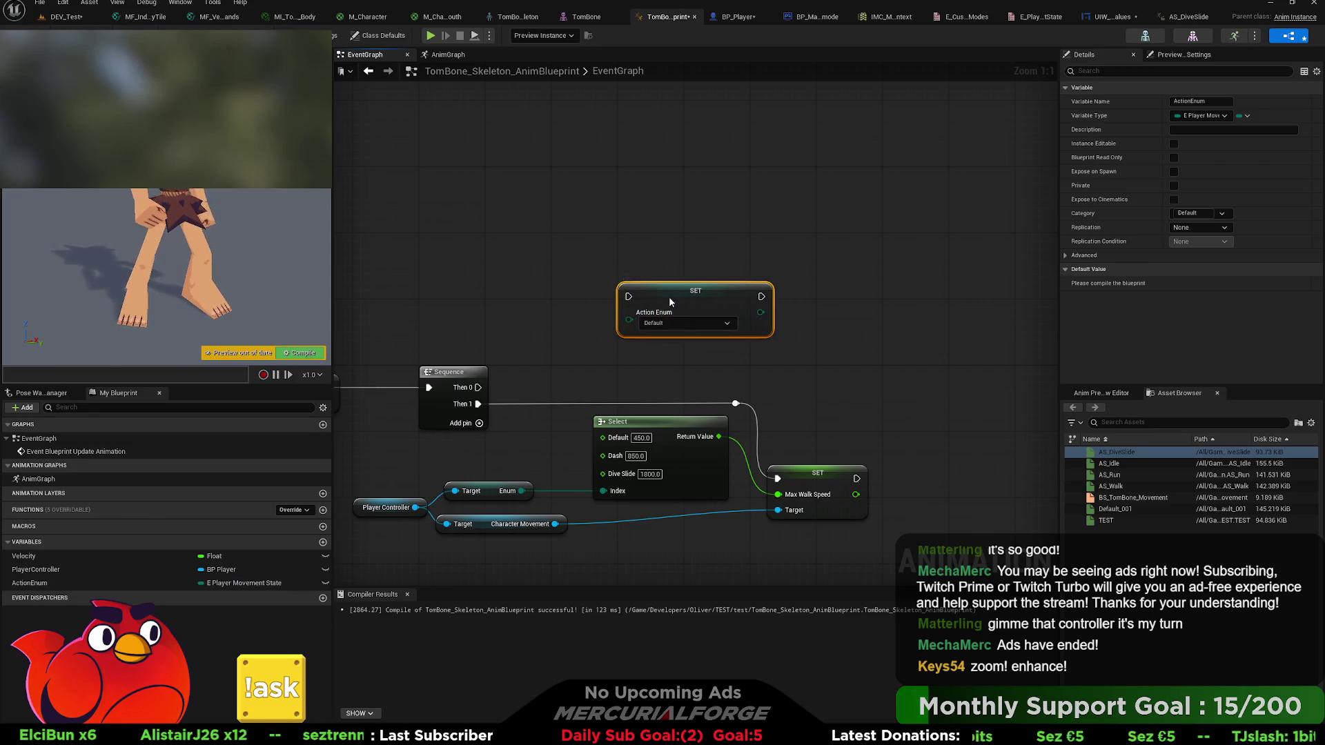
- Feed a copied Player Controller's Enum into SET ActionEnum, arrange the nodes, and compile
{"action": "left_click", "coordinate": [399, 502]}
{"action": "key", "text": "ctrl+c"}
{"action": "key", "text": "ctrl+v"}
{"action": "mouse_move", "coordinate": [498, 325]}
{"action": "left_mouse_down"}
{"action": "mouse_move", "coordinate": [629, 313]}
{"action": "mouse_move", "coordinate": [547, 375]}
{"action": "mouse_move", "coordinate": [476, 387]}
{"action": "left_mouse_up"}
{"action": "left_click_drag", "start_coordinate": [686, 342], "coordinate": [430, 278]}
{"action": "mouse_move", "coordinate": [668, 301]}
{"action": "left_mouse_down"}
{"action": "mouse_move", "coordinate": [738, 354]}
{"action": "mouse_move", "coordinate": [560, 356]}
{"action": "left_mouse_up"}
{"action": "double_click", "coordinate": [668, 357]}
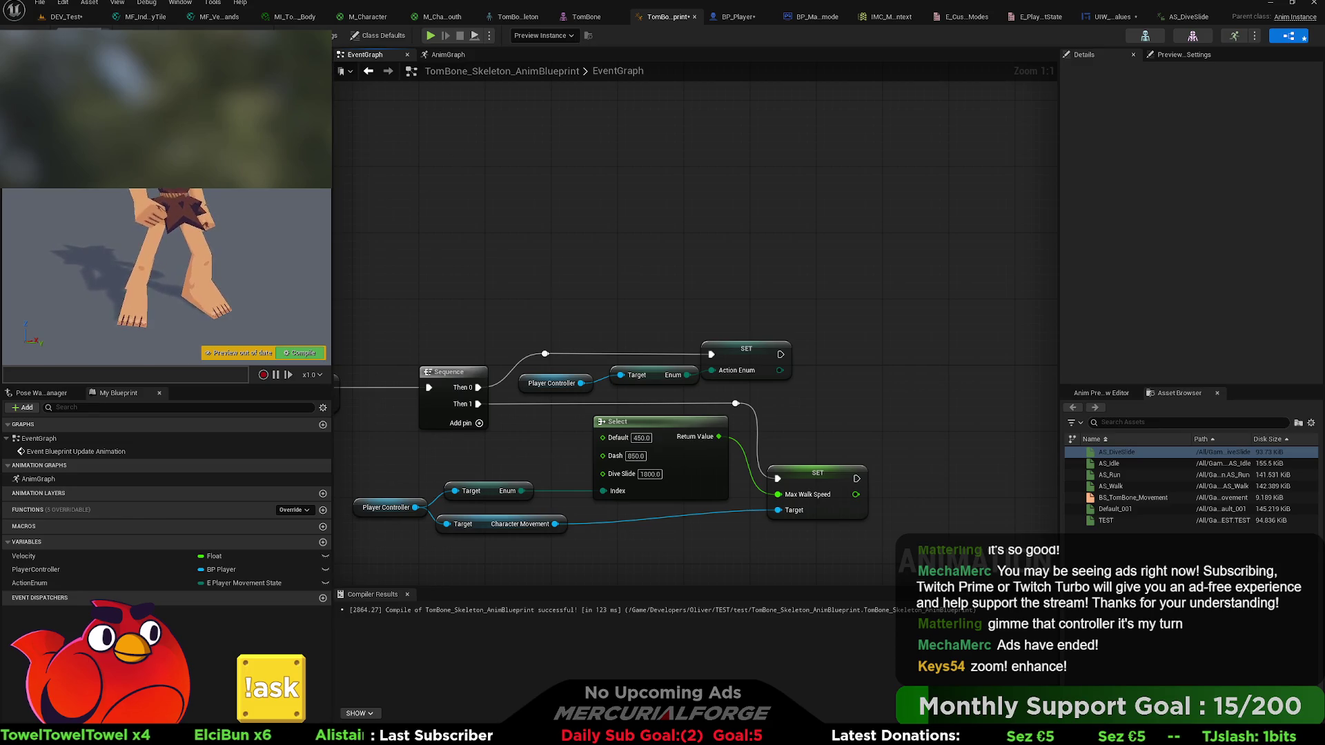
{"action": "key", "text": "F7"}
{"action": "left_click_drag", "start_coordinate": [730, 345], "coordinate": [571, 299]}
{"action": "left_click", "coordinate": [448, 54]}
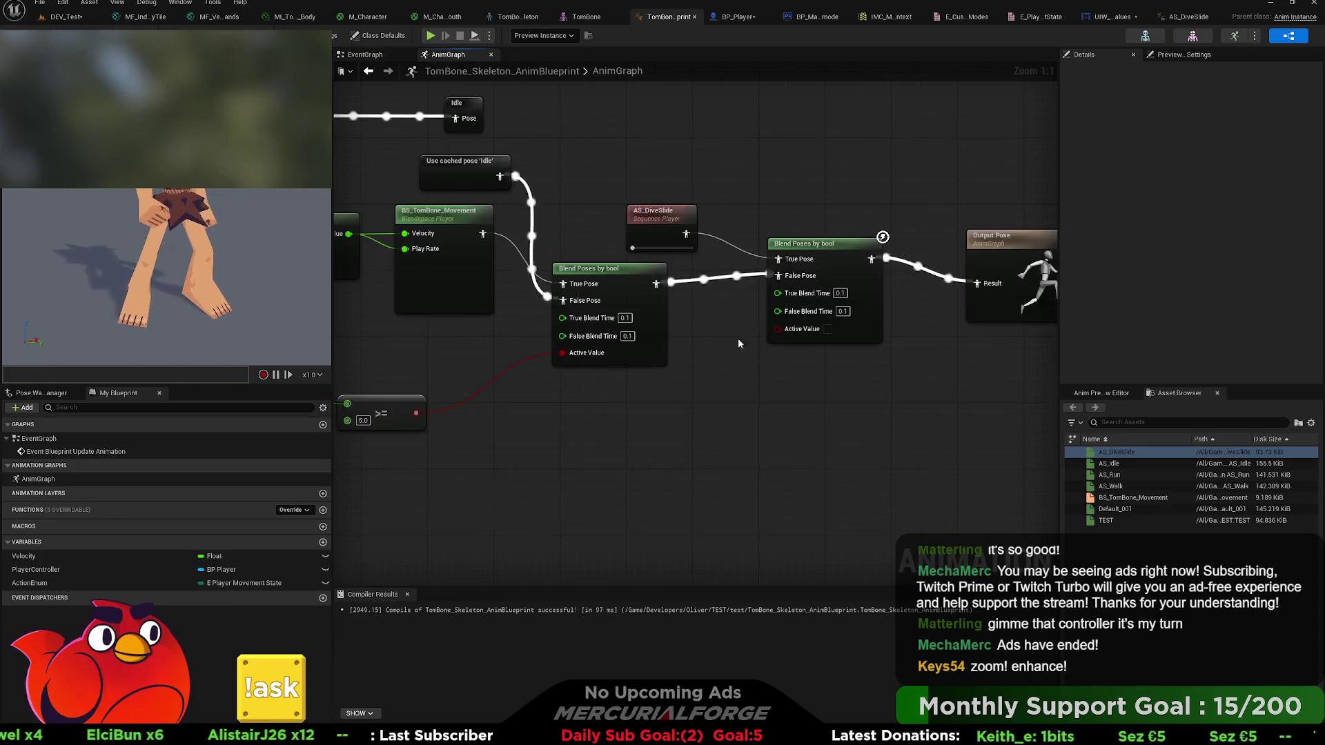
- Place an Action Enum getter in the AnimGraph wired into an == check
{"action": "mouse_move", "coordinate": [43, 578]}
{"action": "left_mouse_down"}
{"action": "mouse_move", "coordinate": [594, 441]}
{"action": "mouse_move", "coordinate": [731, 427]}
{"action": "left_mouse_up"}
{"action": "type", "text": "=="}
{"action": "key", "text": "Return"}
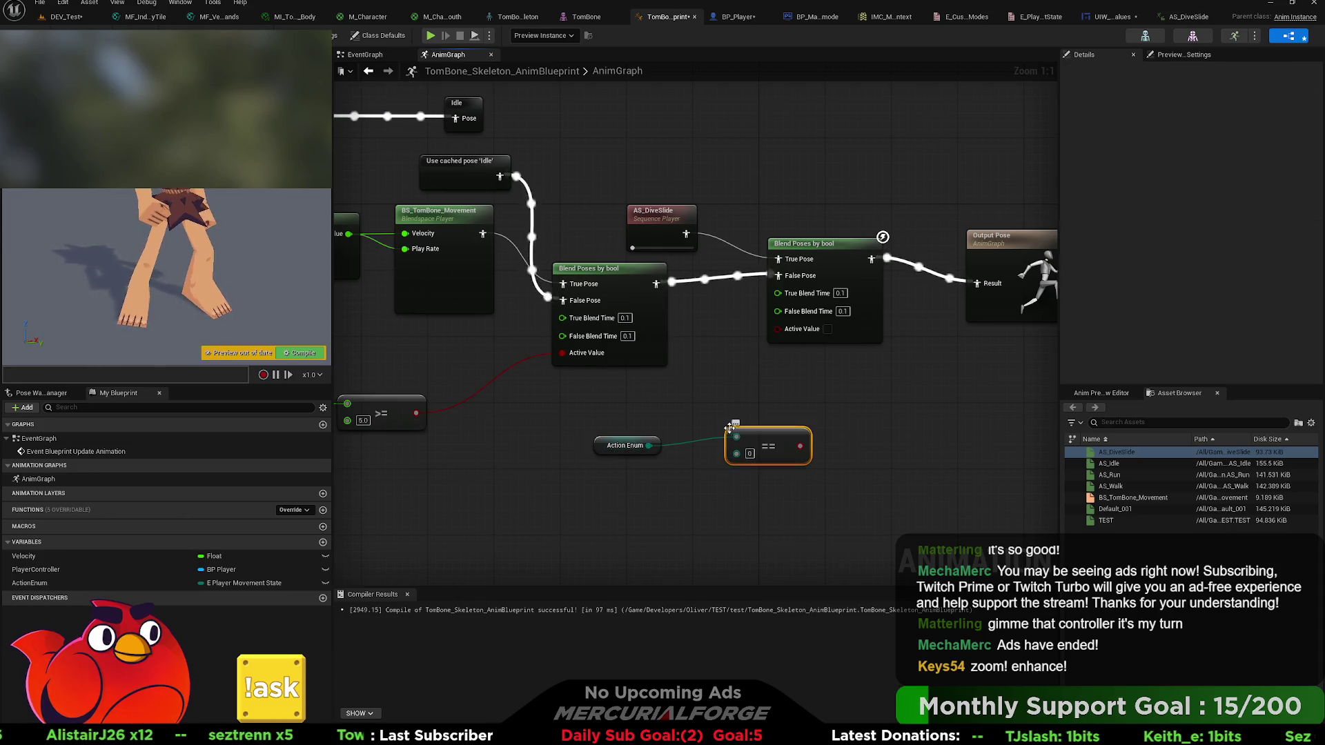
{"action": "mouse_move", "coordinate": [660, 487]}
{"action": "left_mouse_down"}
{"action": "mouse_move", "coordinate": [651, 446]}
{"action": "mouse_move", "coordinate": [735, 437]}
{"action": "left_mouse_up"}
{"action": "left_click_drag", "start_coordinate": [651, 446], "coordinate": [694, 511]}
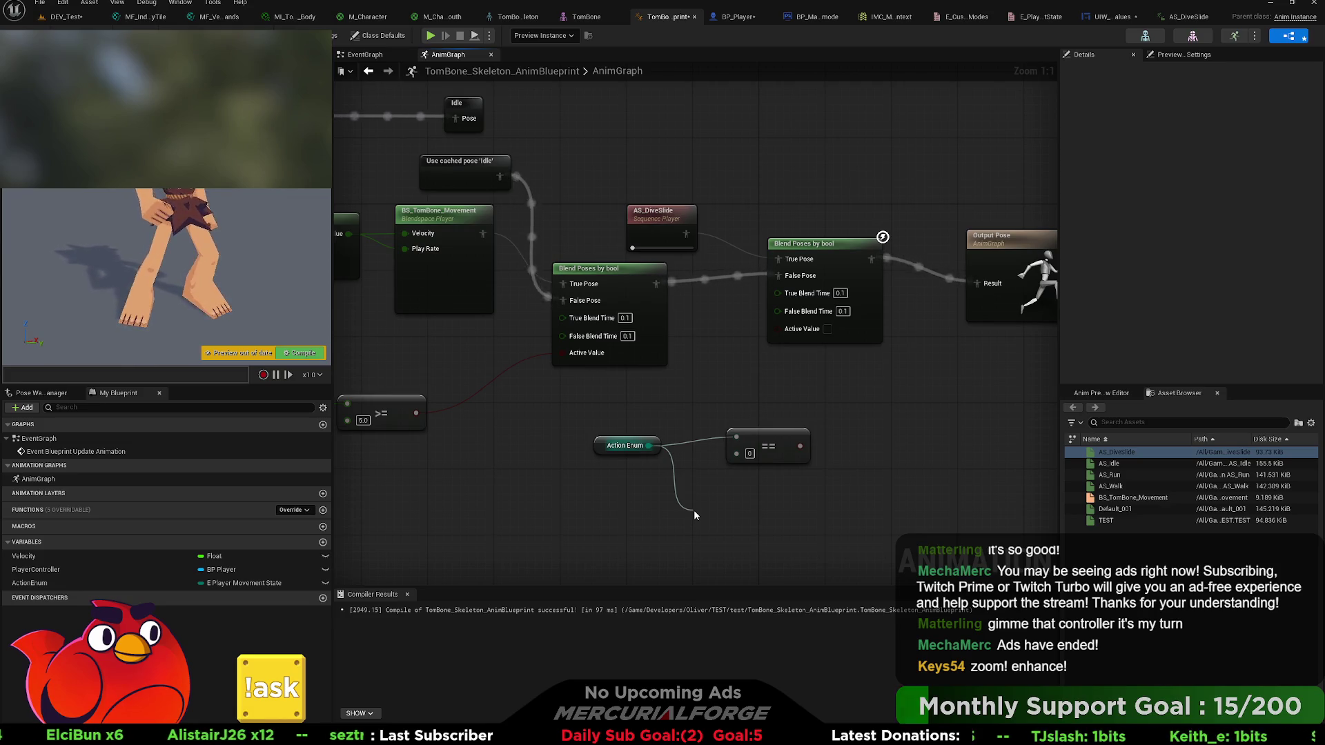
- Create a Blend Poses by E_PlayerMovementState node from Action Enum, then disconnect and delete it
{"action": "left_click_drag", "start_coordinate": [694, 511], "coordinate": [693, 509]}
{"action": "left_click_drag", "start_coordinate": [796, 514], "coordinate": [843, 379]}
{"action": "left_click_drag", "start_coordinate": [768, 439], "coordinate": [808, 511]}
{"action": "left_click", "coordinate": [836, 377]}
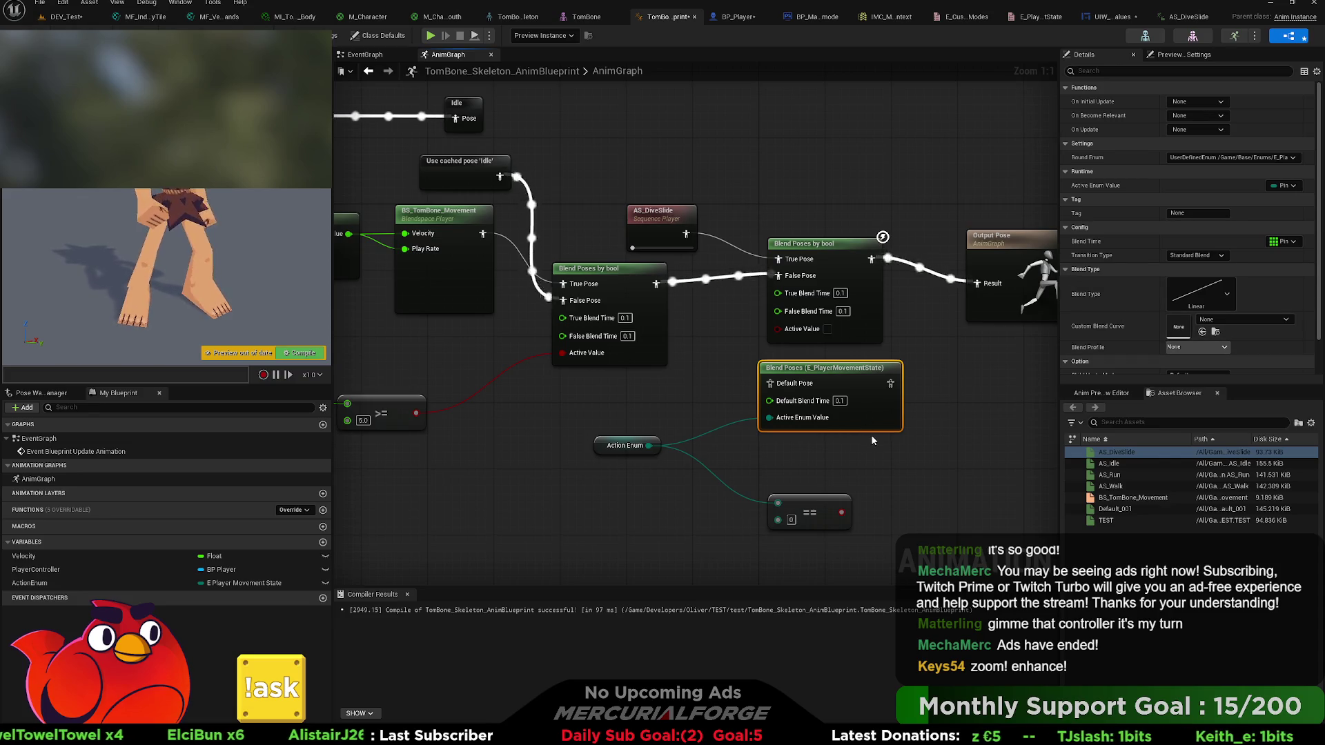
{"action": "left_click", "coordinate": [825, 449]}
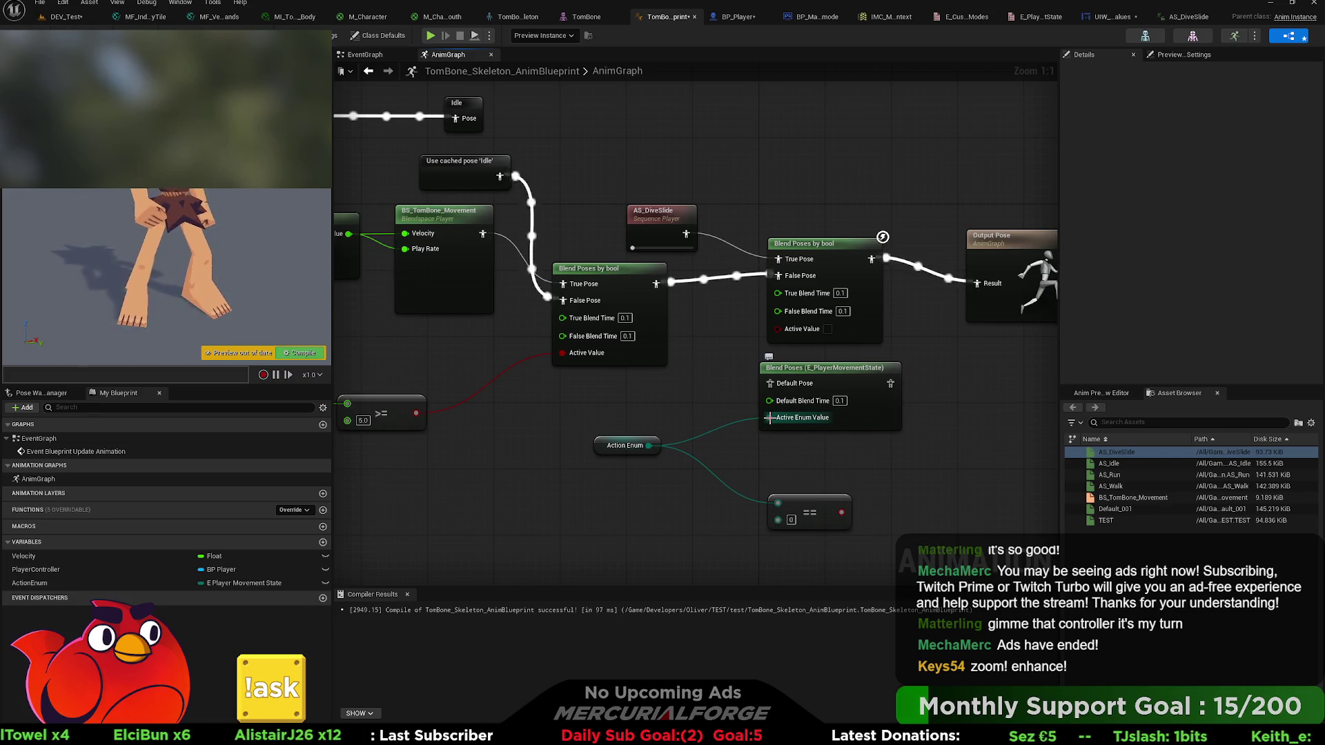
{"action": "left_click_drag", "start_coordinate": [768, 417], "coordinate": [778, 503]}
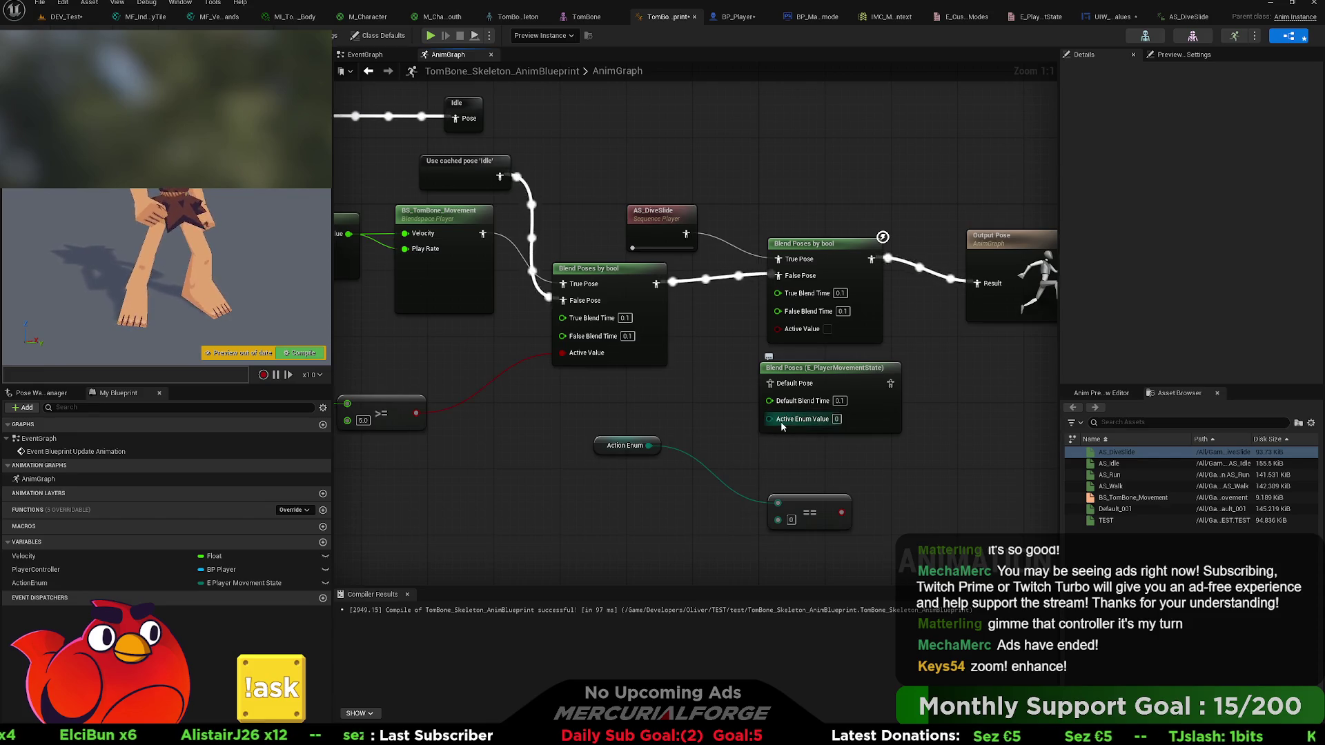
{"action": "left_click", "coordinate": [840, 370]}
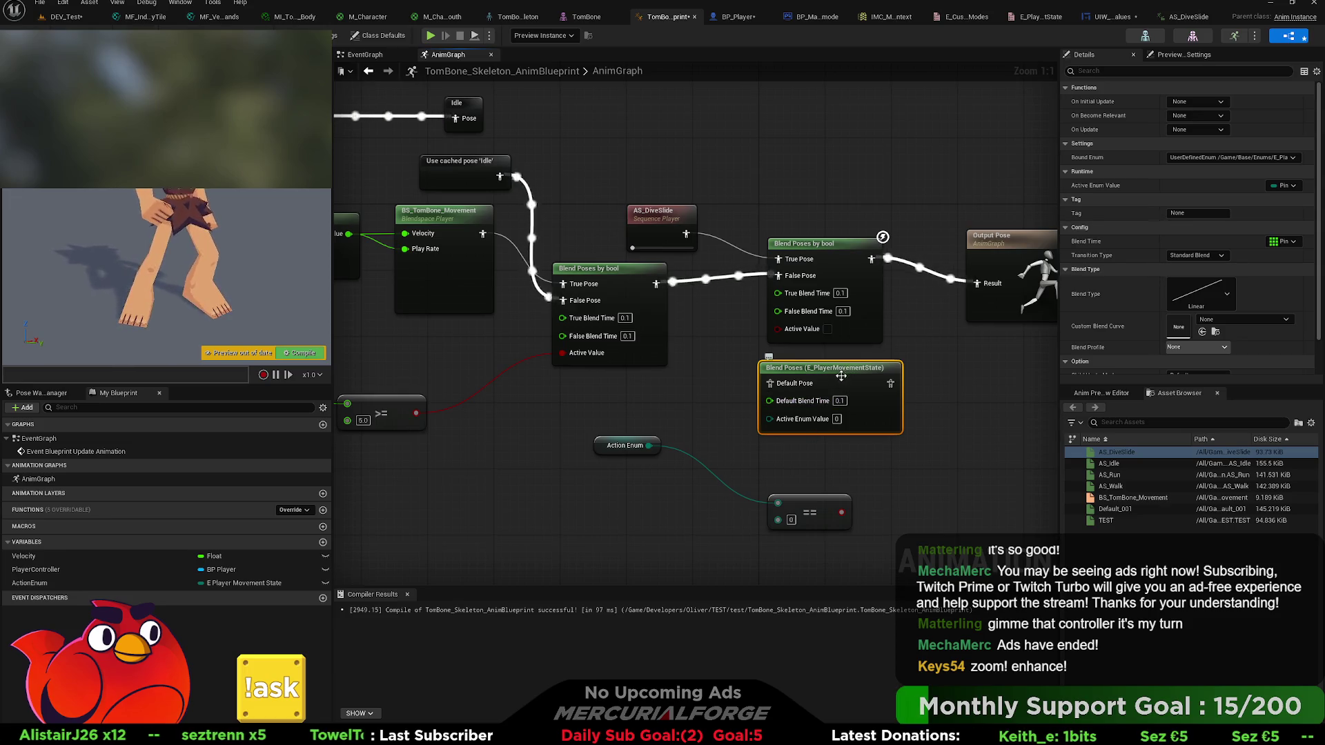
{"action": "key", "text": "Delete"}
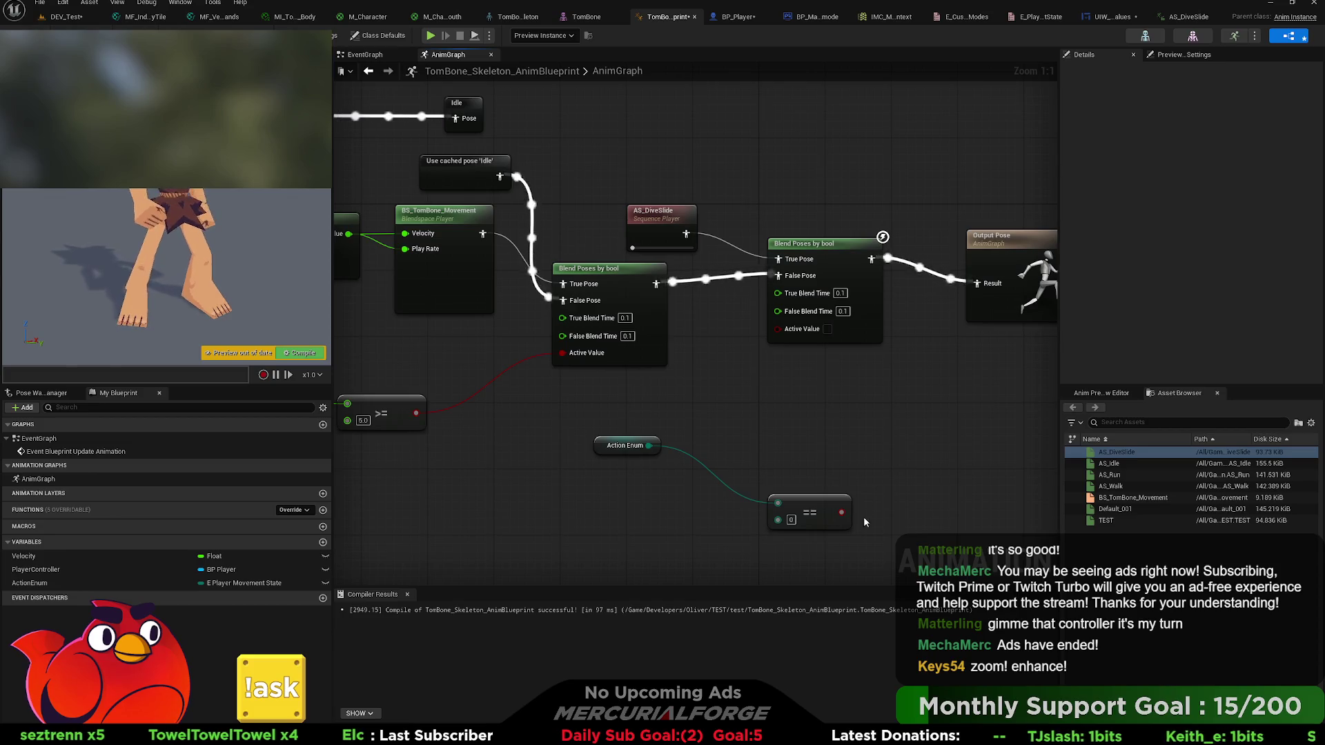
- Try a literal E_PlayerMovementState enum with an extra compare node, then undo it
{"action": "key", "text": "ctrl+v"}
{"action": "mouse_move", "coordinate": [855, 423]}
{"action": "left_mouse_down"}
{"action": "mouse_move", "coordinate": [707, 466]}
{"action": "mouse_move", "coordinate": [618, 518]}
{"action": "left_mouse_up"}
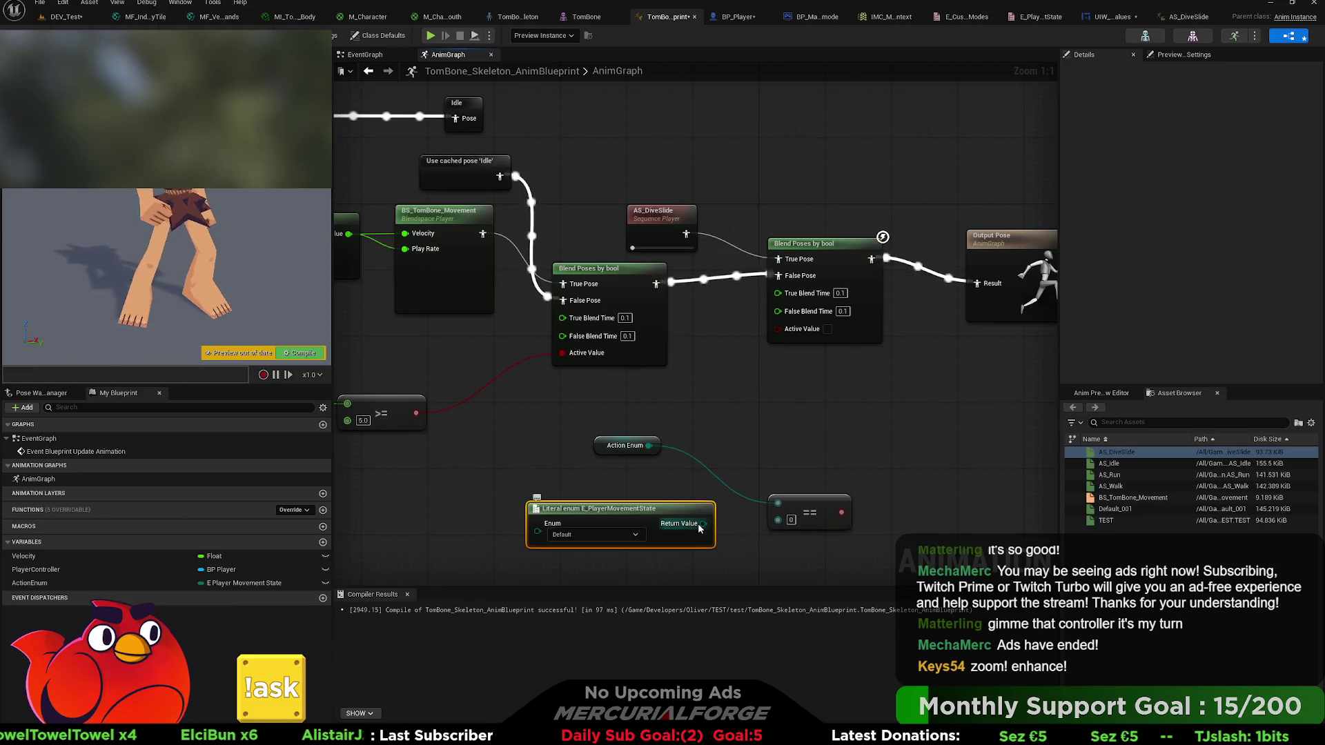
{"action": "mouse_move", "coordinate": [700, 528]}
{"action": "left_mouse_down"}
{"action": "mouse_move", "coordinate": [771, 528]}
{"action": "mouse_move", "coordinate": [761, 448]}
{"action": "mouse_move", "coordinate": [800, 449]}
{"action": "left_mouse_up"}
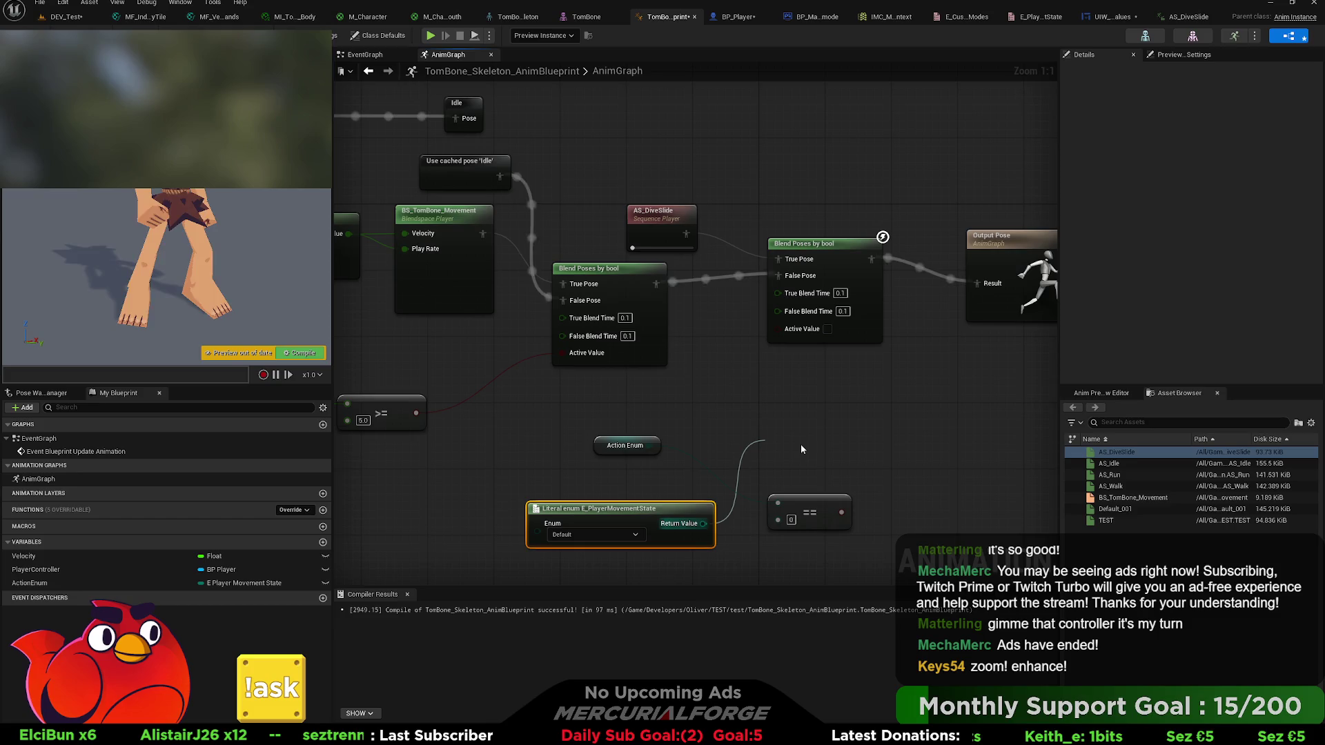
{"action": "left_click_drag", "start_coordinate": [800, 450], "coordinate": [801, 445]}
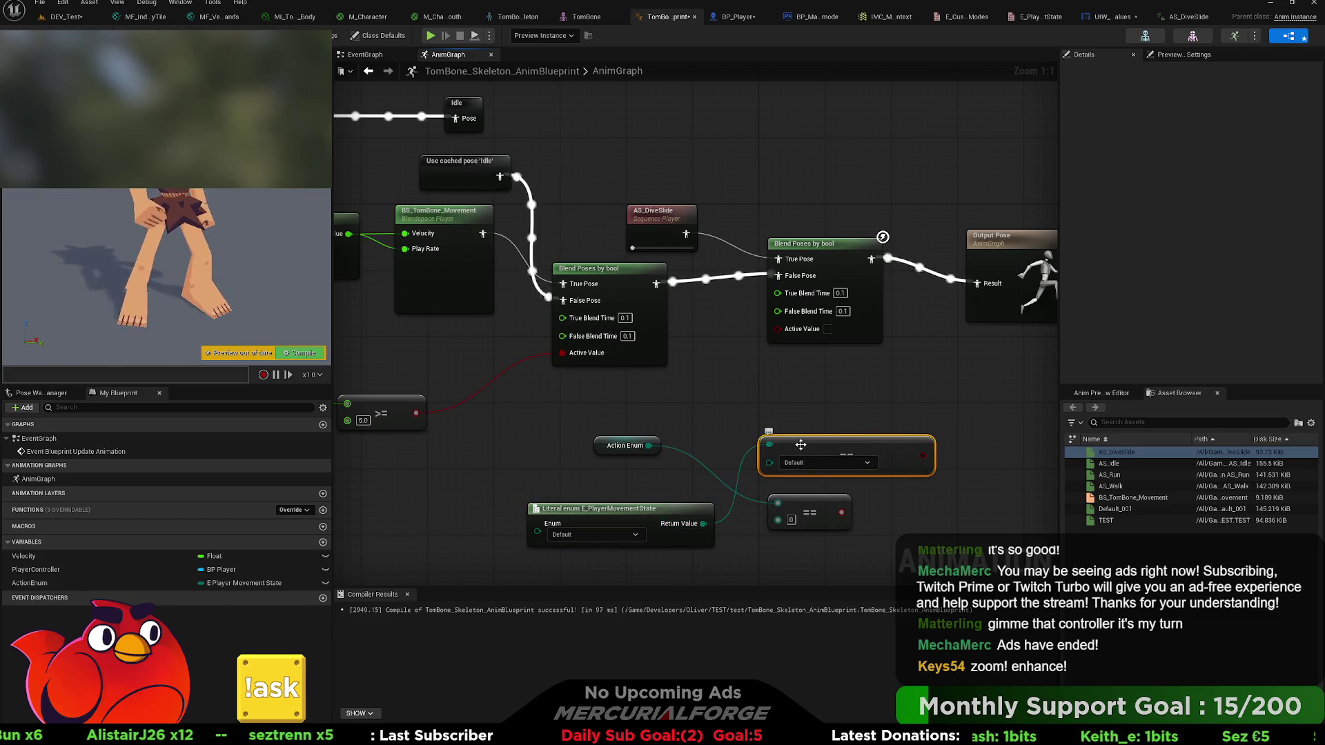
{"action": "left_click", "coordinate": [754, 454]}
{"action": "key", "text": "ctrl+z"}
{"action": "key", "text": "ctrl+z"}
{"action": "key", "text": "ctrl+z"}
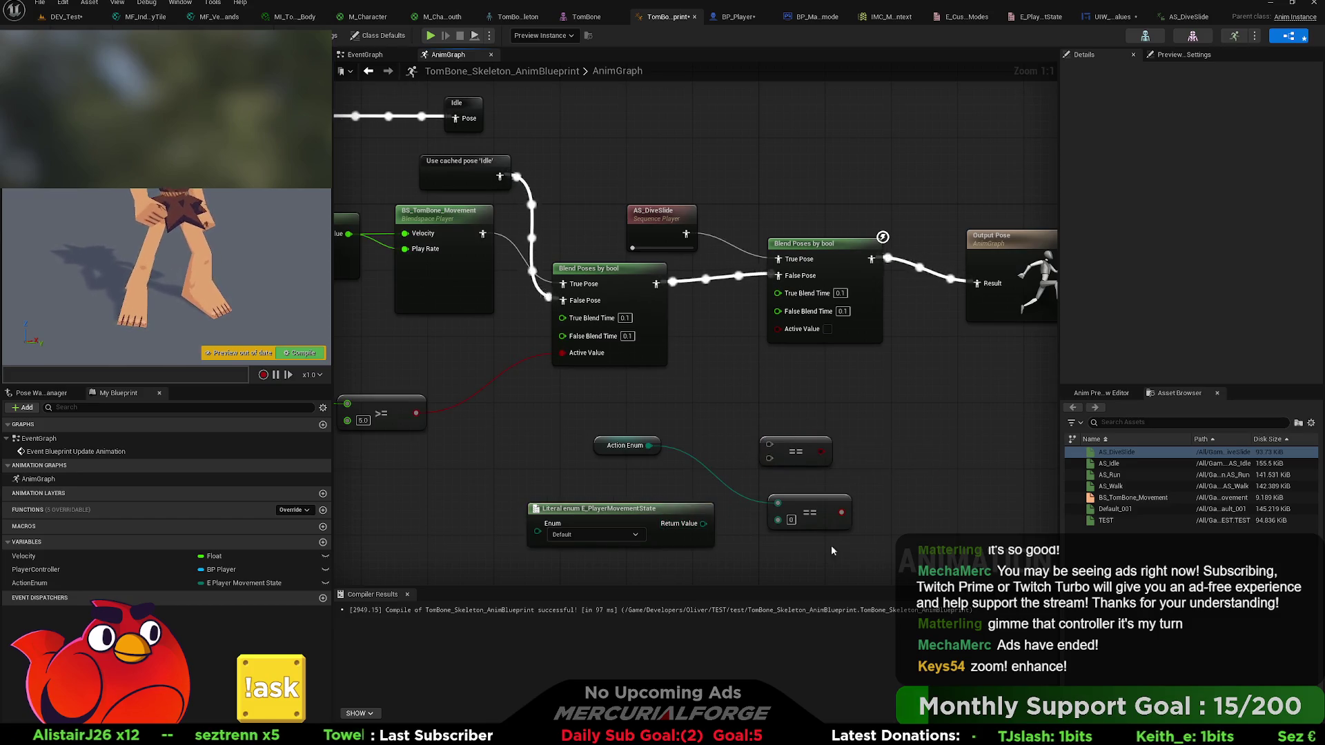
- Wire Action Enum == DiveSlide into the dive-slide blend's Active Value
{"action": "left_click_drag", "start_coordinate": [770, 445], "coordinate": [648, 447]}
{"action": "left_click", "coordinate": [773, 450]}
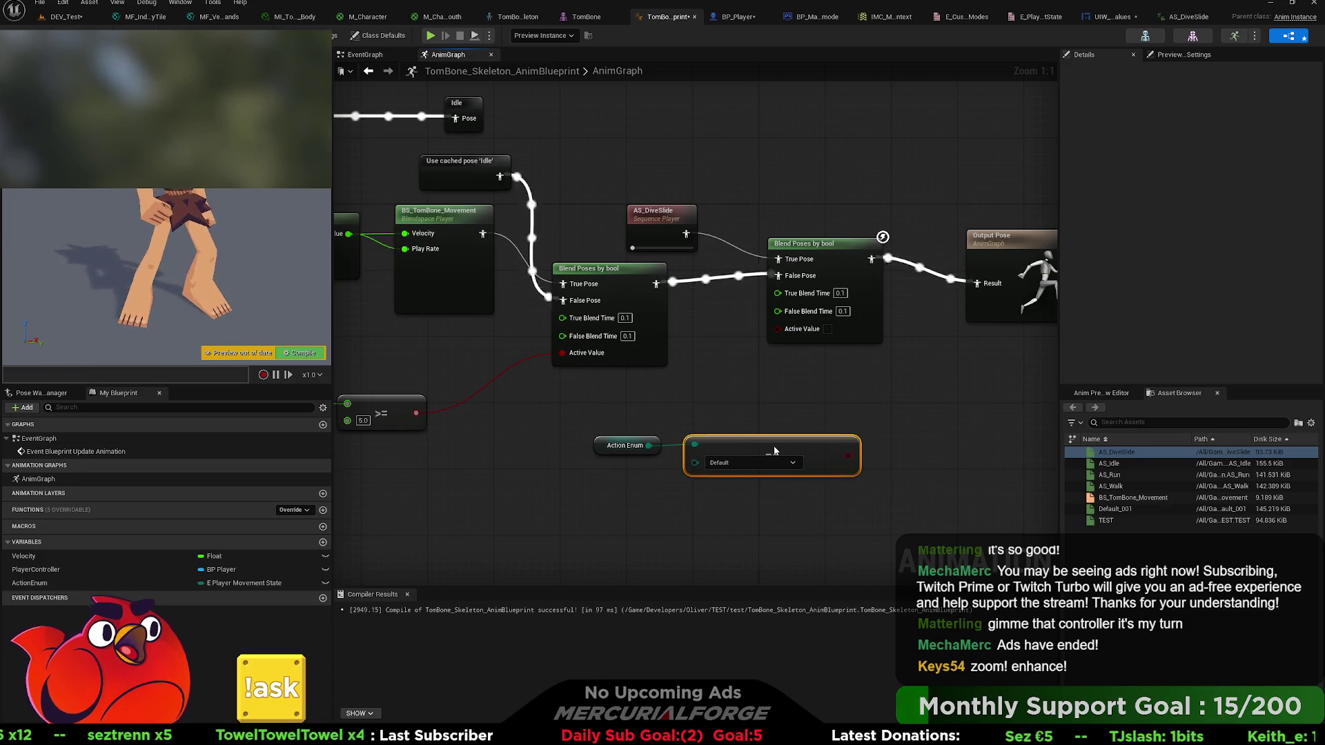
{"action": "mouse_move", "coordinate": [848, 455]}
{"action": "left_mouse_down"}
{"action": "mouse_move", "coordinate": [764, 350]}
{"action": "mouse_move", "coordinate": [778, 329]}
{"action": "left_mouse_up"}
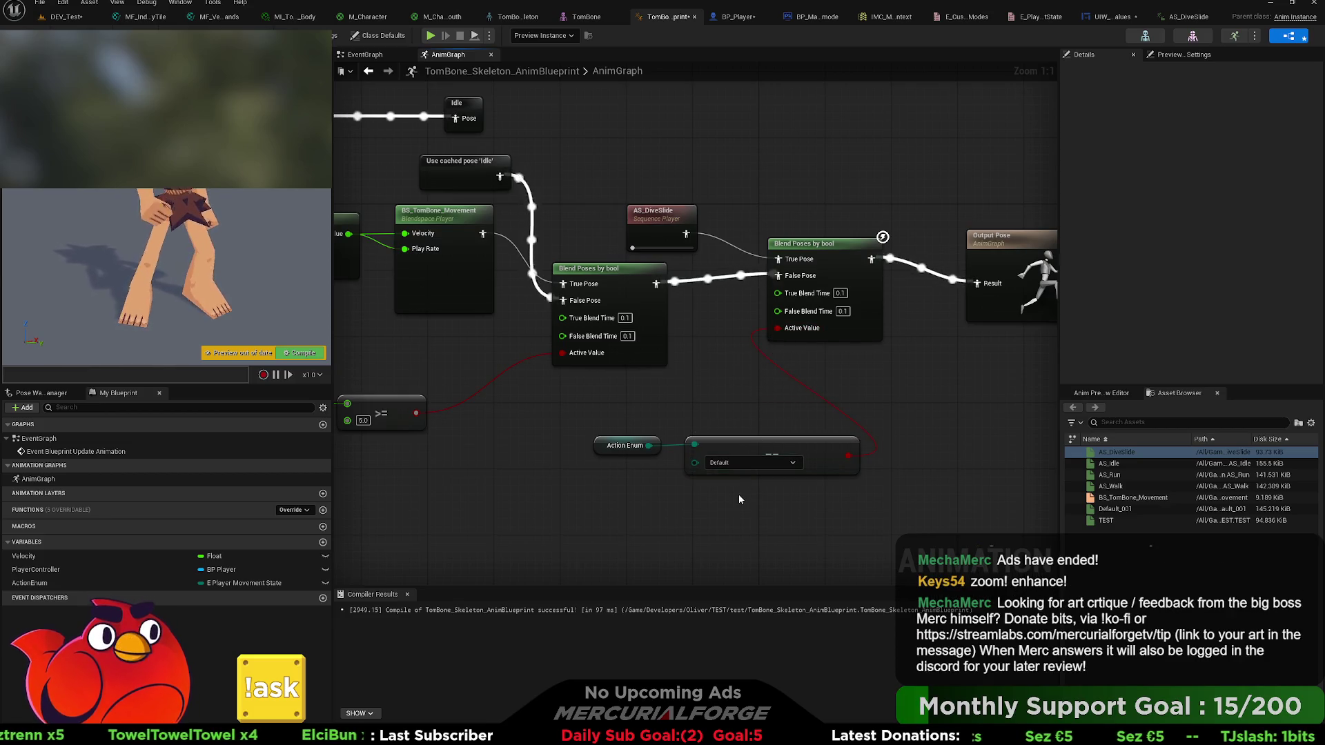
{"action": "left_click", "coordinate": [752, 463]}
{"action": "left_click", "coordinate": [731, 476]}
{"action": "left_click", "coordinate": [624, 445], "text": "shift"}
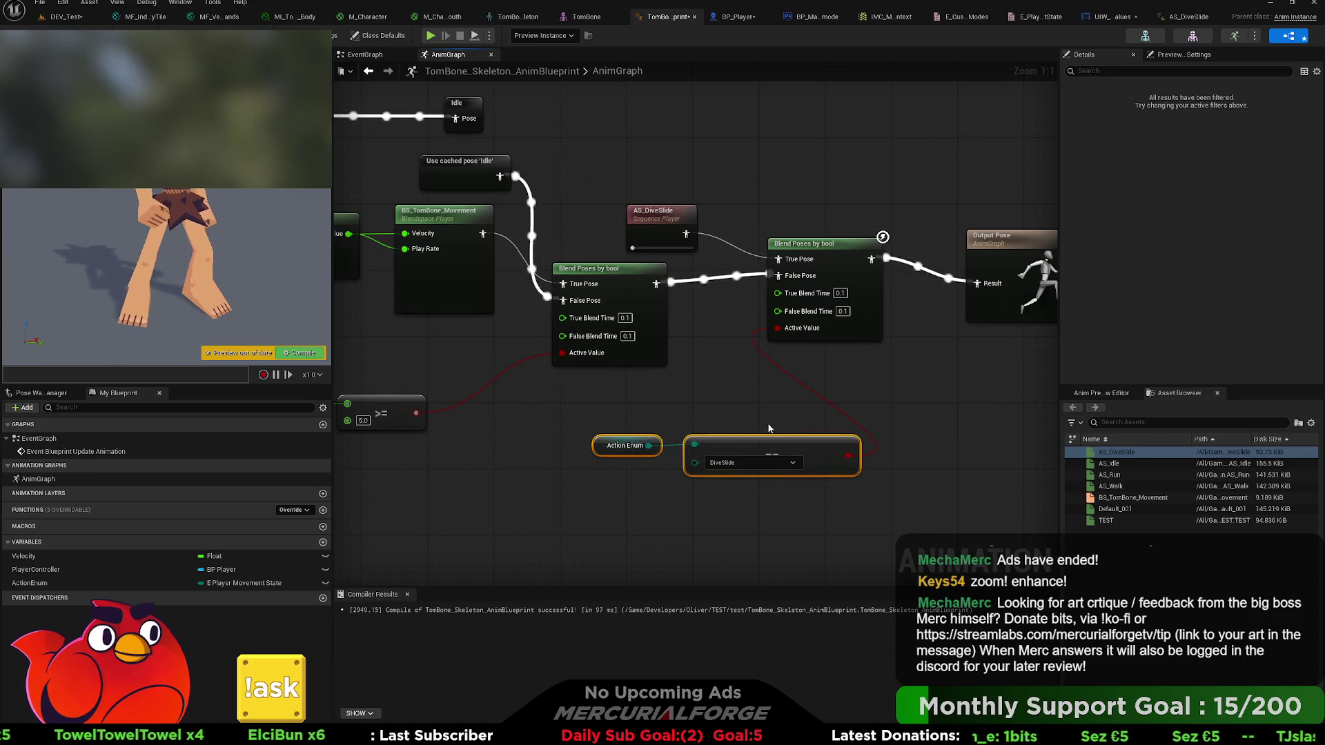
- Compile and toggle the preview Action Enum between DiveSlide and Default, then return to DEV_Test
{"action": "left_click", "coordinate": [300, 353]}
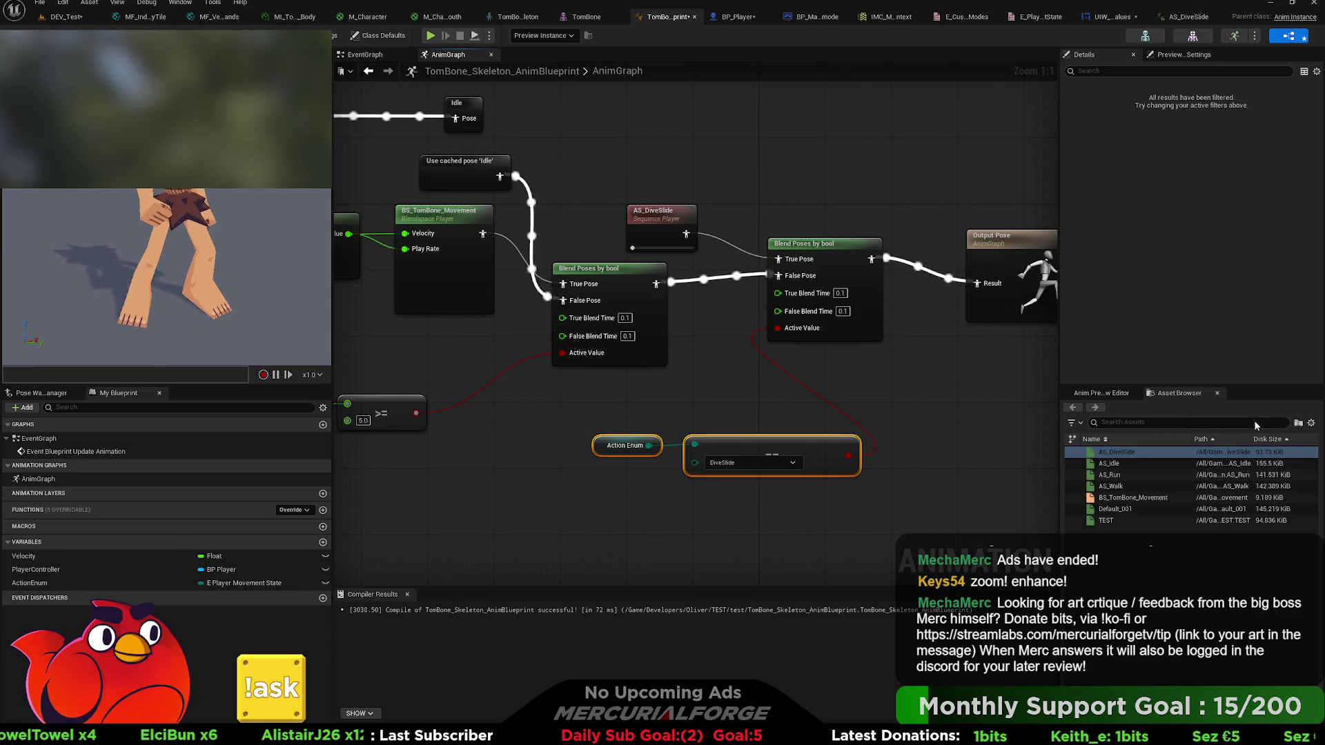
{"action": "left_click", "coordinate": [1102, 392]}
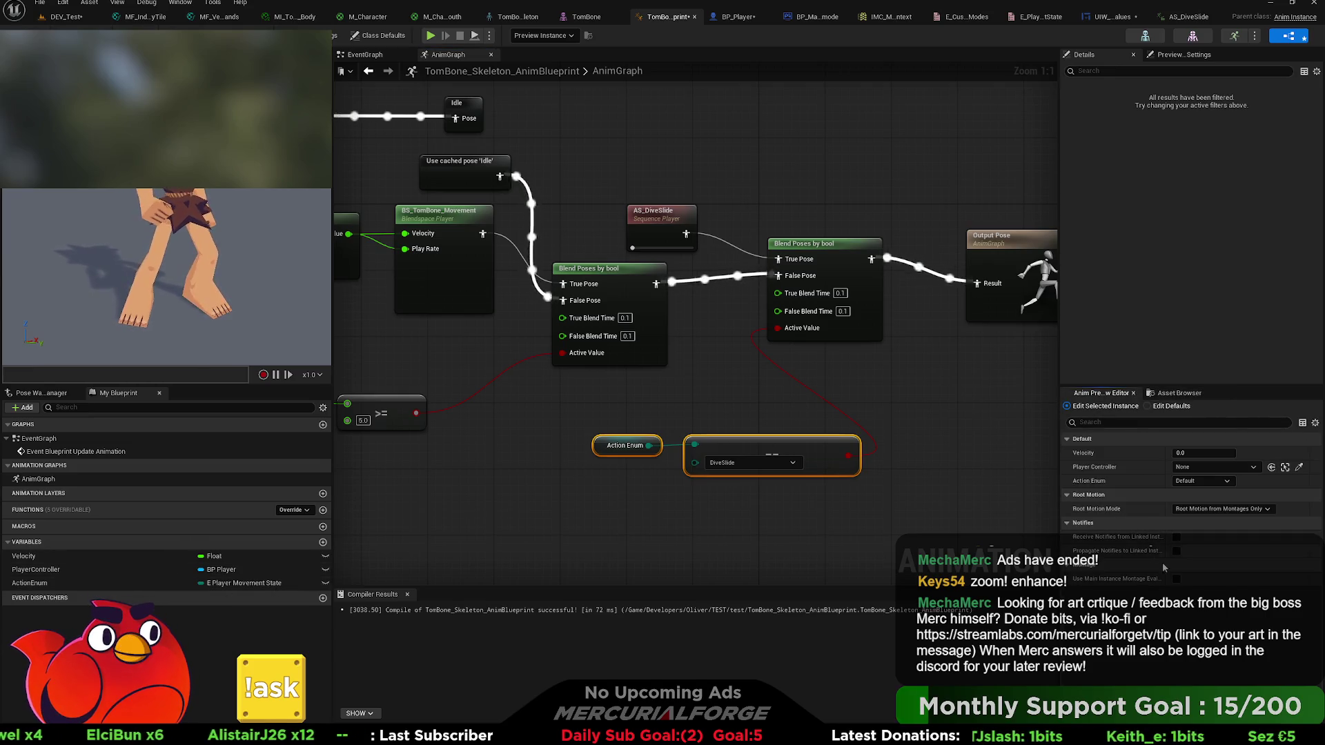
{"action": "left_click", "coordinate": [1188, 482]}
{"action": "left_click", "coordinate": [1189, 507]}
{"action": "left_click", "coordinate": [1191, 481]}
{"action": "left_click", "coordinate": [1191, 491]}
{"action": "left_click", "coordinate": [1192, 483]}
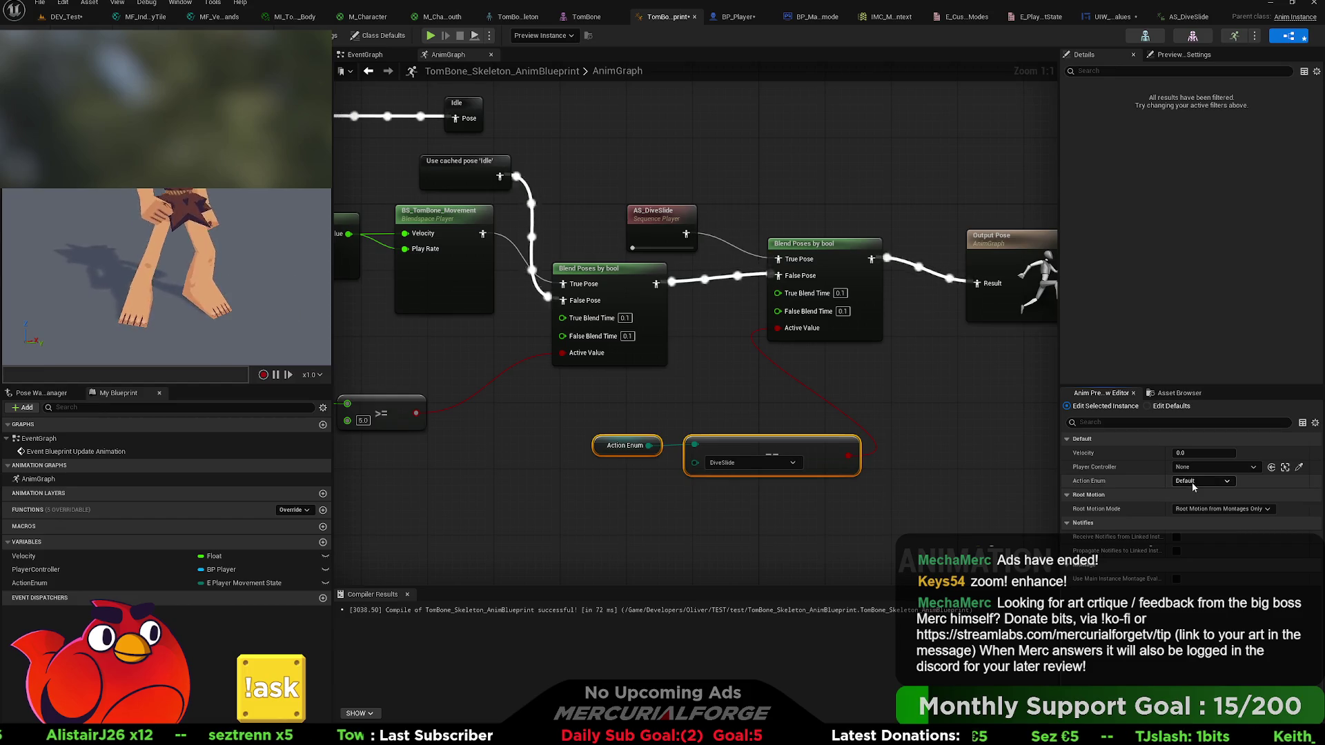
{"action": "left_click", "coordinate": [1198, 511]}
{"action": "left_click", "coordinate": [1192, 482]}
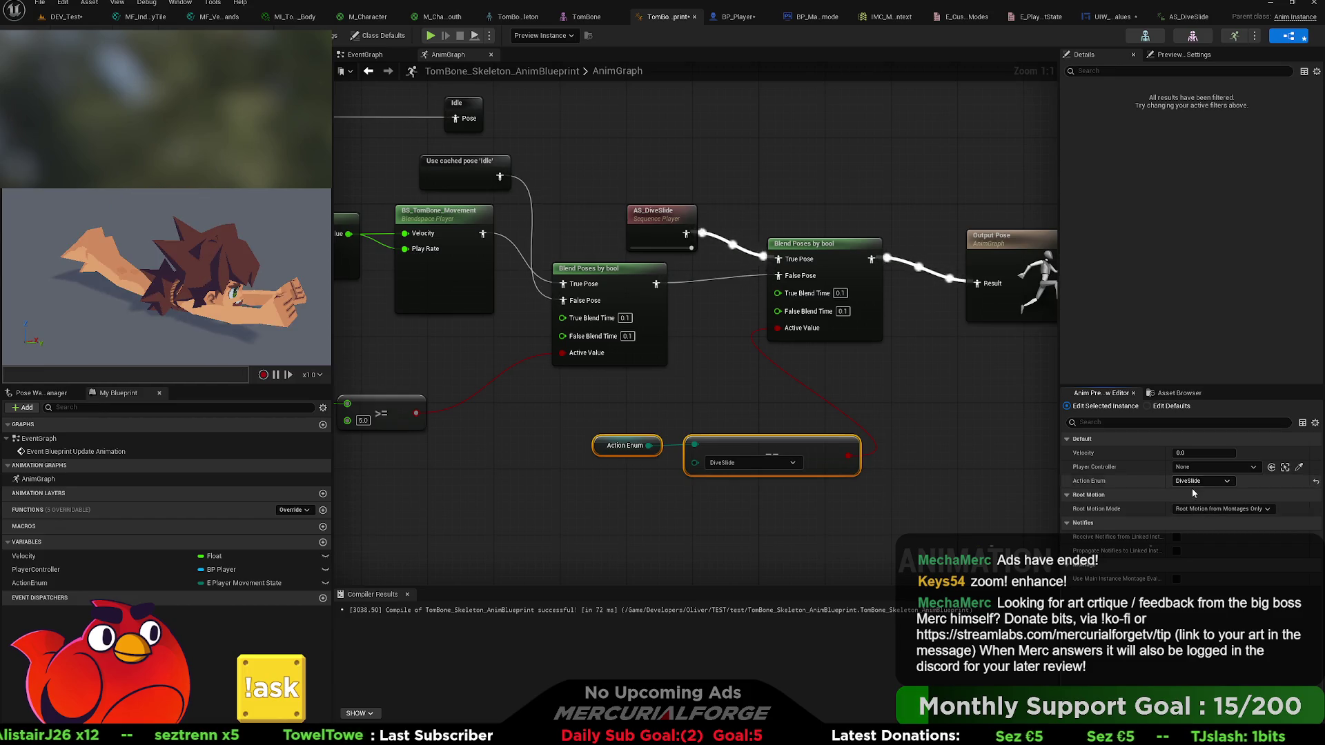
{"action": "left_click", "coordinate": [1190, 490]}
{"action": "left_click", "coordinate": [31, 25]}
{"action": "left_click", "coordinate": [55, 17]}
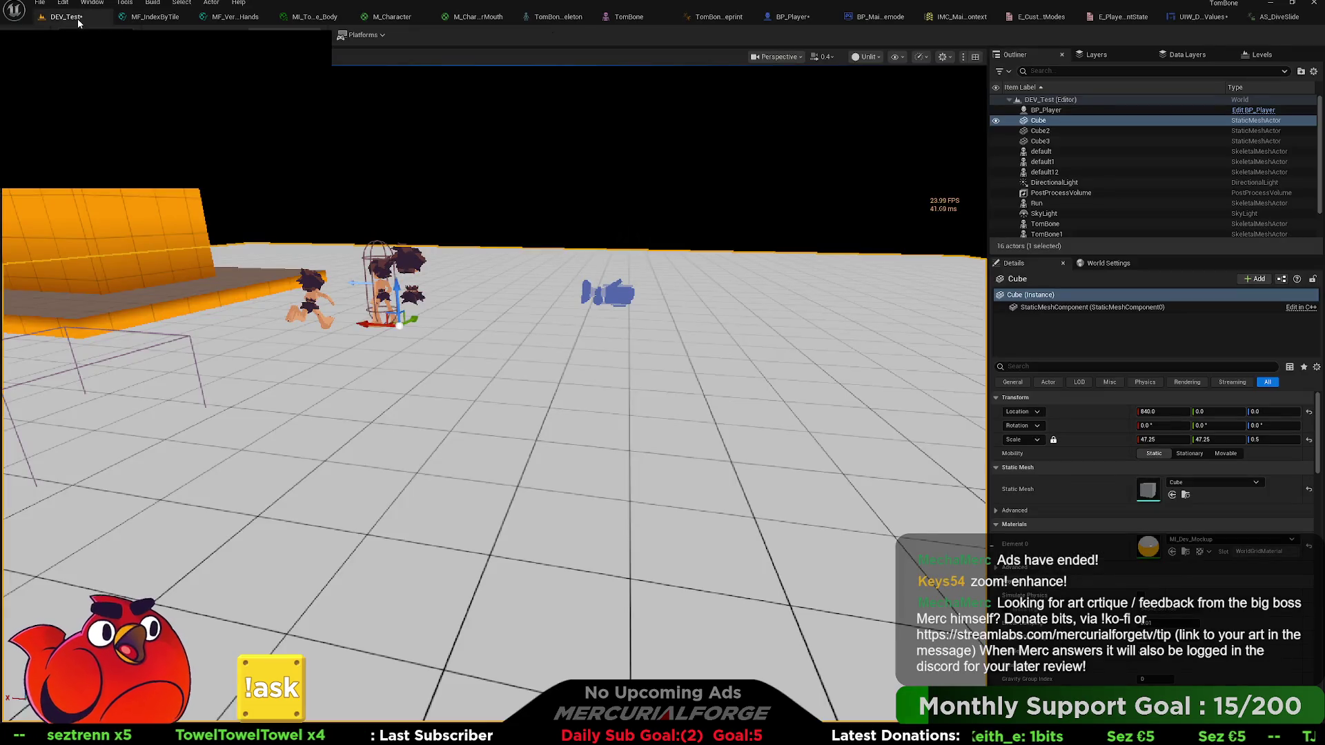
- Save DEV_Test, play-test running the character until Stop Slide prints, then reopen BP_Player
{"action": "key", "text": "ctrl+s"}
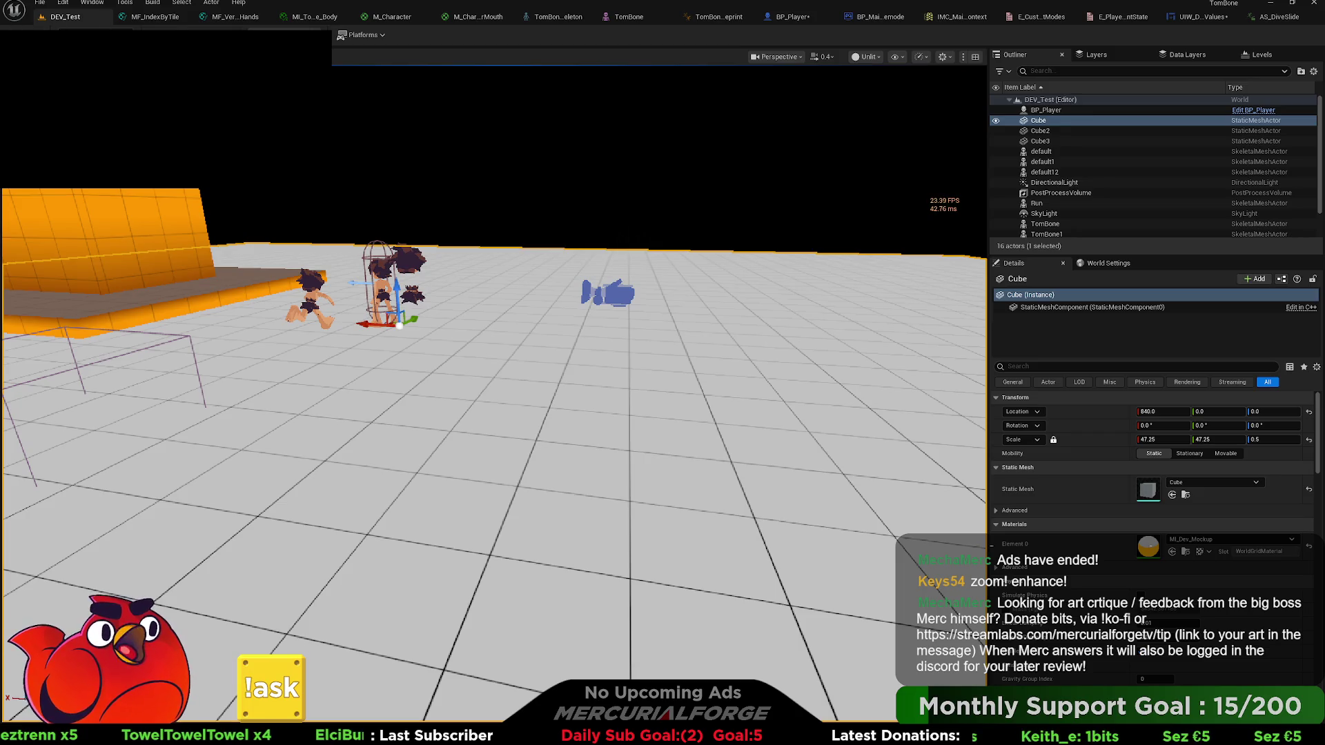
{"action": "key", "text": "alt+p"}
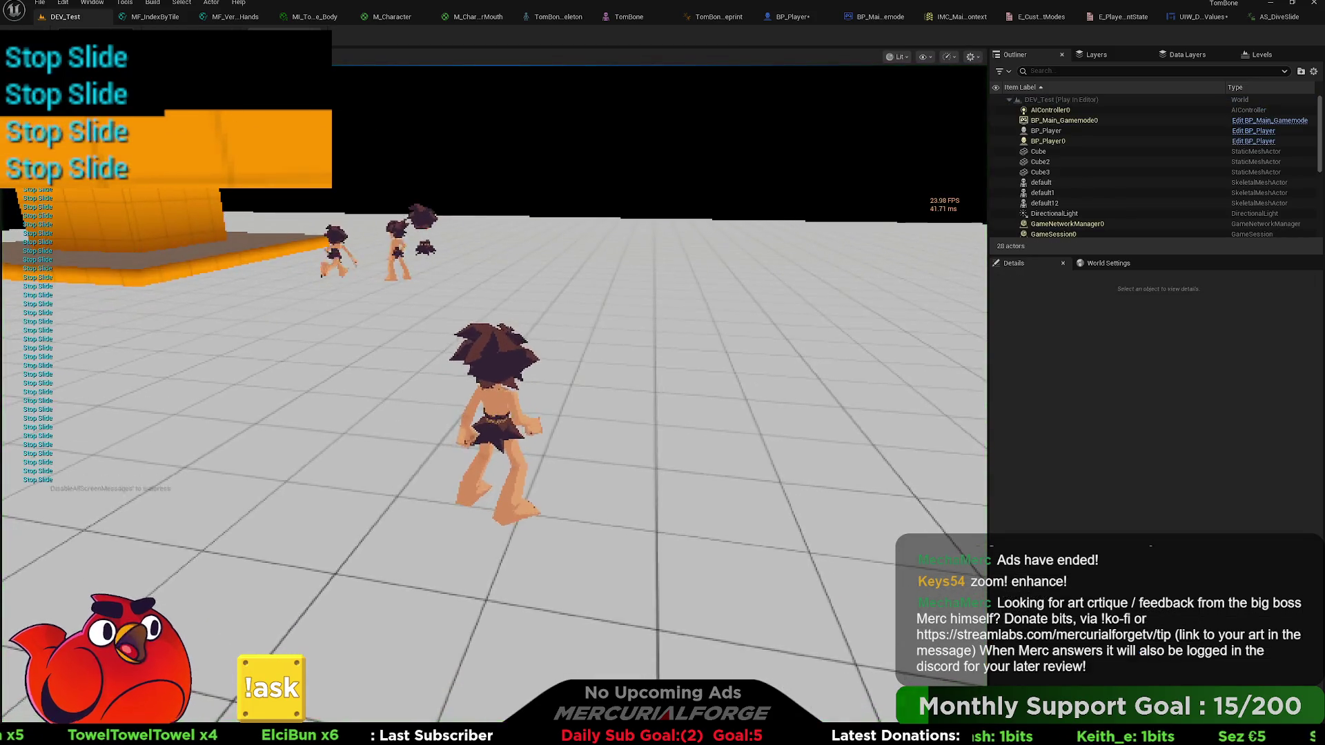
{"action": "key", "text": "w"}
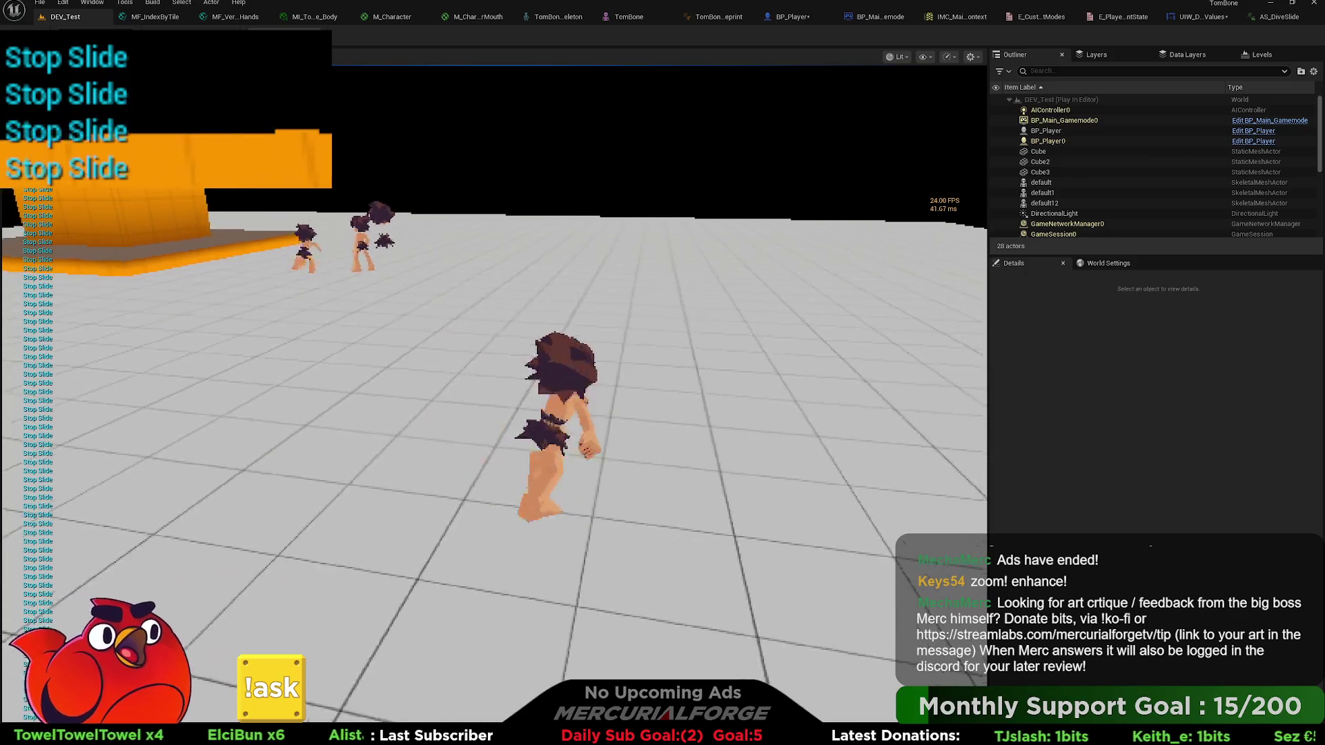
{"action": "key", "text": "Escape"}
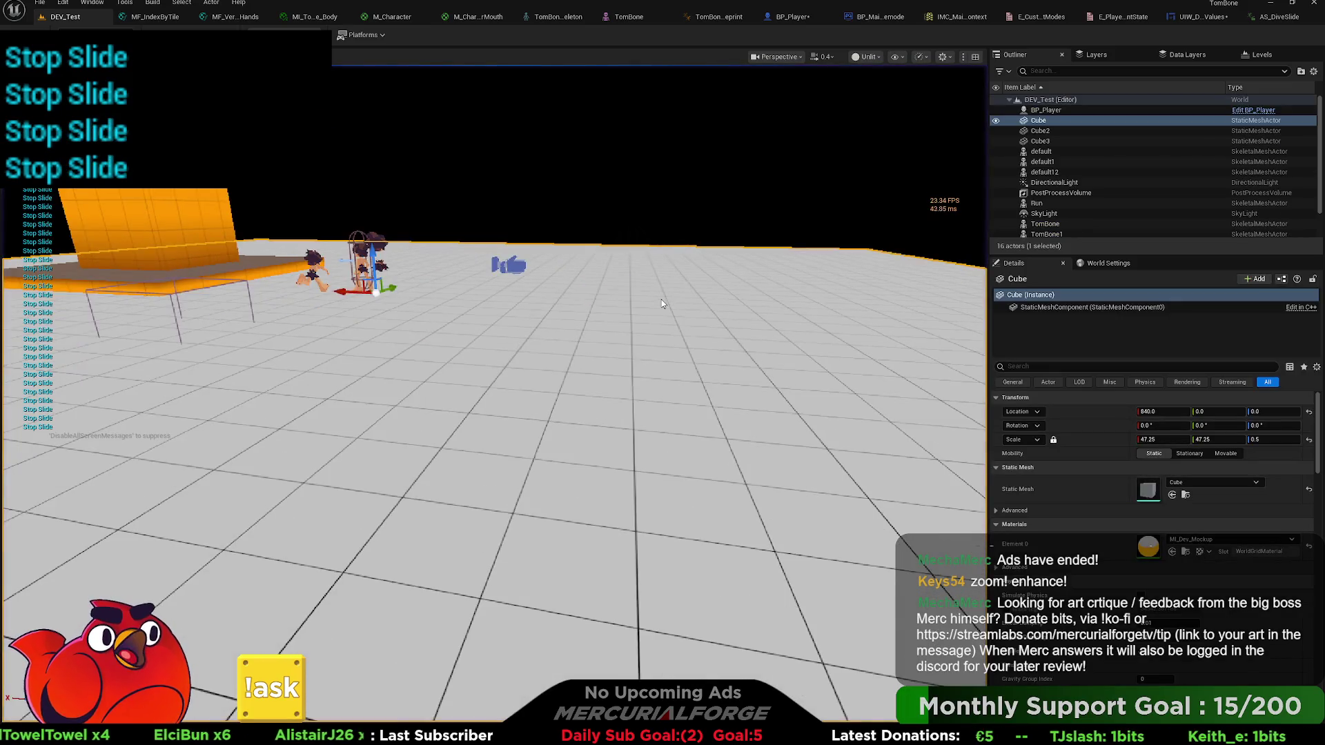
{"action": "left_click", "coordinate": [802, 28]}
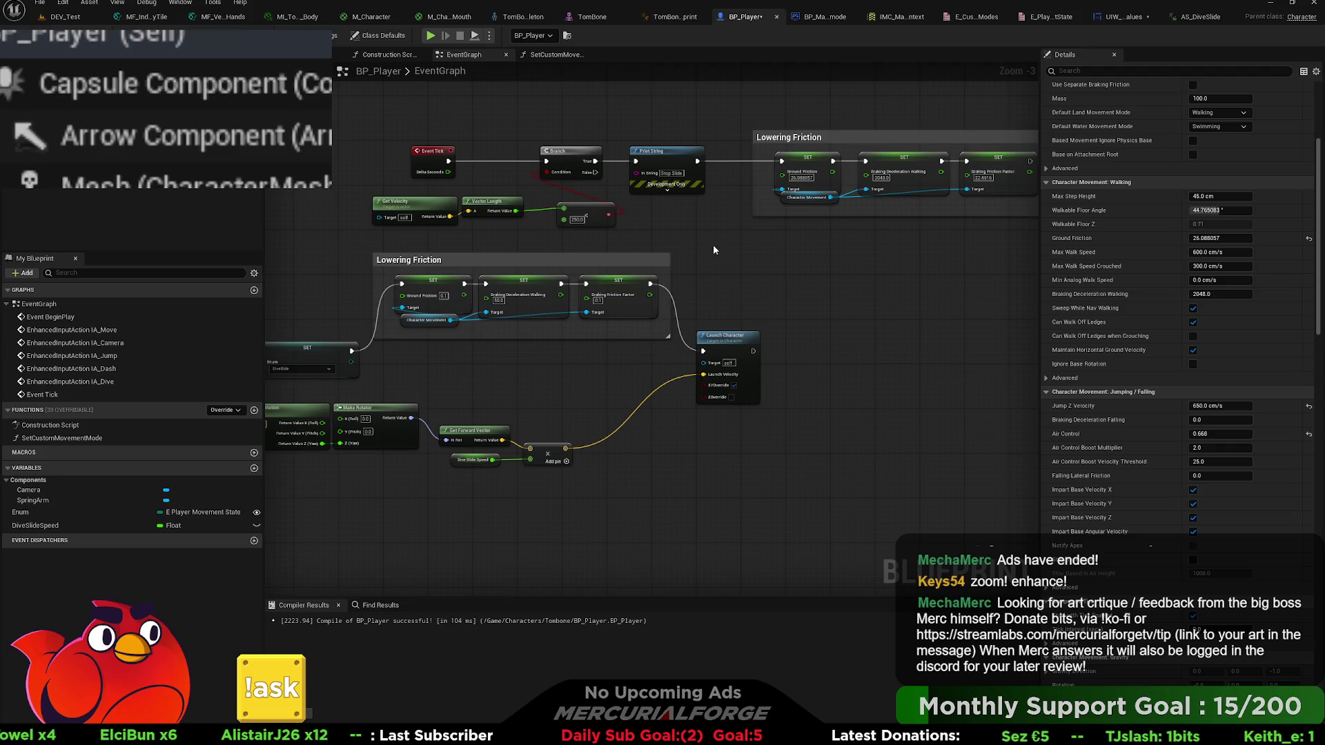
- Paste a copy of the Enum == DiveSlide check beside the speed-under-250 check near Event Tick
{"action": "scroll", "coordinate": [711, 243], "scroll_direction": "up", "scroll_amount": 3}
{"action": "mouse_move", "coordinate": [612, 229]}
{"action": "left_mouse_down"}
{"action": "mouse_move", "coordinate": [570, 266]}
{"action": "mouse_move", "coordinate": [503, 265]}
{"action": "mouse_move", "coordinate": [679, 316]}
{"action": "mouse_move", "coordinate": [648, 304]}
{"action": "mouse_move", "coordinate": [760, 297]}
{"action": "mouse_move", "coordinate": [794, 333]}
{"action": "mouse_move", "coordinate": [571, 283]}
{"action": "left_mouse_up"}
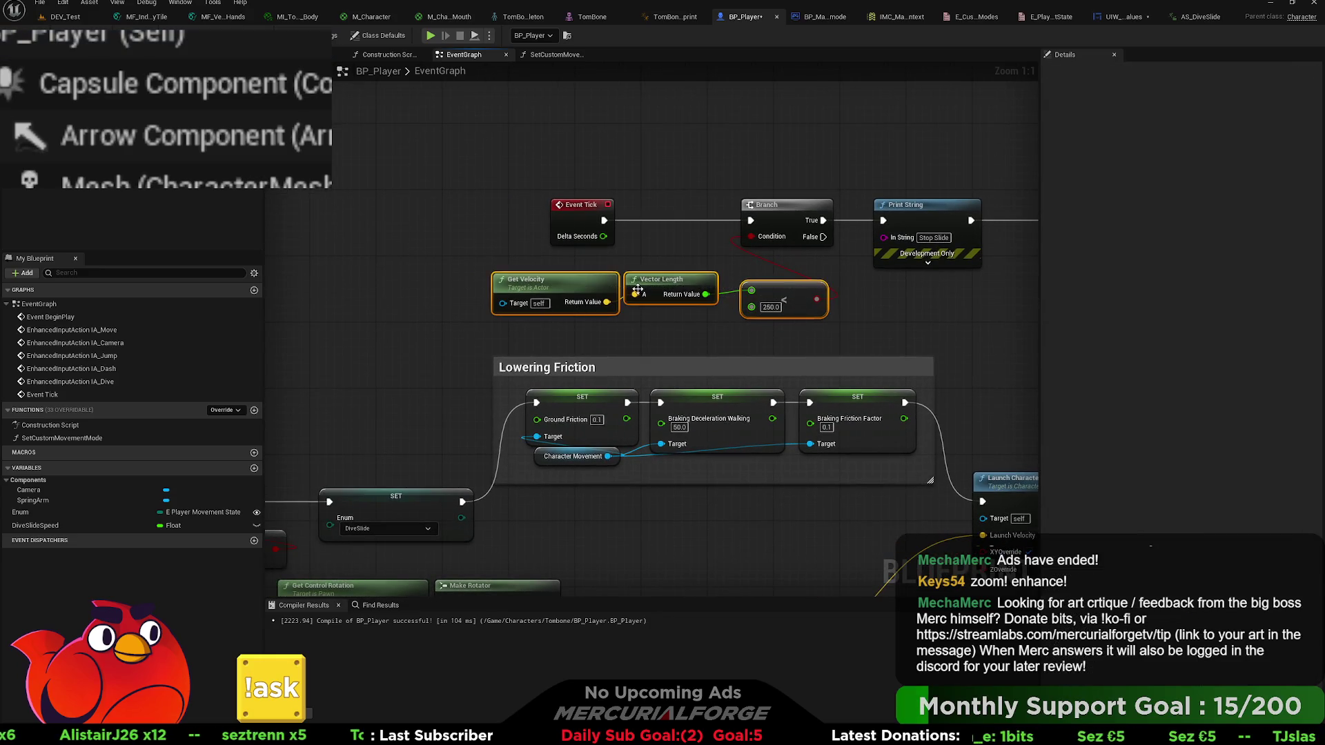
{"action": "mouse_move", "coordinate": [683, 281]}
{"action": "left_mouse_down"}
{"action": "mouse_move", "coordinate": [566, 262]}
{"action": "mouse_move", "coordinate": [609, 313]}
{"action": "mouse_move", "coordinate": [725, 188]}
{"action": "mouse_move", "coordinate": [731, 161]}
{"action": "left_mouse_up"}
{"action": "left_click_drag", "start_coordinate": [606, 408], "coordinate": [799, 392]}
{"action": "mouse_move", "coordinate": [552, 441]}
{"action": "left_mouse_down"}
{"action": "mouse_move", "coordinate": [503, 400]}
{"action": "mouse_move", "coordinate": [505, 384]}
{"action": "left_mouse_up"}
{"action": "left_click_drag", "start_coordinate": [663, 277], "coordinate": [446, 388]}
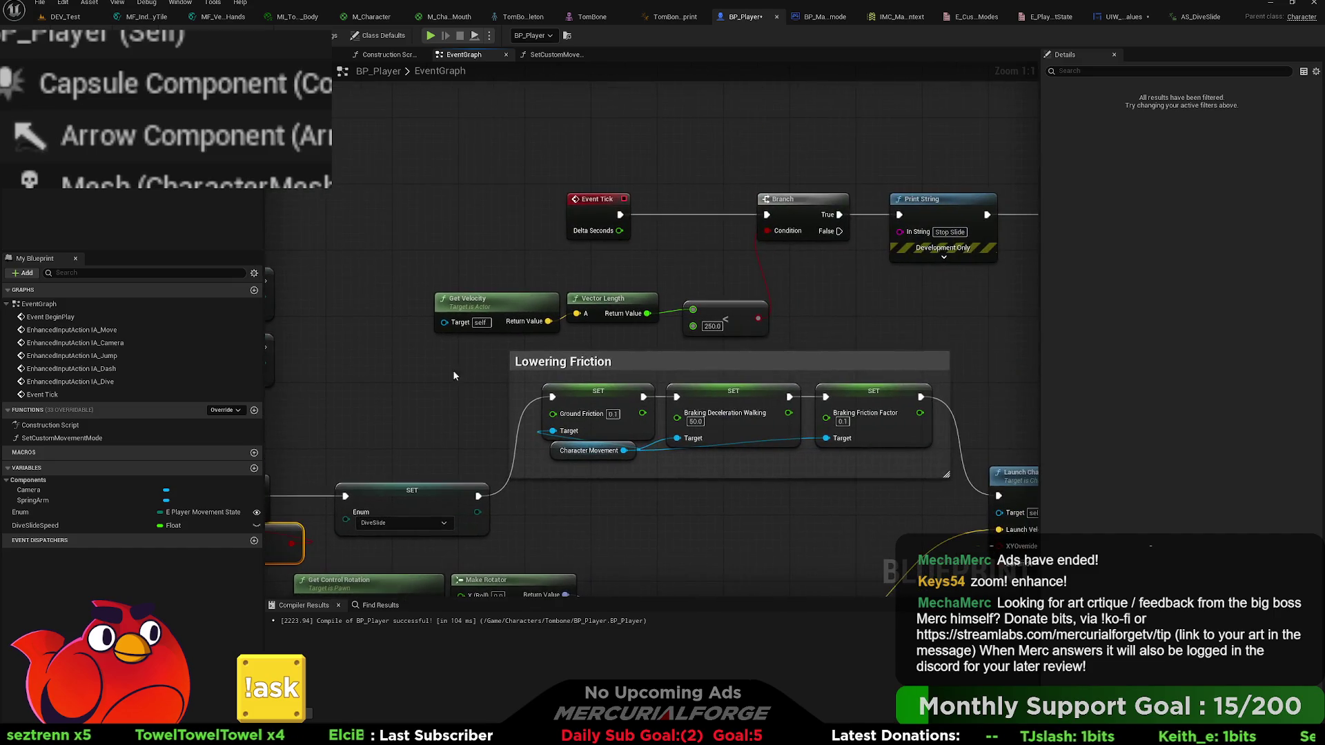
{"action": "key", "text": "ctrl+v"}
{"action": "left_click_drag", "start_coordinate": [631, 280], "coordinate": [466, 263]}
{"action": "mouse_move", "coordinate": [655, 250]}
{"action": "left_mouse_down"}
{"action": "mouse_move", "coordinate": [630, 255]}
{"action": "mouse_move", "coordinate": [732, 267]}
{"action": "left_mouse_up"}
- Feed an AND of the DiveSlide check and speed under 250 into the Branch Condition, then return to DEV_Test
{"action": "key", "text": "ctrl+v"}
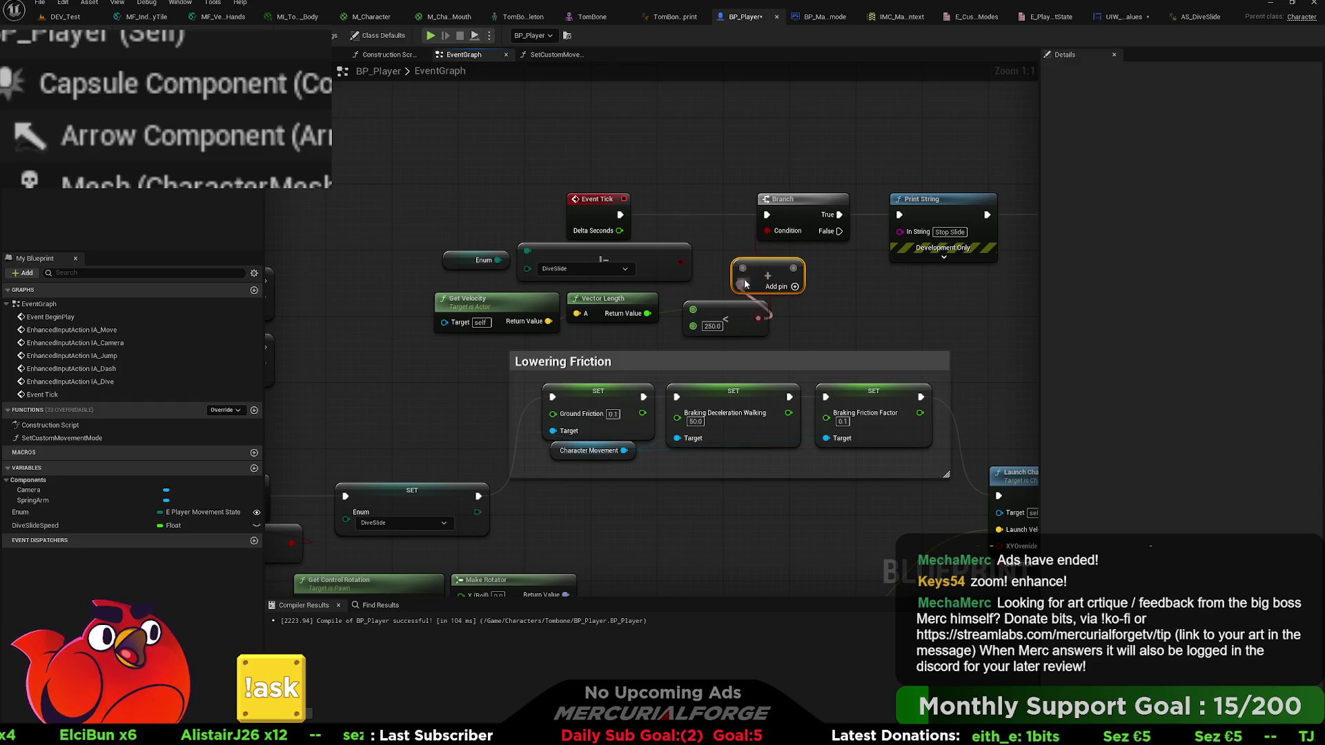
{"action": "mouse_move", "coordinate": [743, 268]}
{"action": "left_mouse_down"}
{"action": "mouse_move", "coordinate": [679, 264]}
{"action": "mouse_move", "coordinate": [755, 265]}
{"action": "mouse_move", "coordinate": [727, 261]}
{"action": "mouse_move", "coordinate": [768, 309]}
{"action": "mouse_move", "coordinate": [734, 281]}
{"action": "left_mouse_up"}
{"action": "key", "text": "ctrl+z"}
{"action": "key", "text": "ctrl+y"}
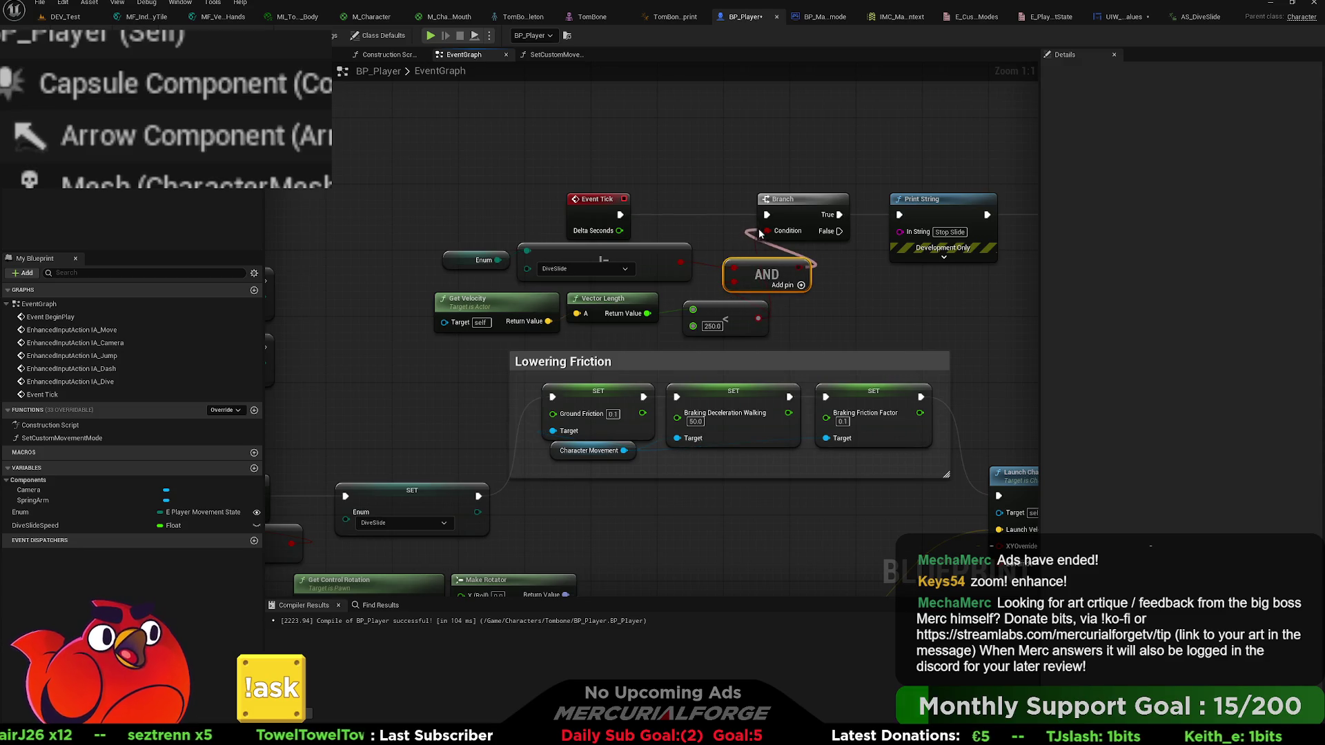
{"action": "left_click_drag", "start_coordinate": [738, 343], "coordinate": [504, 315]}
{"action": "left_click_drag", "start_coordinate": [742, 316], "coordinate": [667, 316]}
{"action": "left_click", "coordinate": [793, 332]}
{"action": "left_click_drag", "start_coordinate": [784, 271], "coordinate": [775, 276]}
{"action": "left_click_drag", "start_coordinate": [843, 301], "coordinate": [714, 303]}
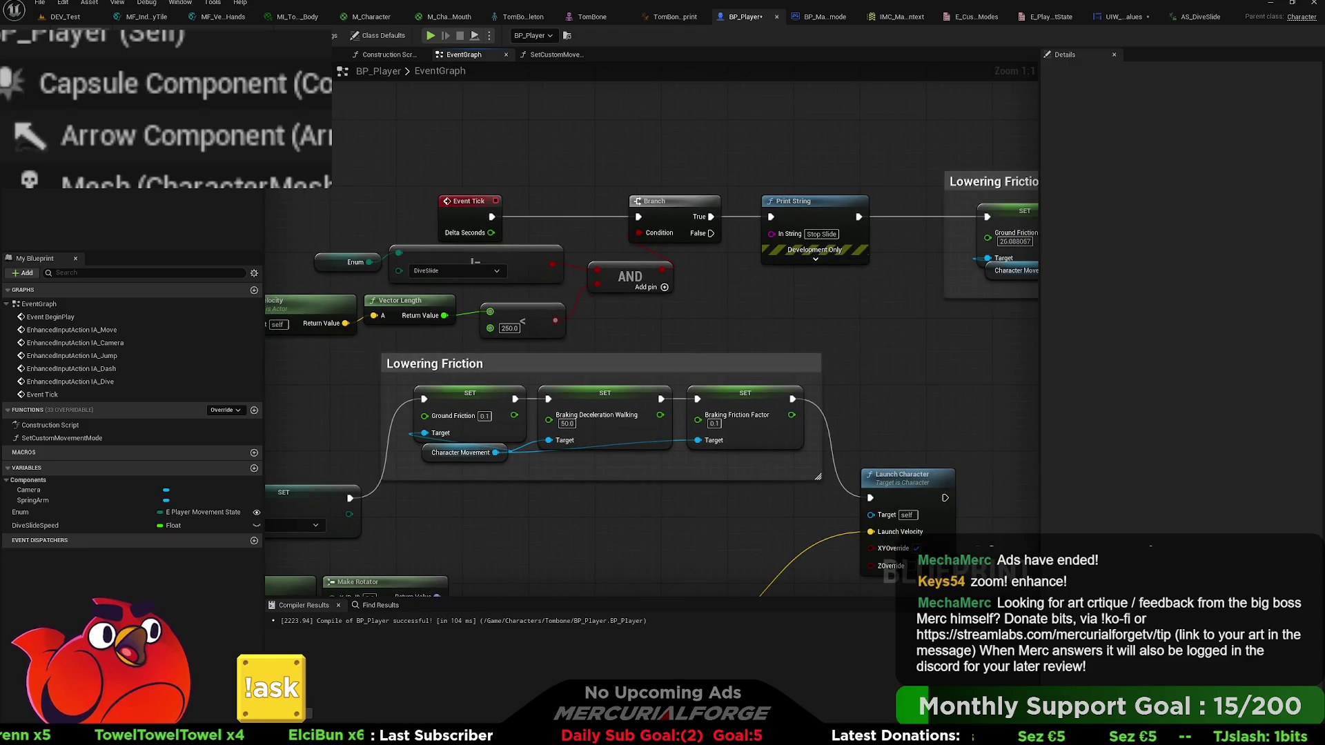
{"action": "left_click", "coordinate": [65, 17]}
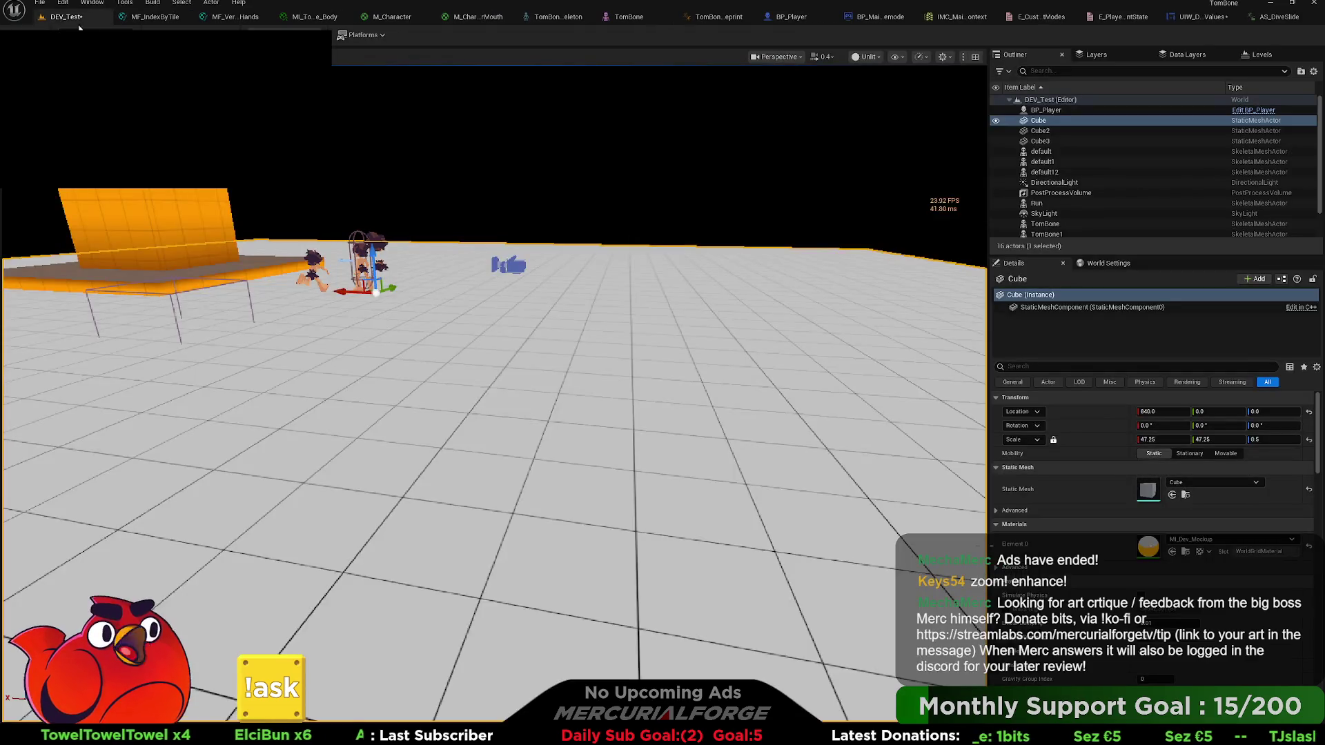
- Save DEV_Test, run and stop a play-in-editor test, and return to BP_Player's event graph
{"action": "key", "text": "ctrl+s"}
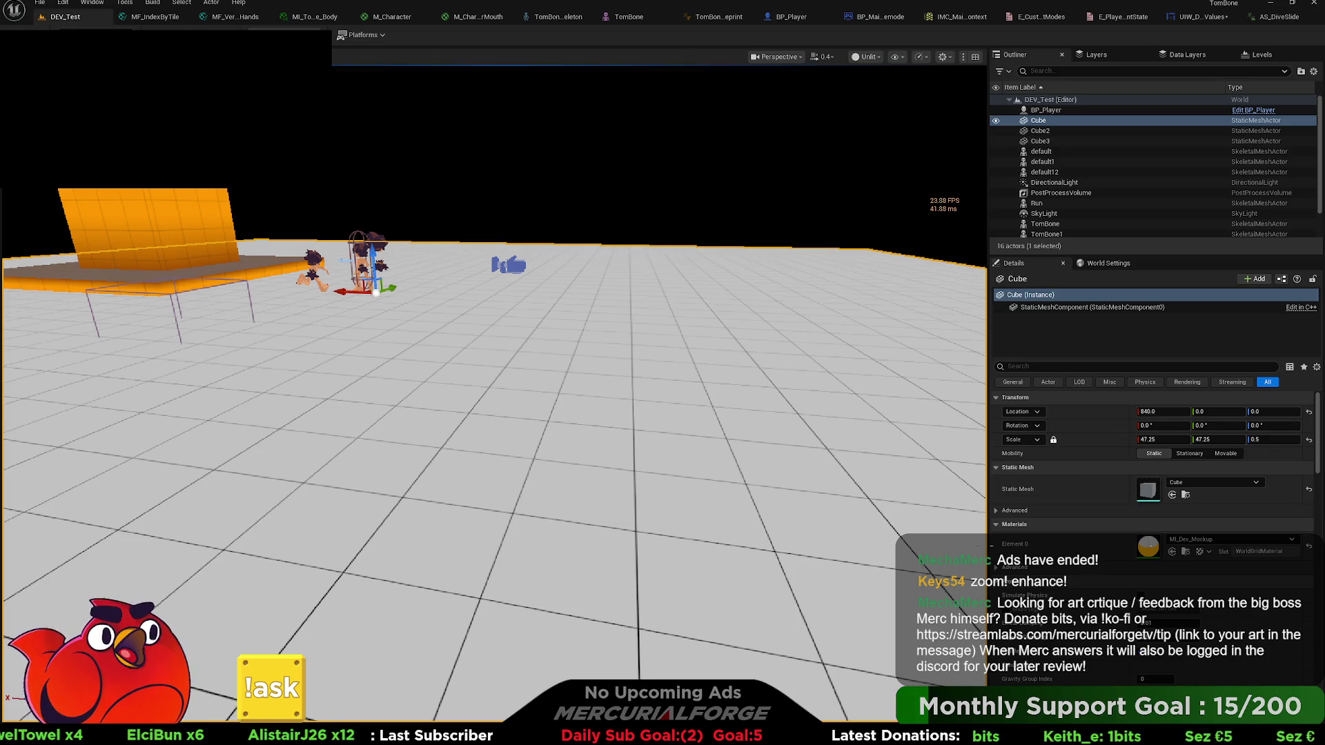
{"action": "key", "text": "alt+p"}
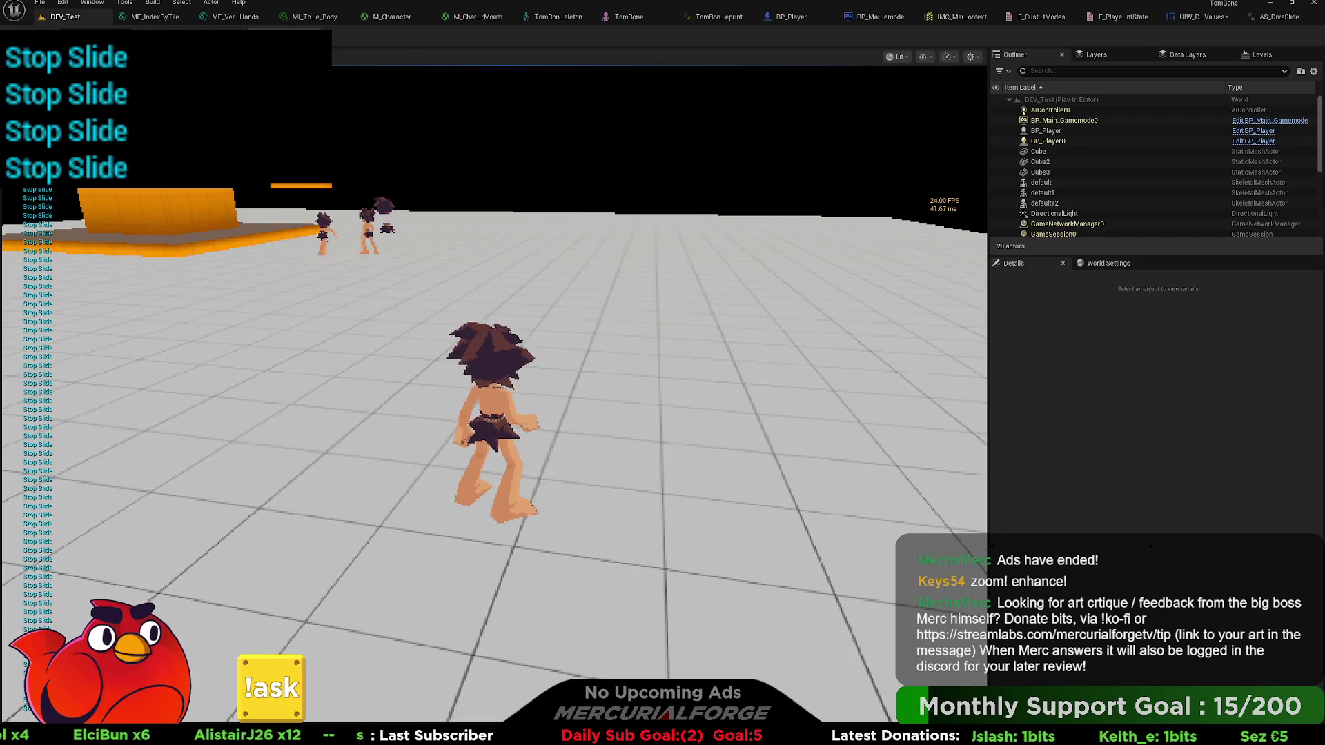
{"action": "key", "text": "Escape"}
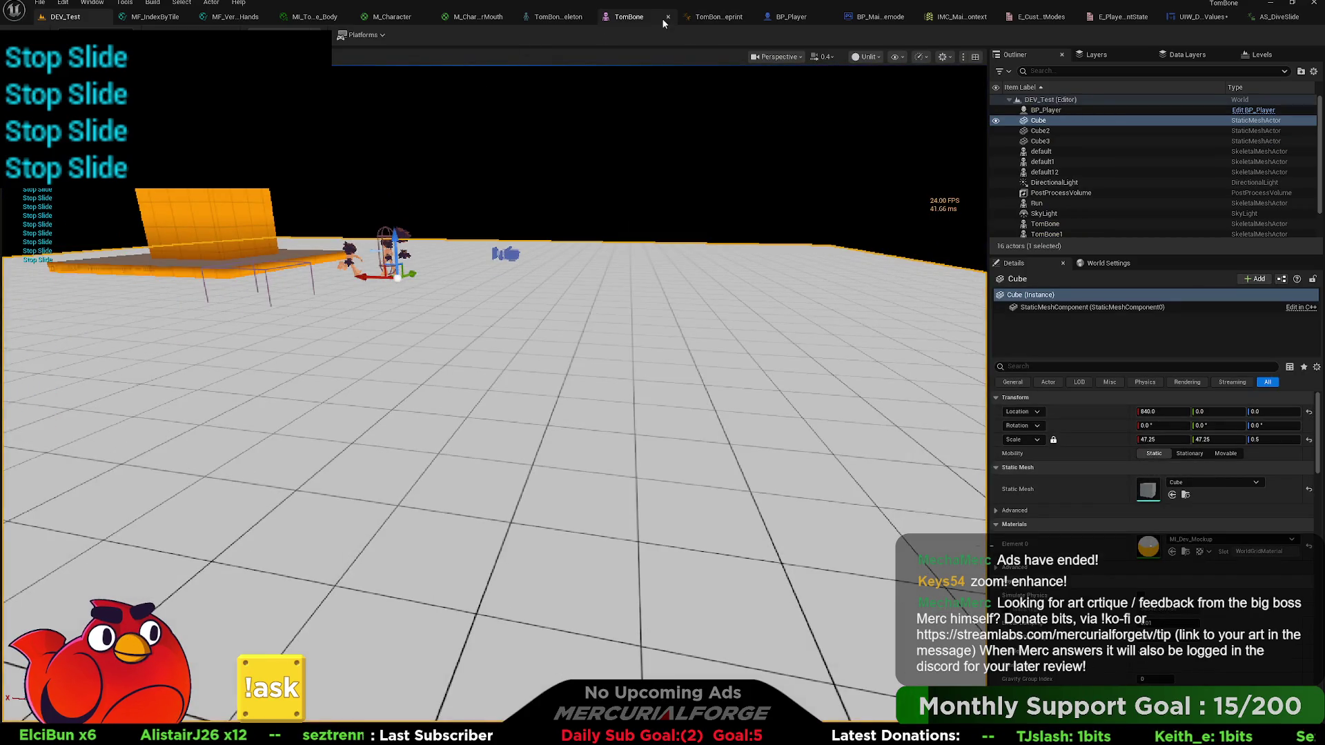
{"action": "left_click", "coordinate": [778, 18]}
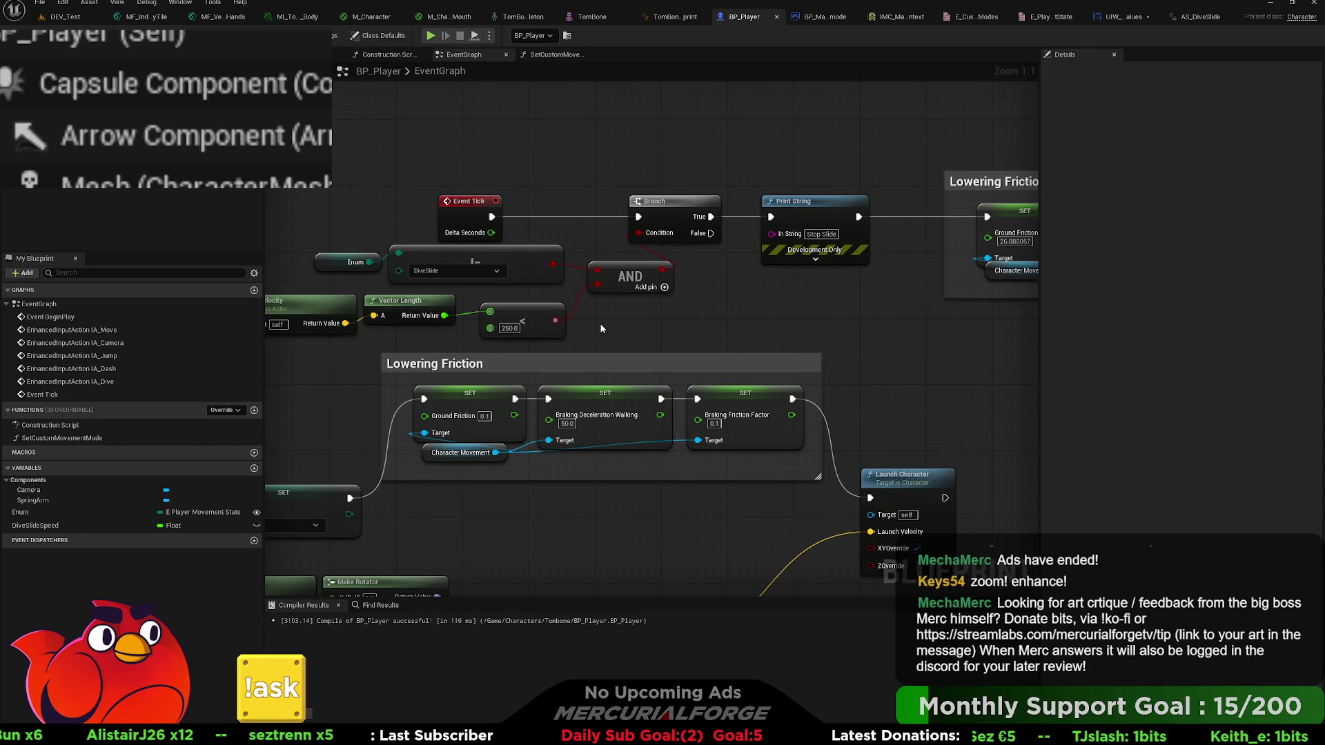
- Inspect the Enum variable's properties and pan between the IA_Dive DiveSlide logic and Event Tick
{"action": "left_click_drag", "start_coordinate": [602, 329], "coordinate": [694, 330]}
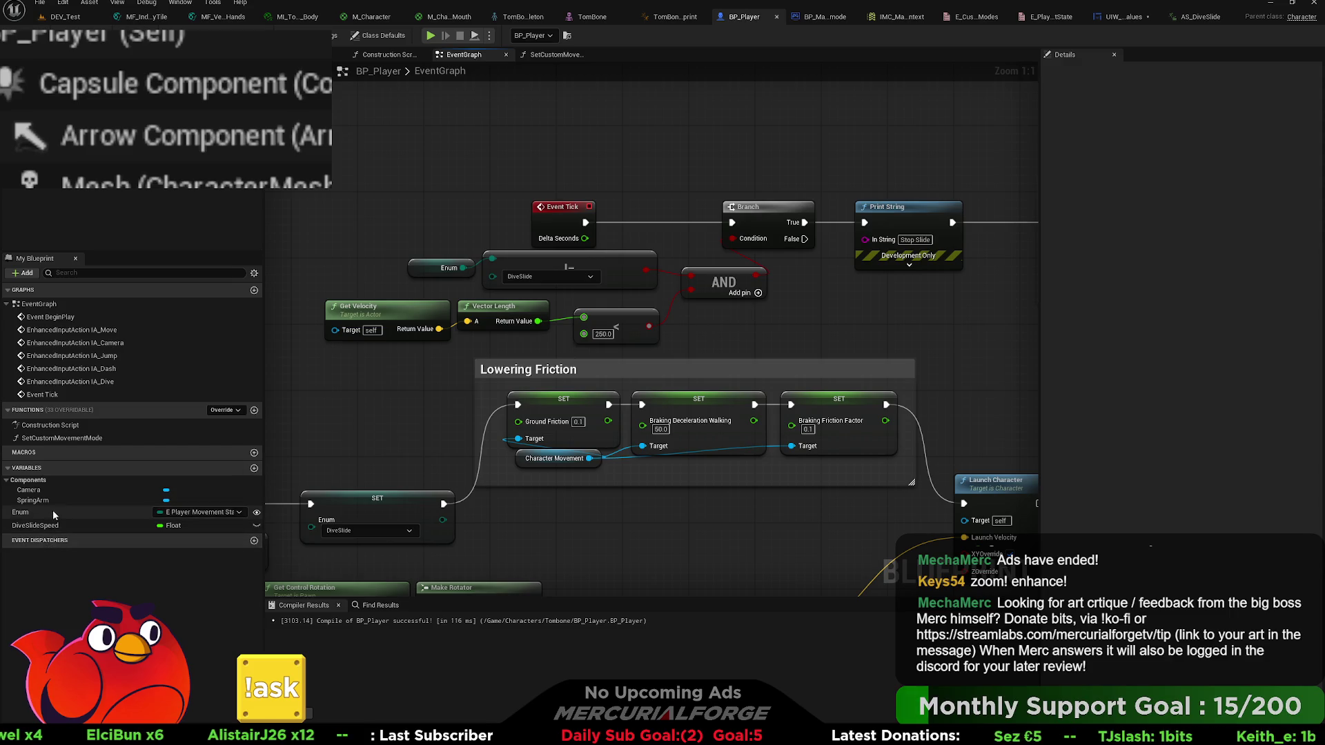
{"action": "left_click", "coordinate": [28, 512]}
{"action": "left_click_drag", "start_coordinate": [693, 330], "coordinate": [930, 214]}
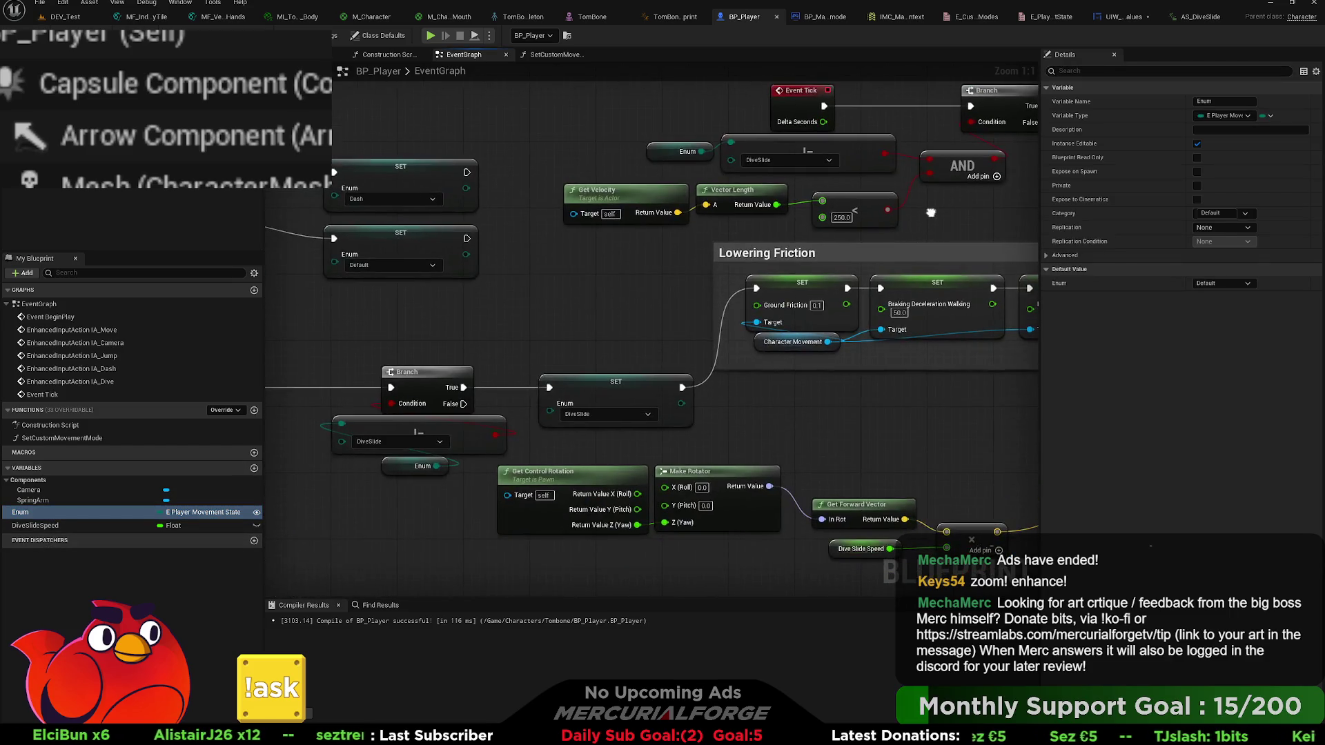
{"action": "left_click_drag", "start_coordinate": [557, 316], "coordinate": [707, 279]}
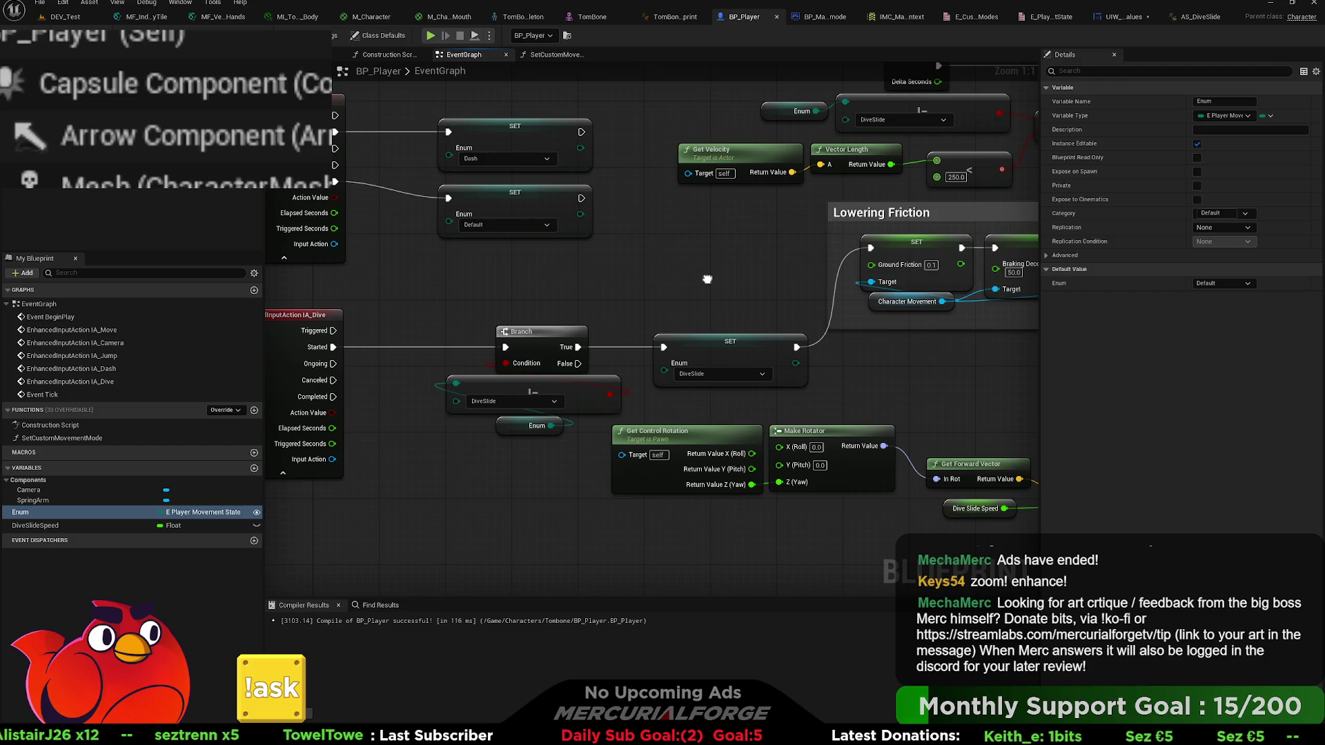
{"action": "left_click_drag", "start_coordinate": [707, 279], "coordinate": [582, 351]}
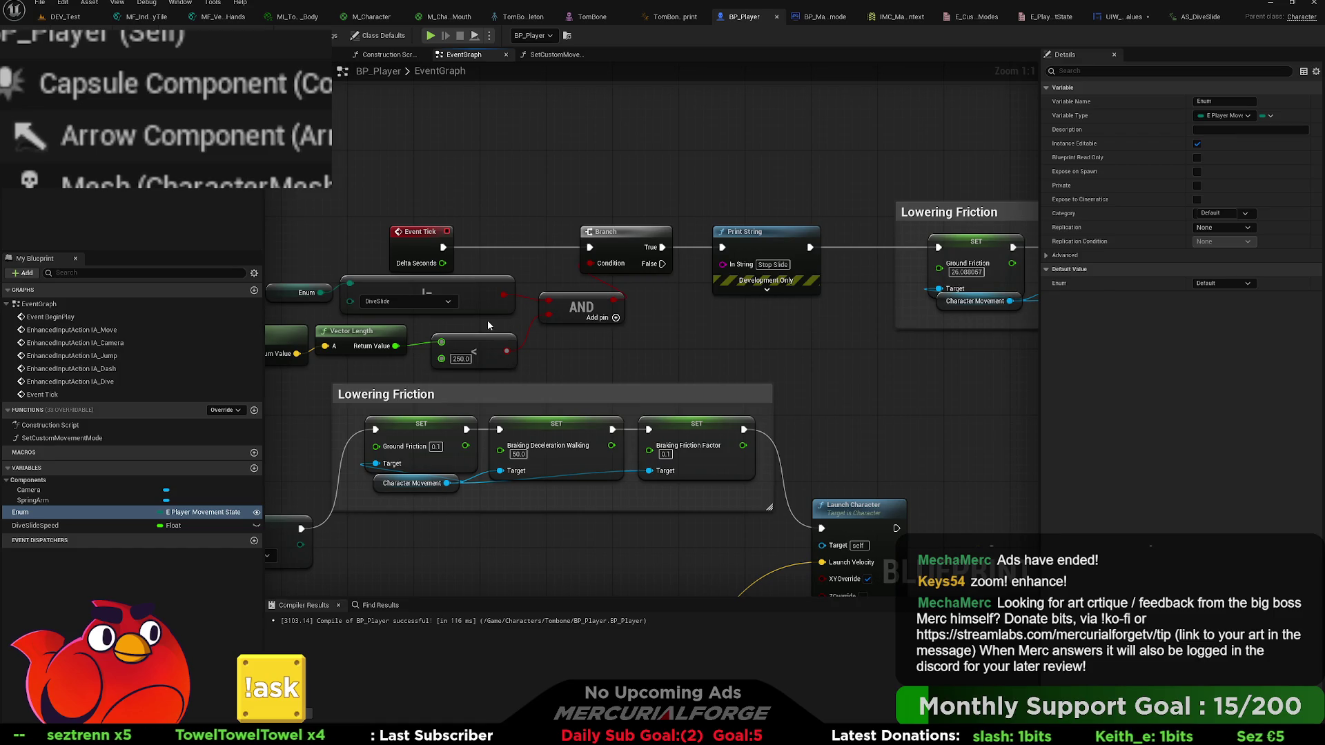
- Copy the SET Enum DiveSlide node and delete the Enum compare copies misplaced in the Lowering Friction section
{"action": "left_click_drag", "start_coordinate": [487, 319], "coordinate": [317, 289]}
{"action": "left_click_drag", "start_coordinate": [830, 341], "coordinate": [136, 378]}
{"action": "key", "text": "ctrl+v"}
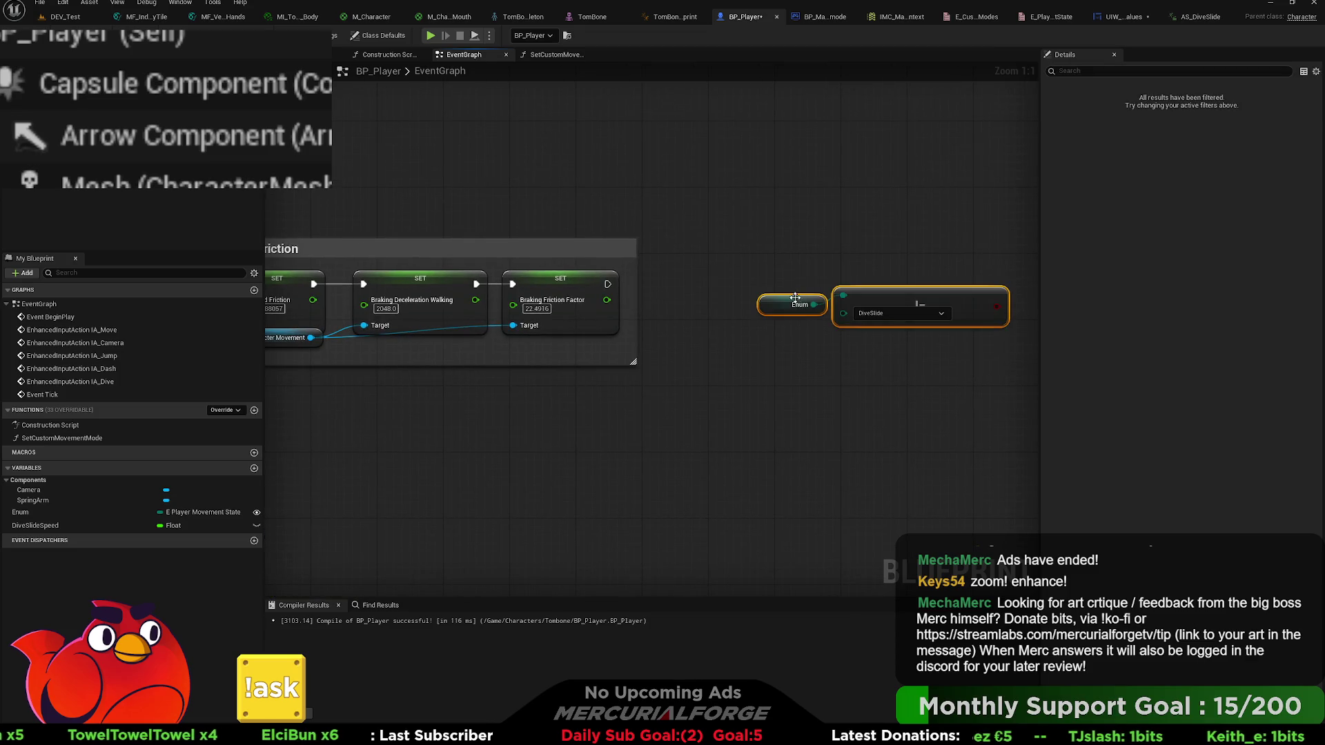
{"action": "mouse_move", "coordinate": [841, 373]}
{"action": "left_mouse_down"}
{"action": "mouse_move", "coordinate": [429, 382]}
{"action": "mouse_move", "coordinate": [495, 410]}
{"action": "mouse_move", "coordinate": [537, 381]}
{"action": "left_mouse_up"}
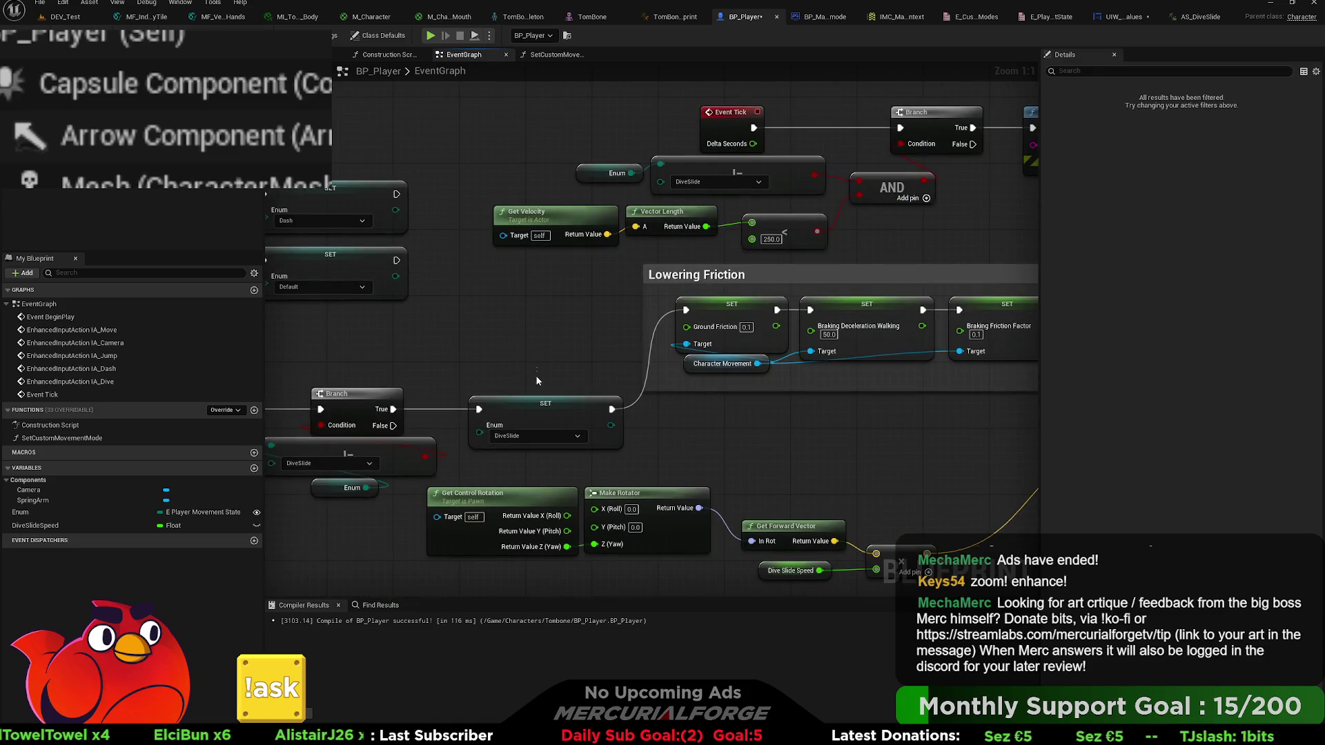
{"action": "left_click", "coordinate": [545, 406]}
{"action": "left_click_drag", "start_coordinate": [607, 359], "coordinate": [263, 390]}
{"action": "mouse_move", "coordinate": [959, 310]}
{"action": "left_mouse_down"}
{"action": "mouse_move", "coordinate": [621, 355]}
{"action": "mouse_move", "coordinate": [618, 300]}
{"action": "left_mouse_up"}
{"action": "left_click_drag", "start_coordinate": [1007, 277], "coordinate": [758, 190]}
{"action": "key", "text": "Delete"}
- Paste the SET Enum DiveSlide node after the Braking Friction Factor setter, aligned with its exec wire
{"action": "key", "text": "ctrl+v"}
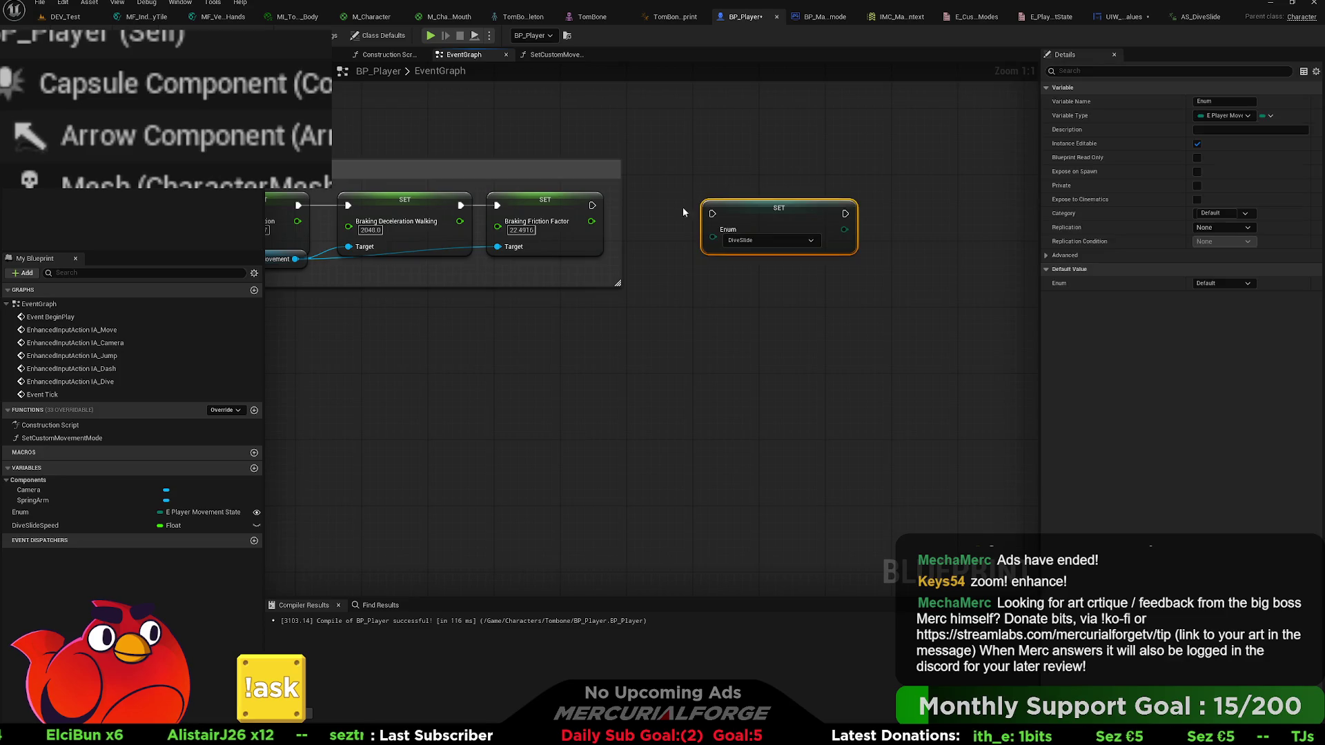
{"action": "left_click_drag", "start_coordinate": [751, 206], "coordinate": [727, 198]}
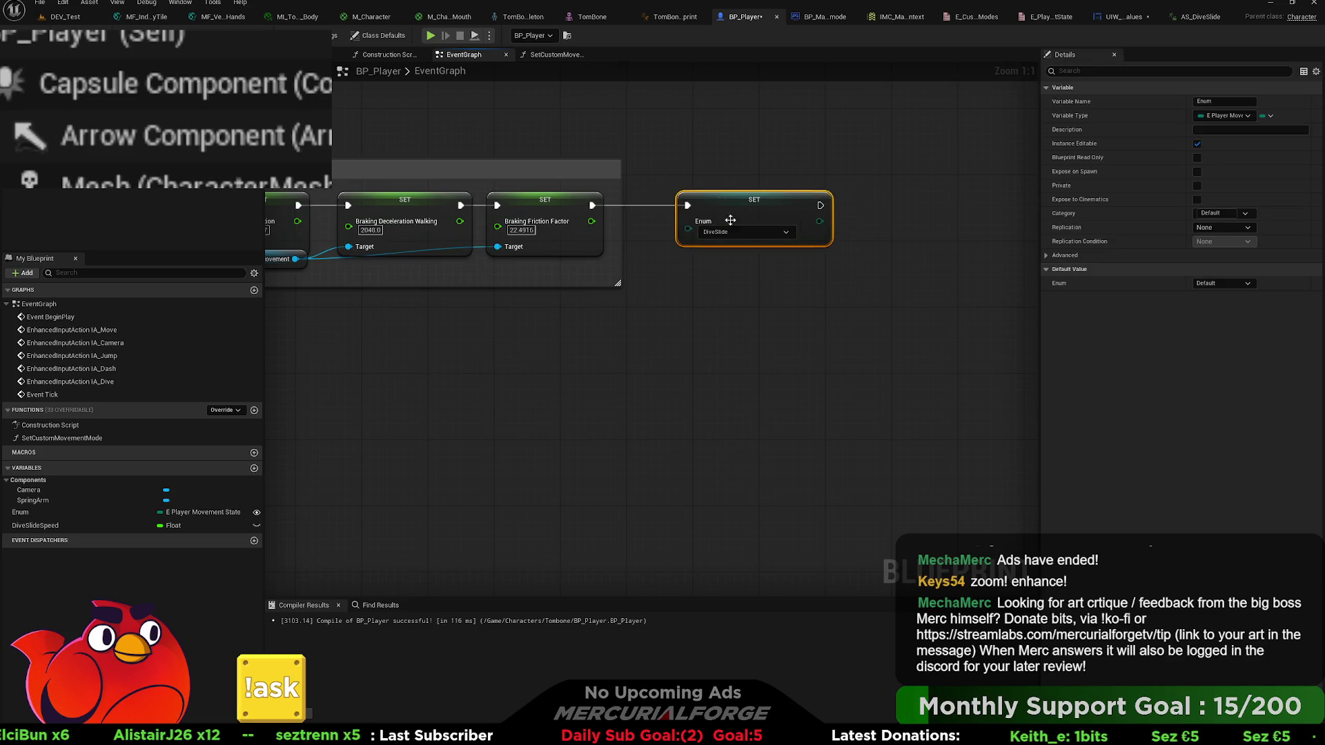
{"action": "left_click", "coordinate": [535, 341]}
{"action": "left_click_drag", "start_coordinate": [536, 341], "coordinate": [684, 313]}
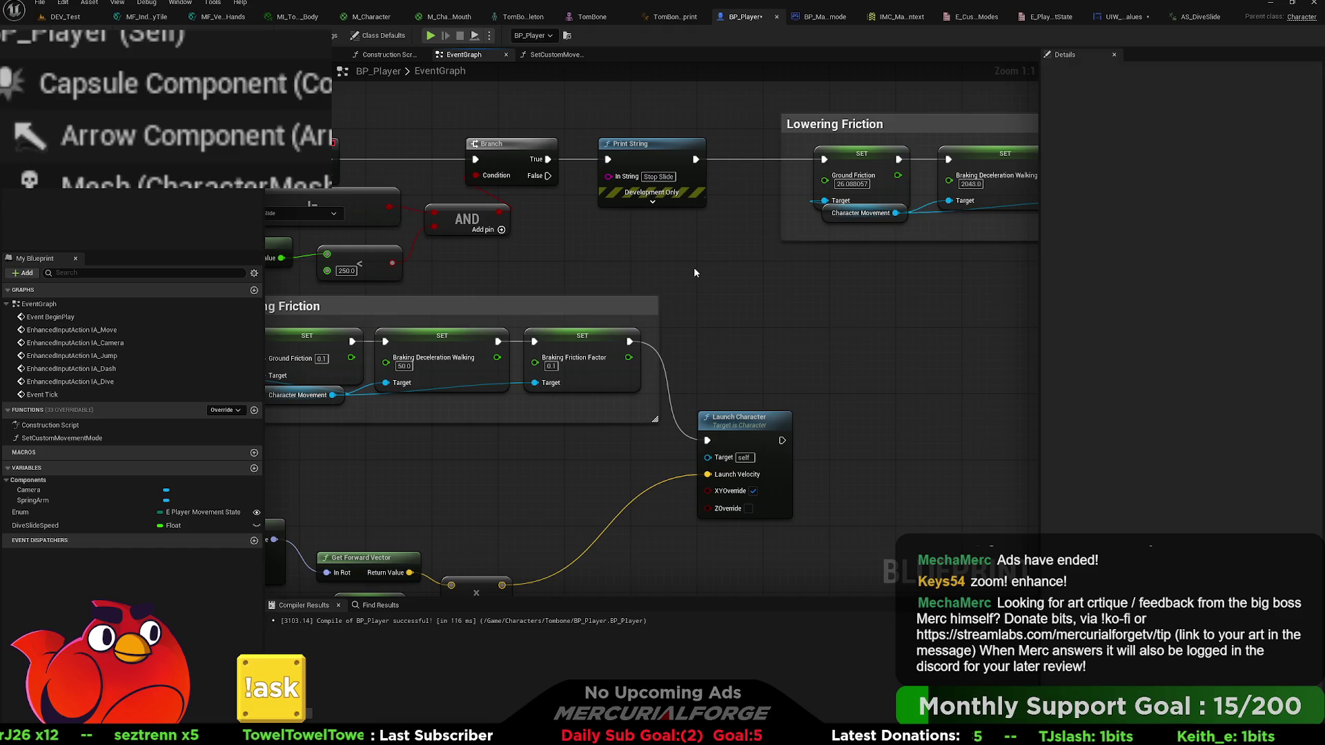
{"action": "mouse_move", "coordinate": [694, 270]}
{"action": "left_mouse_down"}
{"action": "mouse_move", "coordinate": [1092, 224]}
{"action": "mouse_move", "coordinate": [1324, 152]}
{"action": "left_mouse_up"}
{"action": "left_click_drag", "start_coordinate": [759, 276], "coordinate": [595, 296]}
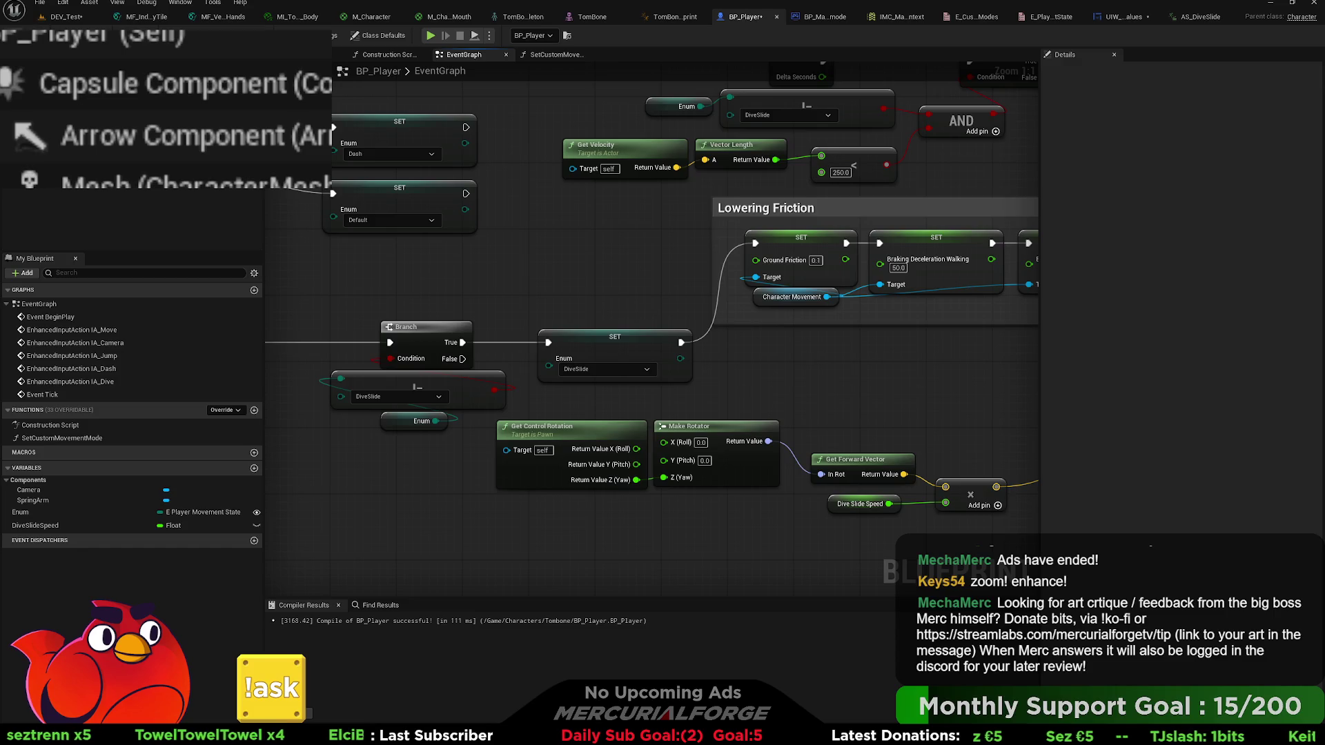
{"action": "left_click_drag", "start_coordinate": [486, 196], "coordinate": [470, 334]}
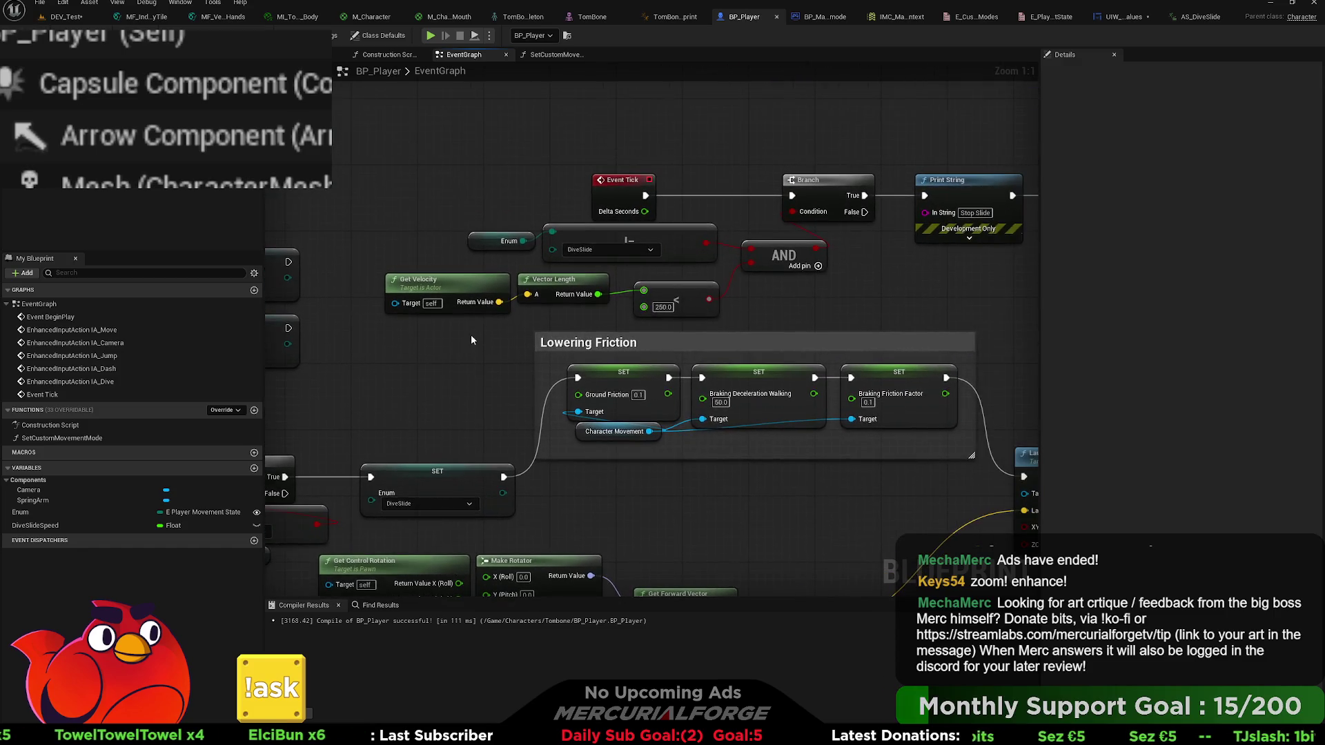
- Replace the old Enum compare with a new Enum == DiveSlide node wired into the AND, then open DEV_Test
{"action": "left_click", "coordinate": [670, 232]}
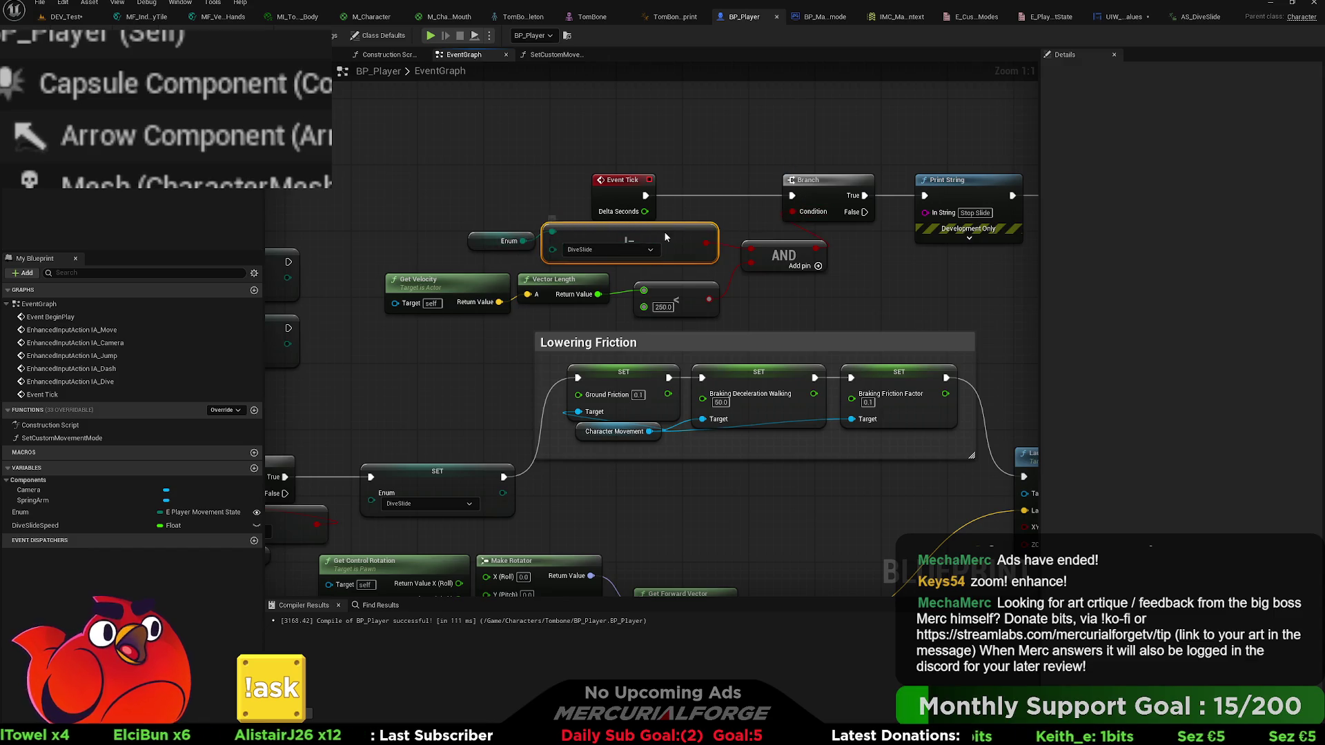
{"action": "key", "text": "Delete"}
{"action": "left_click_drag", "start_coordinate": [523, 240], "coordinate": [597, 241]}
{"action": "key", "text": "ctrl+z"}
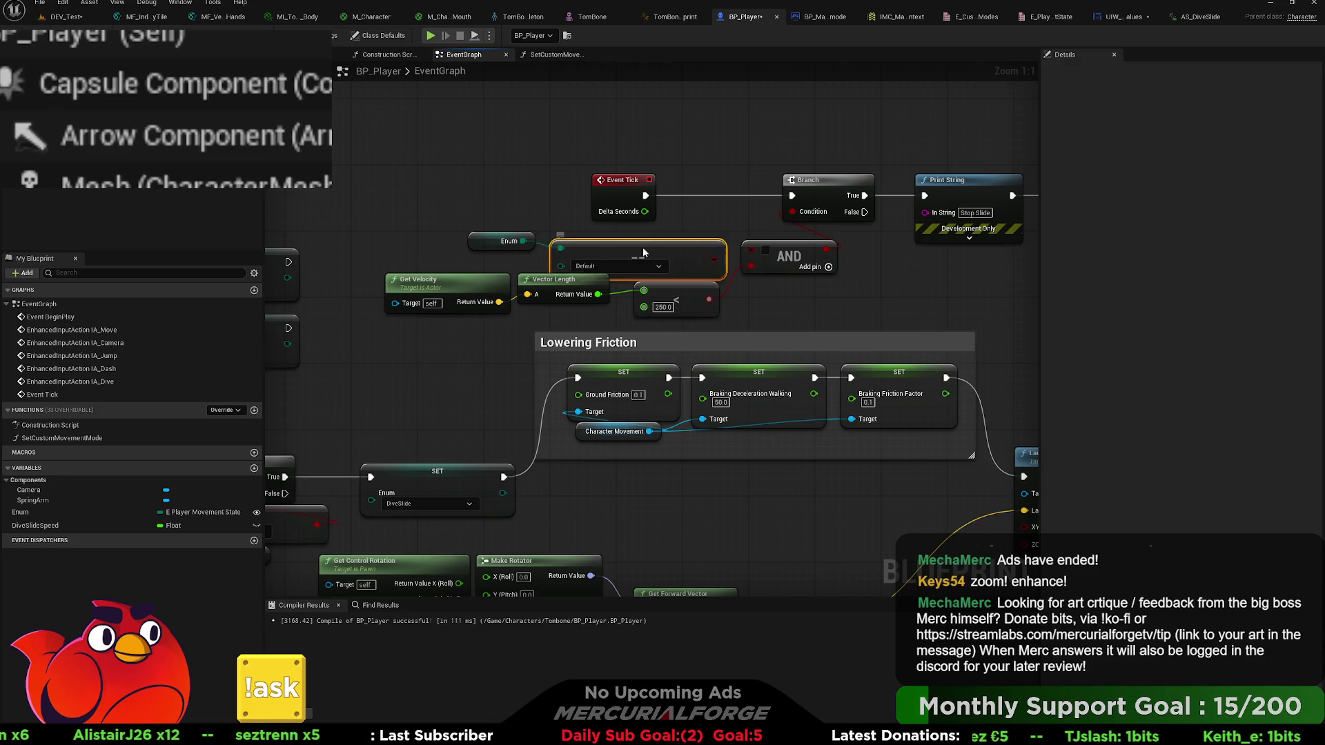
{"action": "left_click_drag", "start_coordinate": [650, 253], "coordinate": [642, 244]}
{"action": "left_click_drag", "start_coordinate": [751, 249], "coordinate": [692, 247]}
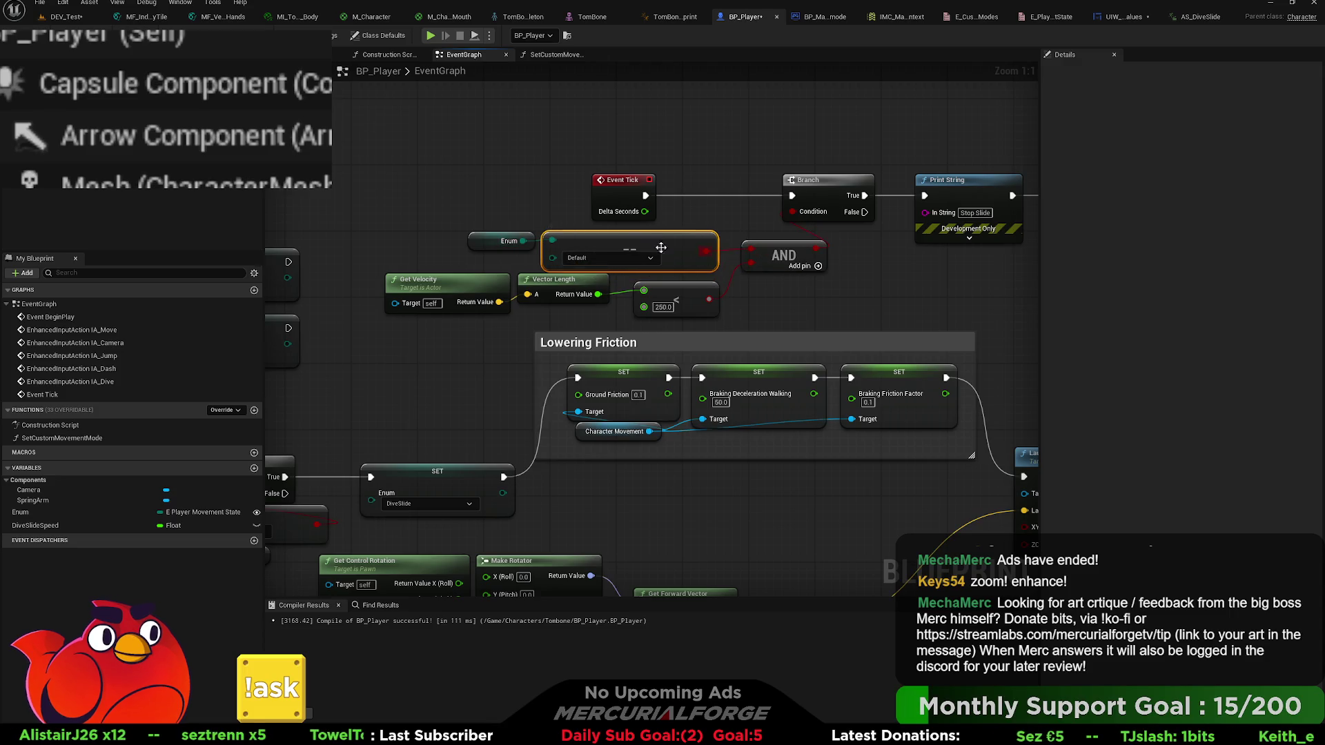
{"action": "left_click", "coordinate": [609, 258]}
{"action": "left_click", "coordinate": [601, 297]}
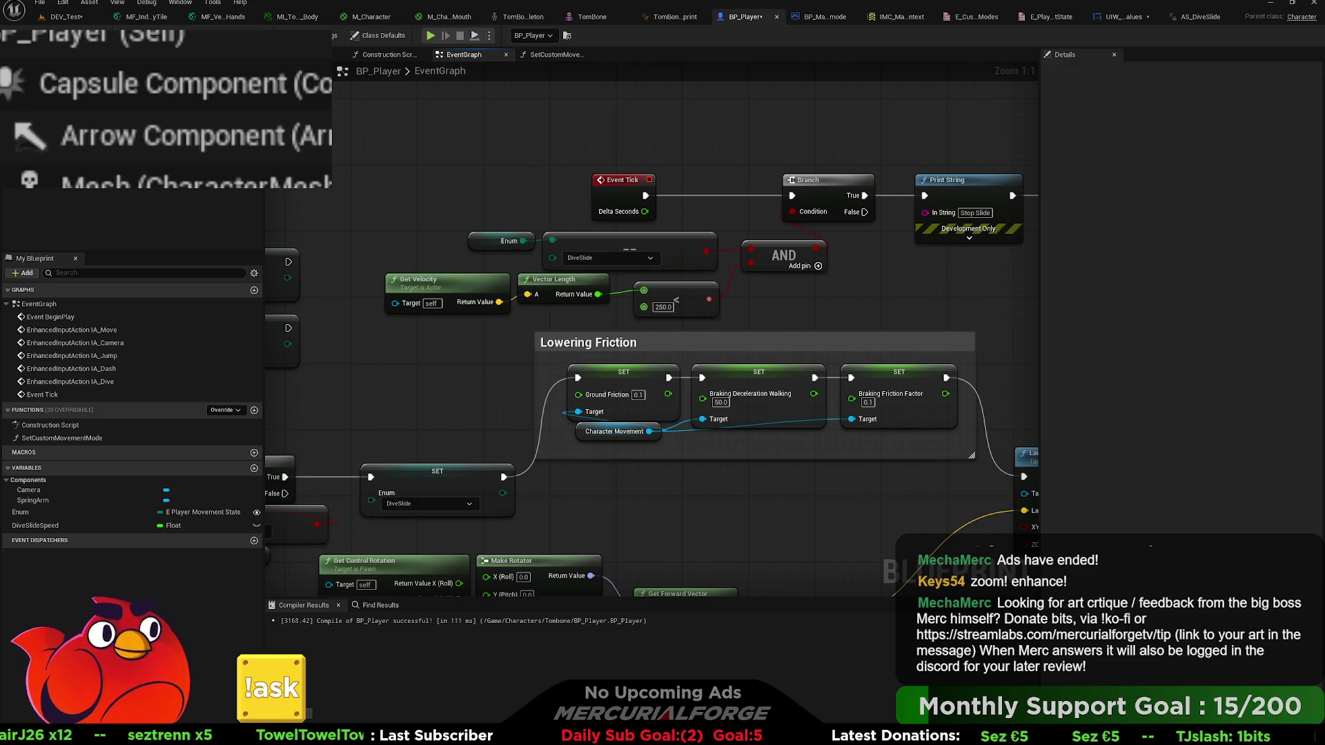
{"action": "left_click", "coordinate": [65, 16]}
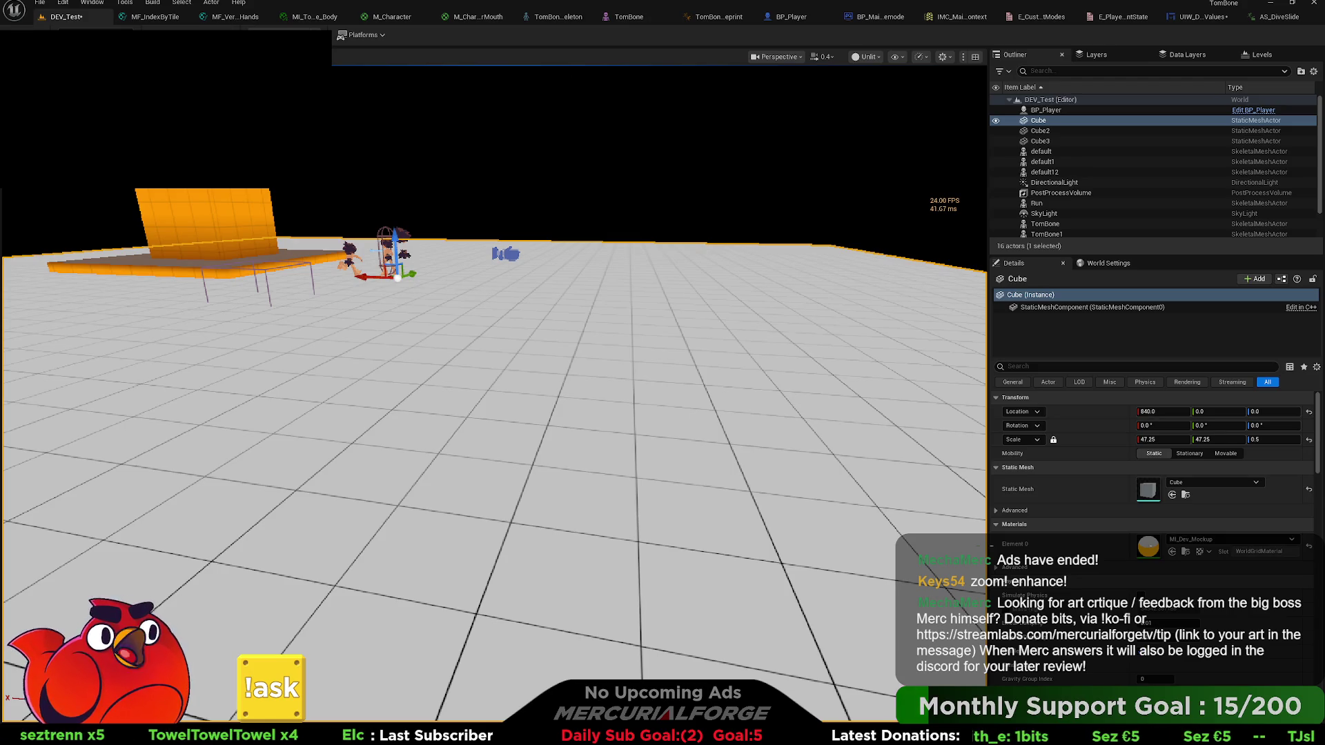
{"action": "key", "text": "alt+p"}
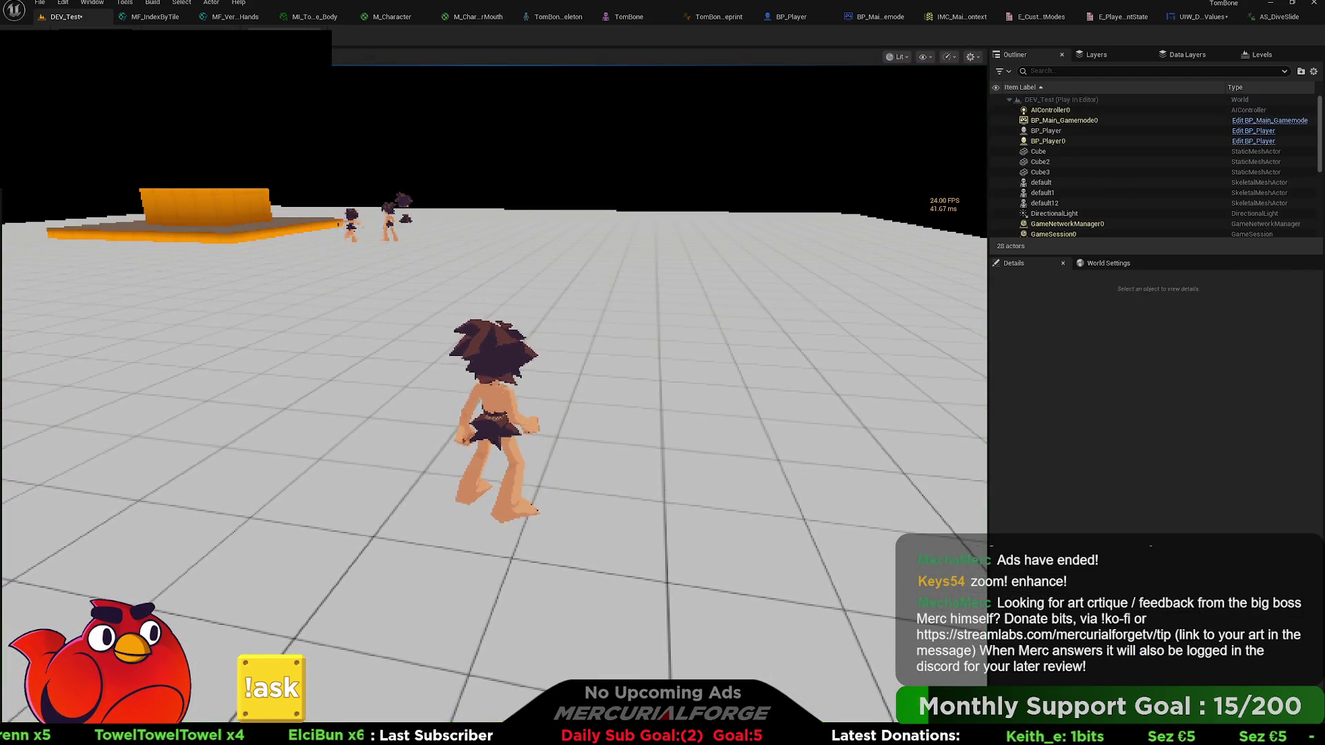
{"action": "key", "text": "a"}
{"action": "key", "text": "w"}
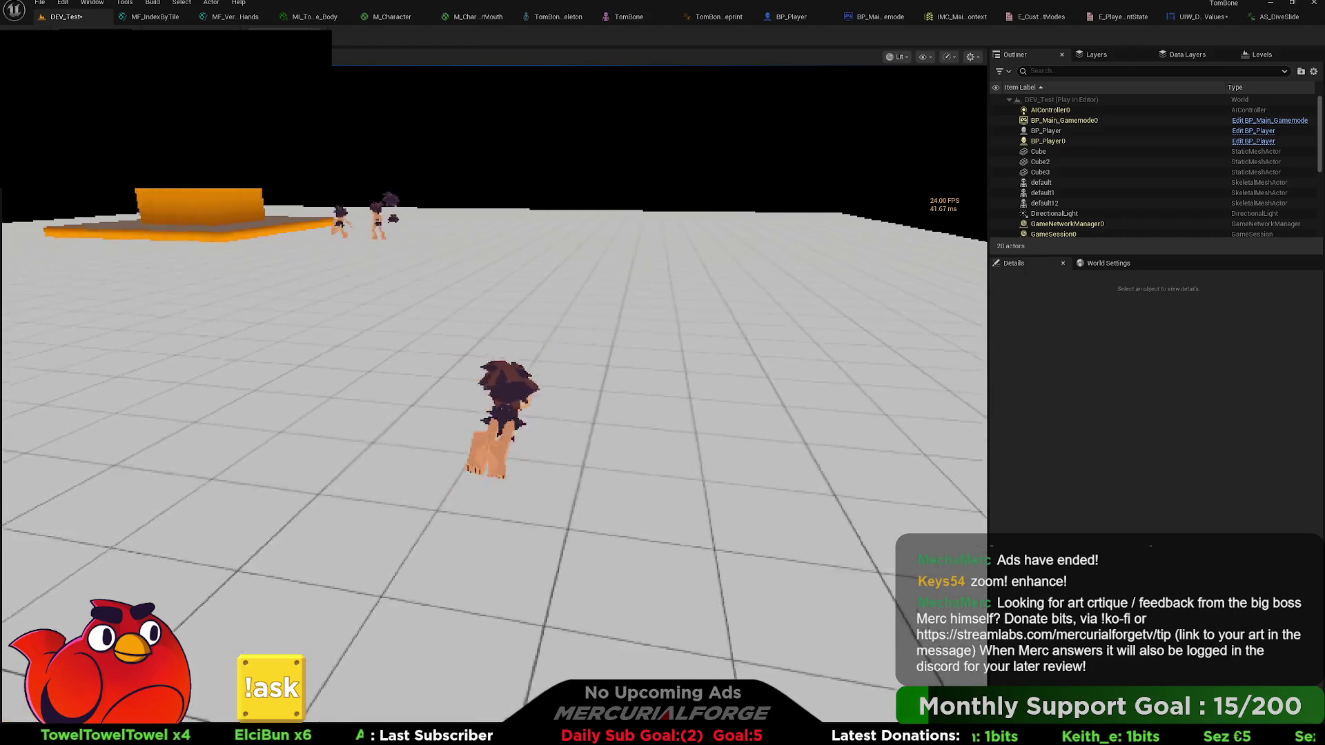
{"action": "key", "text": "shift"}
{"action": "key", "text": "s"}
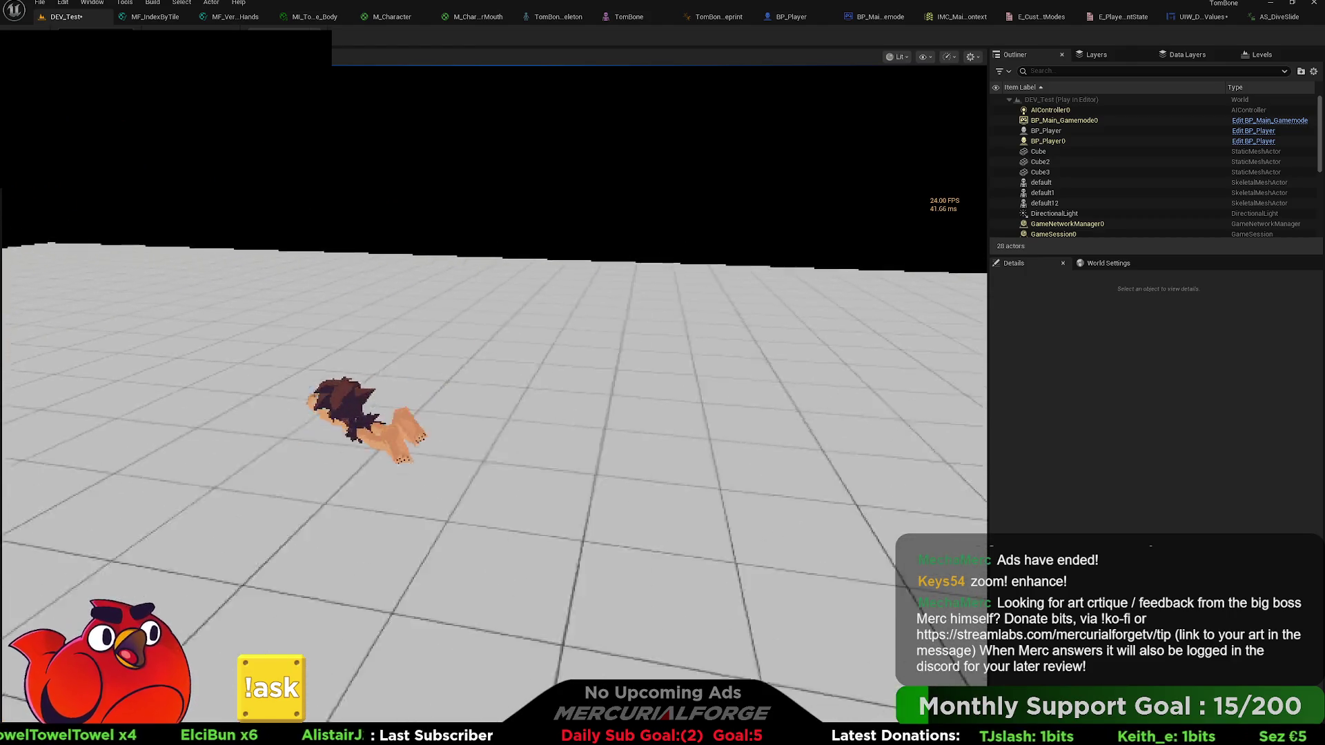
{"action": "key", "text": "w"}
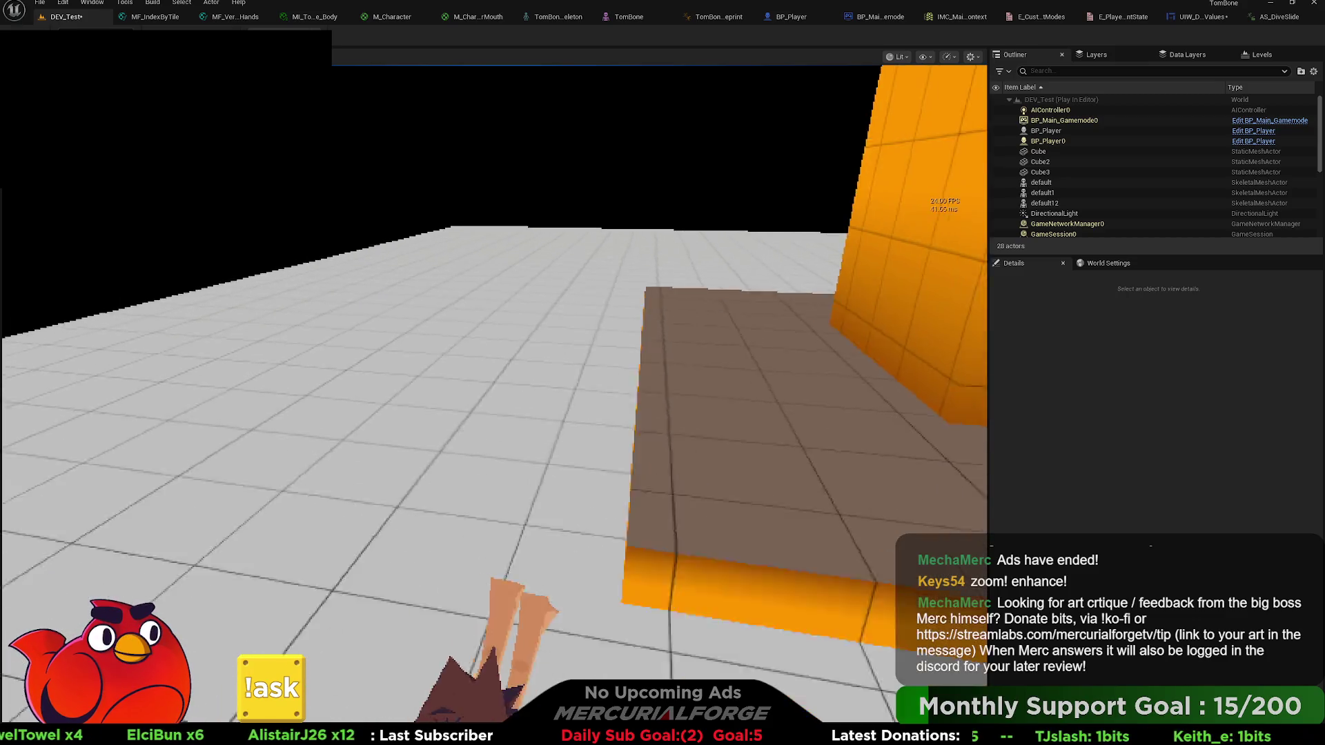
{"action": "key", "text": "shift"}
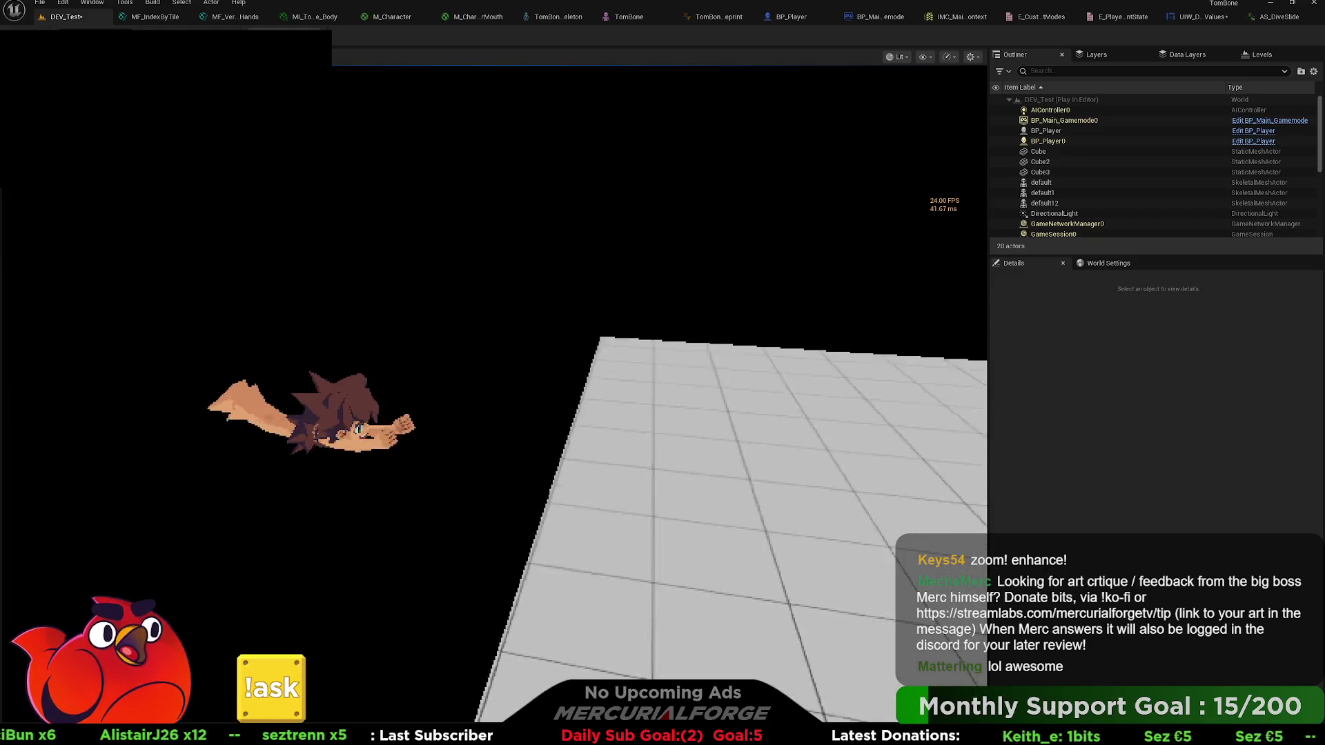
{"action": "key", "text": "Escape"}
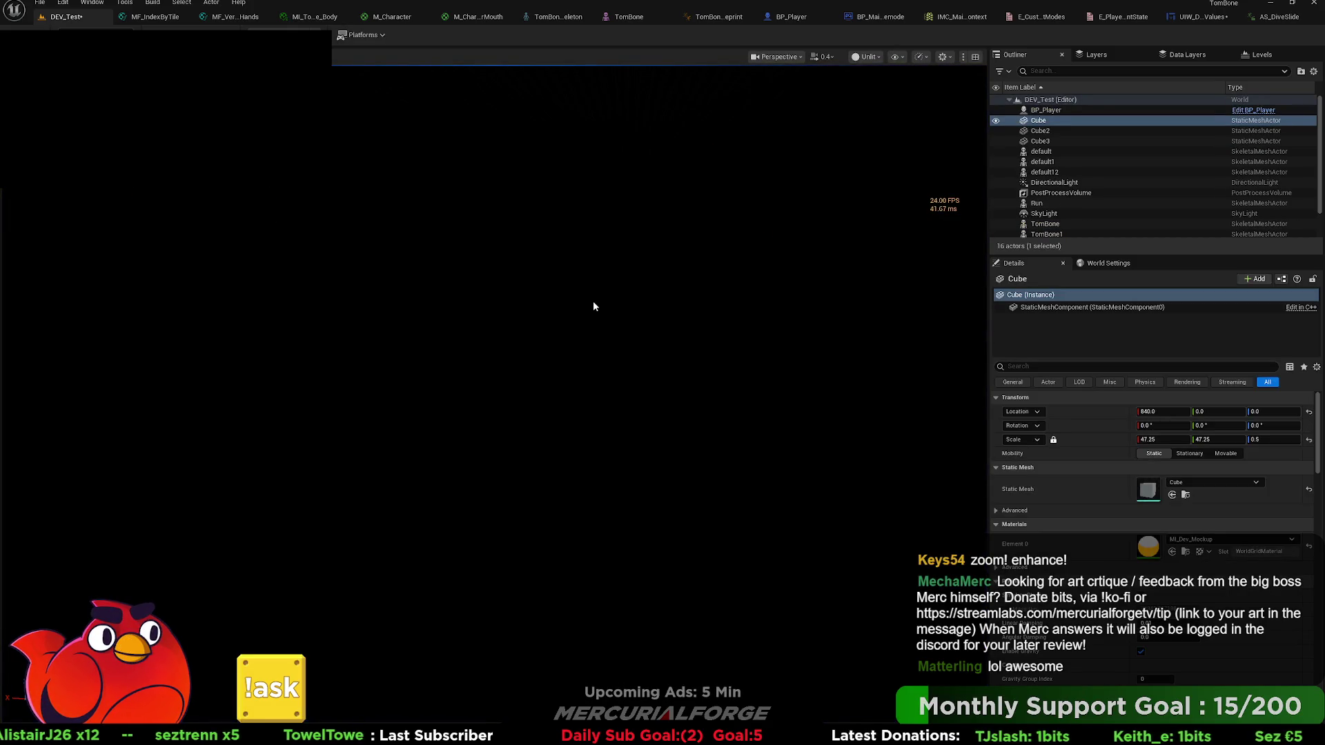
{"action": "right_click", "coordinate": [593, 301]}
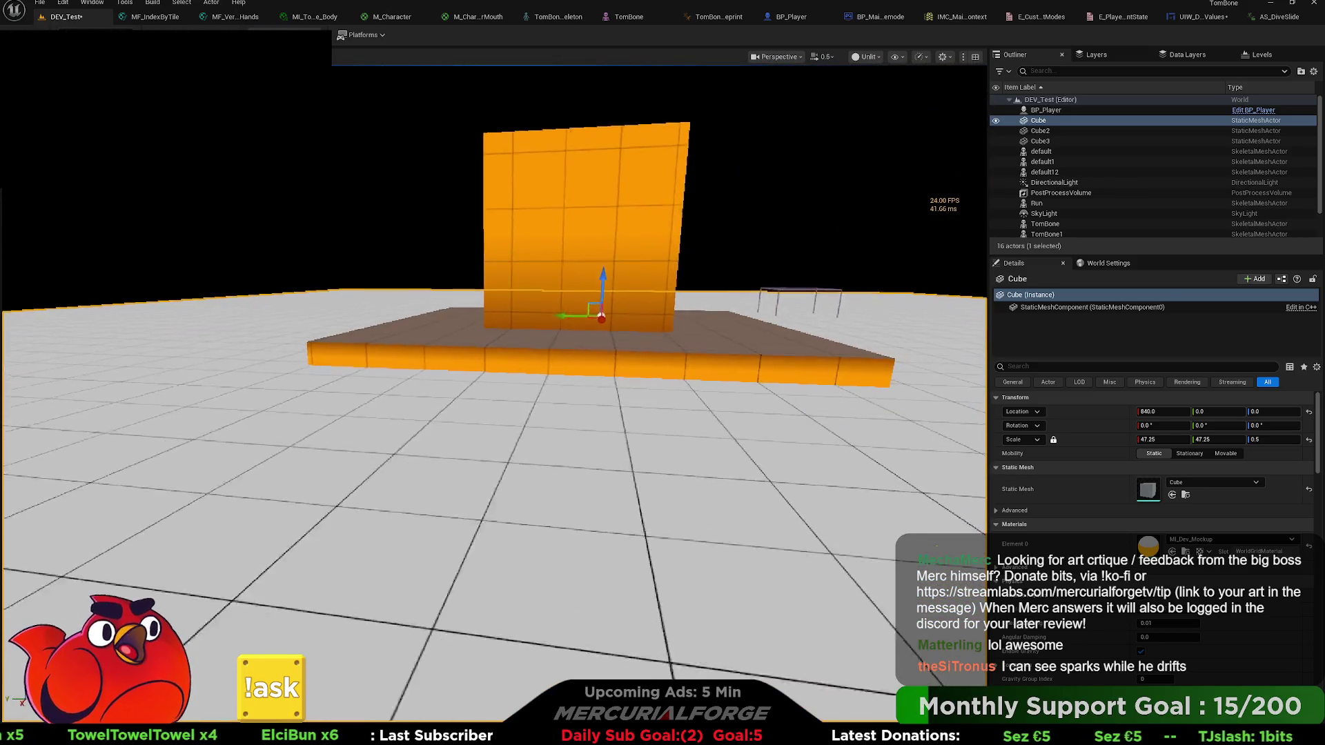
- Deselect the Cube in the level, then switch to BP_Player and pan to the Lowering Friction logic
{"action": "scroll", "coordinate": [494, 387], "scroll_direction": "up", "scroll_amount": 1}
{"action": "scroll", "coordinate": [494, 387], "scroll_direction": "up", "scroll_amount": 4}
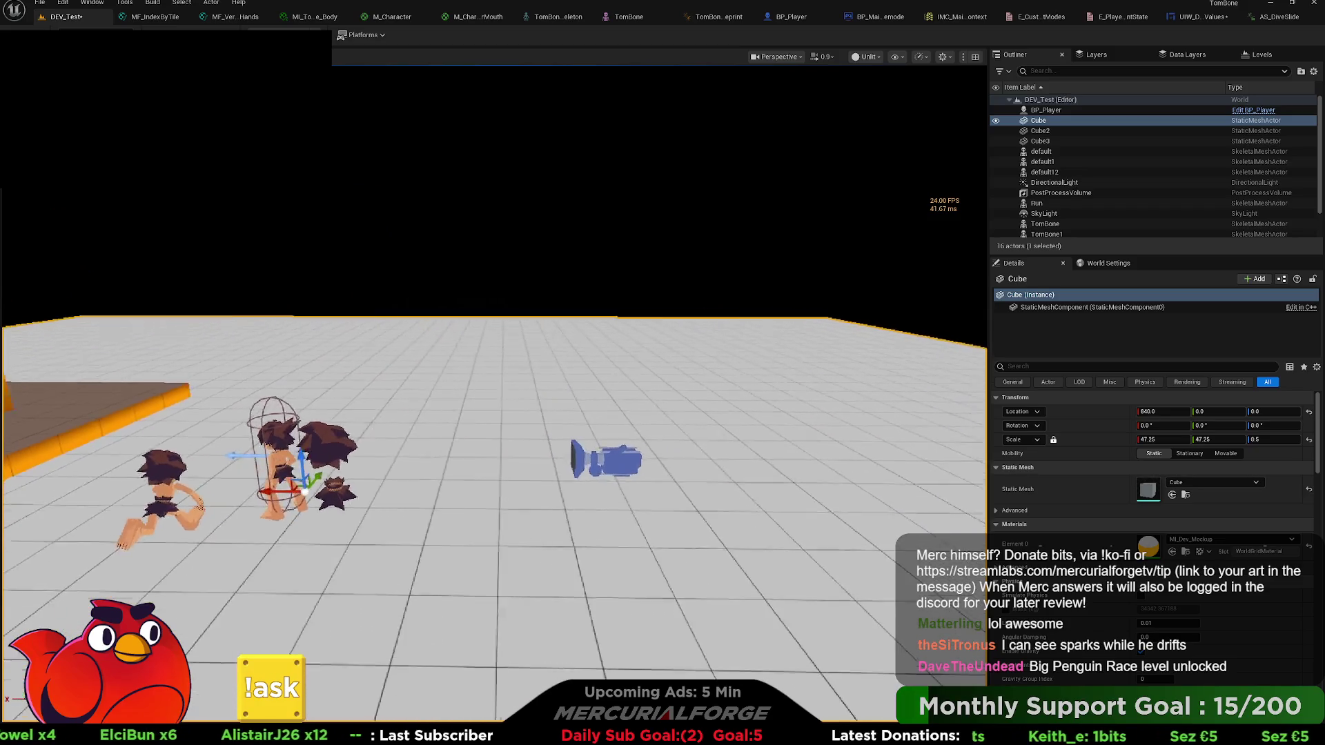
{"action": "left_click", "coordinate": [589, 307]}
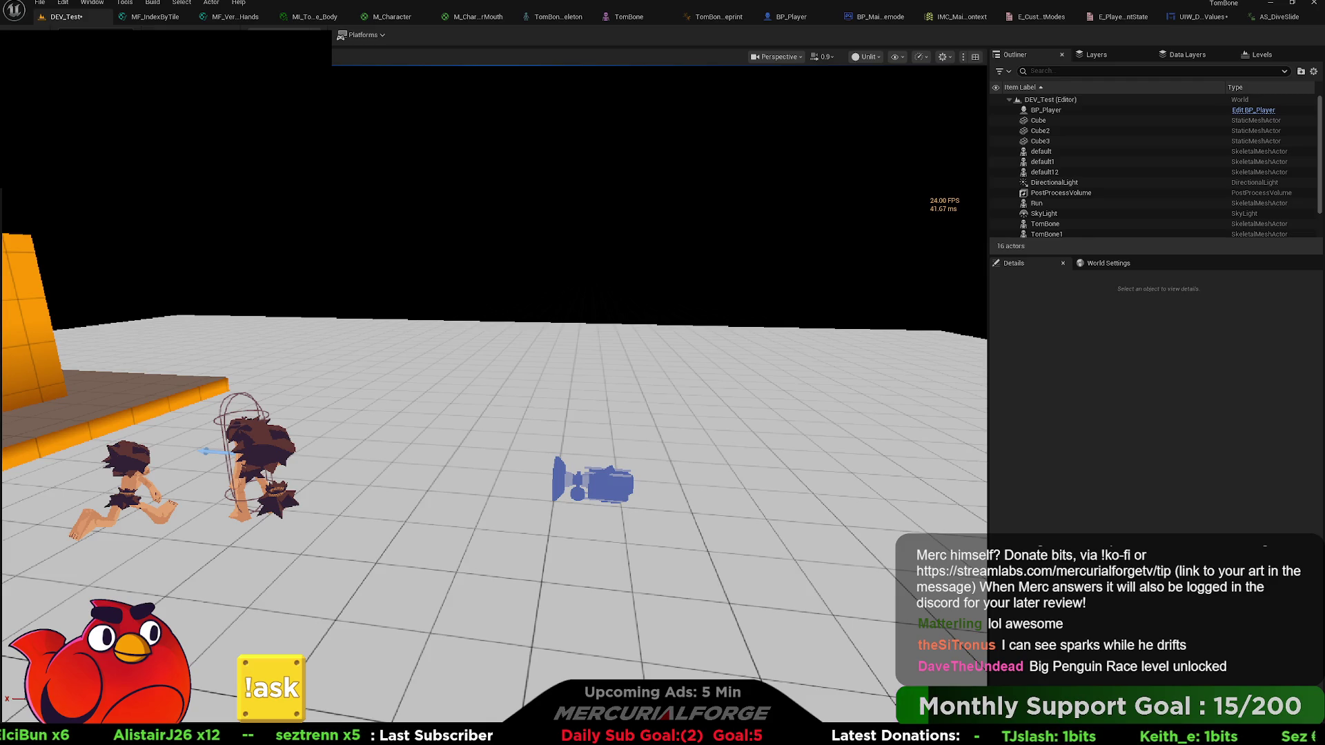
{"action": "left_click", "coordinate": [791, 17]}
{"action": "mouse_move", "coordinate": [662, 473]}
{"action": "left_mouse_down"}
{"action": "mouse_move", "coordinate": [670, 324]}
{"action": "mouse_move", "coordinate": [778, 232]}
{"action": "mouse_move", "coordinate": [1163, 211]}
{"action": "mouse_move", "coordinate": [379, 379]}
{"action": "mouse_move", "coordinate": [384, 459]}
{"action": "left_mouse_up"}
{"action": "mouse_move", "coordinate": [491, 278]}
{"action": "left_mouse_down"}
{"action": "mouse_move", "coordinate": [403, 287]}
{"action": "mouse_move", "coordinate": [298, 240]}
{"action": "left_mouse_up"}
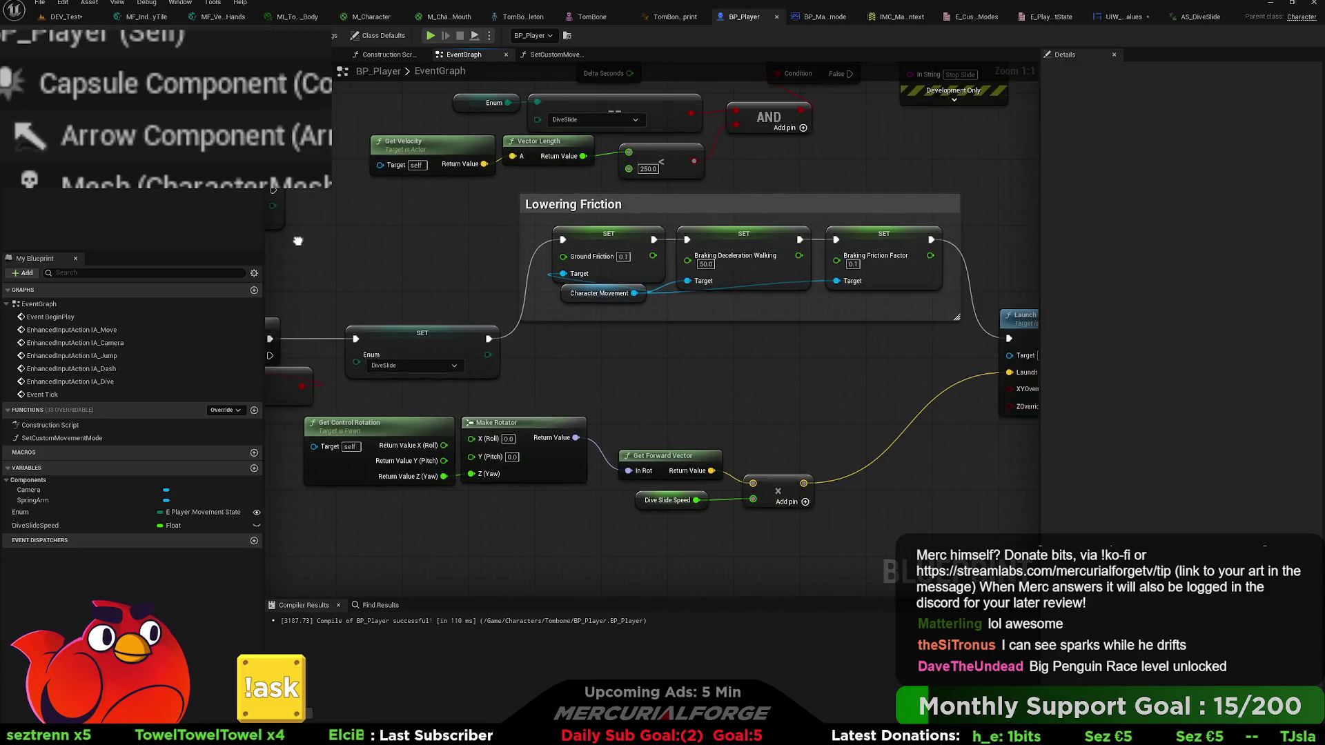
- Change the DiveSlideSpeed variable's default value from 1800.0 to 1200.0
{"action": "left_click_drag", "start_coordinate": [675, 361], "coordinate": [471, 360]}
{"action": "left_click_drag", "start_coordinate": [550, 375], "coordinate": [670, 304]}
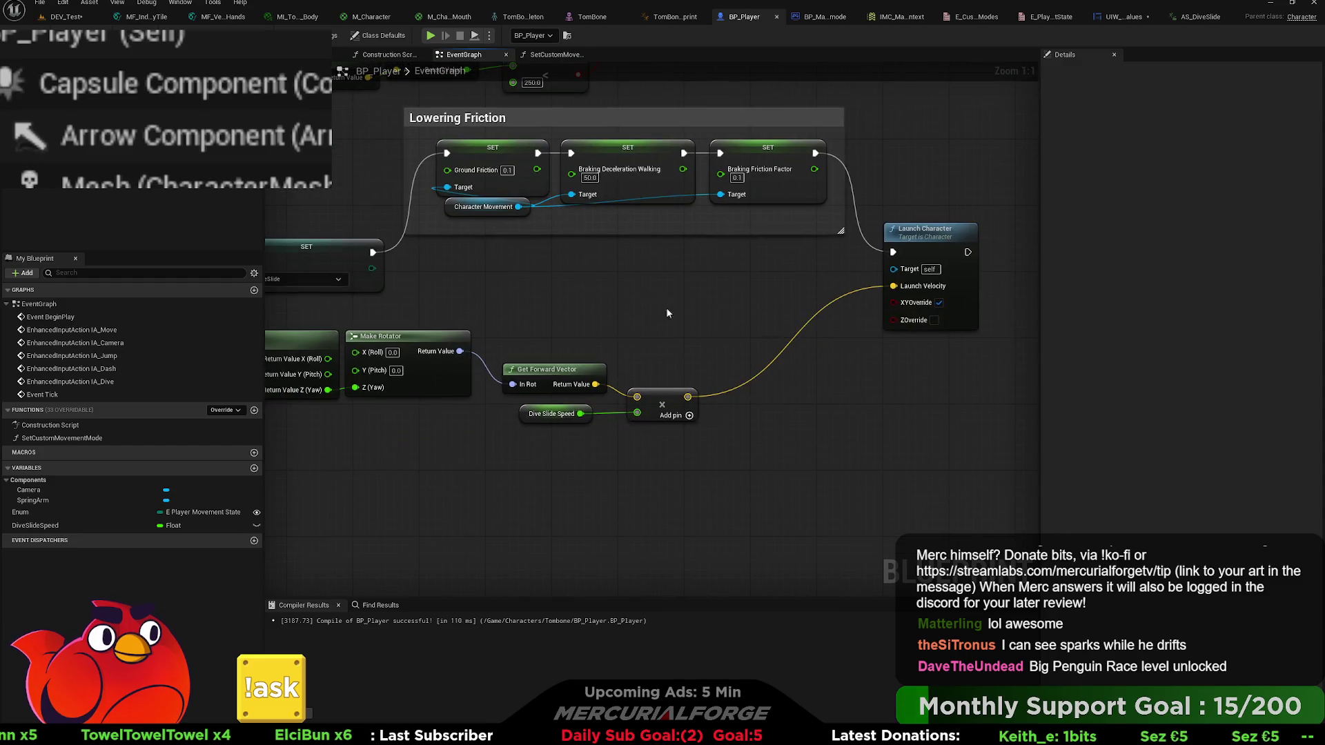
{"action": "left_click", "coordinate": [41, 526]}
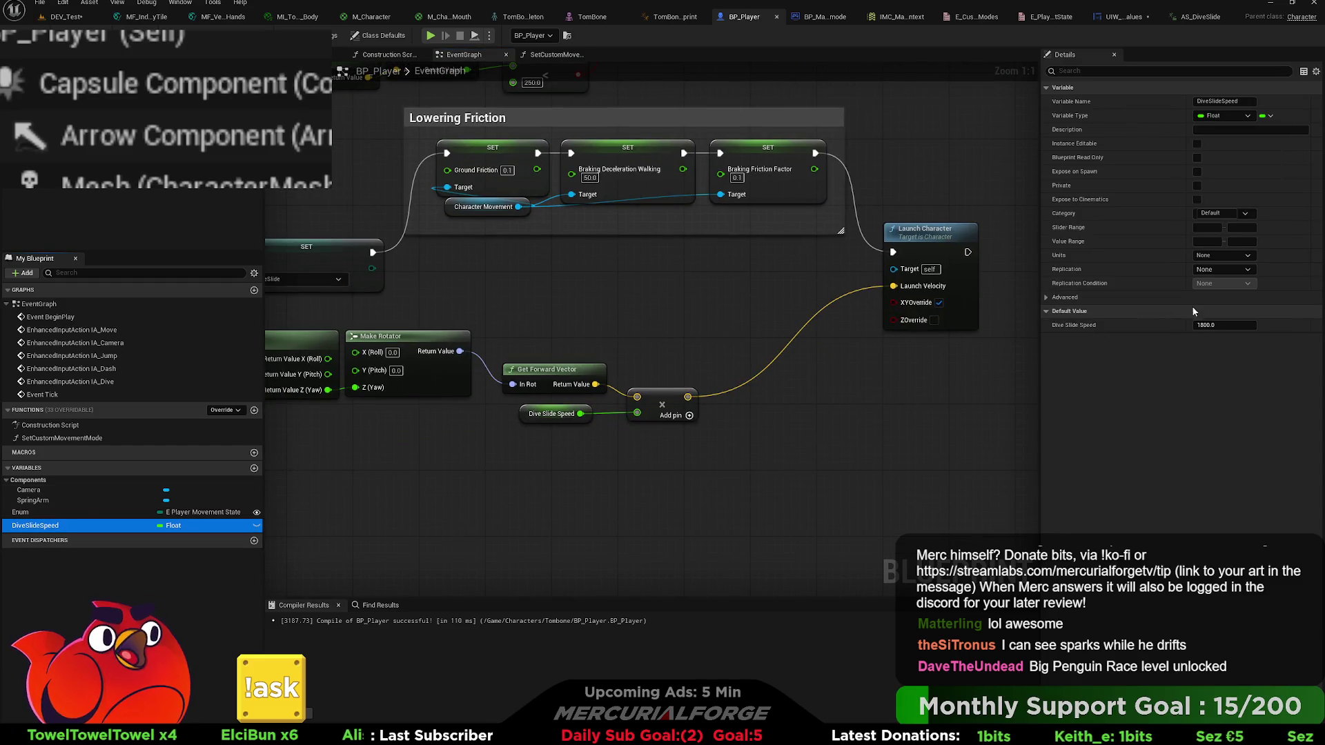
{"action": "left_click", "coordinate": [1228, 324]}
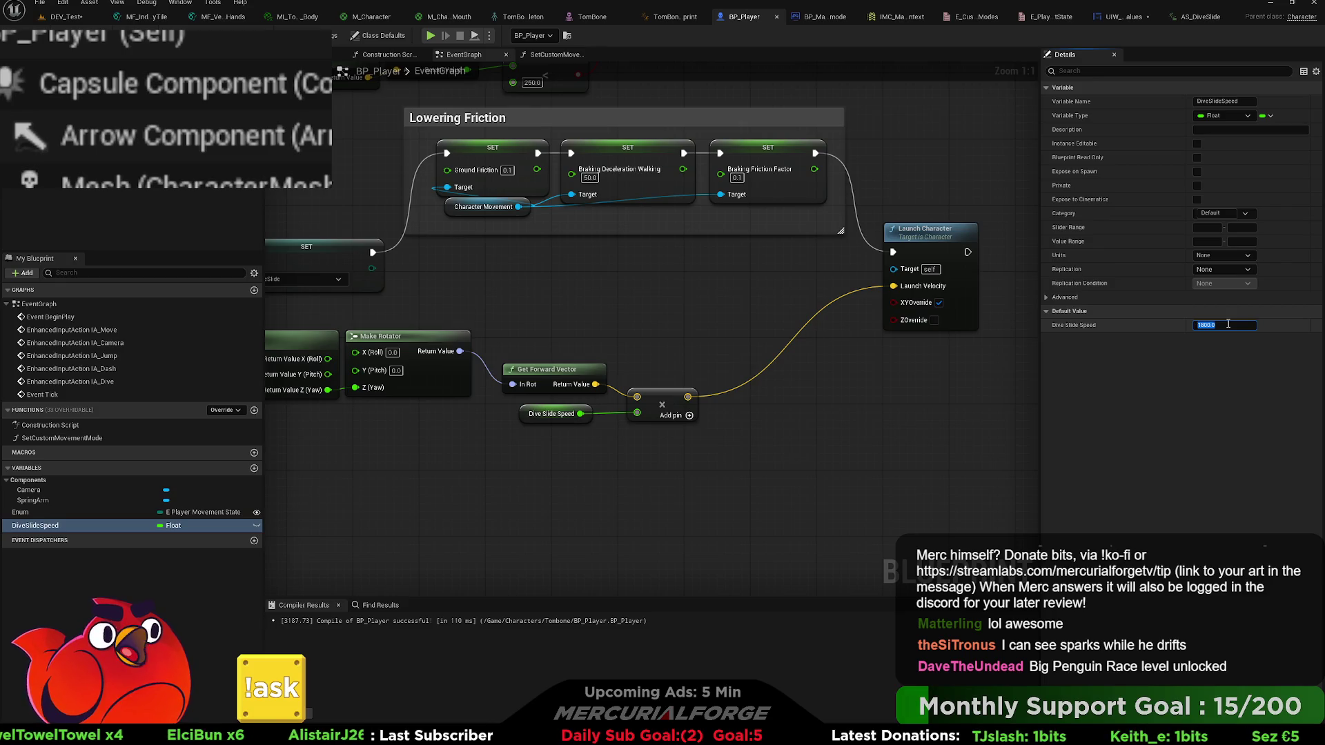
{"action": "type", "text": "1"}
{"action": "key", "text": "Return"}
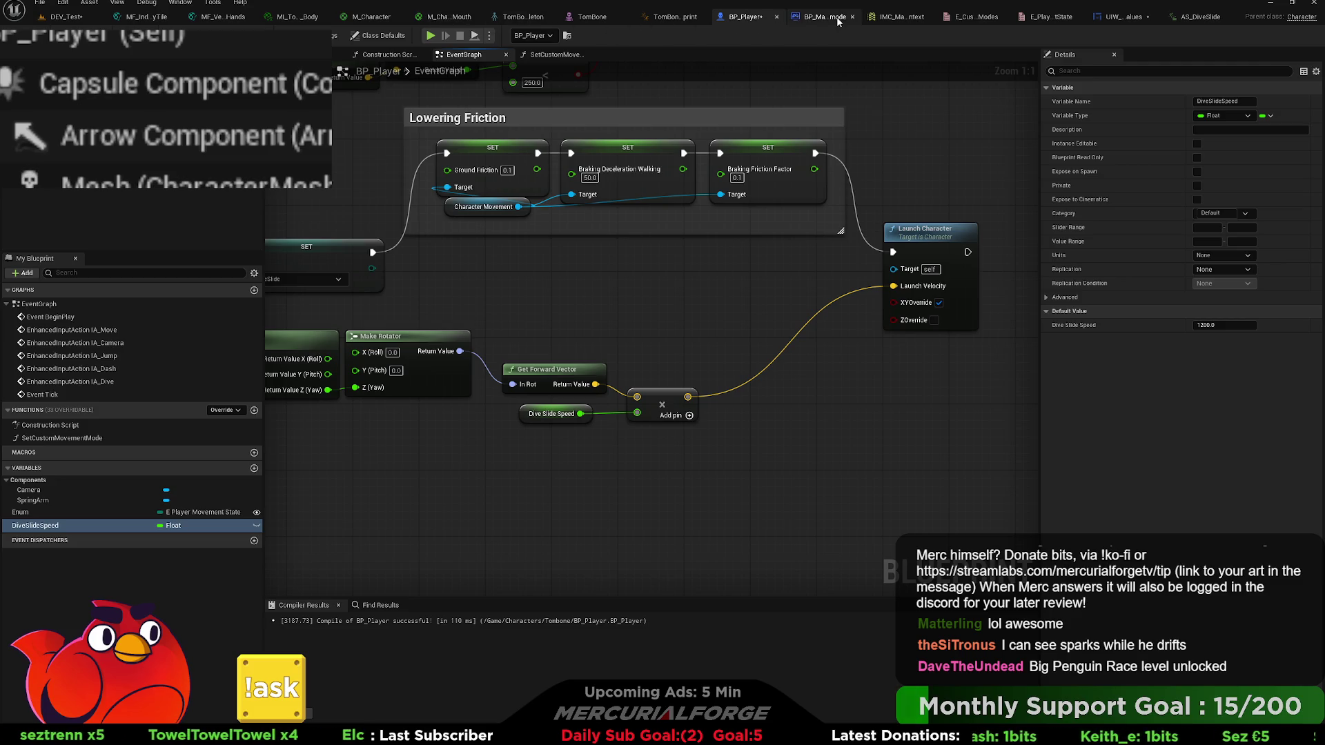
{"action": "left_click", "coordinate": [673, 16]}
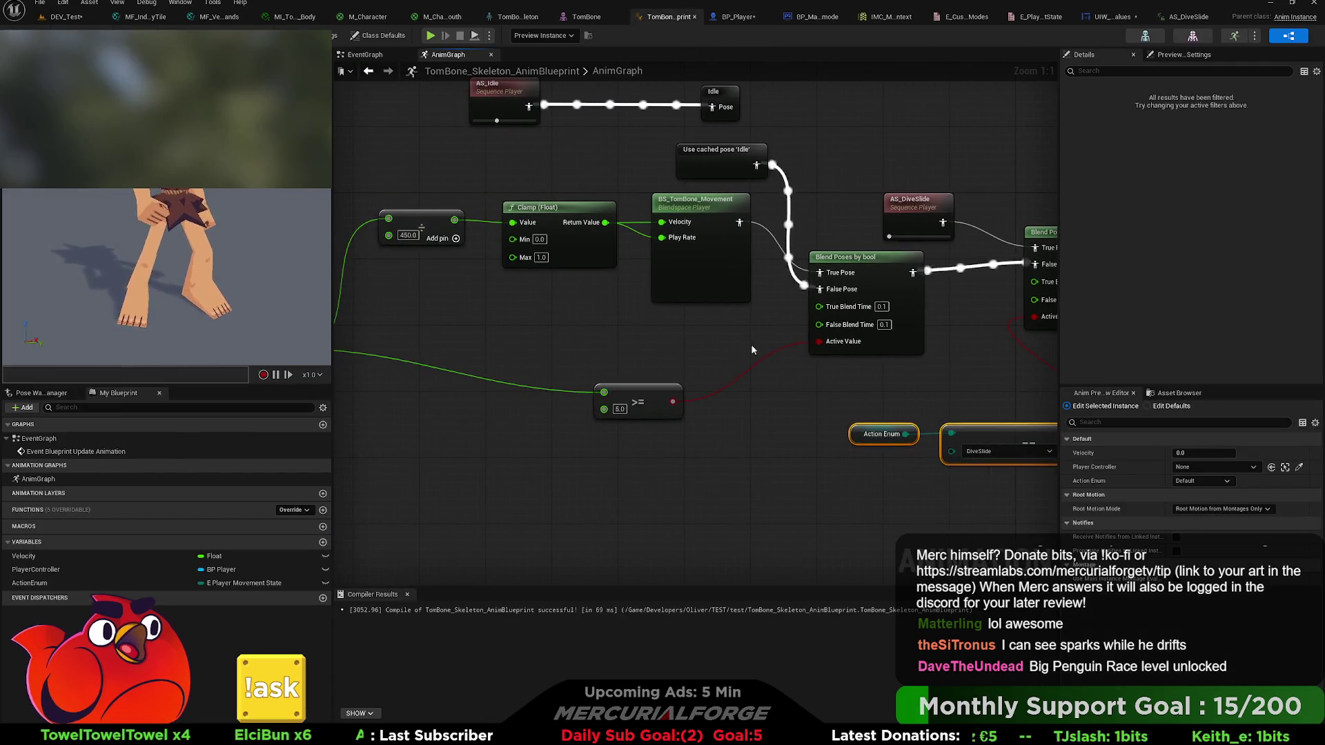
- Check the Dive Slide walk speed in TomBone's Select node, compile the anim blueprint, and return to BP_Player
{"action": "left_click", "coordinate": [341, 56]}
{"action": "left_click_drag", "start_coordinate": [508, 352], "coordinate": [693, 257]}
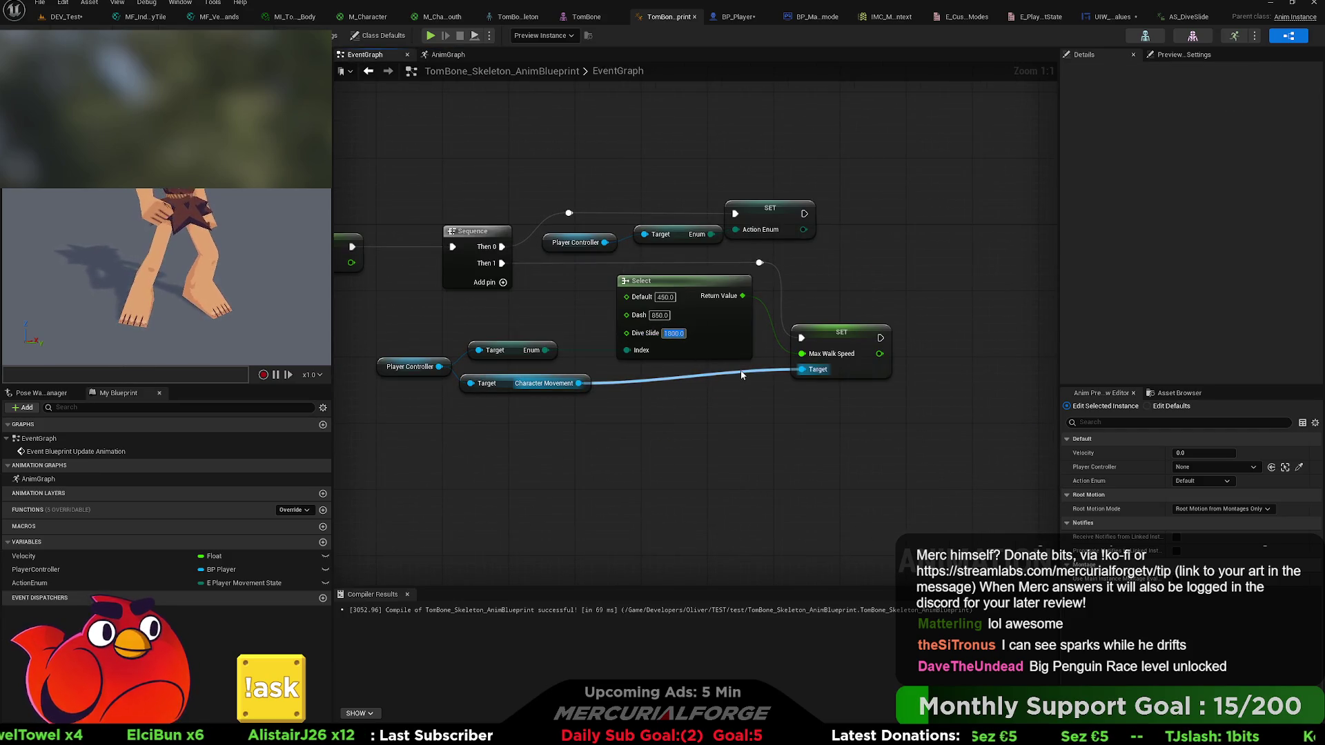
{"action": "left_click", "coordinate": [708, 417]}
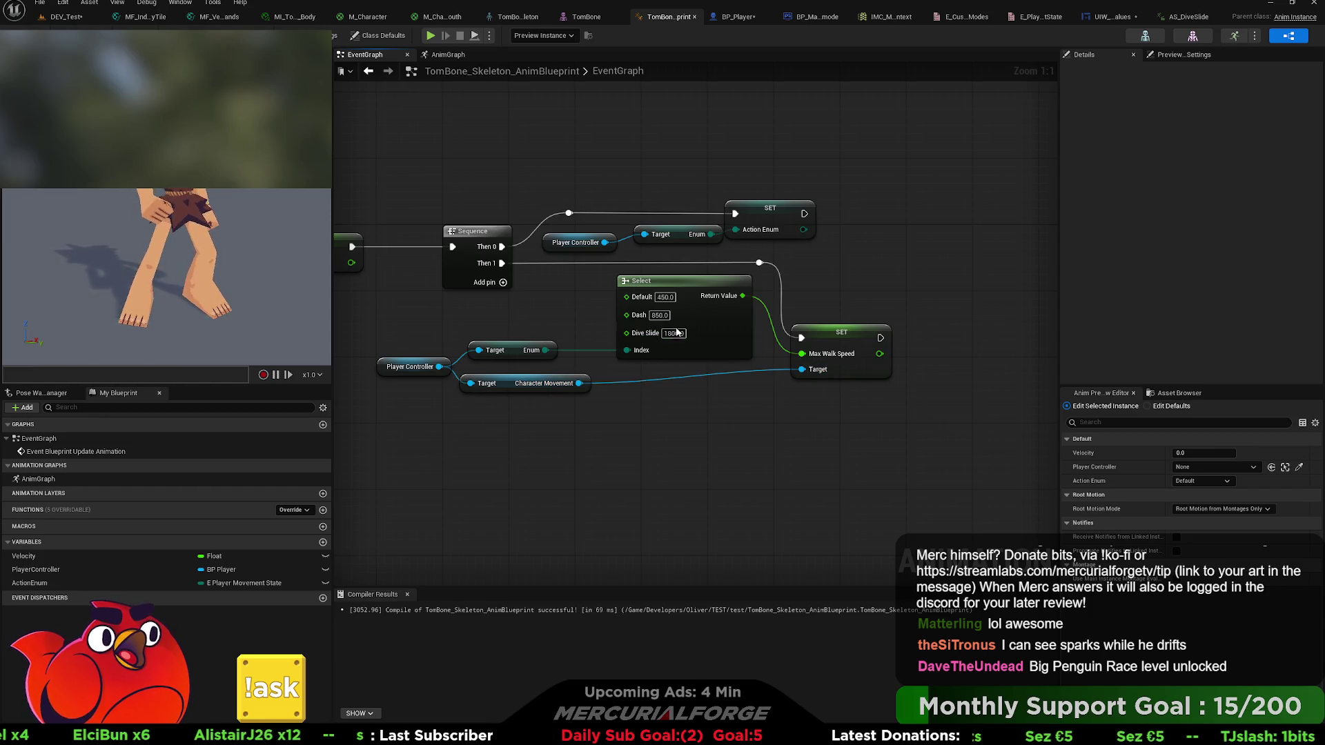
{"action": "left_click_drag", "start_coordinate": [726, 443], "coordinate": [753, 445]}
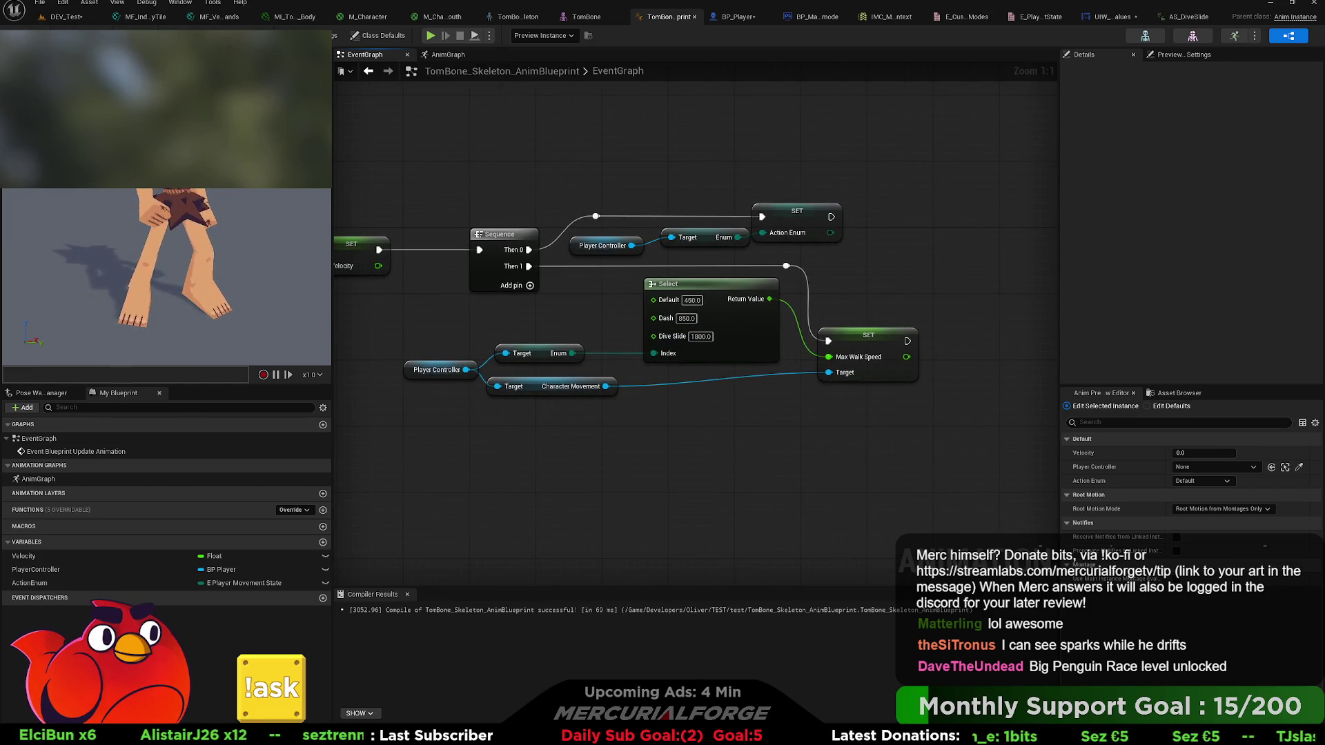
{"action": "key", "text": "F7"}
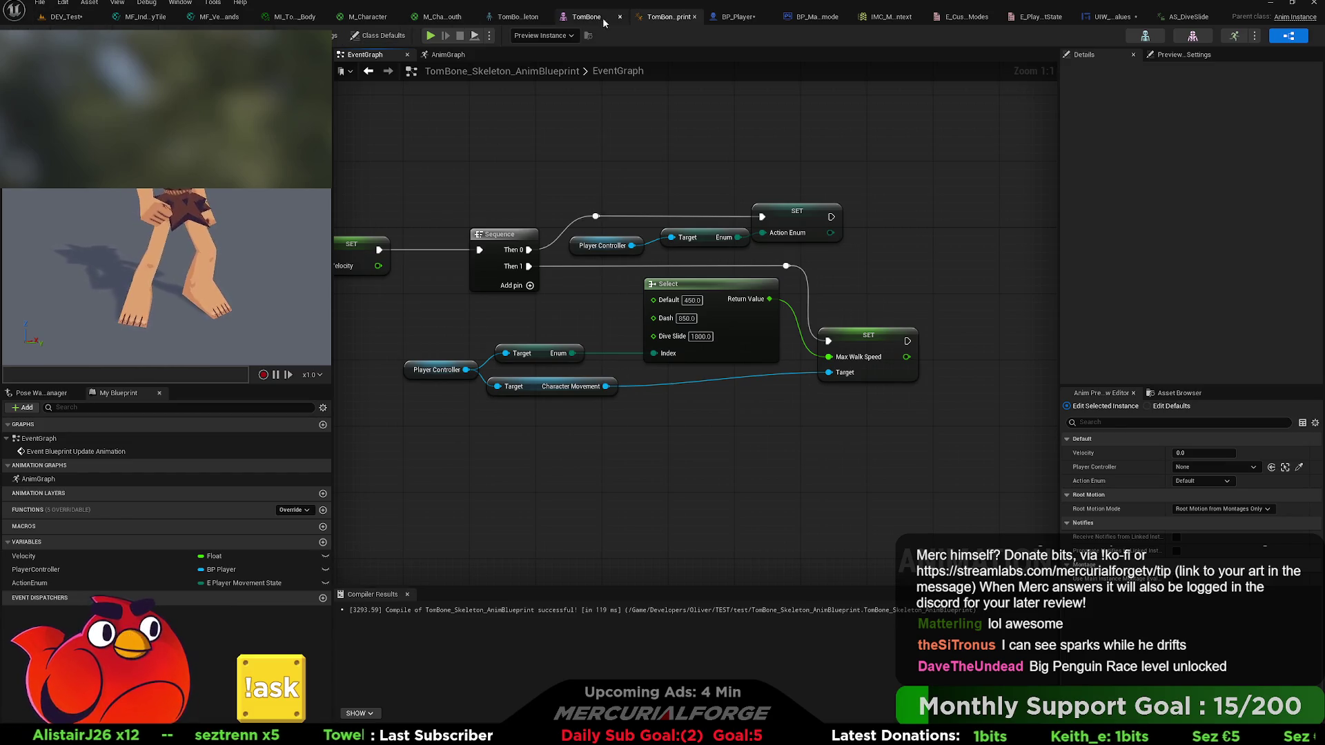
{"action": "left_click", "coordinate": [734, 19]}
{"action": "mouse_move", "coordinate": [674, 264]}
{"action": "left_mouse_down"}
{"action": "mouse_move", "coordinate": [951, 319]}
{"action": "mouse_move", "coordinate": [753, 348]}
{"action": "mouse_move", "coordinate": [679, 336]}
{"action": "mouse_move", "coordinate": [601, 419]}
{"action": "mouse_move", "coordinate": [559, 392]}
{"action": "mouse_move", "coordinate": [877, 219]}
{"action": "mouse_move", "coordinate": [420, 395]}
{"action": "mouse_move", "coordinate": [862, 300]}
{"action": "left_mouse_up"}
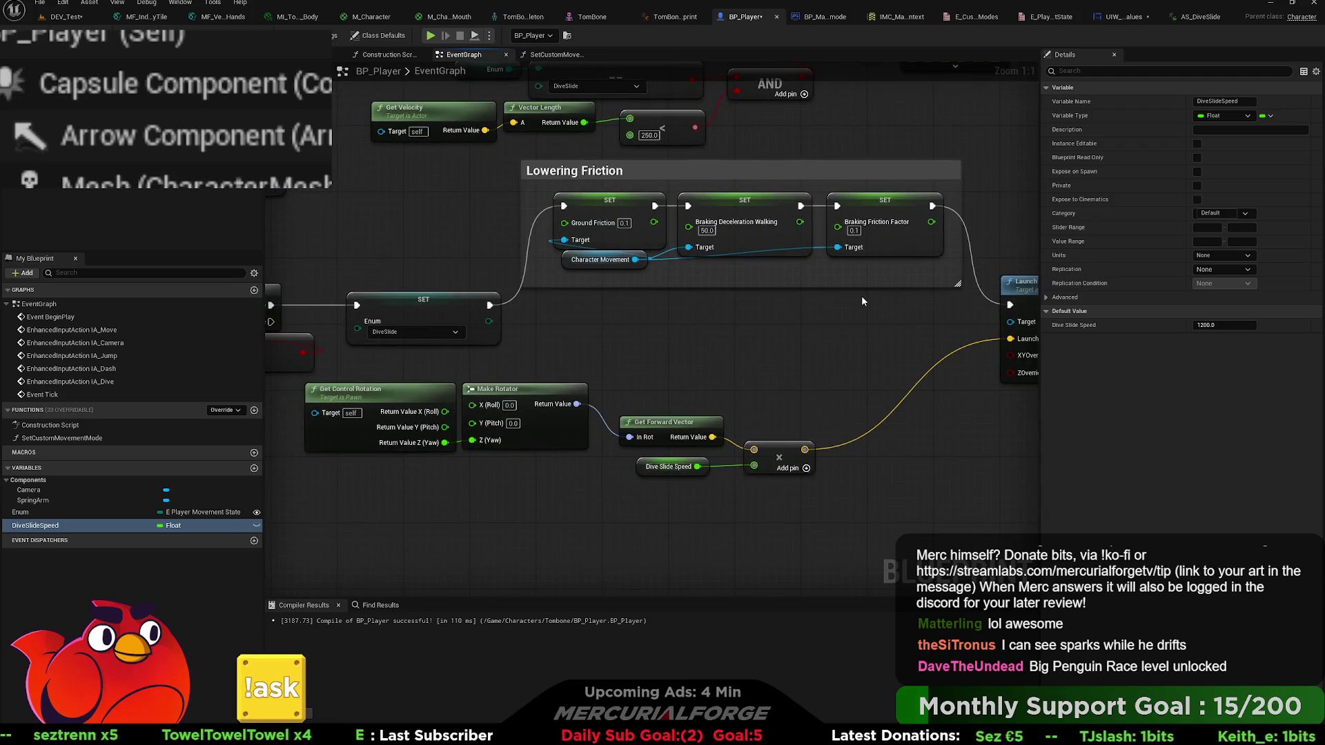
- Review the dive launch nodes and the Event Tick Branch with its AND, then switch to DEV_Test
{"action": "mouse_move", "coordinate": [647, 339]}
{"action": "left_mouse_down"}
{"action": "mouse_move", "coordinate": [906, 299]}
{"action": "mouse_move", "coordinate": [956, 308]}
{"action": "mouse_move", "coordinate": [387, 317]}
{"action": "mouse_move", "coordinate": [837, 290]}
{"action": "mouse_move", "coordinate": [594, 368]}
{"action": "mouse_move", "coordinate": [492, 379]}
{"action": "mouse_move", "coordinate": [506, 375]}
{"action": "mouse_move", "coordinate": [559, 459]}
{"action": "mouse_move", "coordinate": [630, 358]}
{"action": "mouse_move", "coordinate": [825, 370]}
{"action": "mouse_move", "coordinate": [623, 377]}
{"action": "mouse_move", "coordinate": [647, 338]}
{"action": "left_mouse_up"}
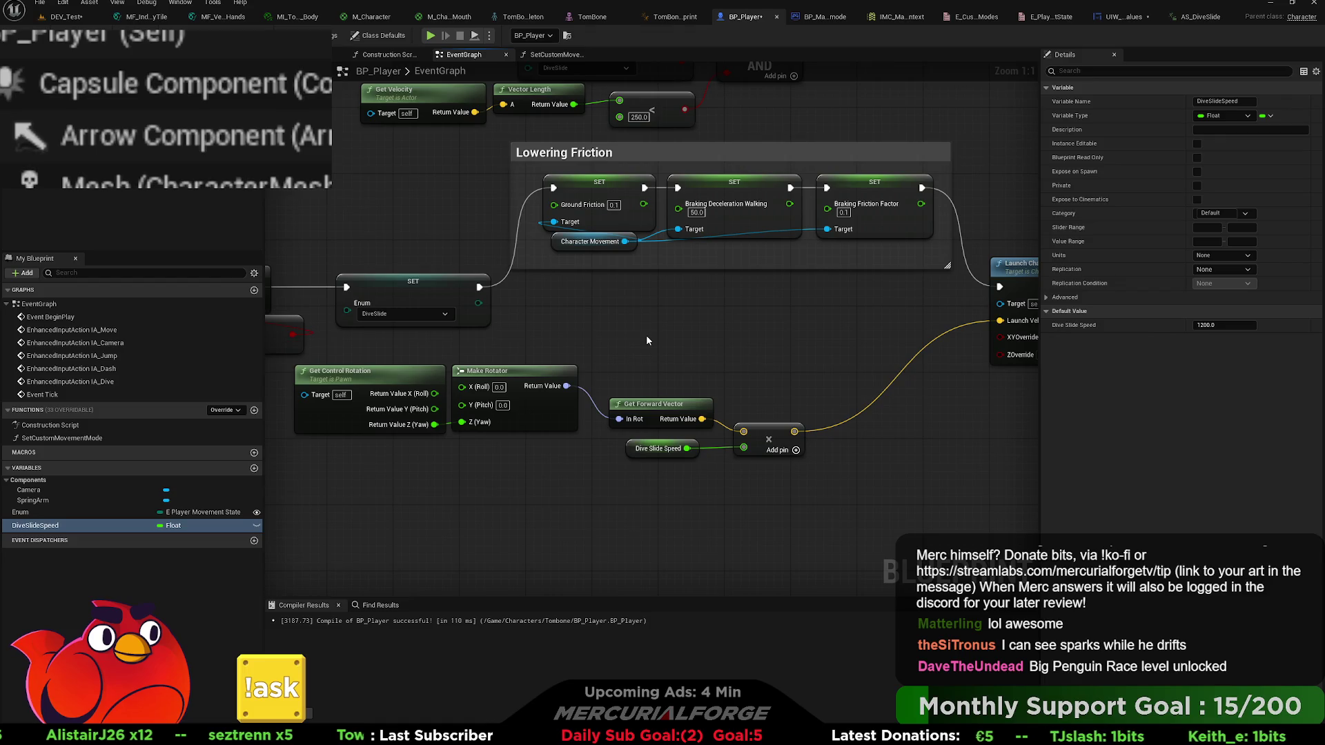
{"action": "mouse_move", "coordinate": [648, 323]}
{"action": "left_mouse_down"}
{"action": "mouse_move", "coordinate": [739, 344]}
{"action": "mouse_move", "coordinate": [723, 447]}
{"action": "left_mouse_up"}
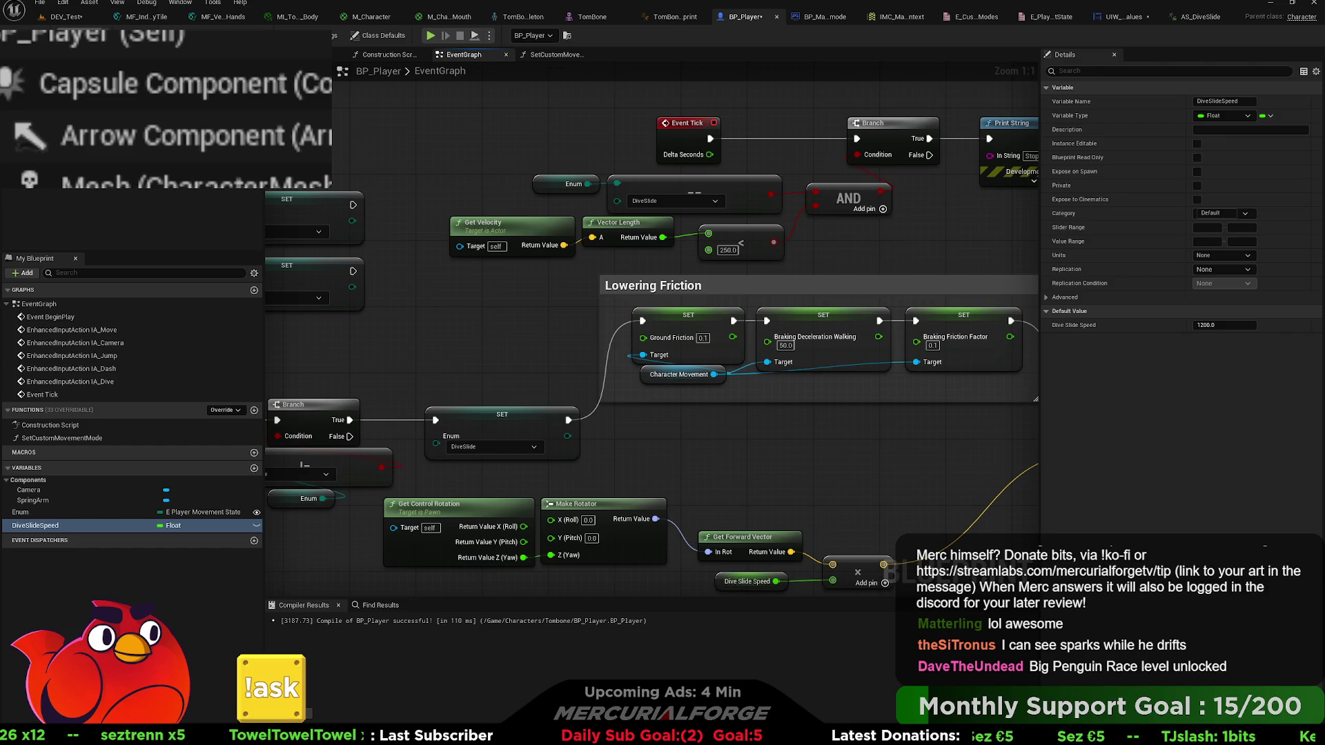
{"action": "left_click", "coordinate": [66, 17]}
{"action": "key", "text": "alt+p"}
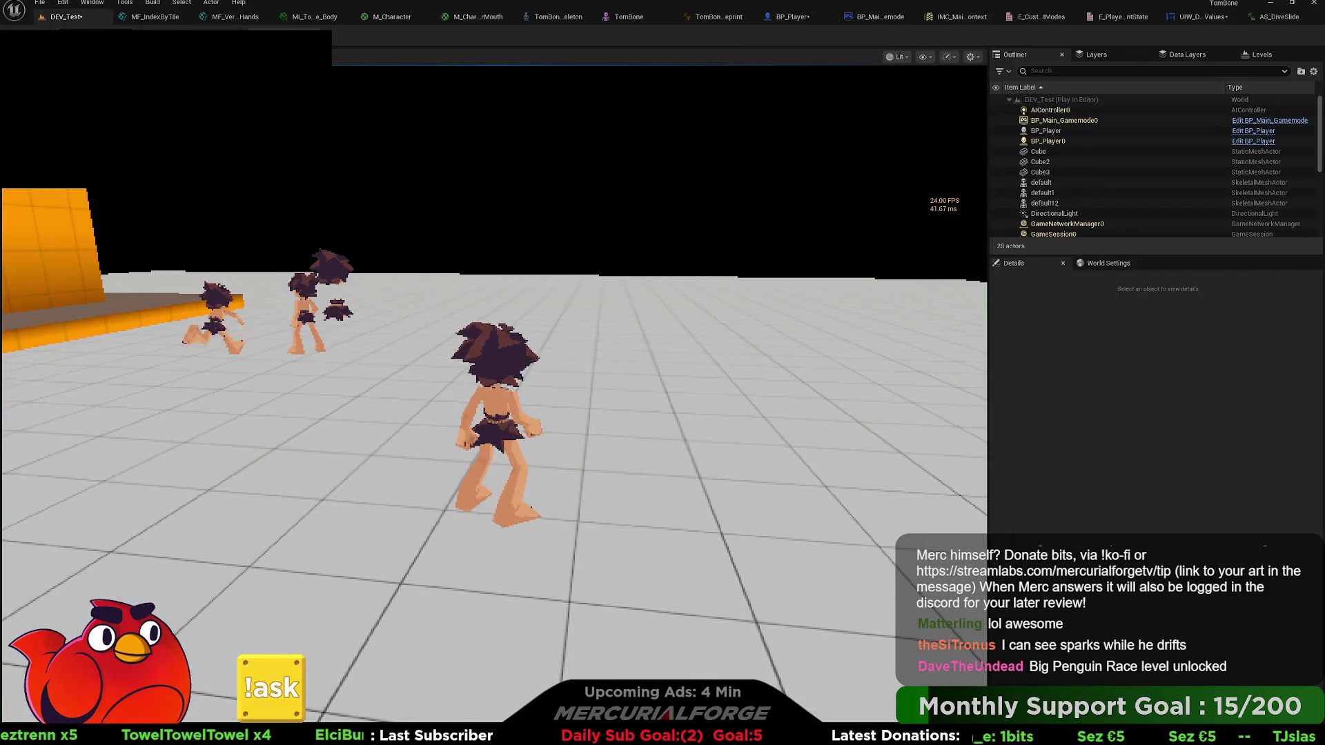
{"action": "key", "text": "space"}
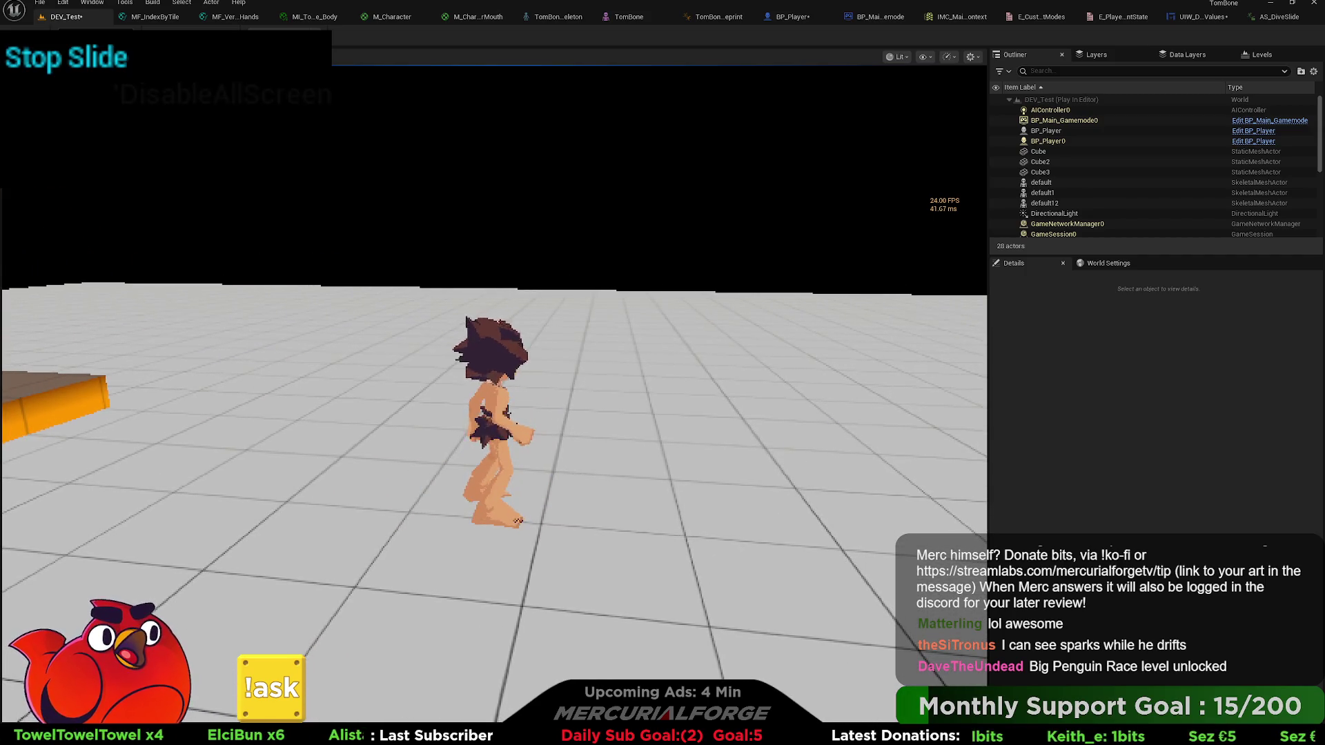
{"action": "key", "text": "space"}
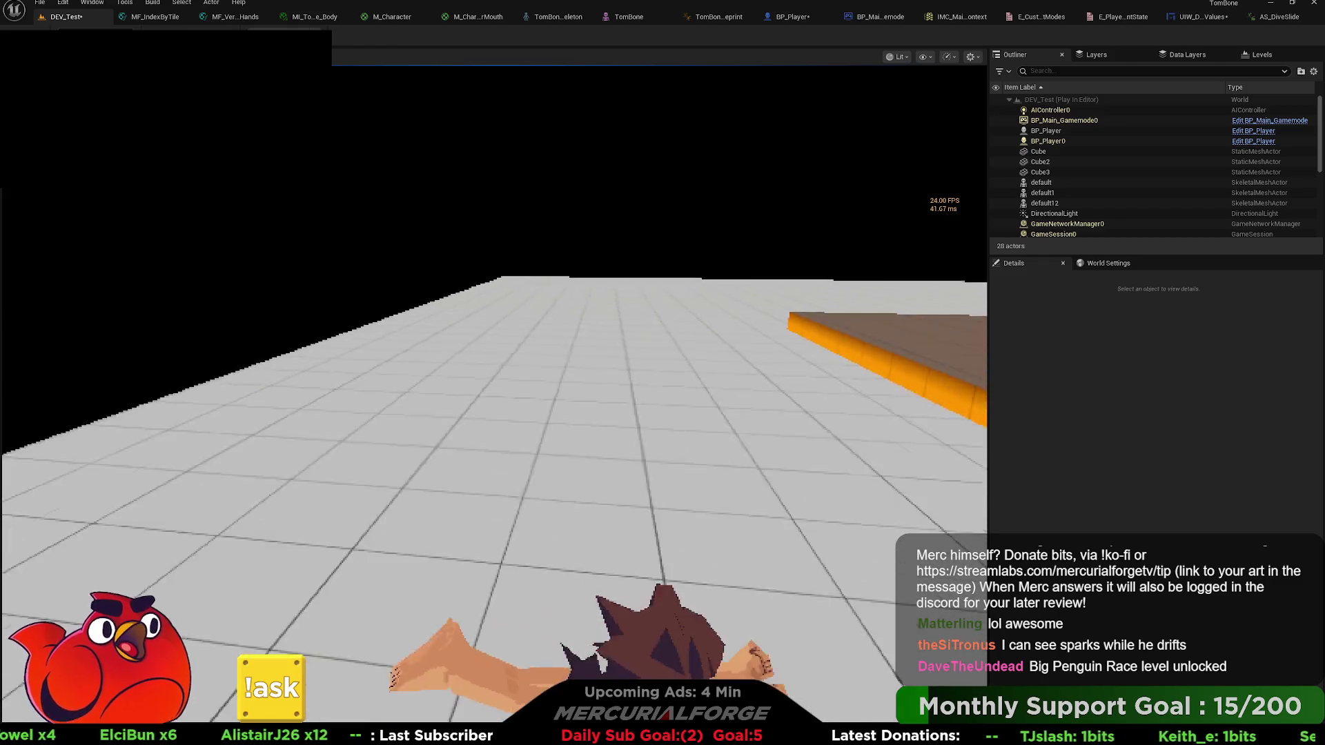
{"action": "key", "text": "space"}
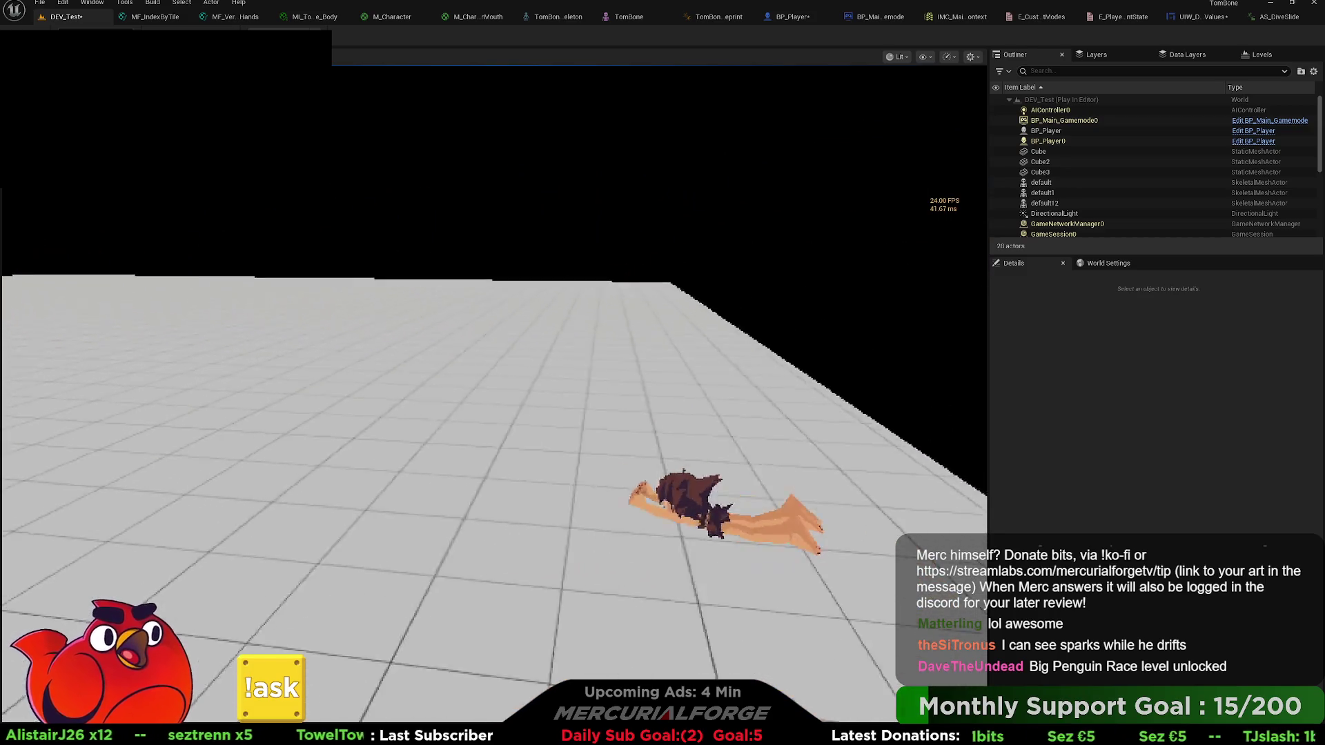
{"action": "key", "text": "Escape"}
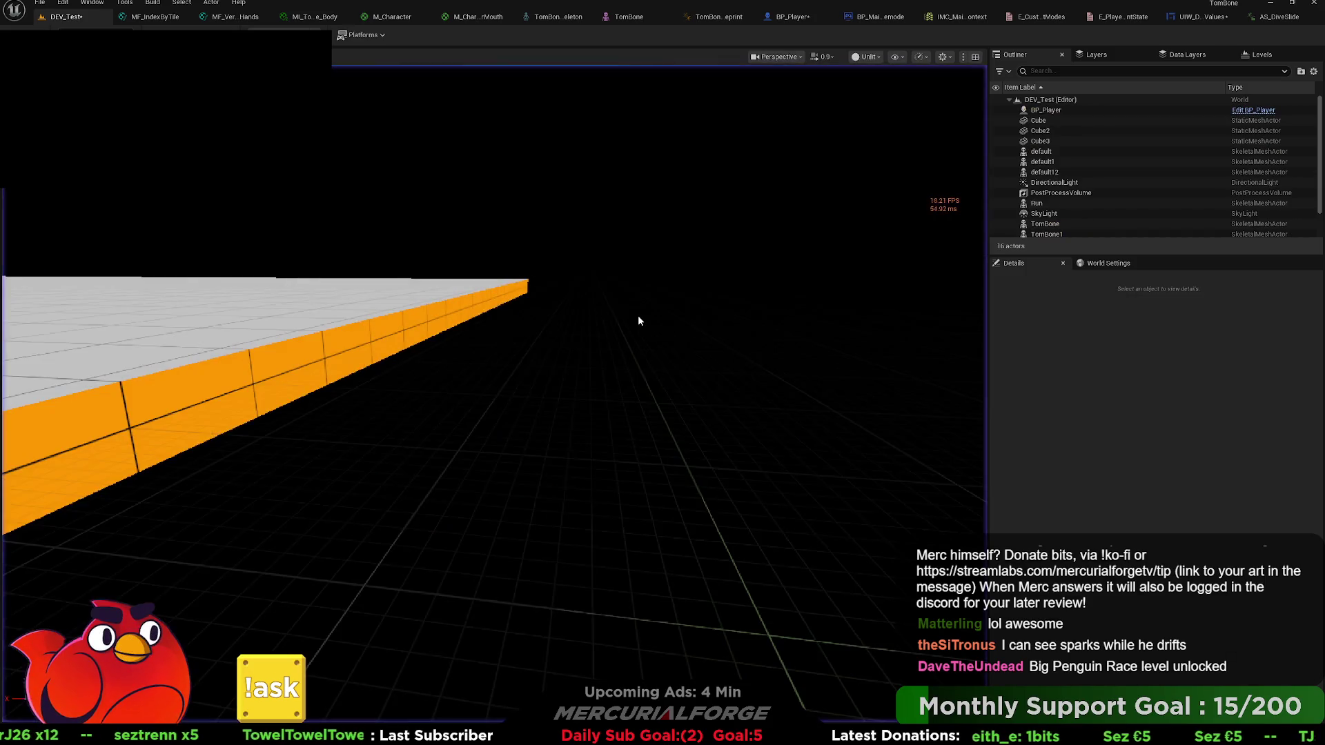
{"action": "left_click_drag", "start_coordinate": [647, 293], "coordinate": [631, 318]}
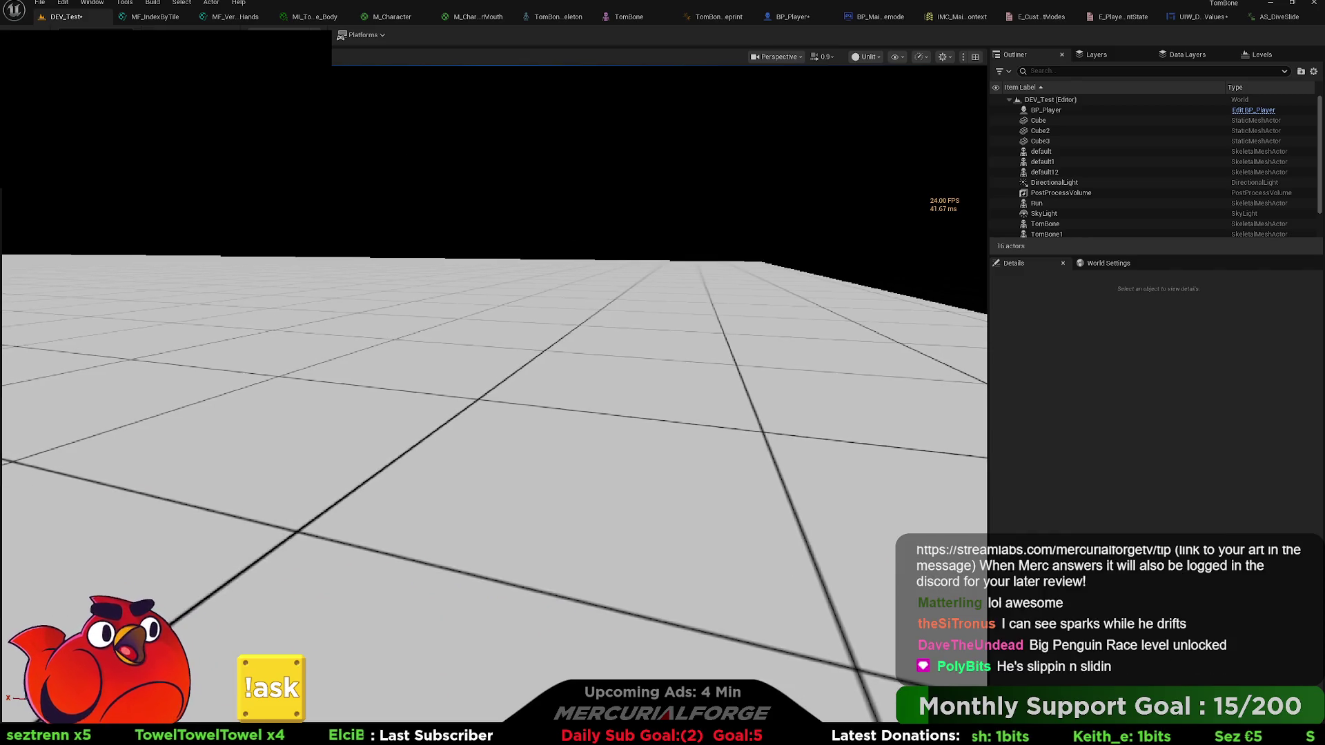
{"action": "key", "text": "alt+p"}
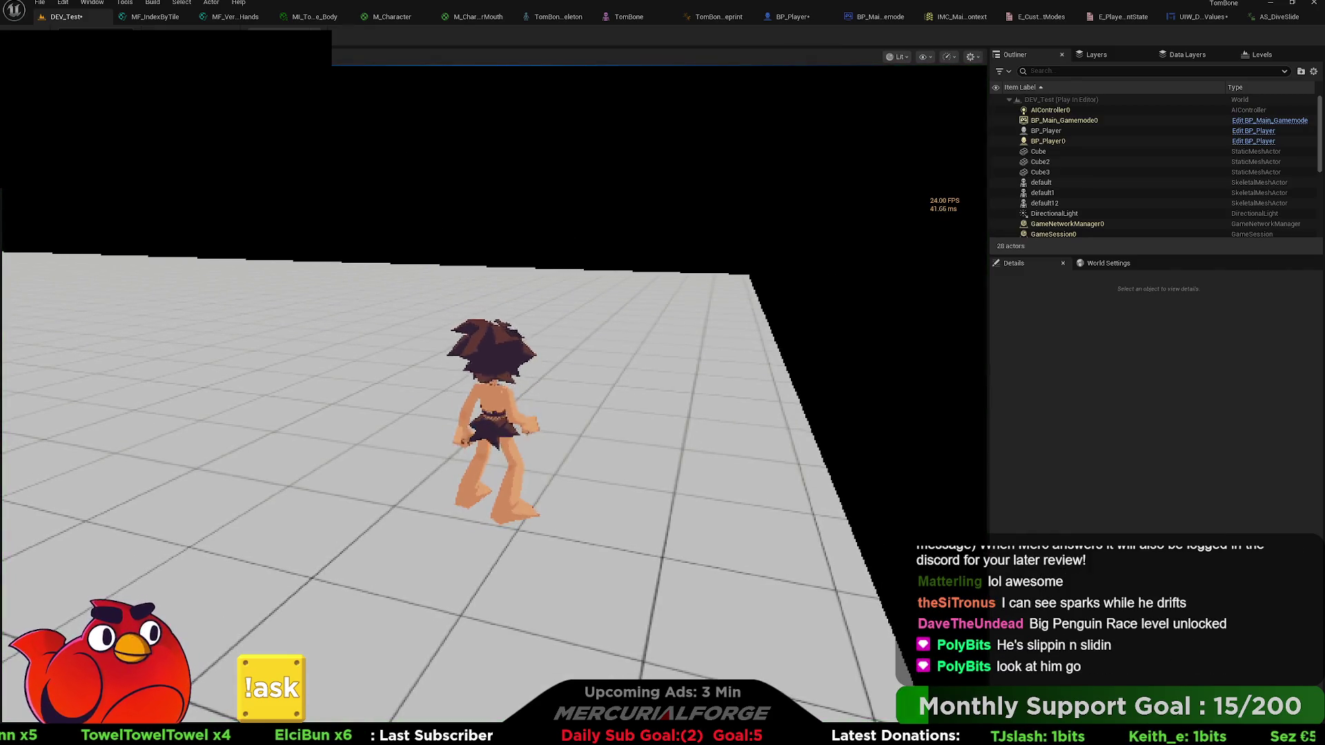
{"action": "key", "text": "w"}
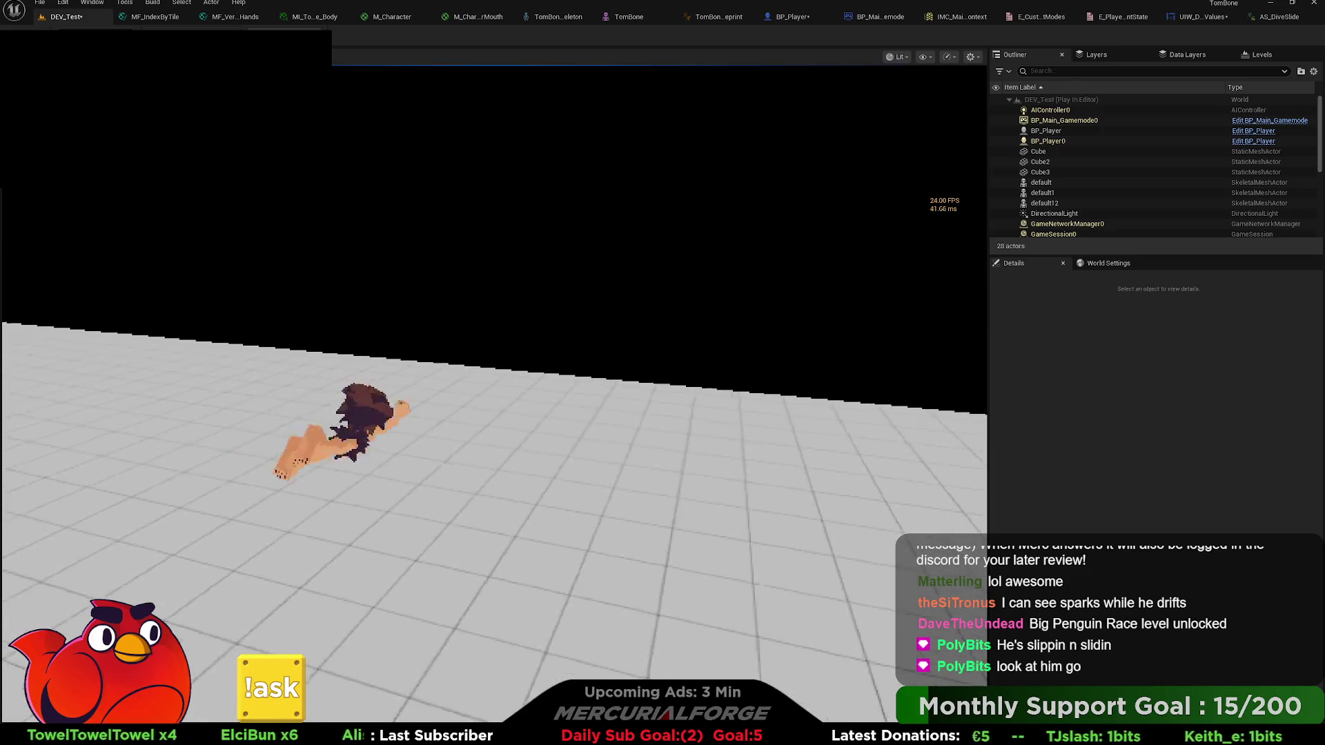
{"action": "key", "text": "space"}
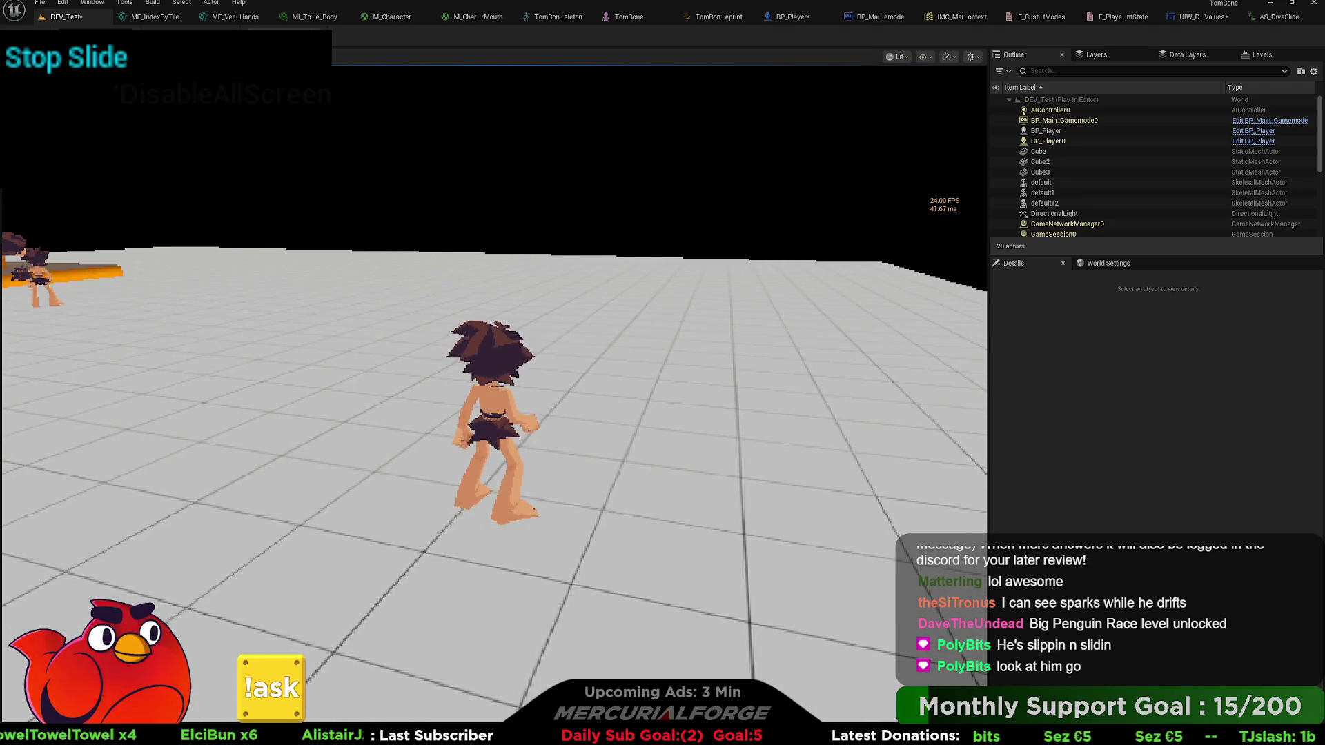
{"action": "key", "text": "Escape"}
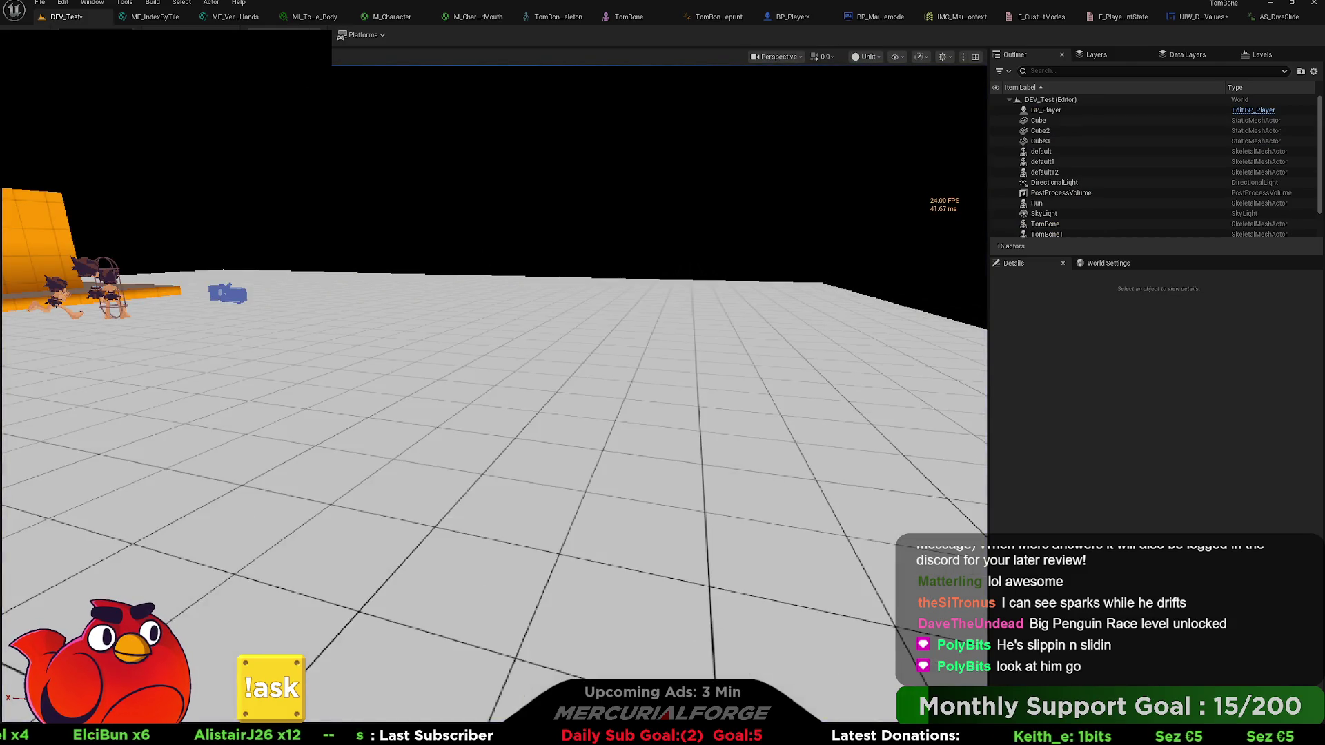
- Return to BP_Player and pan over the IA_Dive, Stop Slide print and IA_Dash nodes
{"action": "left_click", "coordinate": [791, 16]}
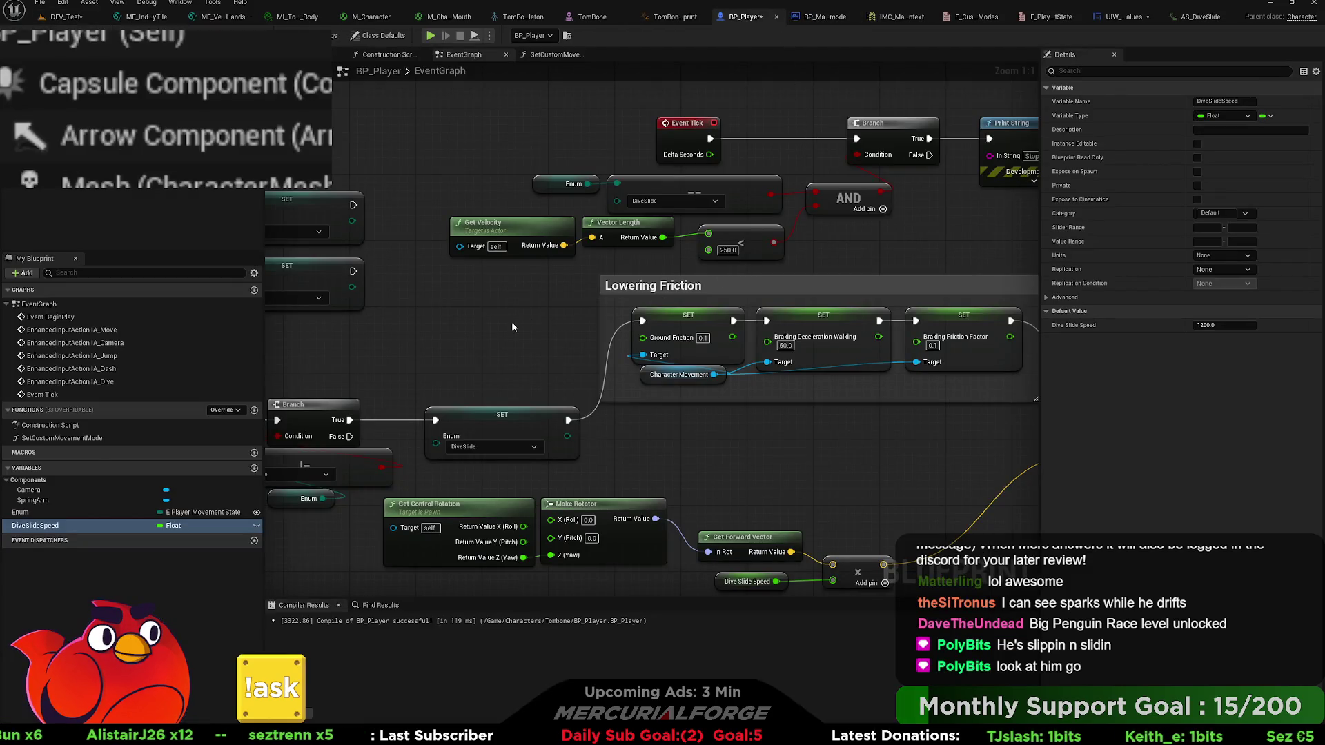
{"action": "mouse_move", "coordinate": [512, 327]}
{"action": "left_mouse_down"}
{"action": "mouse_move", "coordinate": [568, 328]}
{"action": "mouse_move", "coordinate": [805, 209]}
{"action": "mouse_move", "coordinate": [279, 246]}
{"action": "mouse_move", "coordinate": [292, 404]}
{"action": "mouse_move", "coordinate": [592, 326]}
{"action": "mouse_move", "coordinate": [578, 329]}
{"action": "left_mouse_up"}
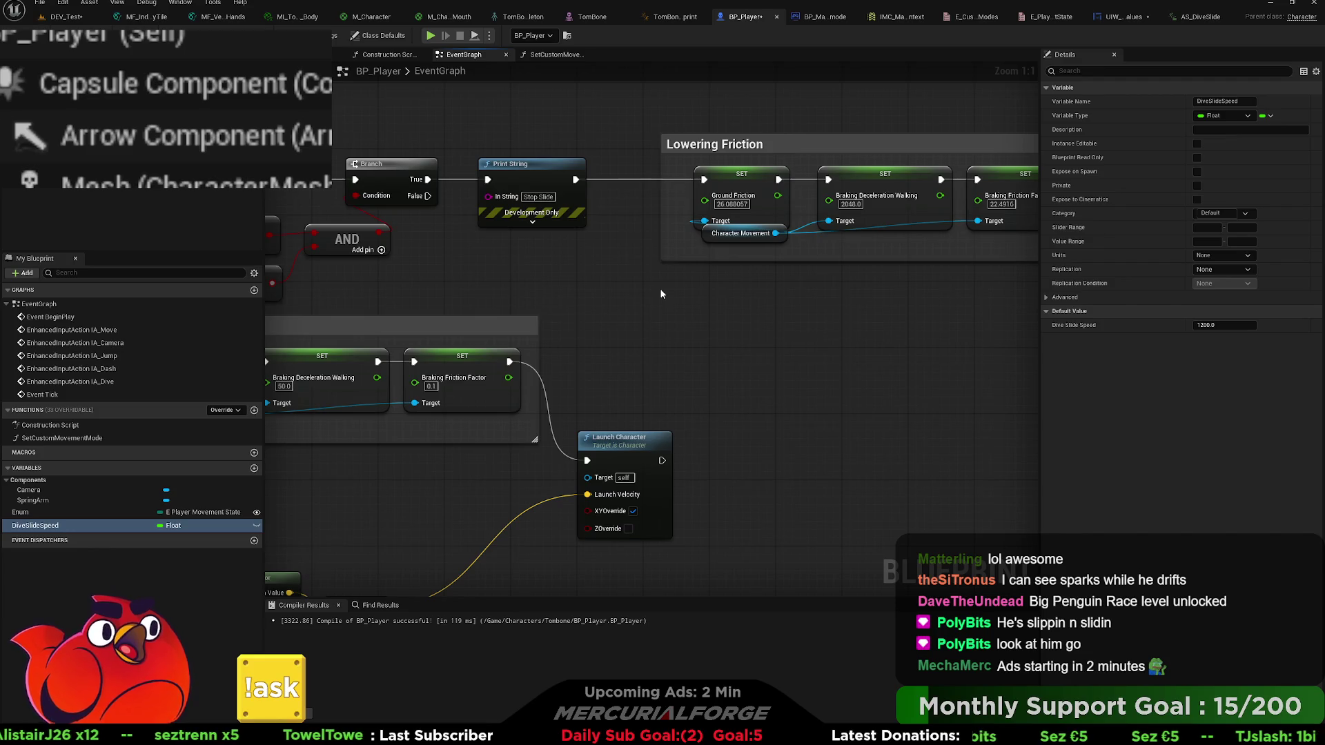
{"action": "mouse_move", "coordinate": [662, 294]}
{"action": "left_mouse_down"}
{"action": "mouse_move", "coordinate": [626, 338]}
{"action": "mouse_move", "coordinate": [938, 373]}
{"action": "left_mouse_up"}
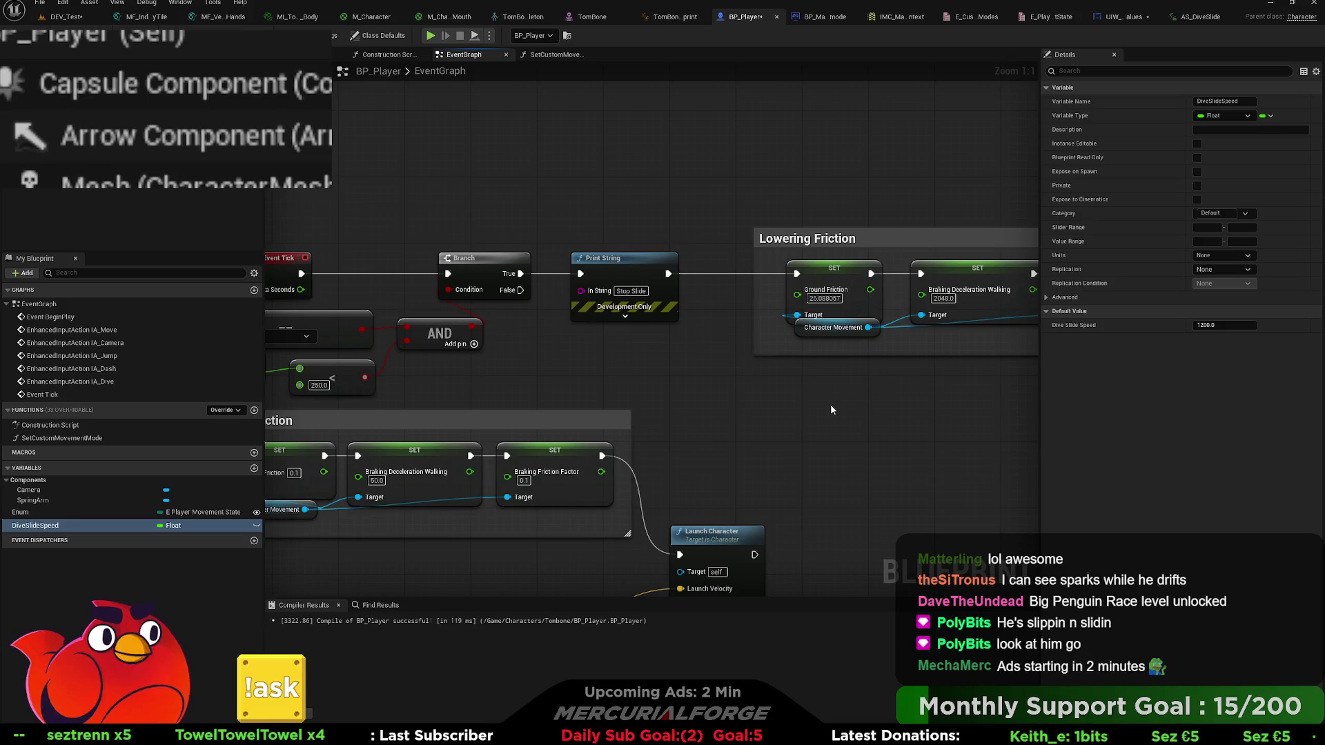
{"action": "scroll", "coordinate": [838, 416], "scroll_direction": "down", "scroll_amount": 5}
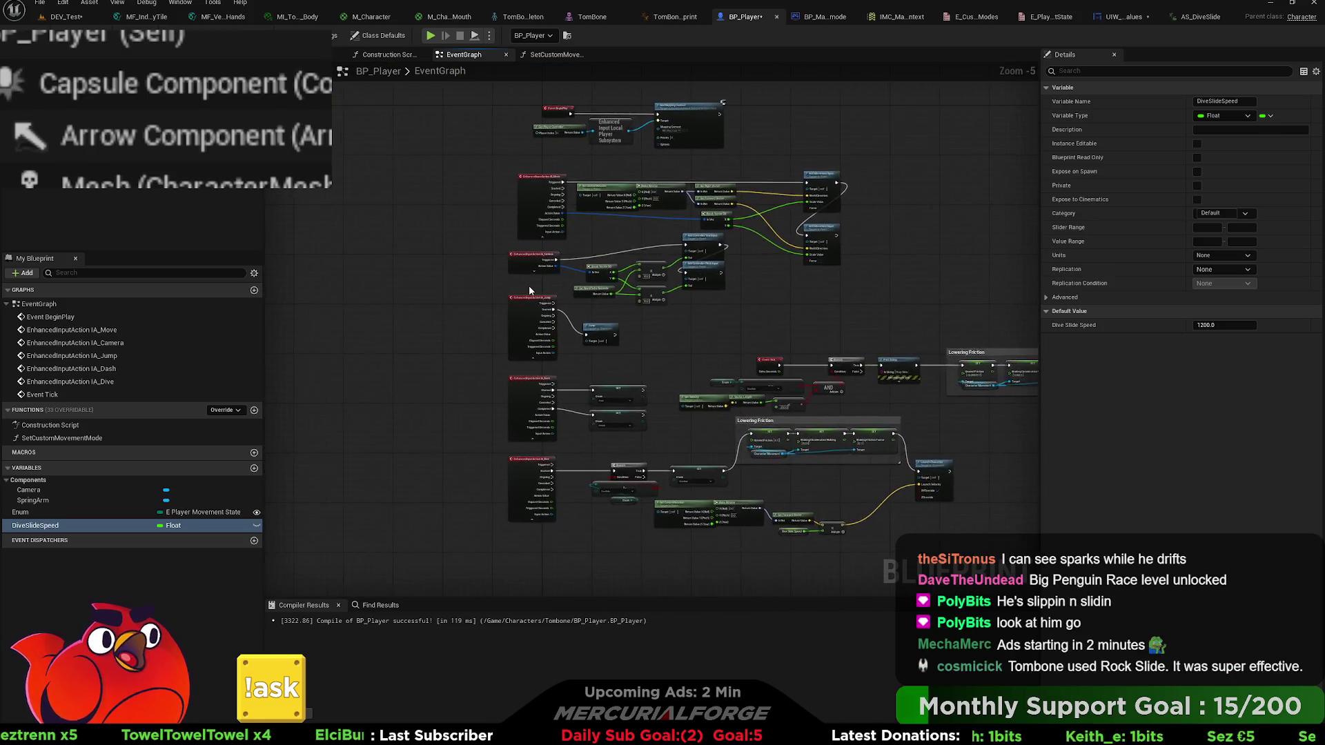
{"action": "scroll", "coordinate": [545, 249], "scroll_direction": "up", "scroll_amount": 5}
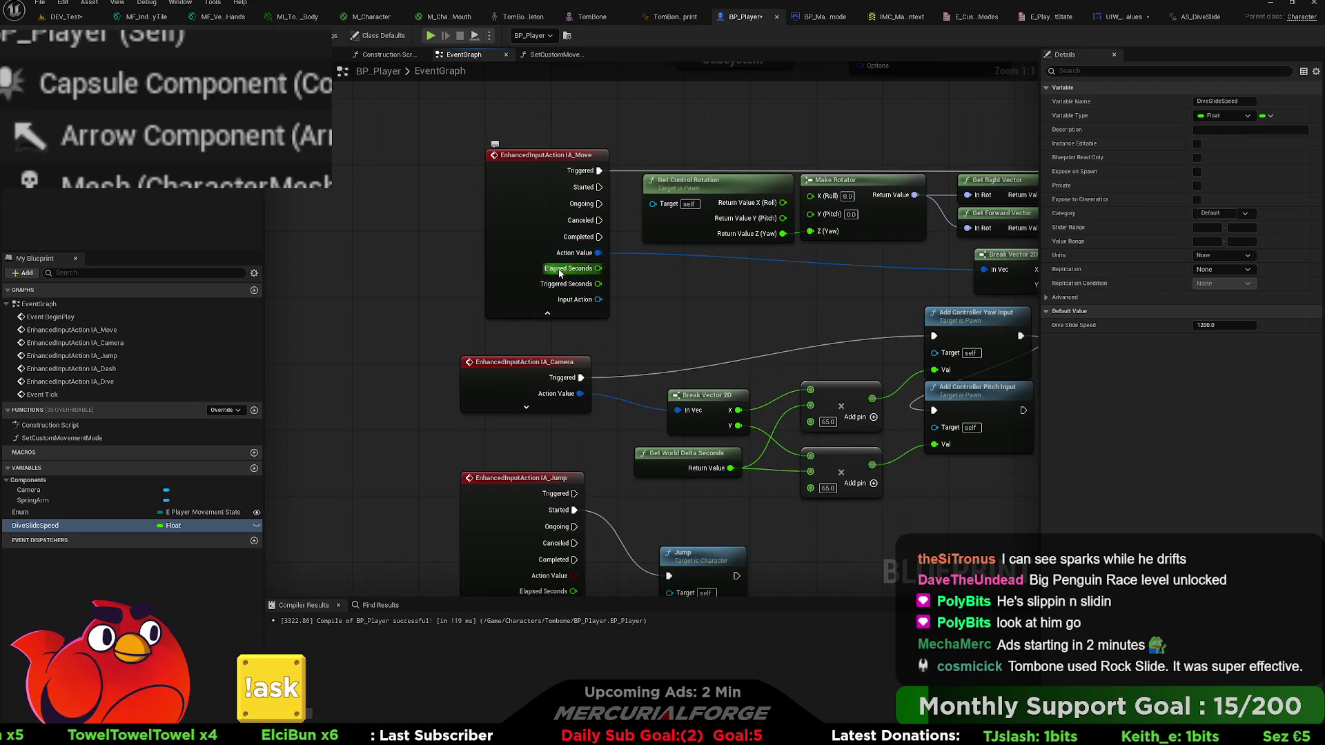
{"action": "left_click_drag", "start_coordinate": [610, 350], "coordinate": [579, 157]}
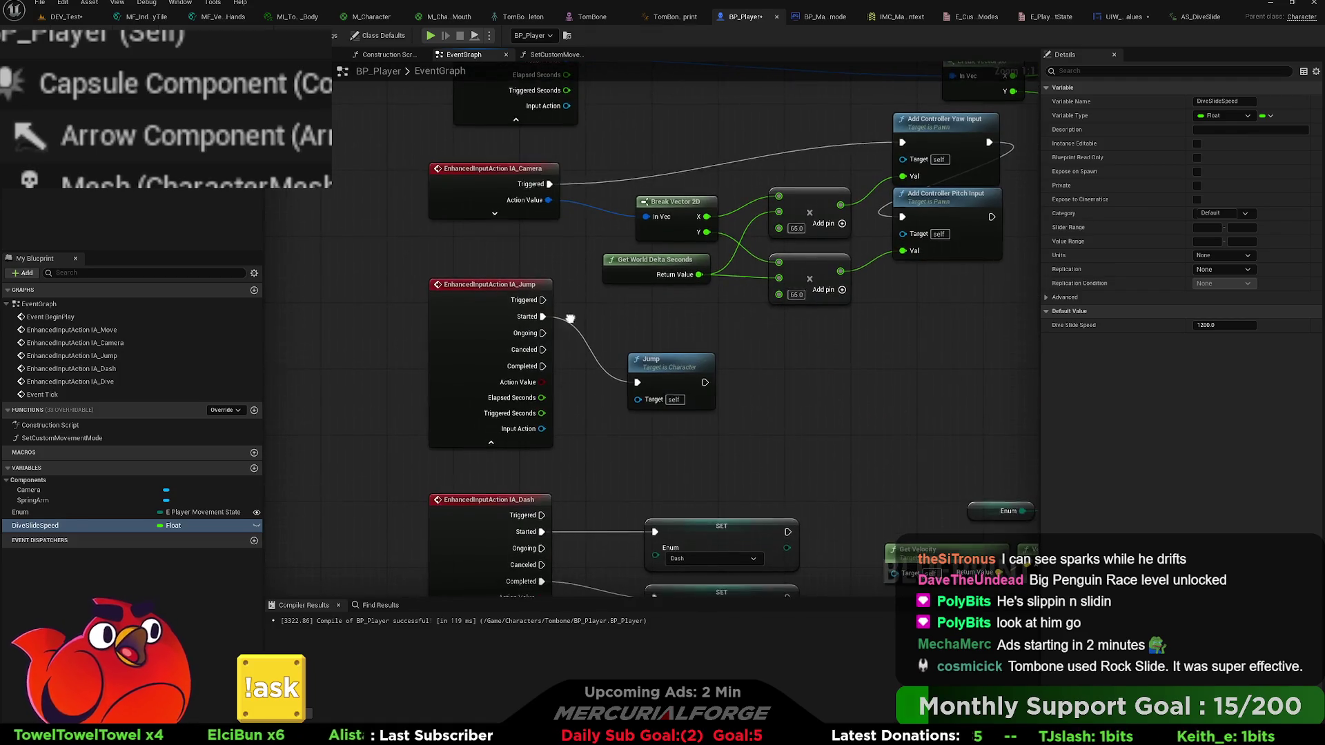
{"action": "left_click_drag", "start_coordinate": [570, 321], "coordinate": [576, 242]}
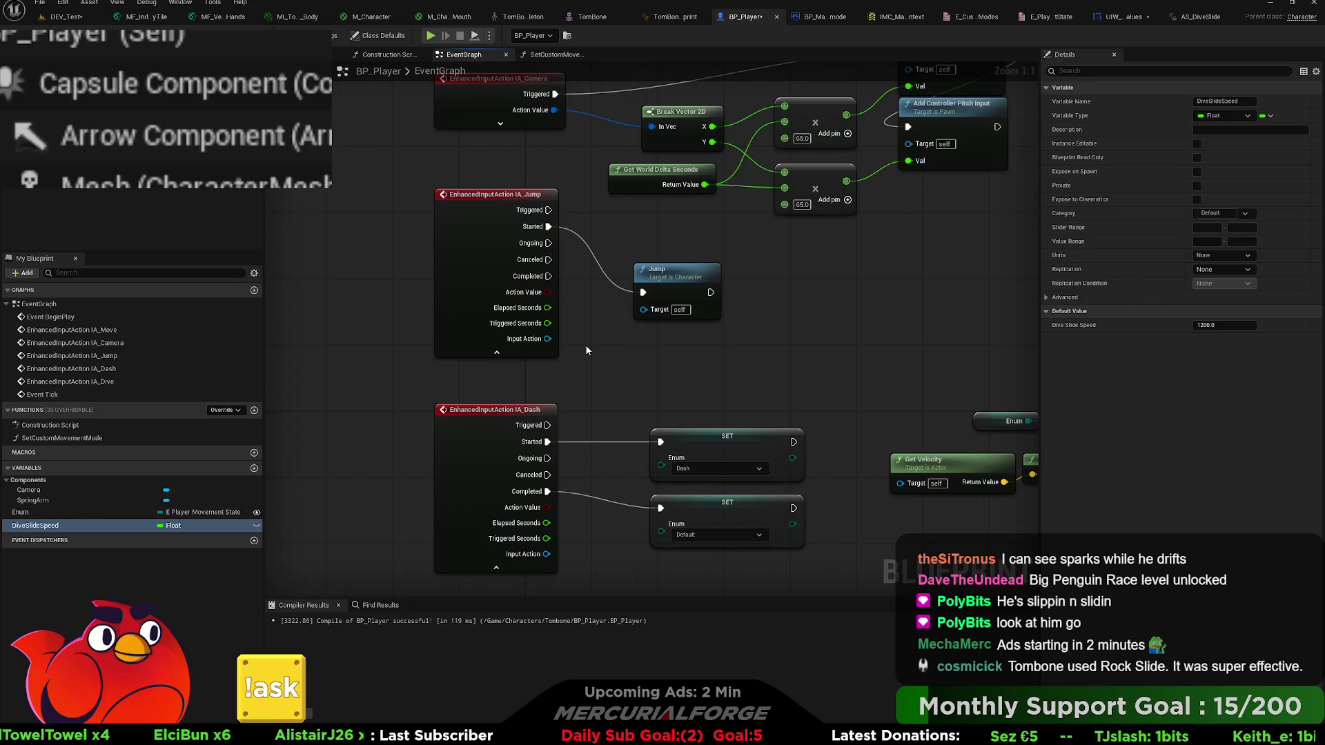
{"action": "mouse_move", "coordinate": [764, 409]}
{"action": "left_mouse_down"}
{"action": "mouse_move", "coordinate": [655, 363]}
{"action": "mouse_move", "coordinate": [837, 385]}
{"action": "mouse_move", "coordinate": [763, 373]}
{"action": "left_mouse_up"}
- Pan across Event Tick, the friction-restoring setters and the dive launch velocity nodes
{"action": "left_click_drag", "start_coordinate": [1028, 366], "coordinate": [665, 348]}
{"action": "left_click_drag", "start_coordinate": [846, 352], "coordinate": [764, 335]}
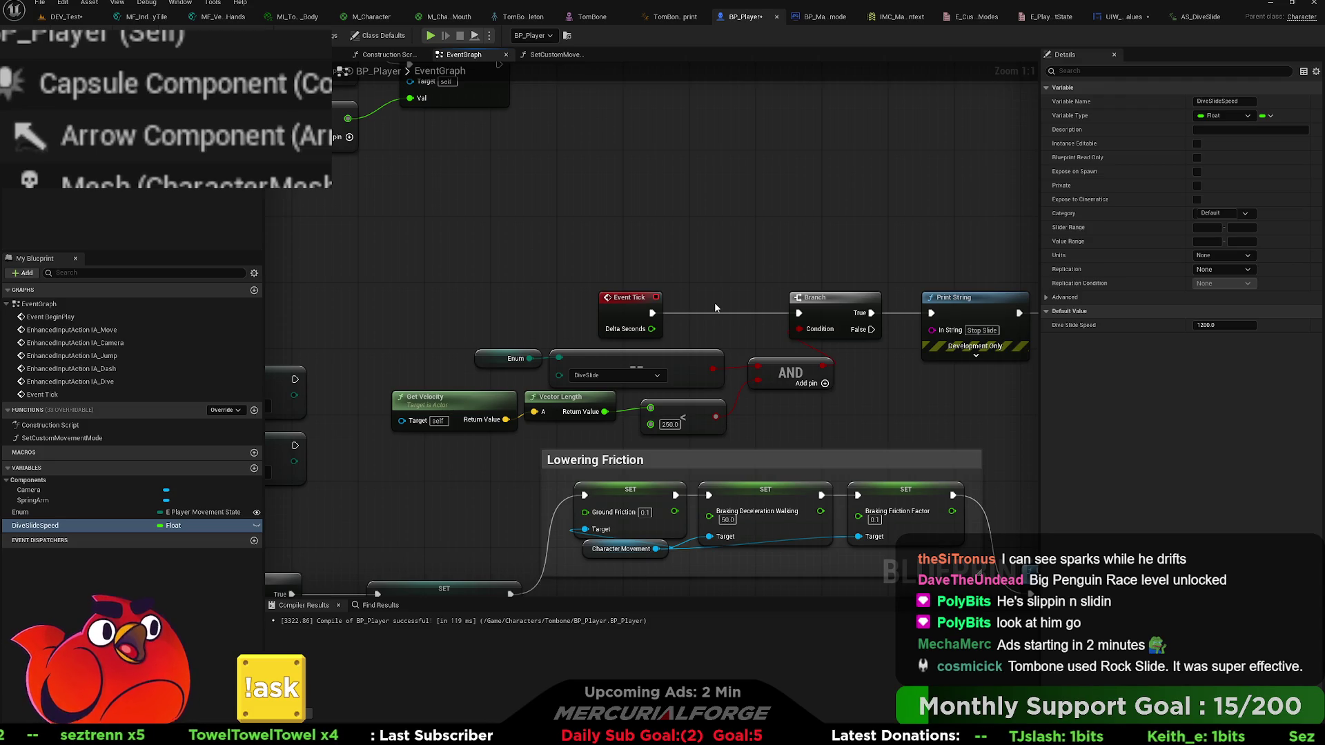
{"action": "left_click_drag", "start_coordinate": [715, 301], "coordinate": [589, 297]}
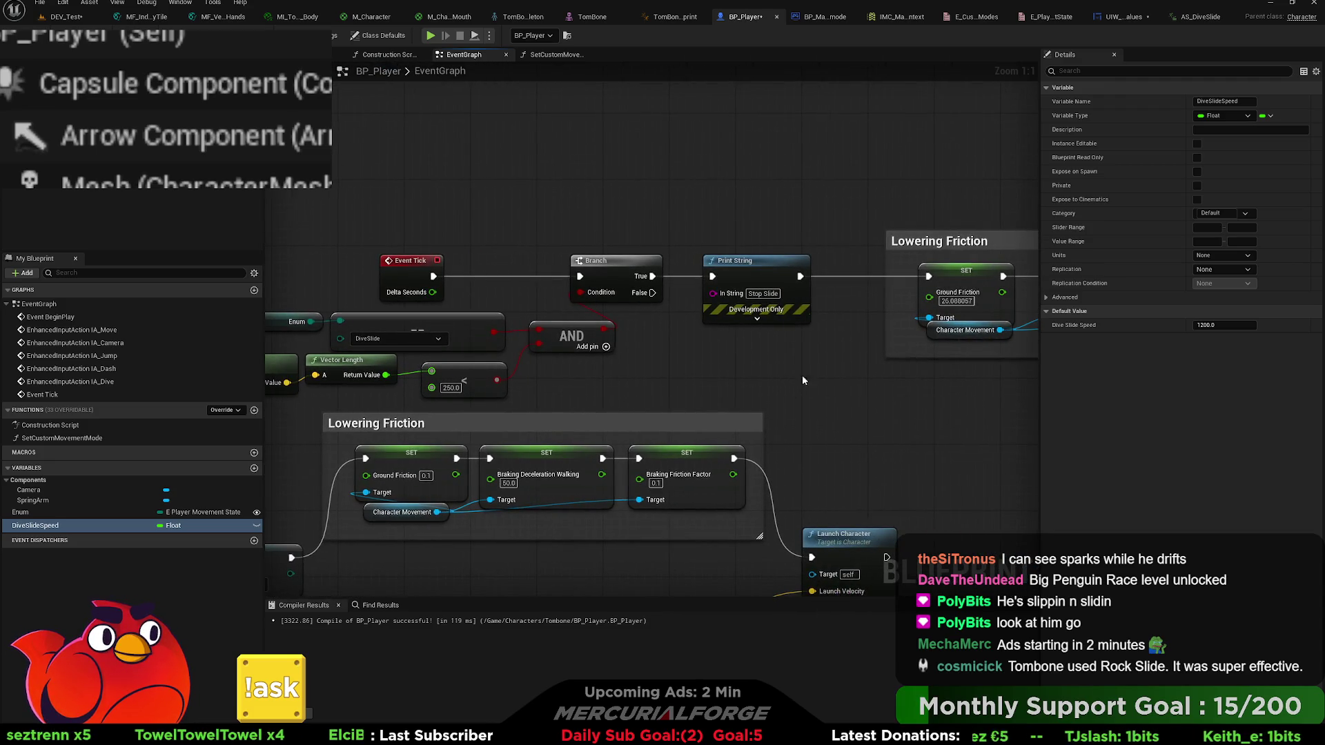
{"action": "left_click_drag", "start_coordinate": [811, 366], "coordinate": [237, 358]}
{"action": "mouse_move", "coordinate": [514, 362]}
{"action": "left_mouse_down"}
{"action": "mouse_move", "coordinate": [597, 360]}
{"action": "mouse_move", "coordinate": [481, 357]}
{"action": "left_mouse_up"}
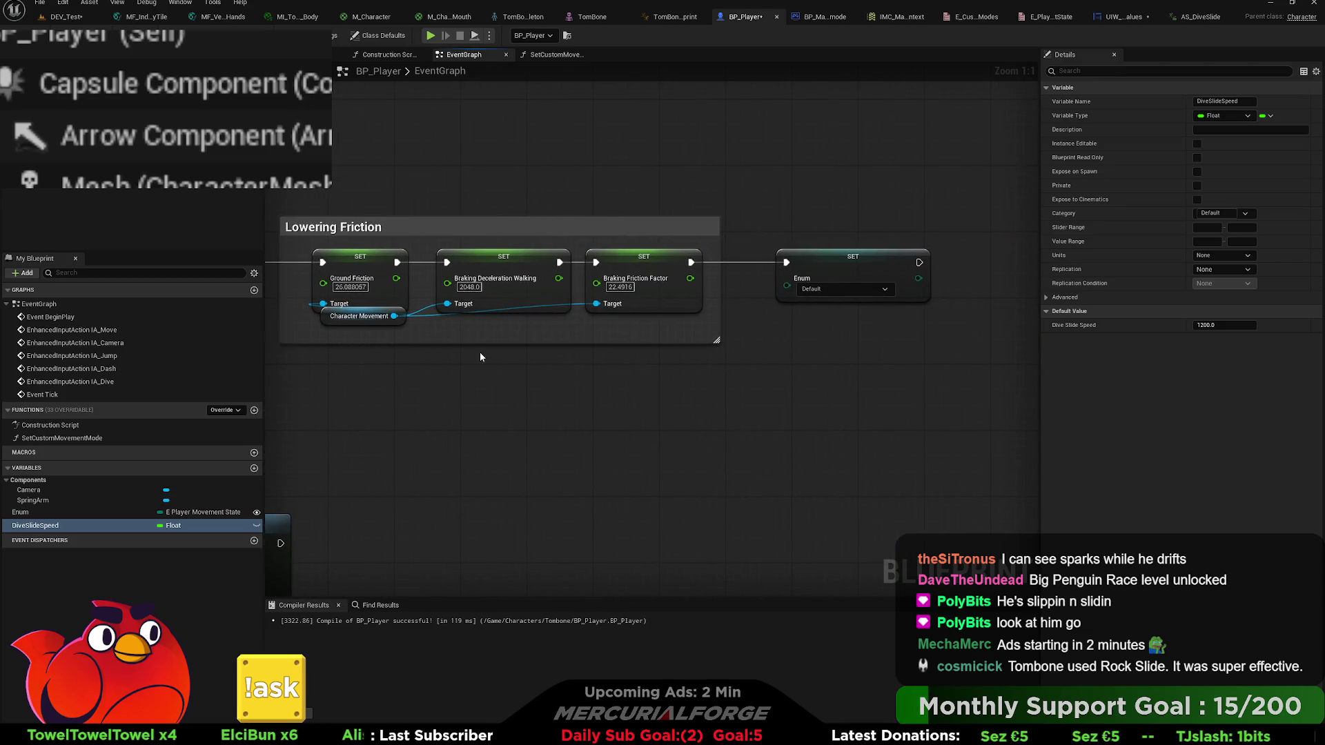
{"action": "left_click_drag", "start_coordinate": [633, 408], "coordinate": [931, 386]}
{"action": "left_click_drag", "start_coordinate": [474, 349], "coordinate": [785, 322]}
{"action": "mouse_move", "coordinate": [640, 320]}
{"action": "left_mouse_down"}
{"action": "mouse_move", "coordinate": [823, 306]}
{"action": "mouse_move", "coordinate": [974, 248]}
{"action": "left_mouse_up"}
{"action": "mouse_move", "coordinate": [481, 346]}
{"action": "left_mouse_down"}
{"action": "mouse_move", "coordinate": [510, 319]}
{"action": "mouse_move", "coordinate": [553, 410]}
{"action": "left_mouse_up"}
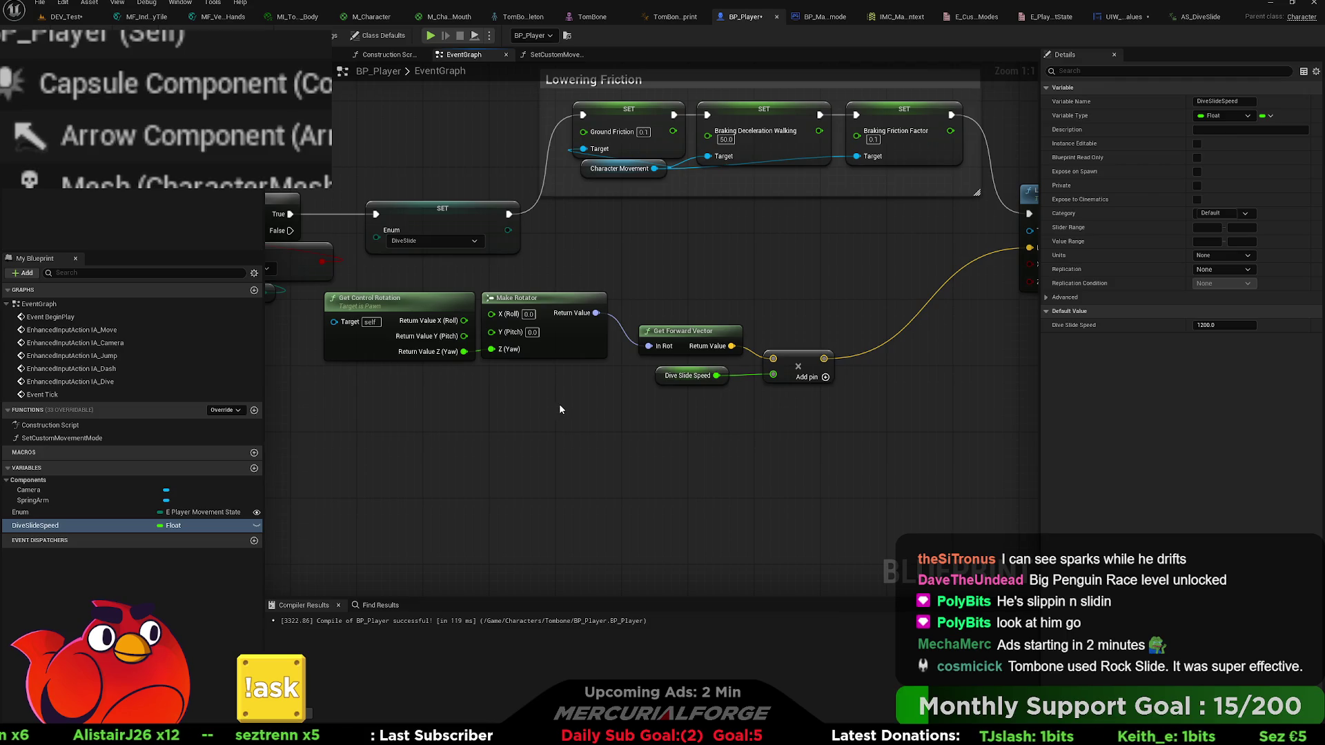
- Replace Get Control Rotation, Make Rotator and Get Forward Vector with Get Actor Forward Vector feeding the multiply
{"action": "left_click_drag", "start_coordinate": [557, 399], "coordinate": [449, 338]}
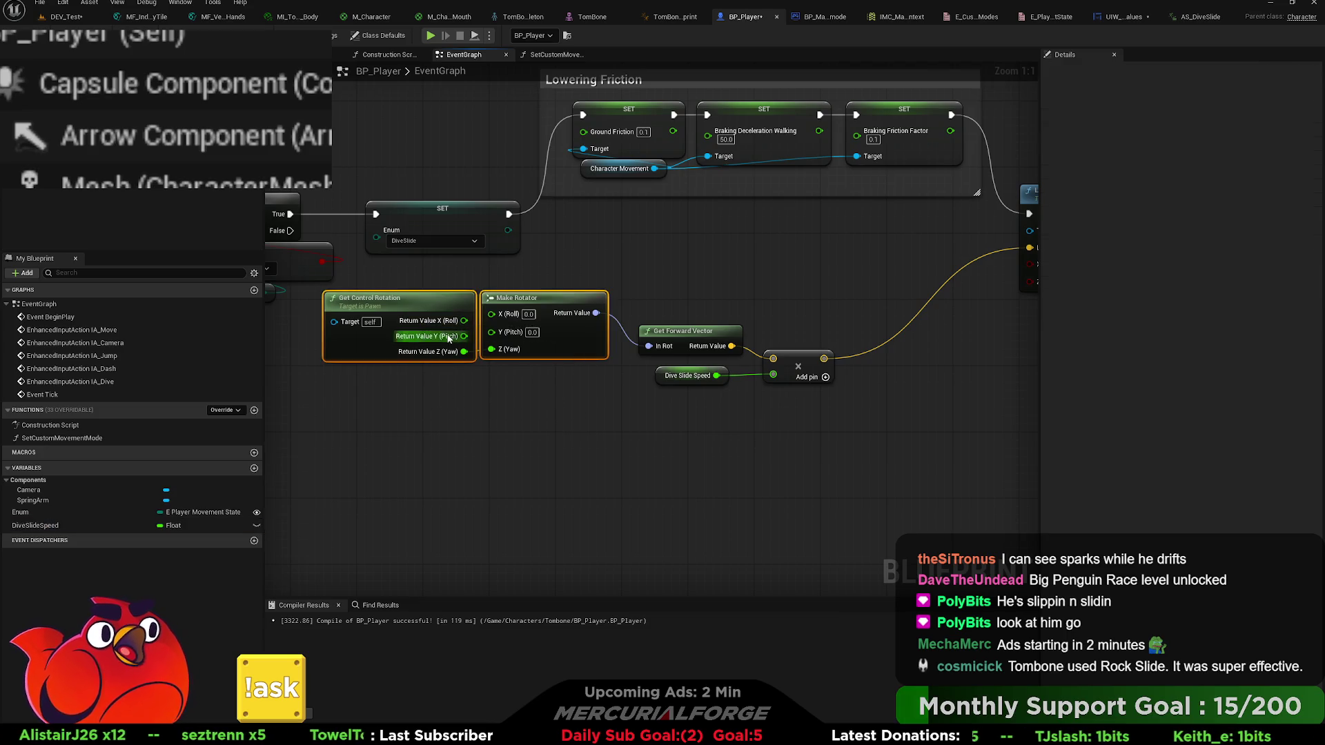
{"action": "key", "text": "Delete"}
{"action": "left_click", "coordinate": [680, 334]}
{"action": "key", "text": "Delete"}
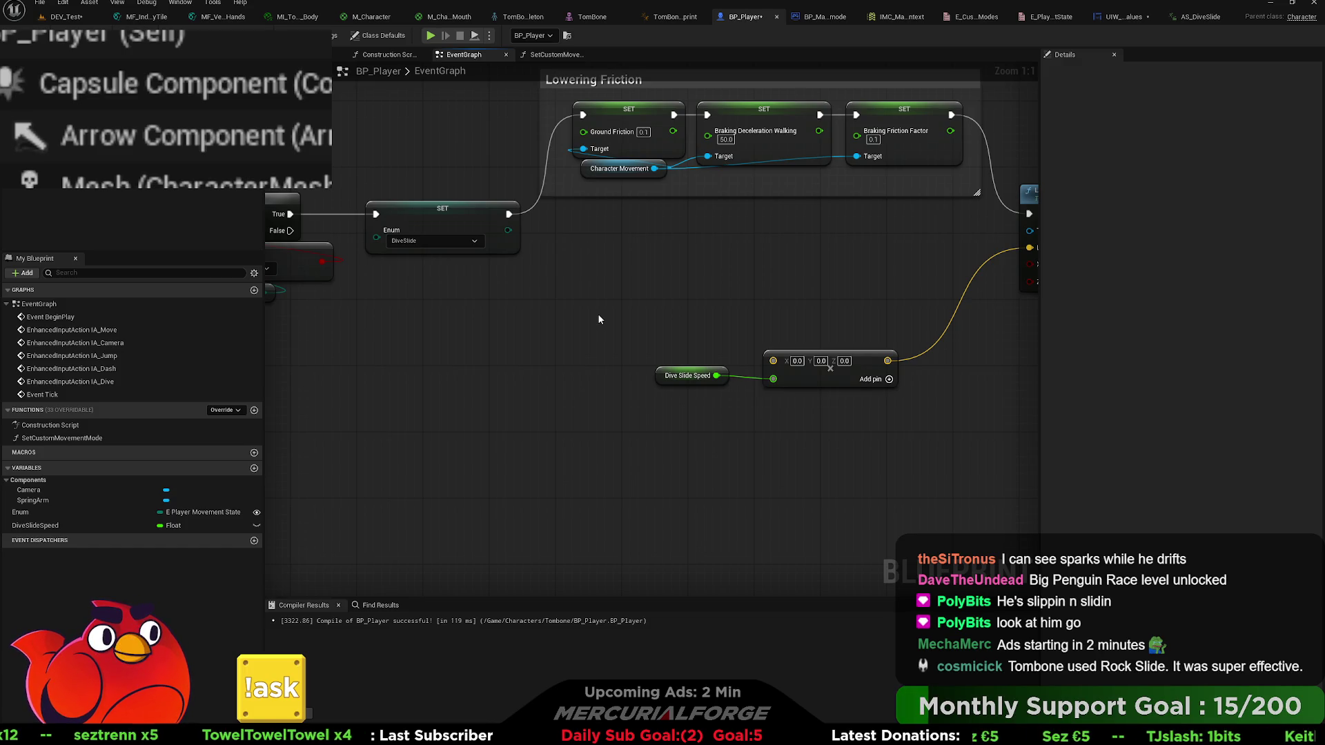
{"action": "key", "text": "ctrl+z"}
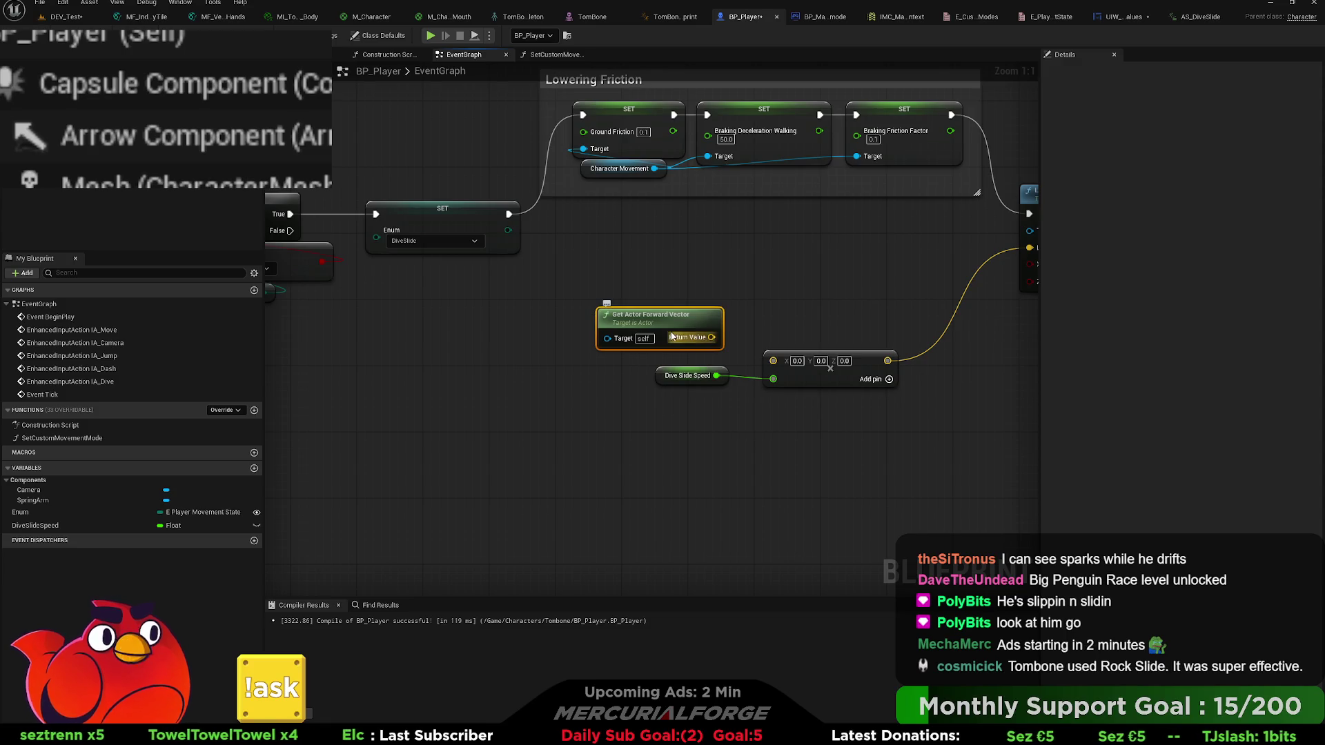
{"action": "left_click_drag", "start_coordinate": [710, 337], "coordinate": [773, 361]}
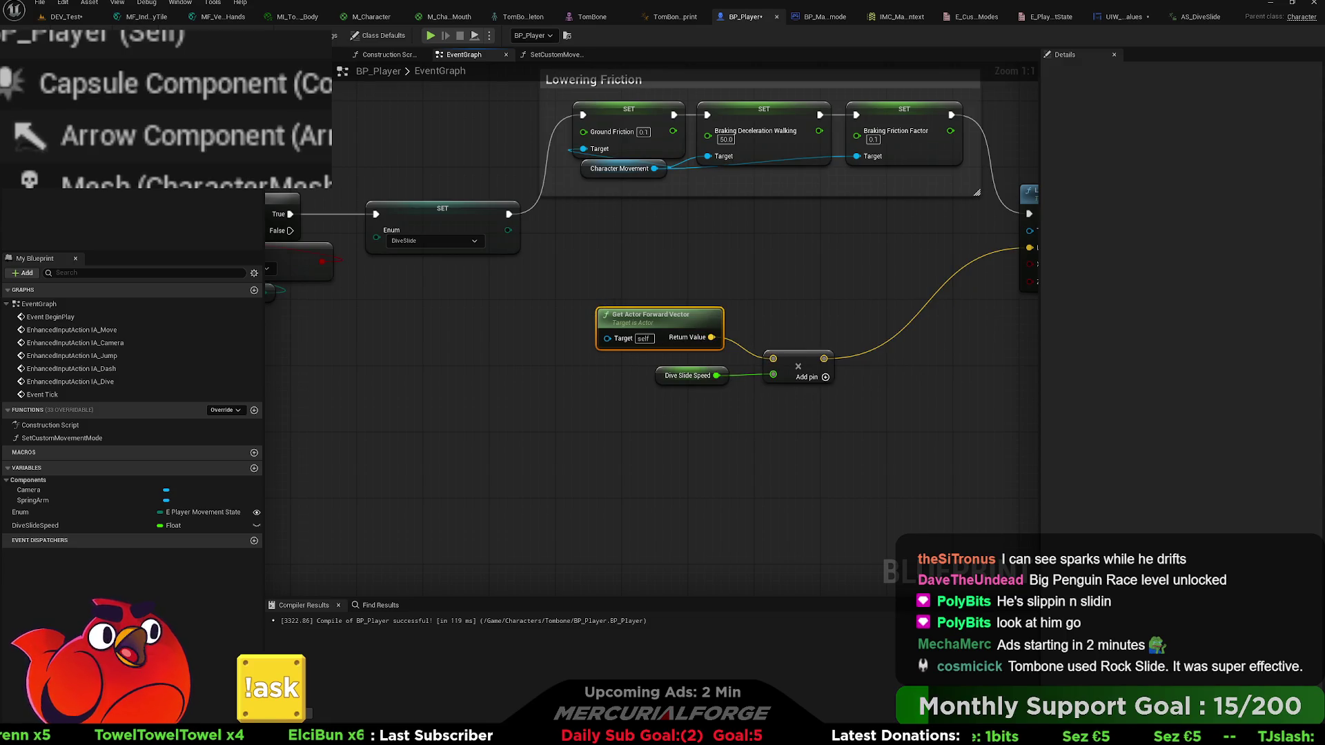
- Play-test the dive in the DEV_Test level, then go back to BP_Player's event graph
{"action": "left_click", "coordinate": [65, 17]}
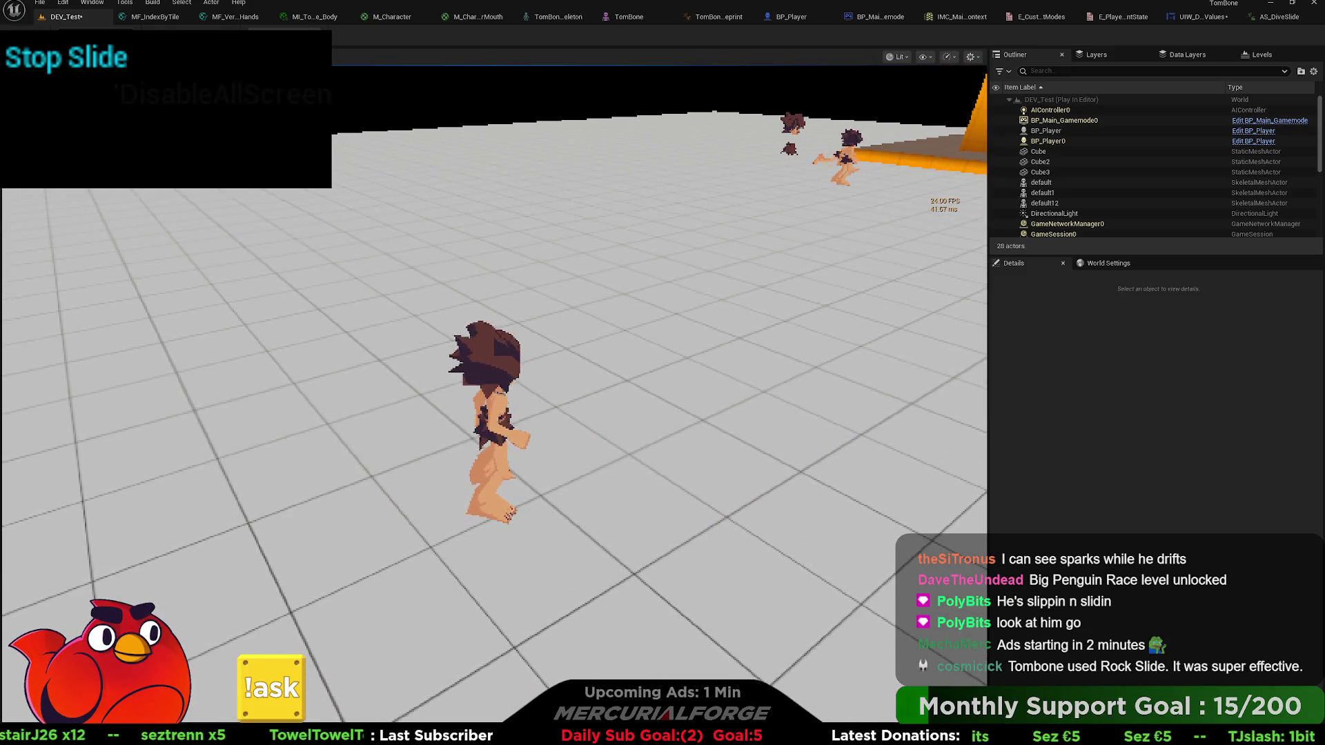
{"action": "key", "text": "Escape"}
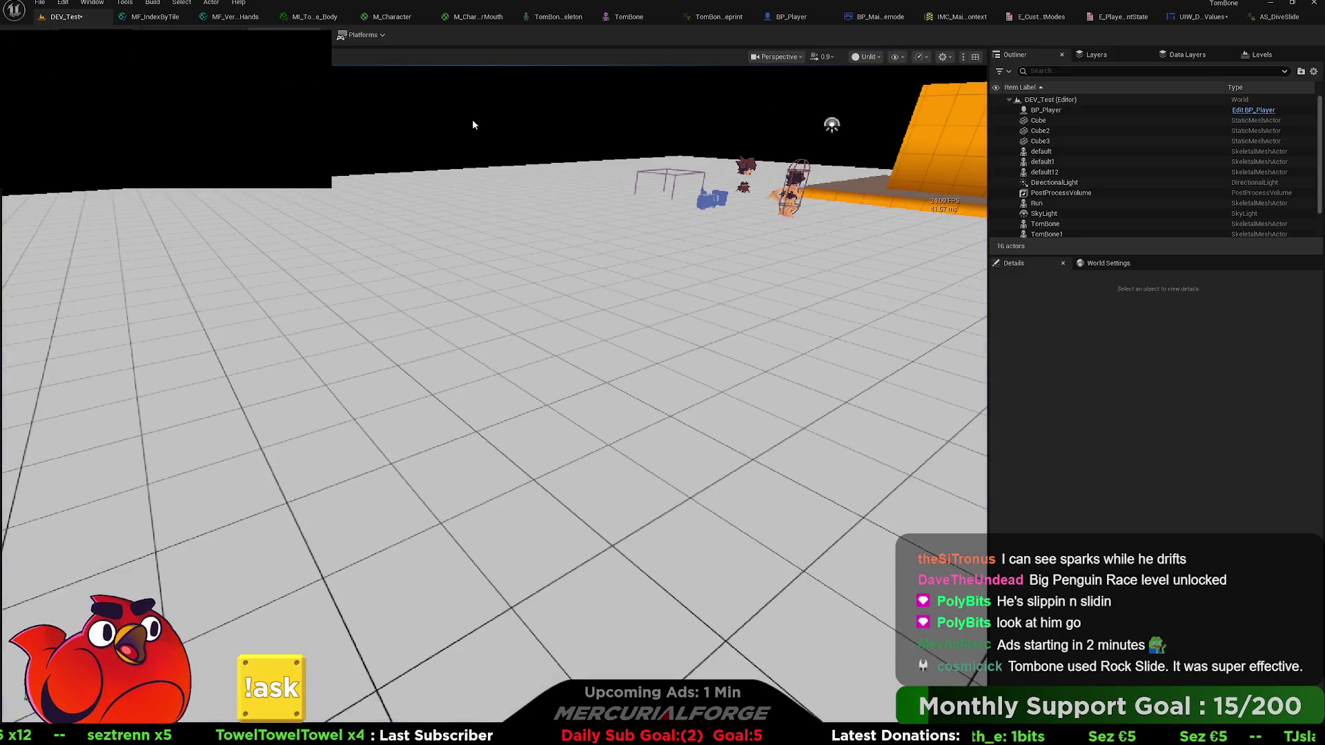
{"action": "left_click", "coordinate": [773, 17]}
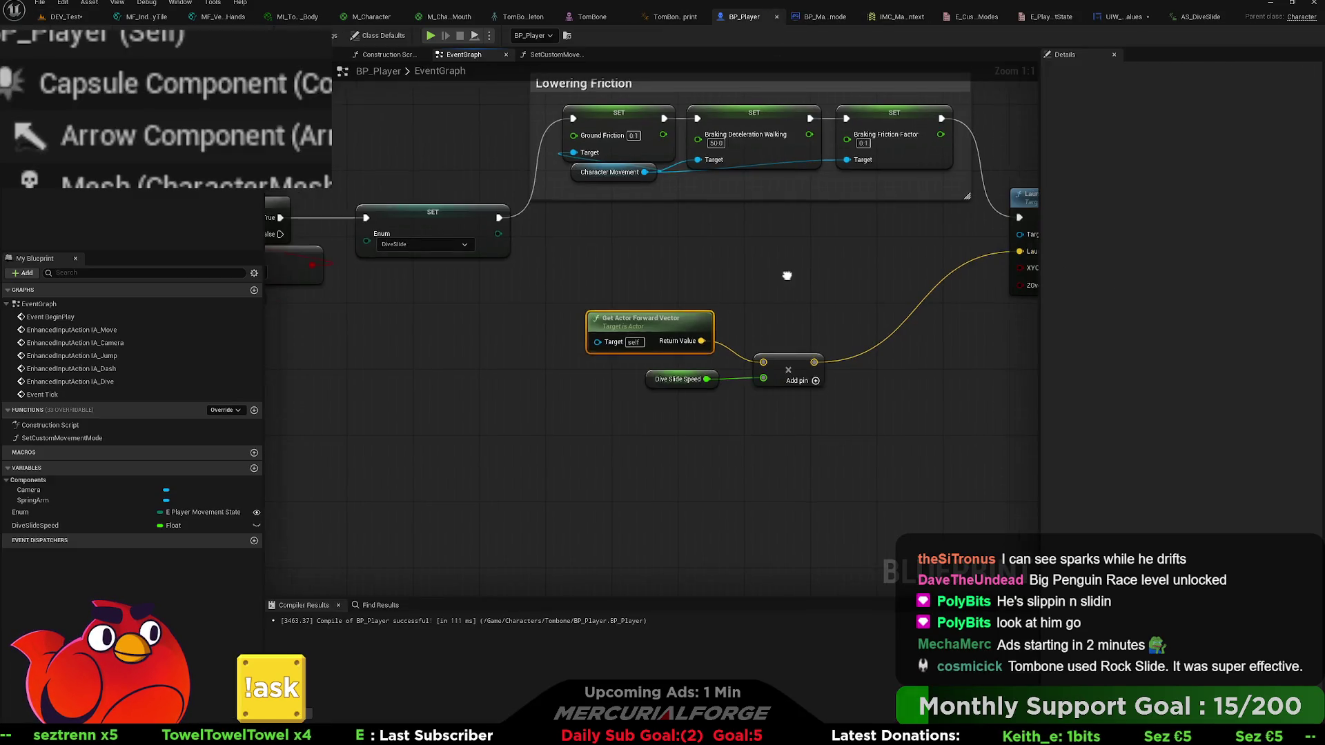
- Rearrange the dive graph, moving Launch Character further right of the SET and multiply nodes
{"action": "left_click_drag", "start_coordinate": [643, 301], "coordinate": [635, 311]}
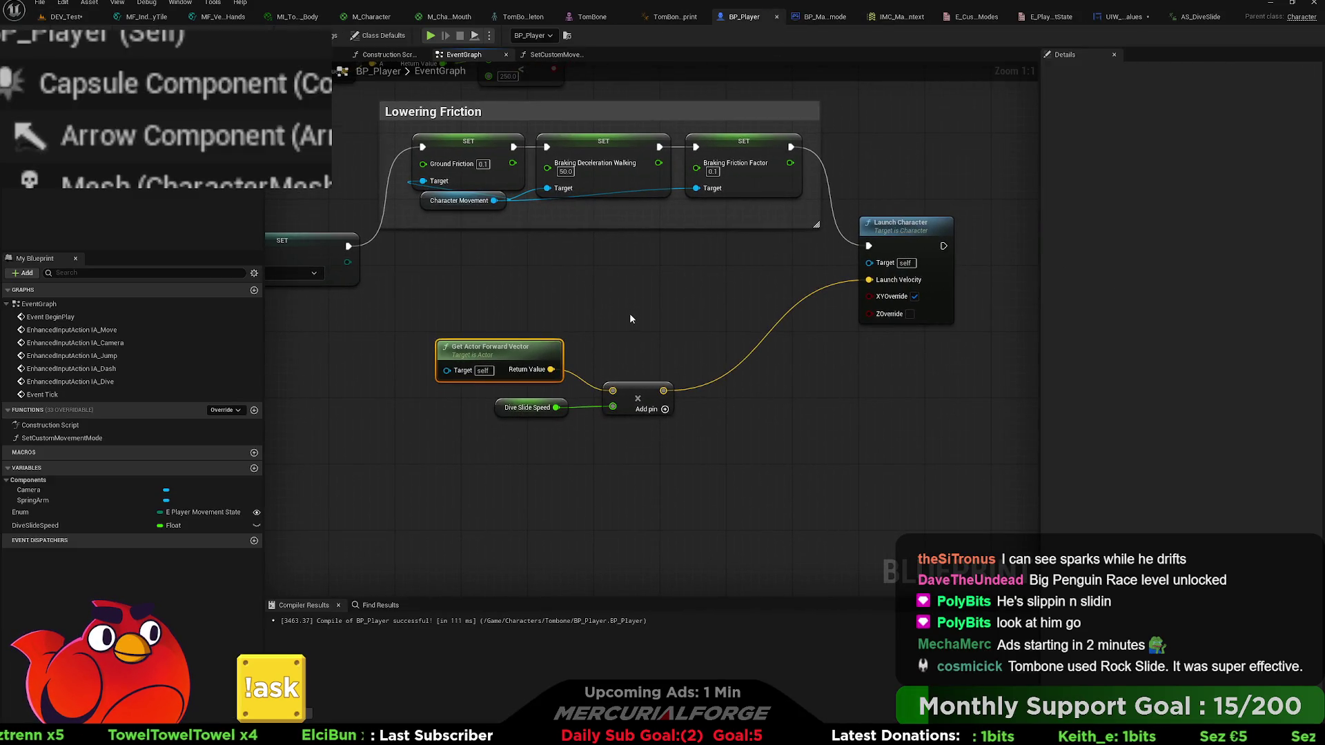
{"action": "mouse_move", "coordinate": [516, 296]}
{"action": "left_mouse_down"}
{"action": "mouse_move", "coordinate": [1089, 296]}
{"action": "mouse_move", "coordinate": [763, 352]}
{"action": "mouse_move", "coordinate": [266, 322]}
{"action": "left_mouse_up"}
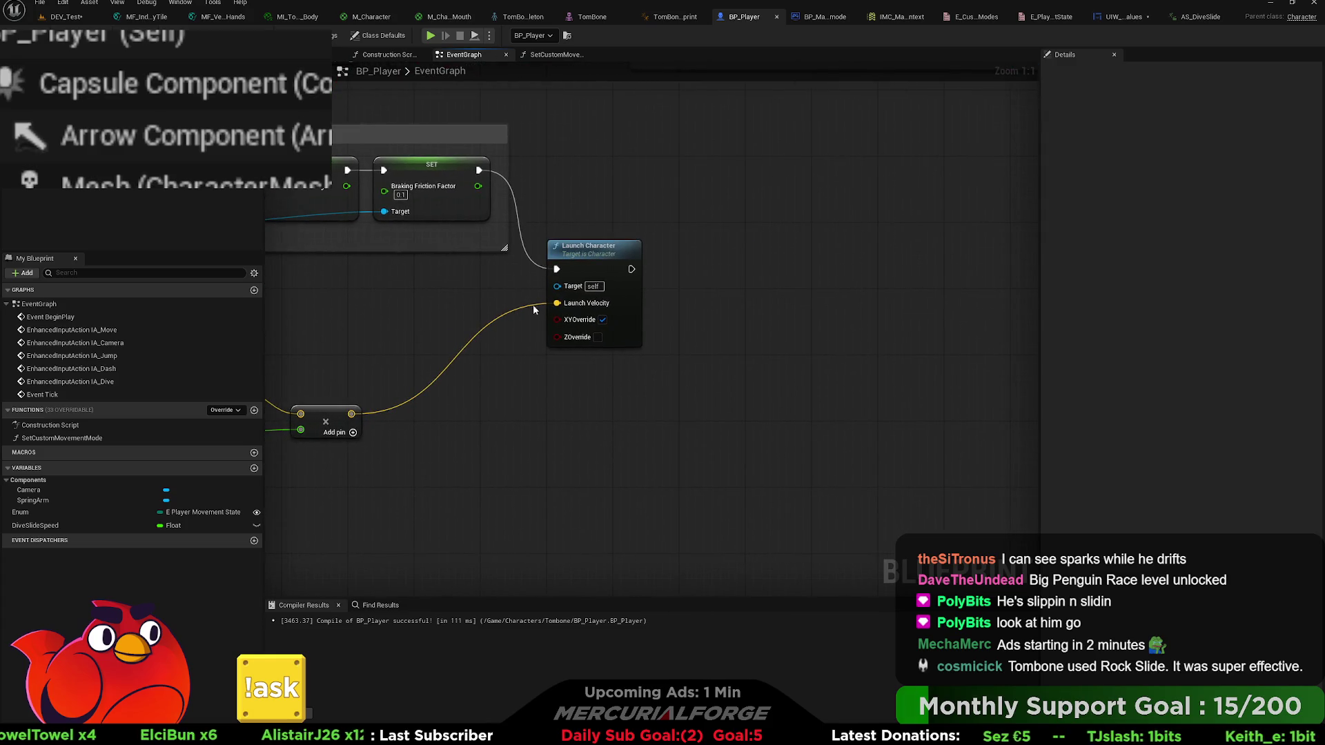
{"action": "left_click_drag", "start_coordinate": [585, 254], "coordinate": [932, 263]}
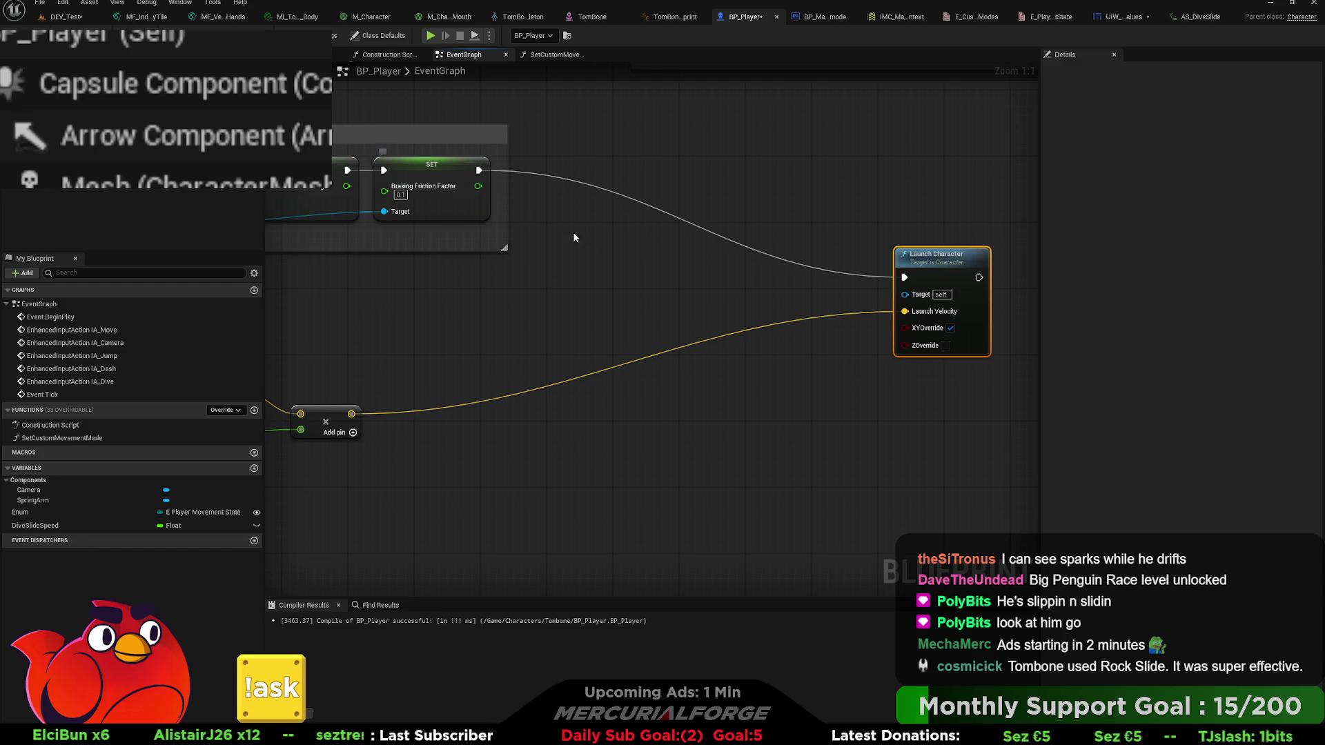
{"action": "mouse_move", "coordinate": [521, 337]}
{"action": "left_mouse_down"}
{"action": "mouse_move", "coordinate": [701, 306]}
{"action": "mouse_move", "coordinate": [466, 285]}
{"action": "left_mouse_up"}
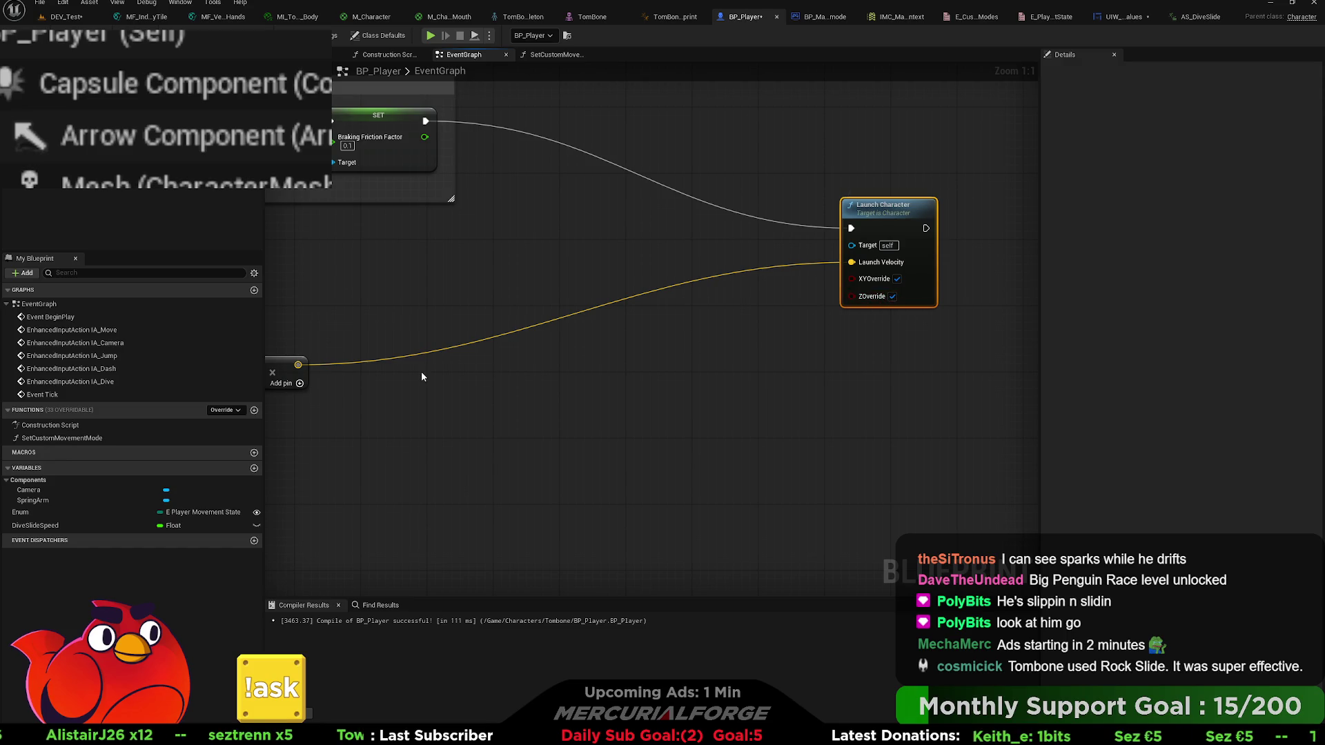
{"action": "left_click_drag", "start_coordinate": [428, 376], "coordinate": [682, 352]}
- Add Z 75 to the multiplied forward vector, wire it into Launch Velocity, and start PIE in DEV_Test
{"action": "left_click_drag", "start_coordinate": [558, 343], "coordinate": [658, 362]}
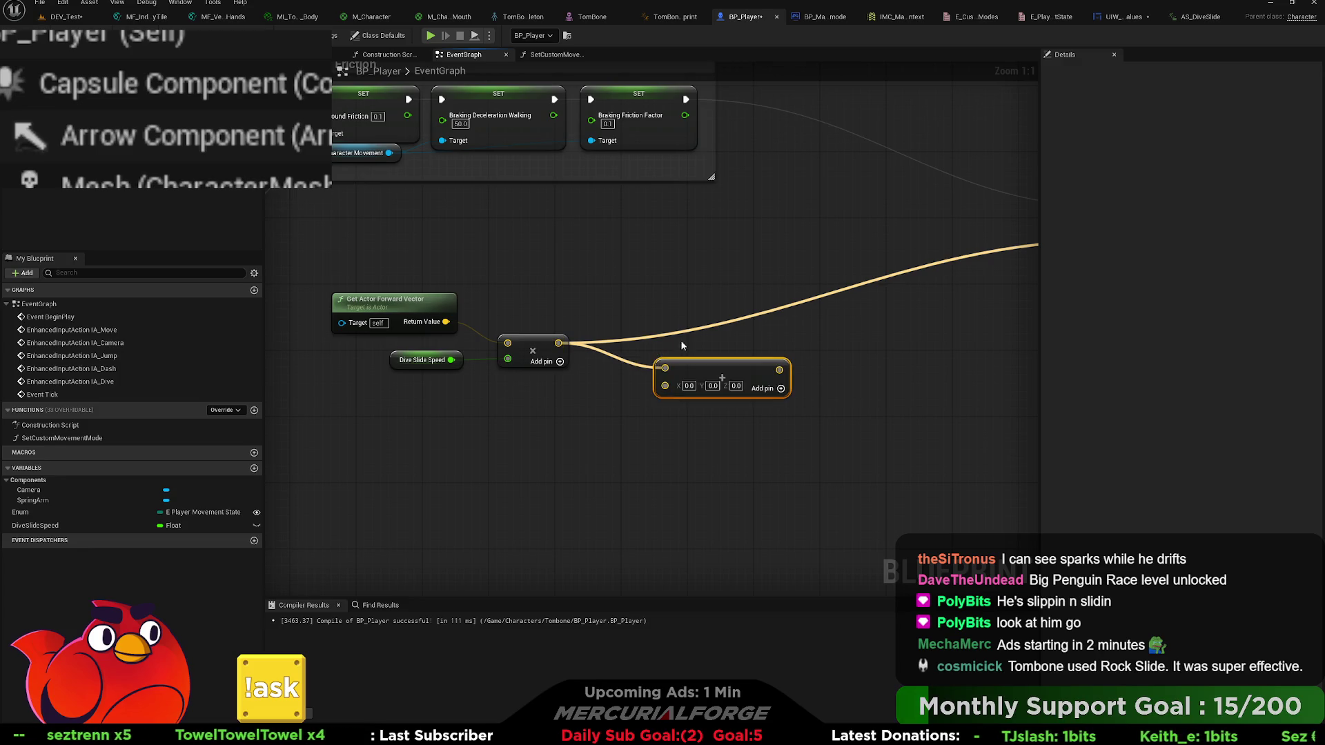
{"action": "left_click_drag", "start_coordinate": [738, 371], "coordinate": [705, 345]}
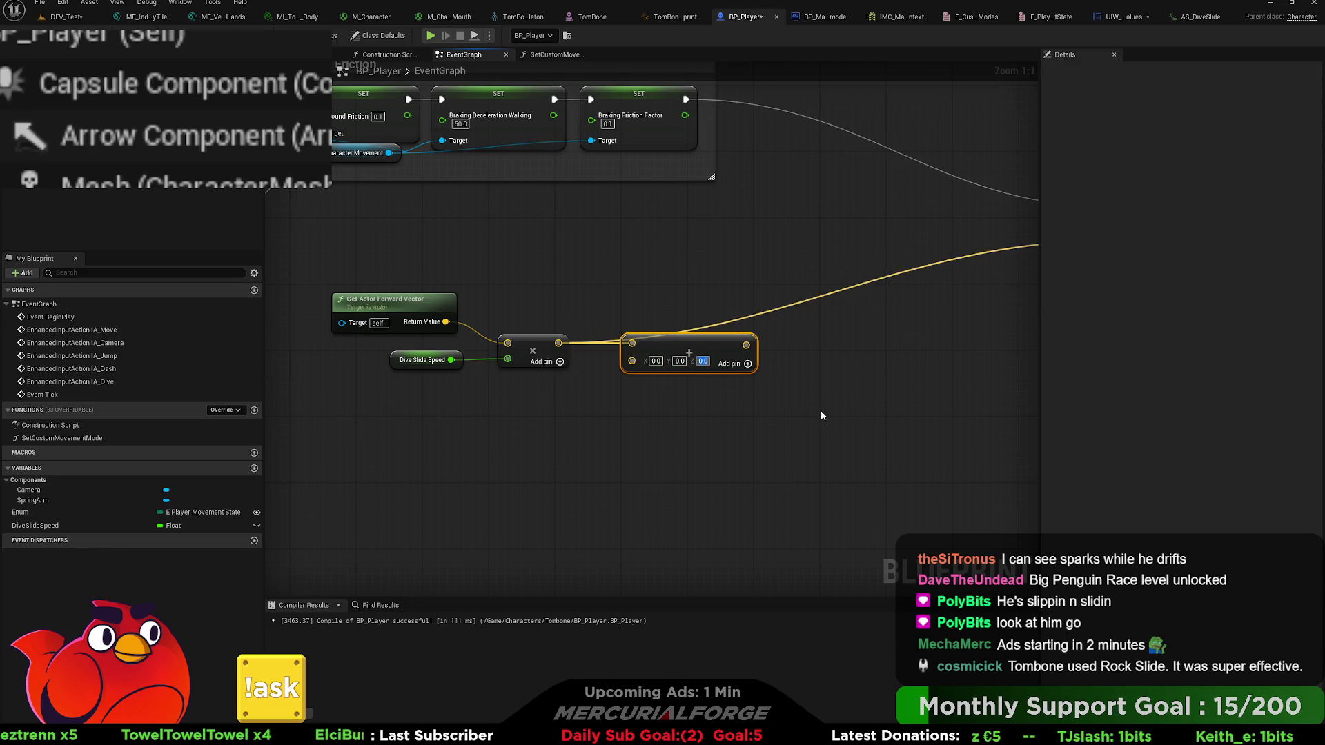
{"action": "type", "text": "75"}
{"action": "key", "text": "Return"}
{"action": "mouse_move", "coordinate": [750, 345]}
{"action": "left_mouse_down"}
{"action": "mouse_move", "coordinate": [1001, 324]}
{"action": "mouse_move", "coordinate": [776, 265]}
{"action": "mouse_move", "coordinate": [815, 244]}
{"action": "left_mouse_up"}
{"action": "left_click_drag", "start_coordinate": [558, 272], "coordinate": [865, 249]}
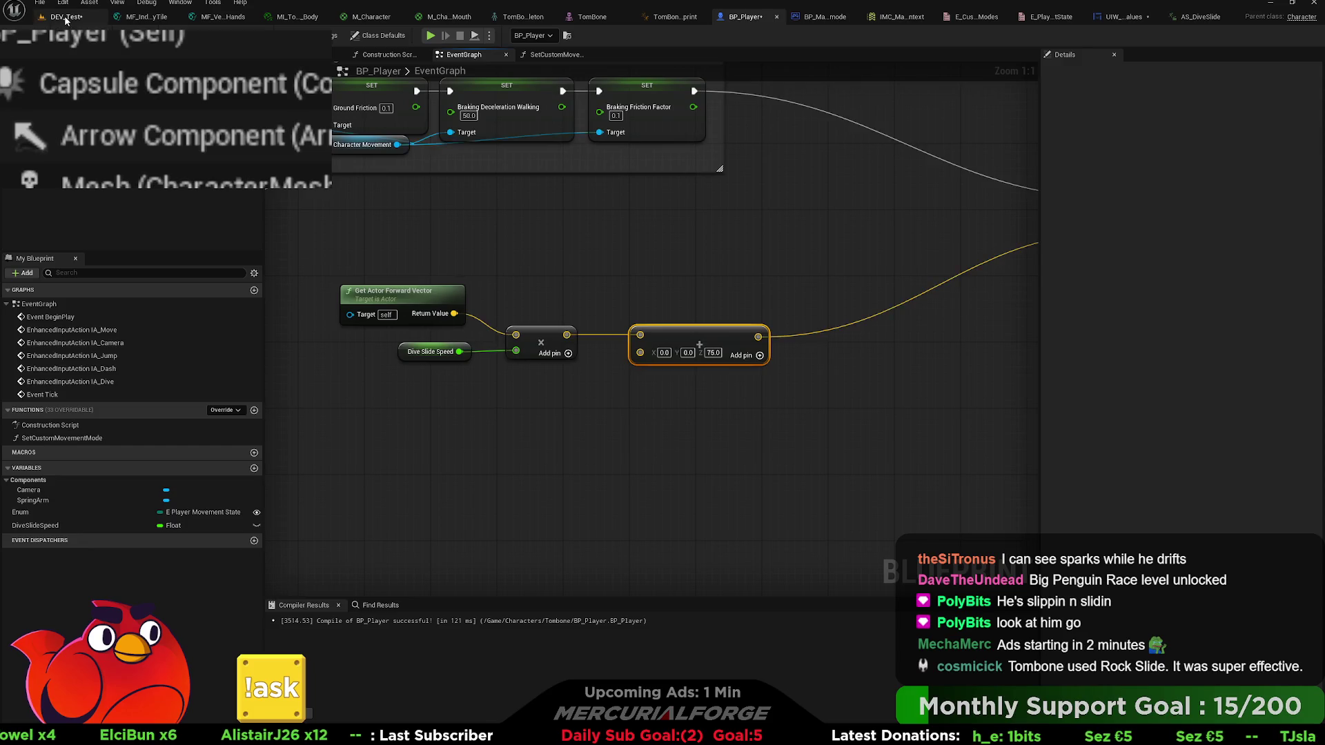
{"action": "left_click", "coordinate": [66, 17]}
{"action": "key", "text": "alt+p"}
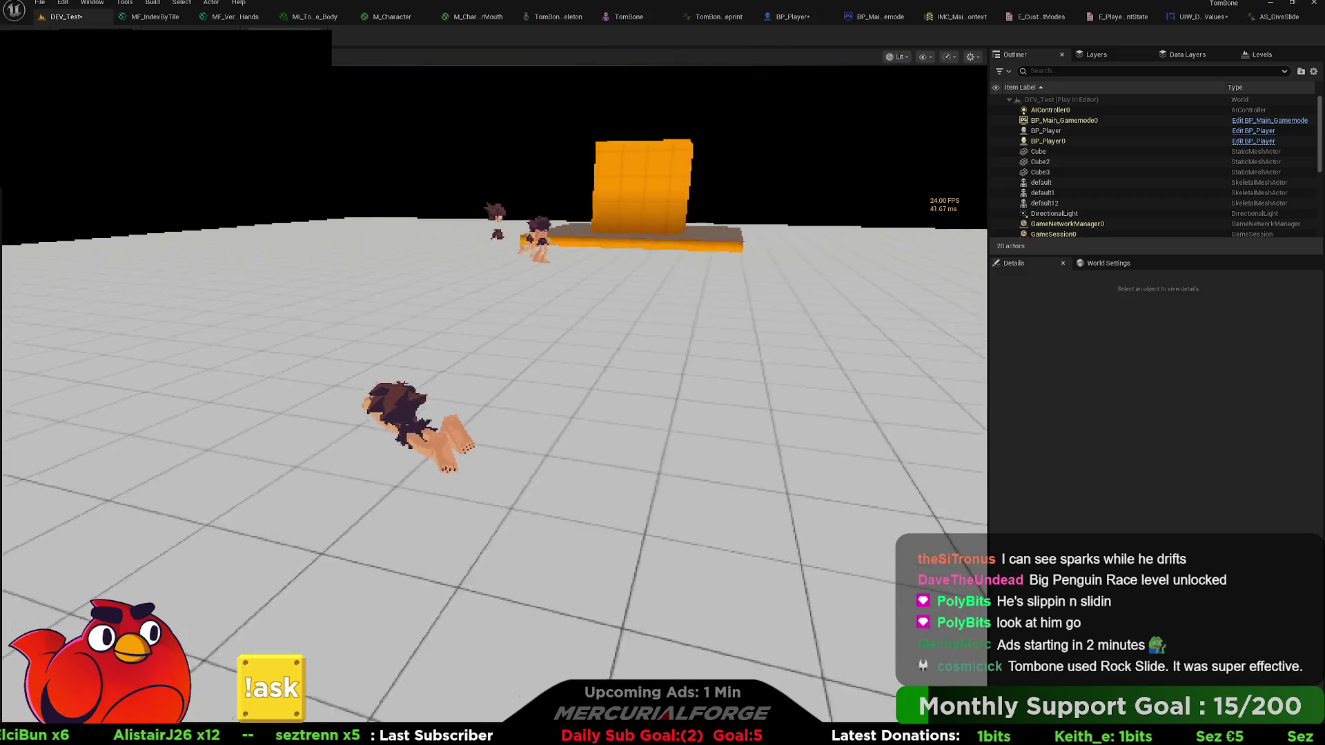
- Stop PIE, change the Add node's Z boost to 250, and start a new DEV_Test play session
{"action": "key", "text": "Escape"}
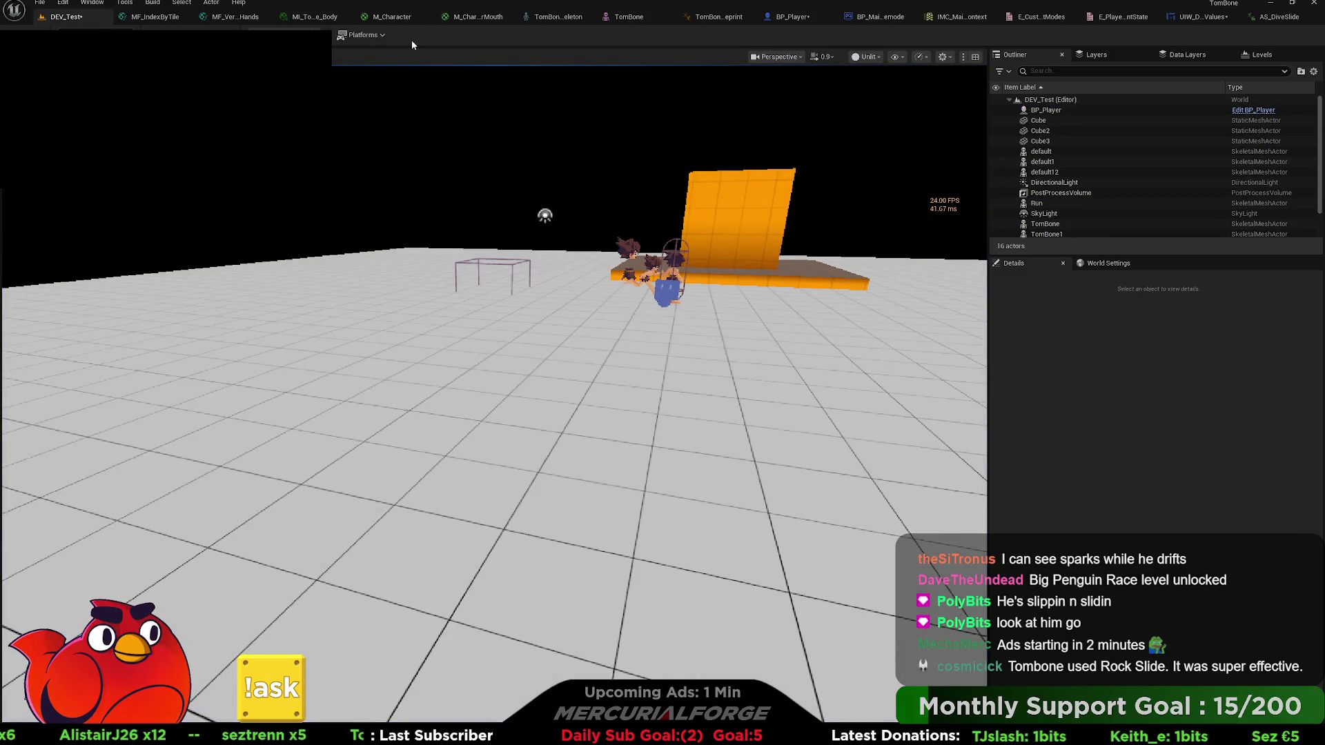
{"action": "left_click", "coordinate": [792, 16]}
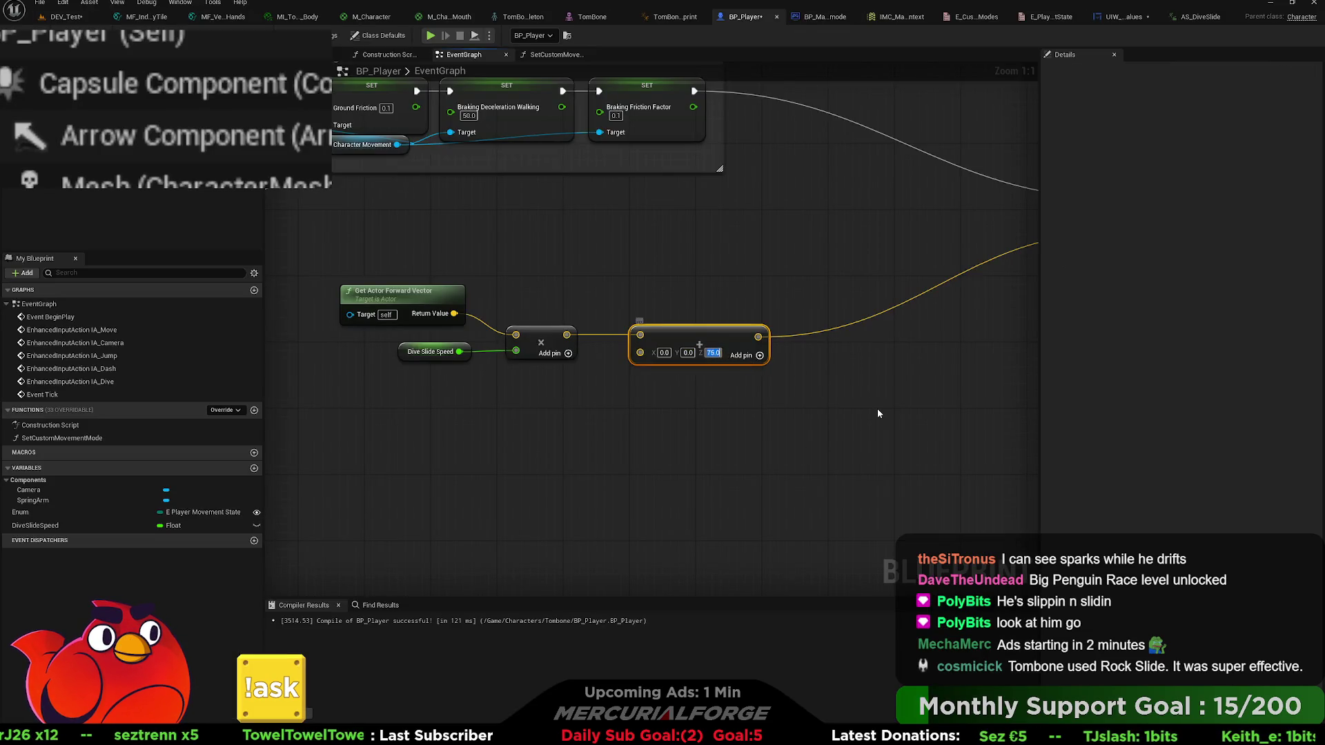
{"action": "type", "text": "250"}
{"action": "key", "text": "Return"}
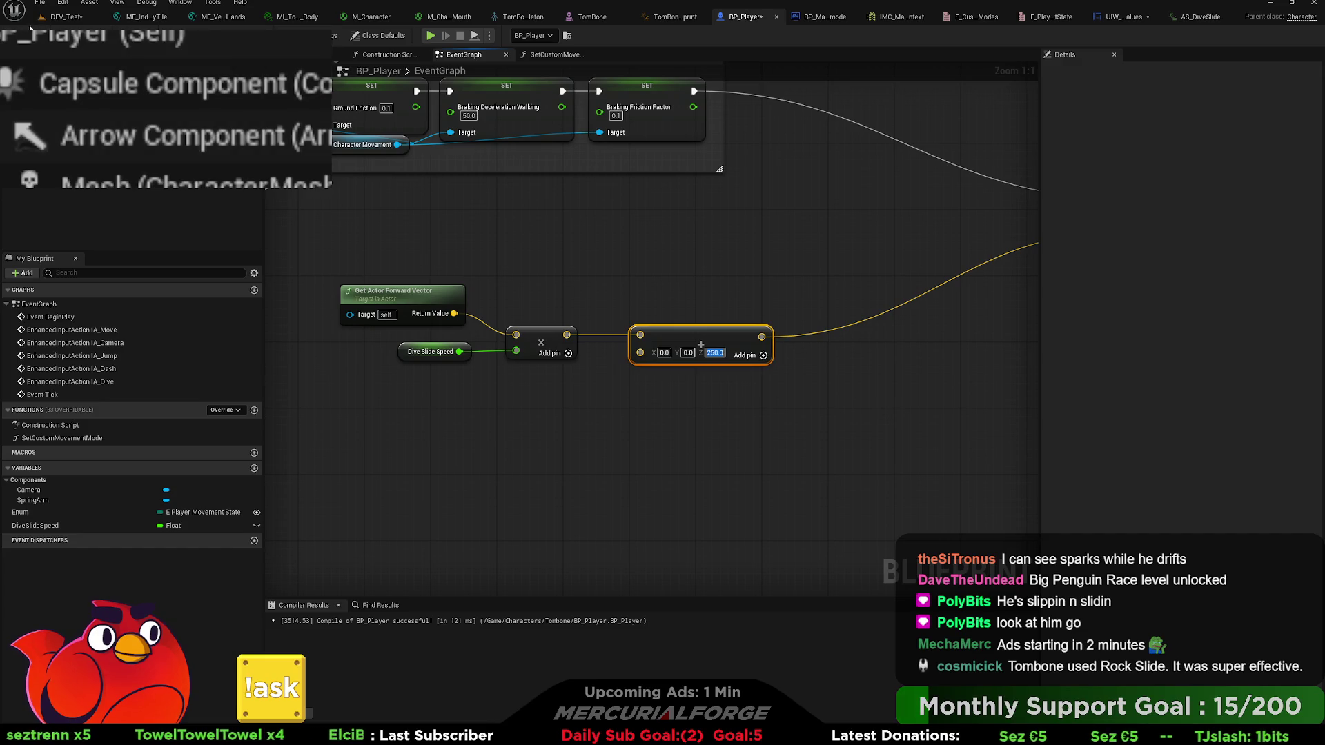
{"action": "left_click", "coordinate": [66, 17]}
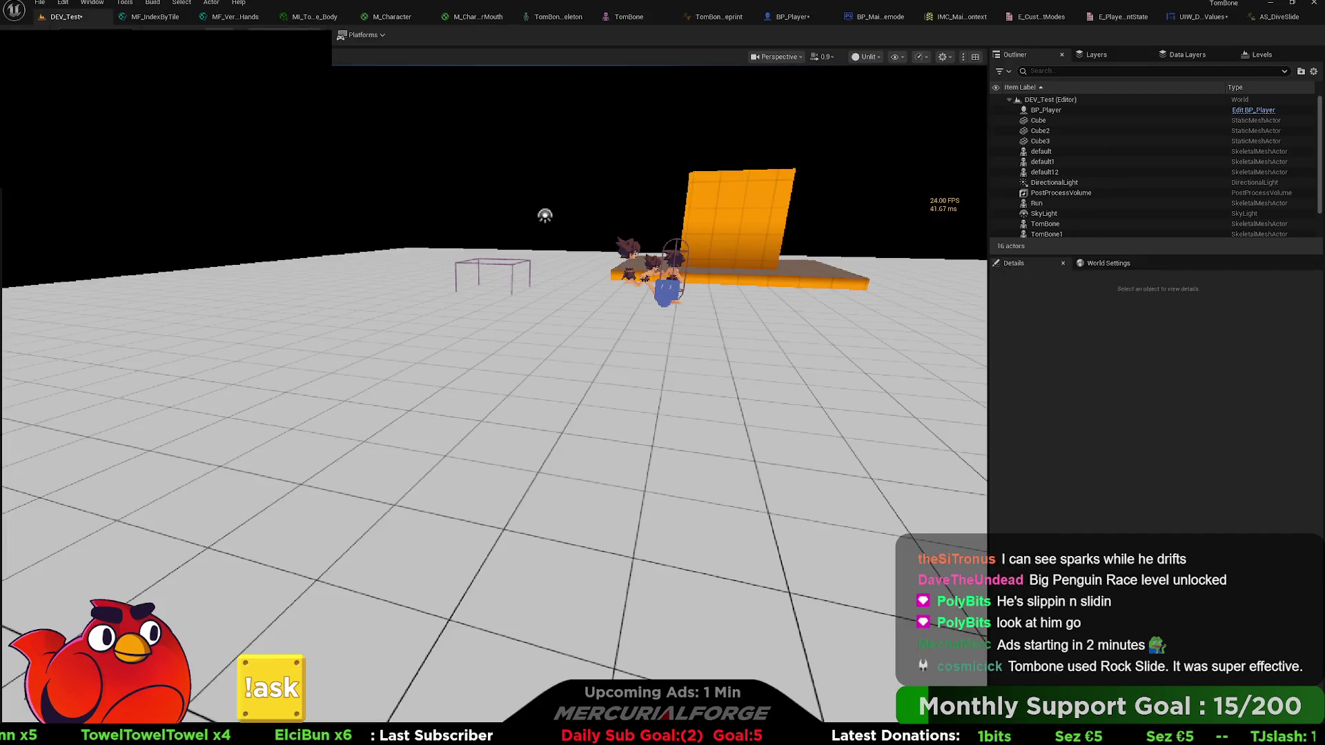
{"action": "key", "text": "alt+p"}
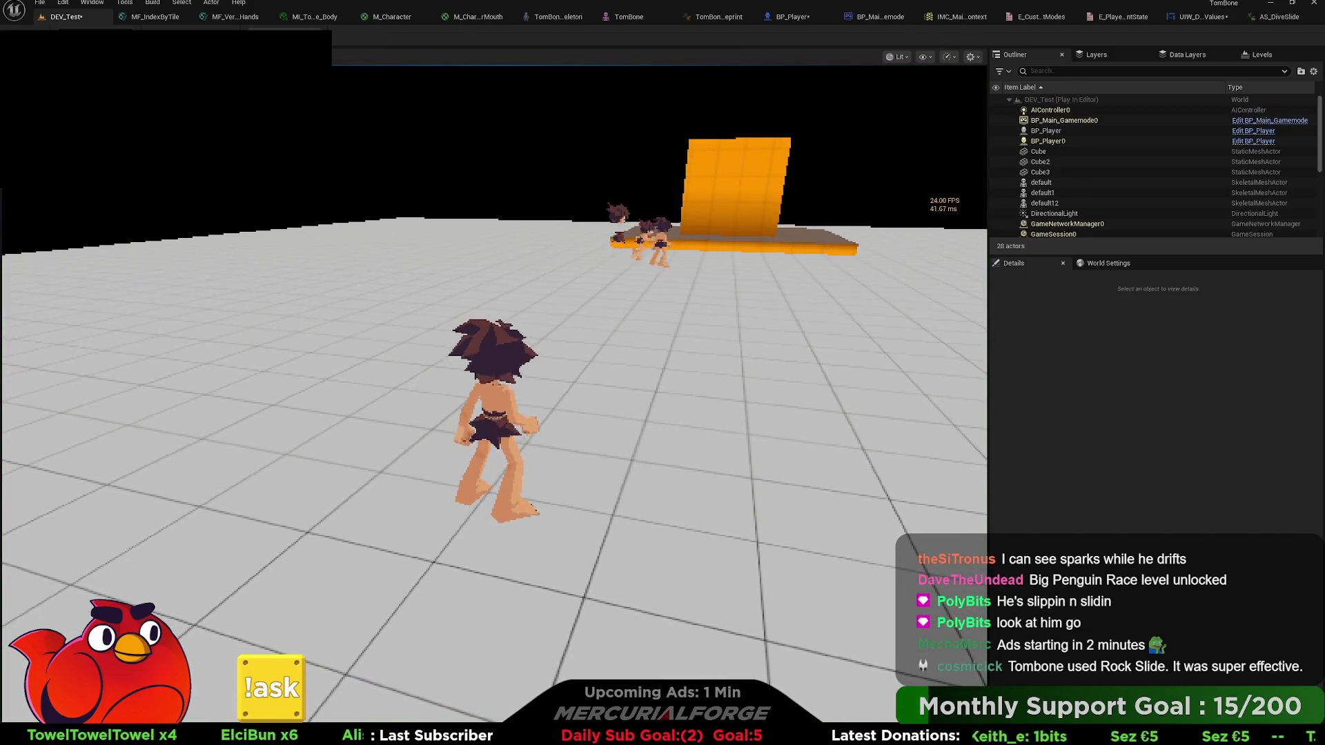
- Test Ctrl dive slides, a jump-dive and stop-slide, then end PIE and return to BP_Player
{"action": "key", "text": "ctrl"}
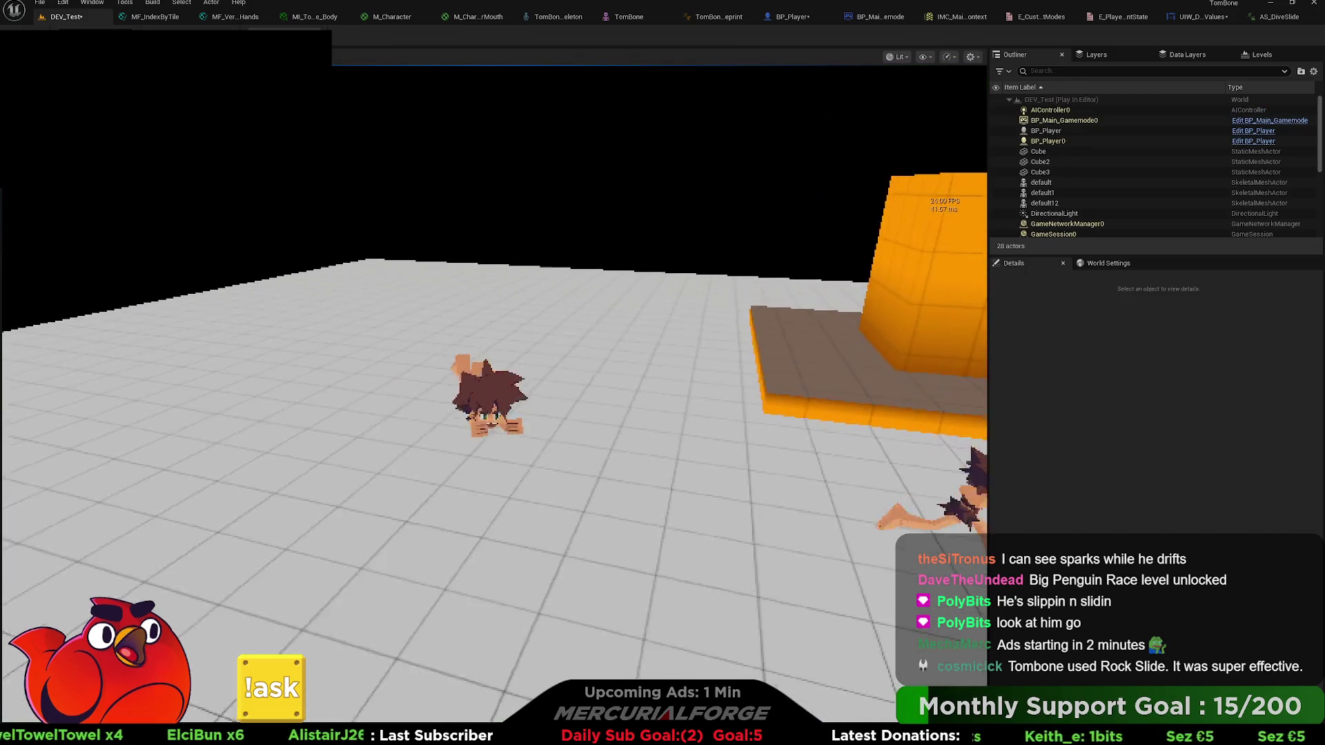
{"action": "key", "text": "ctrl"}
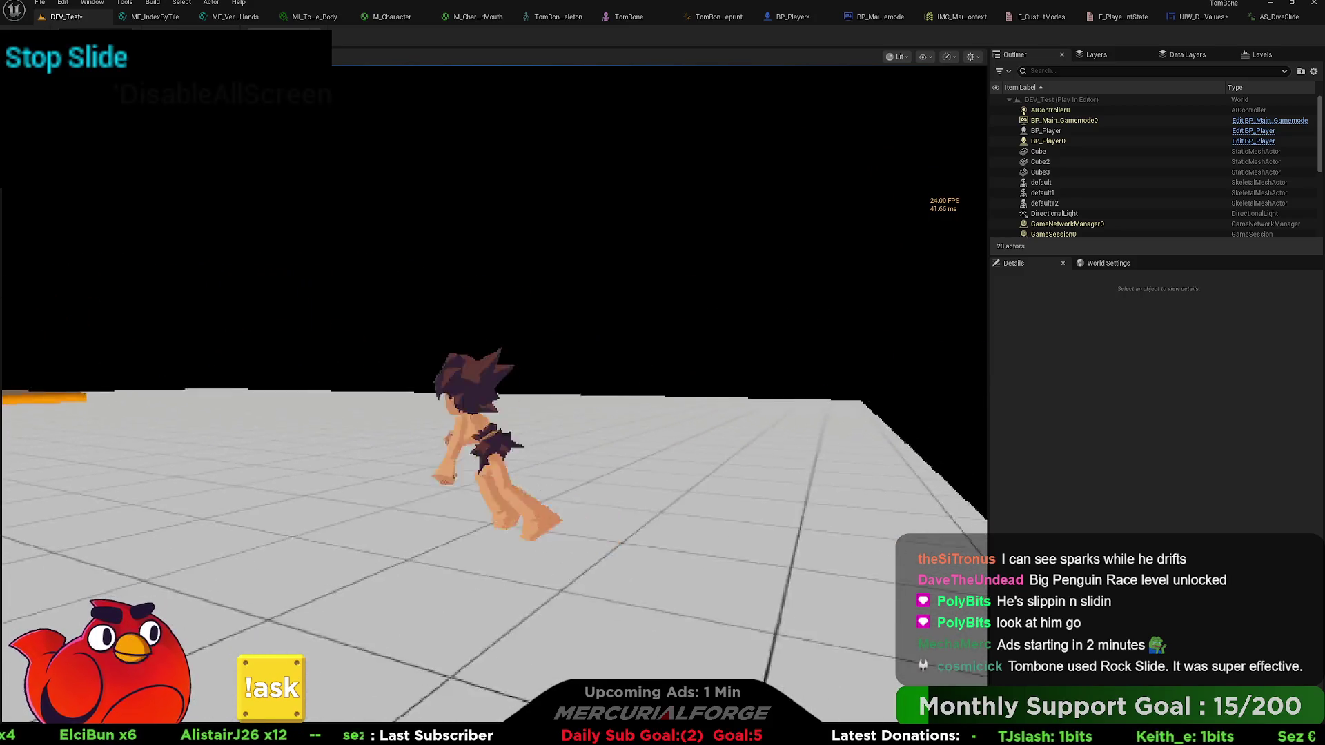
{"action": "key", "text": "space"}
{"action": "key", "text": "ctrl"}
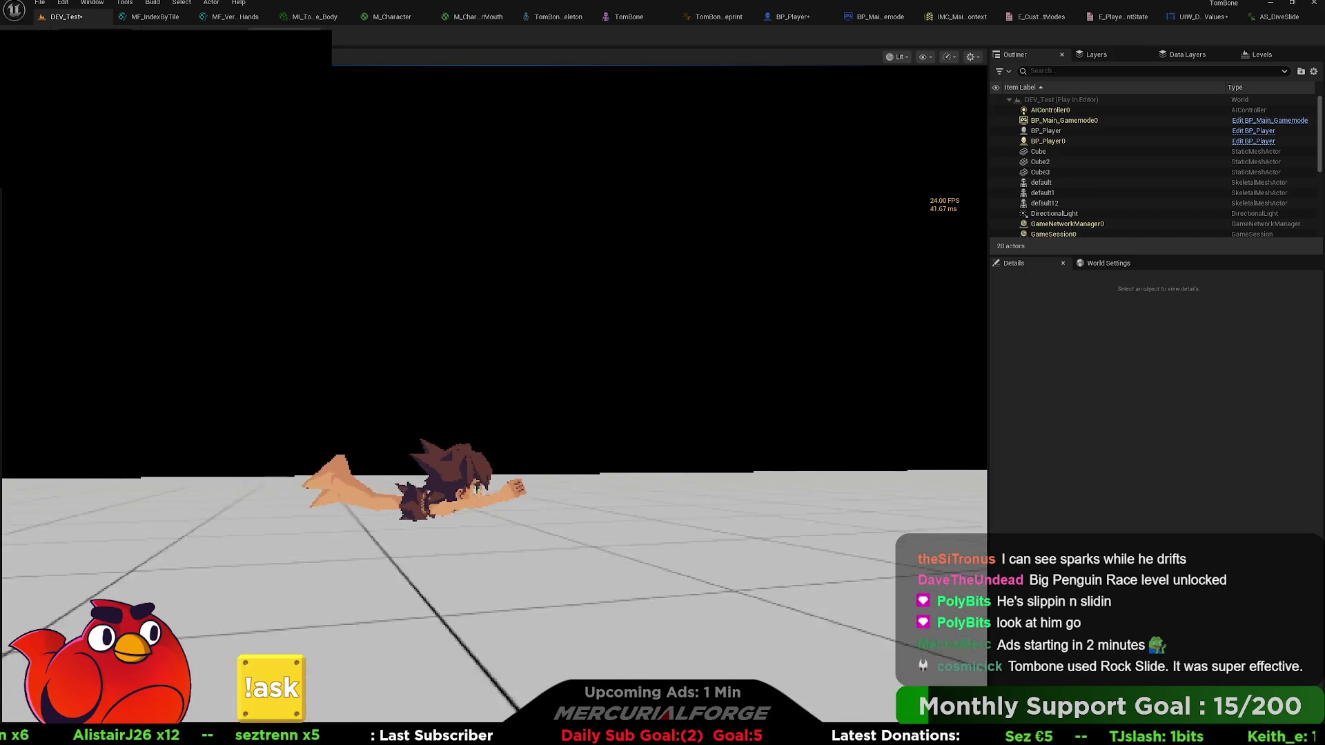
{"action": "key", "text": "ctrl"}
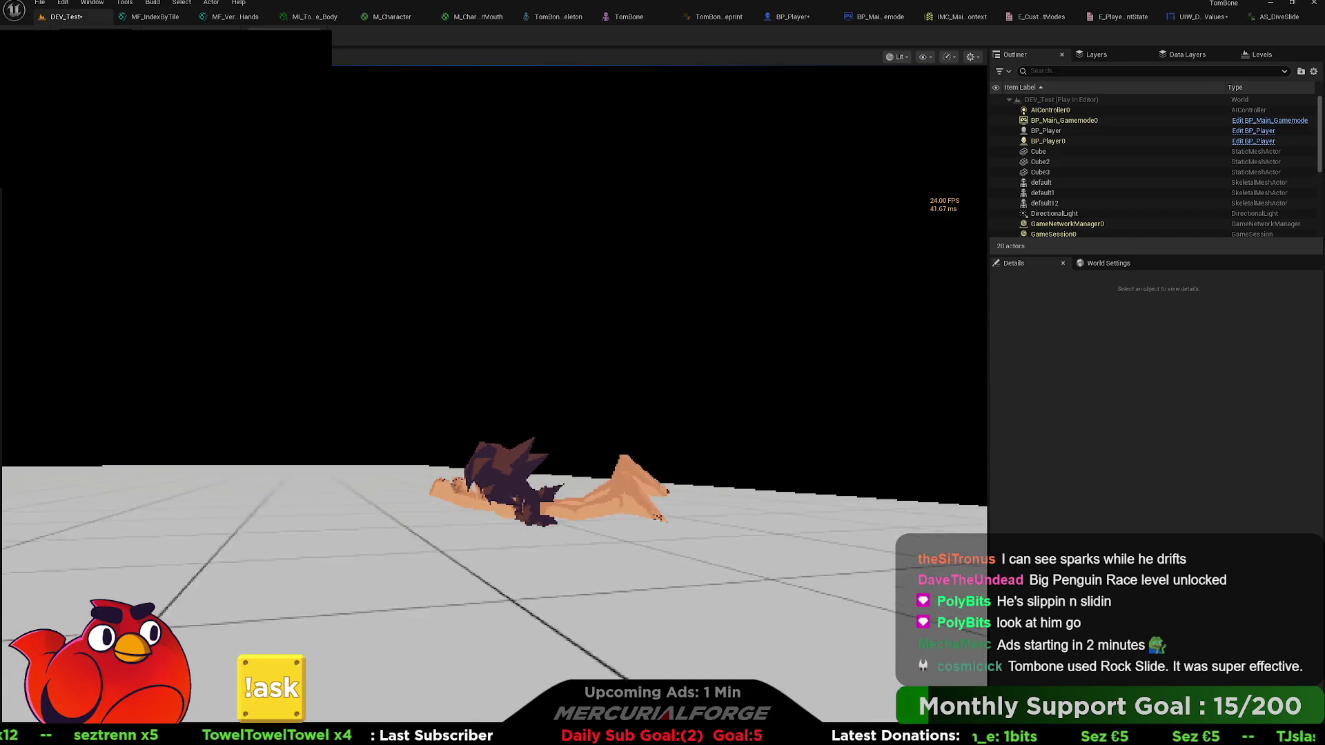
{"action": "key", "text": "ctrl"}
{"action": "key", "text": "ctrl"}
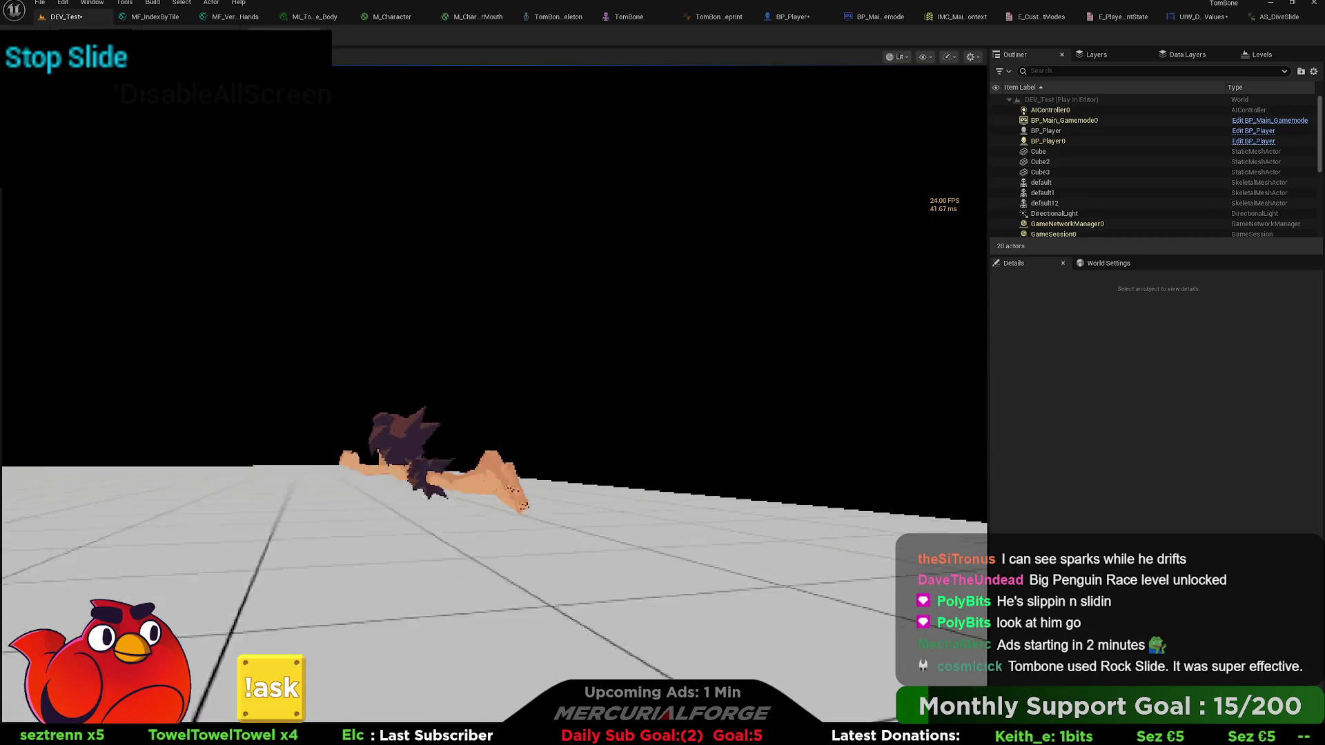
{"action": "key", "text": "Escape"}
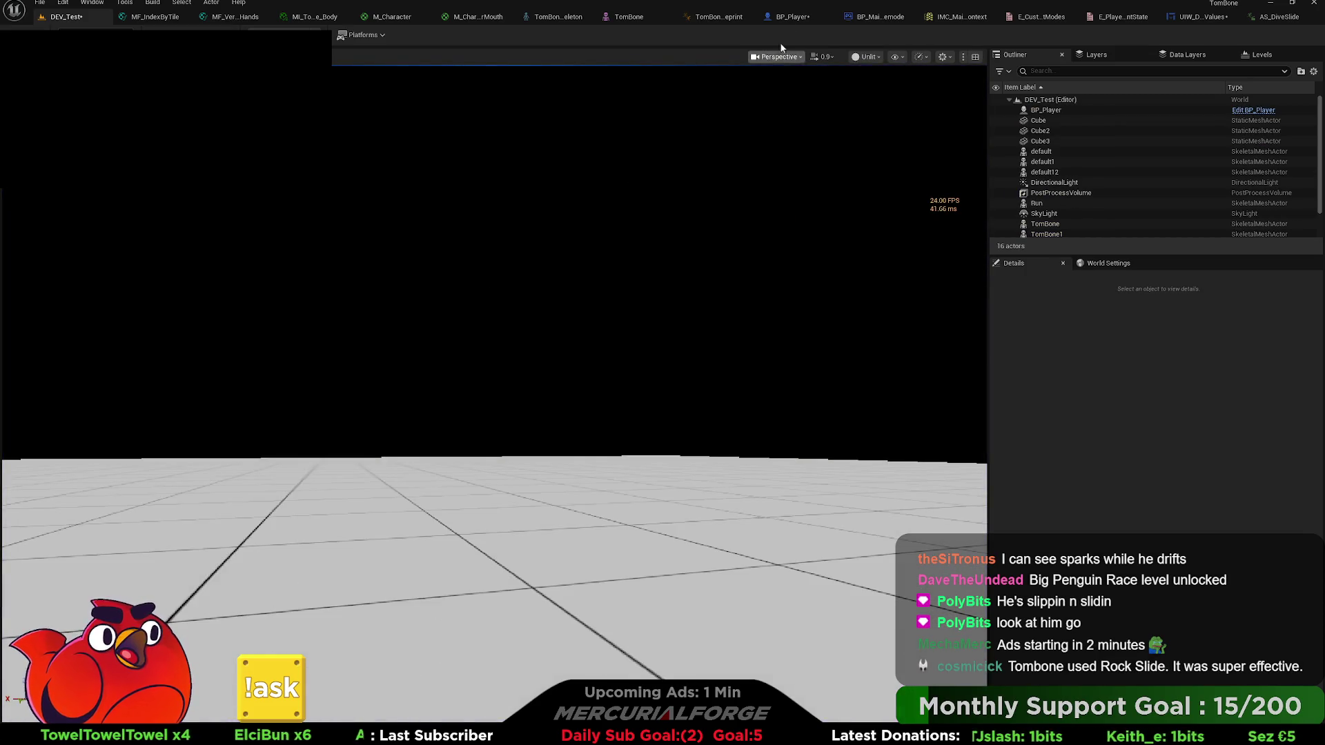
{"action": "left_click", "coordinate": [798, 18]}
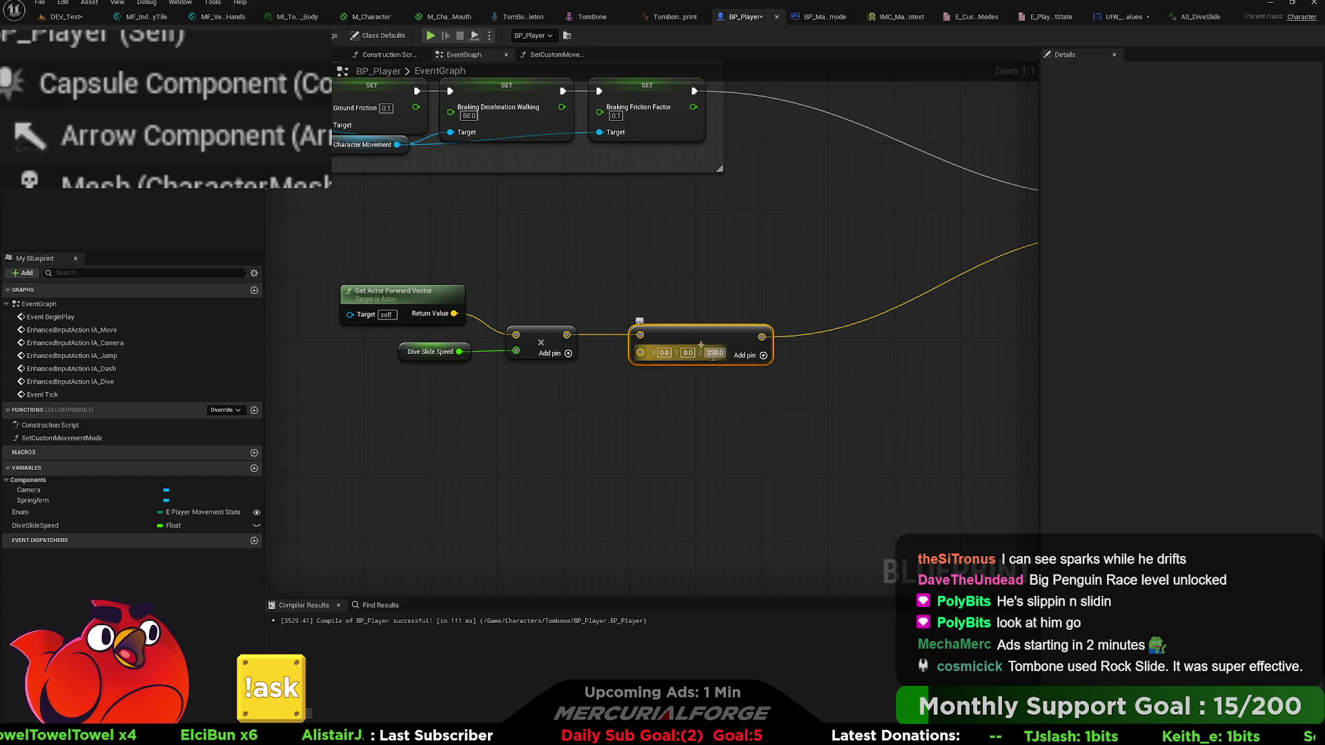
- Set the Add node's Z to 450 and play-test a running dive slide in DEV_Test
{"action": "left_click", "coordinate": [715, 353]}
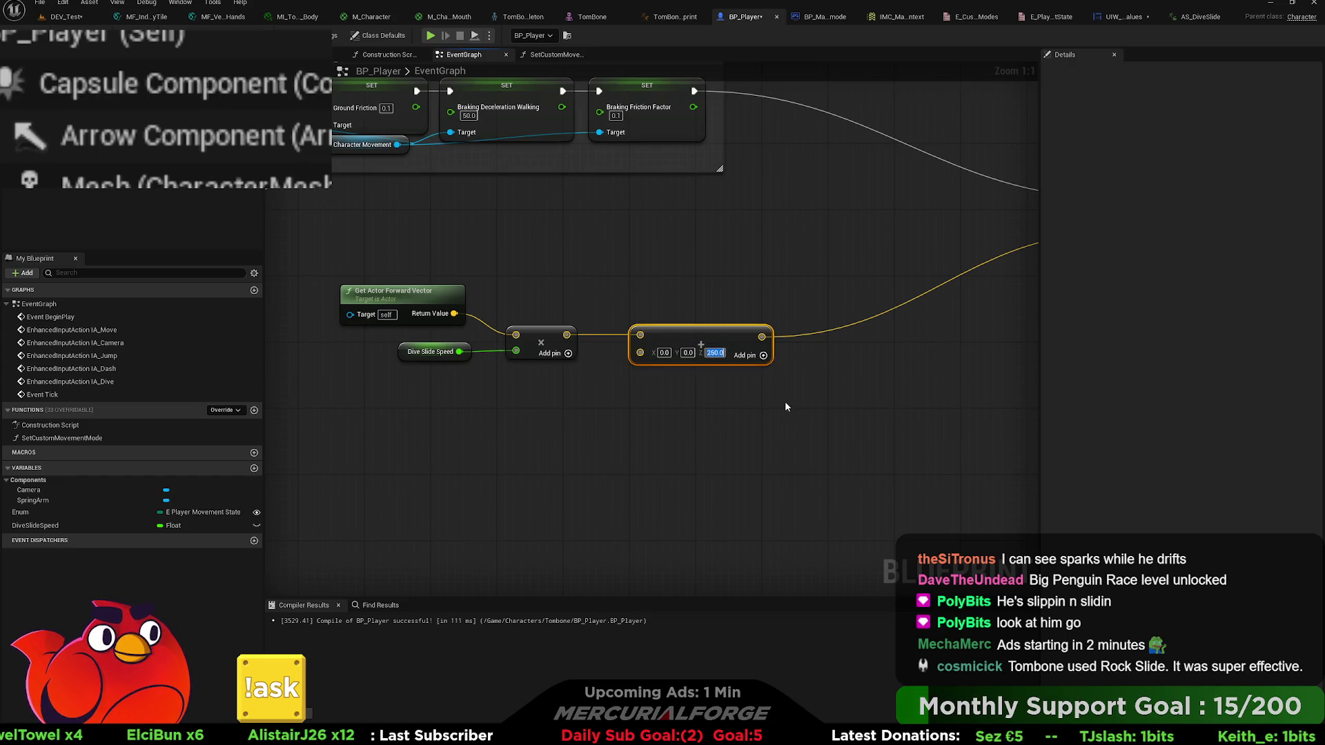
{"action": "type", "text": "4"}
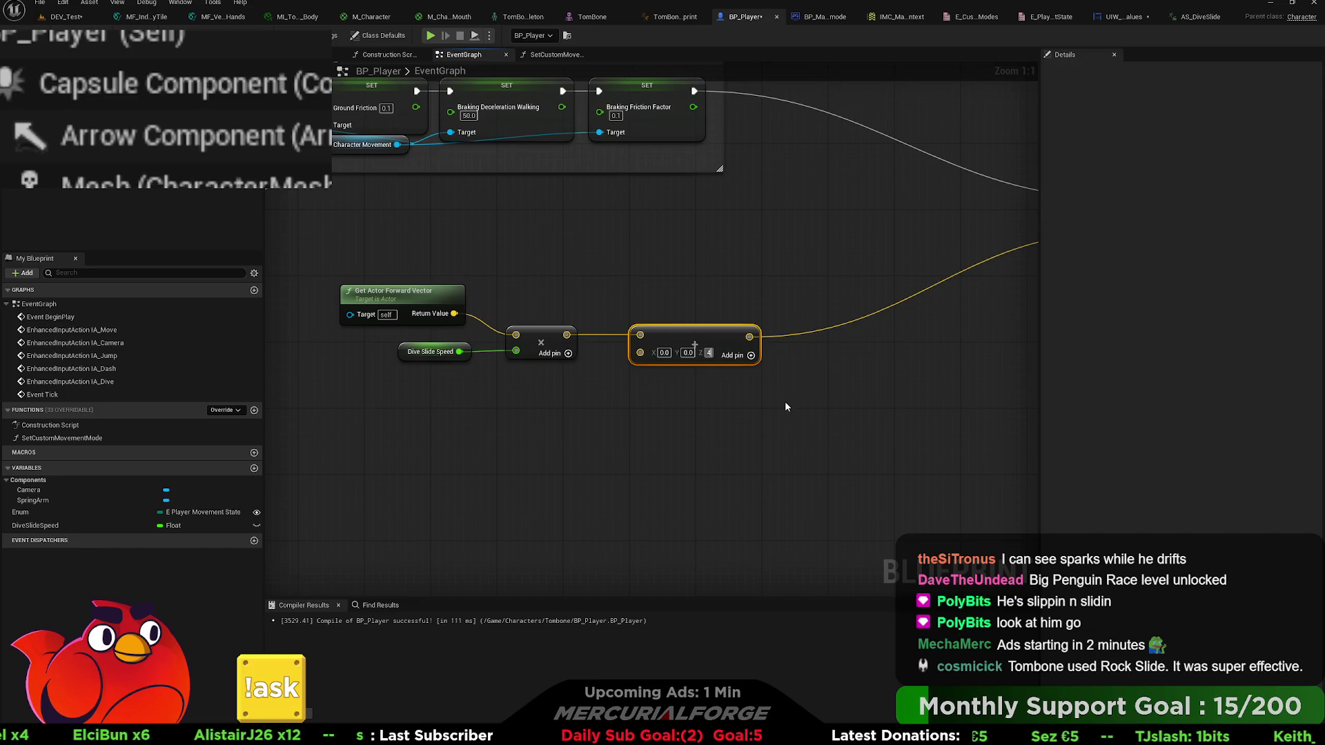
{"action": "type", "text": "0"}
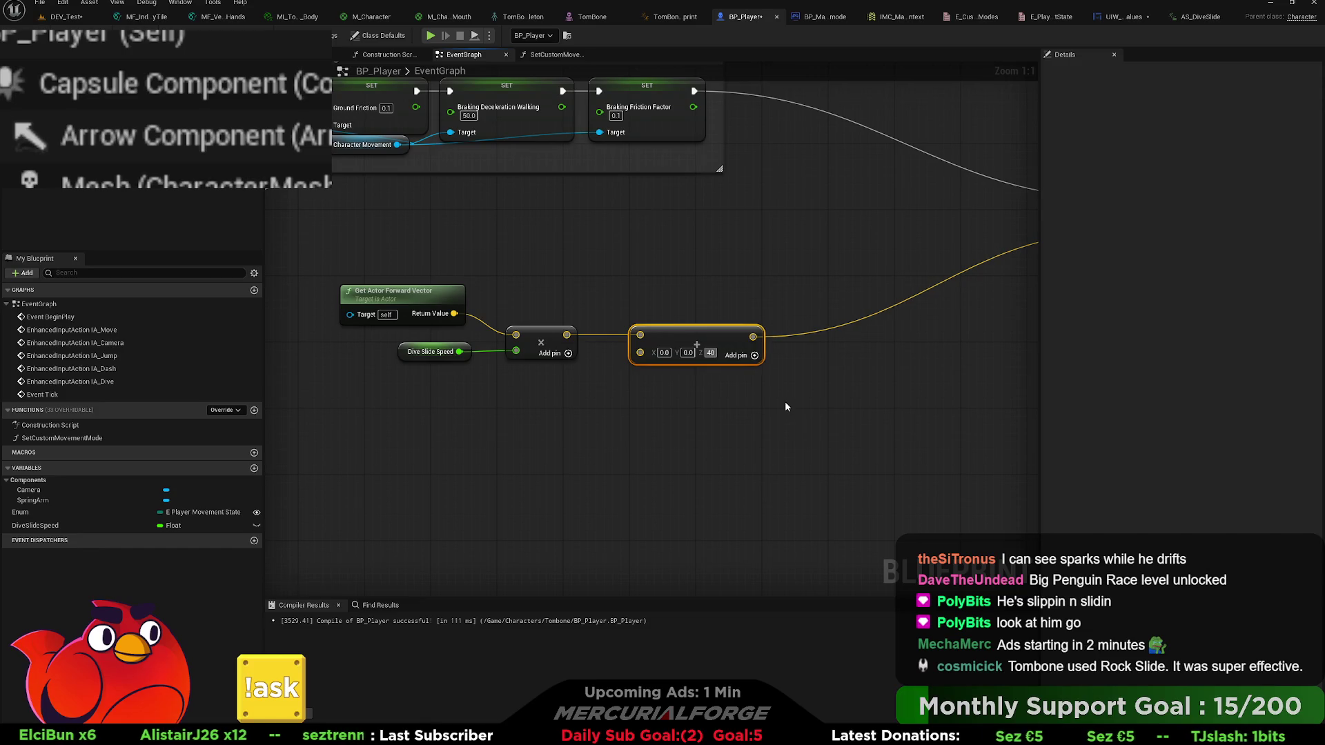
{"action": "key", "text": "BackSpace"}
{"action": "type", "text": "50"}
{"action": "key", "text": "Return"}
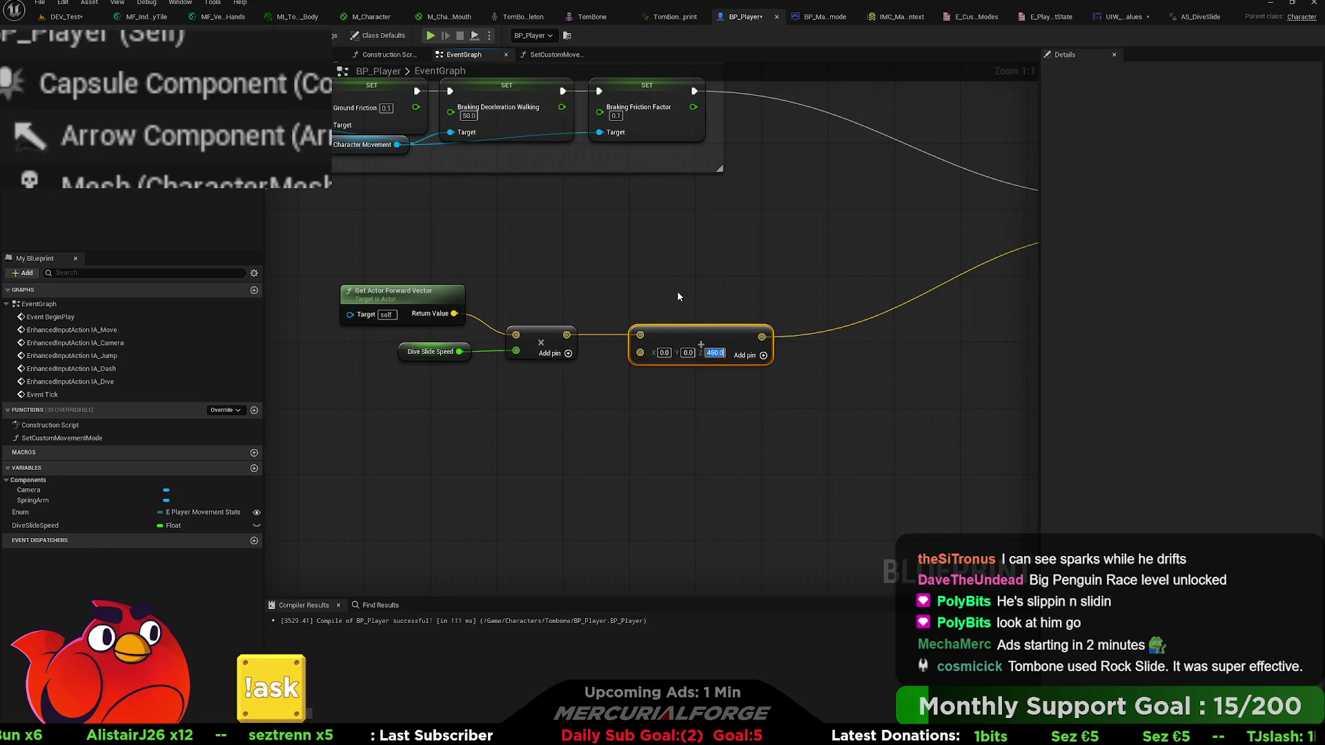
{"action": "left_click", "coordinate": [65, 17]}
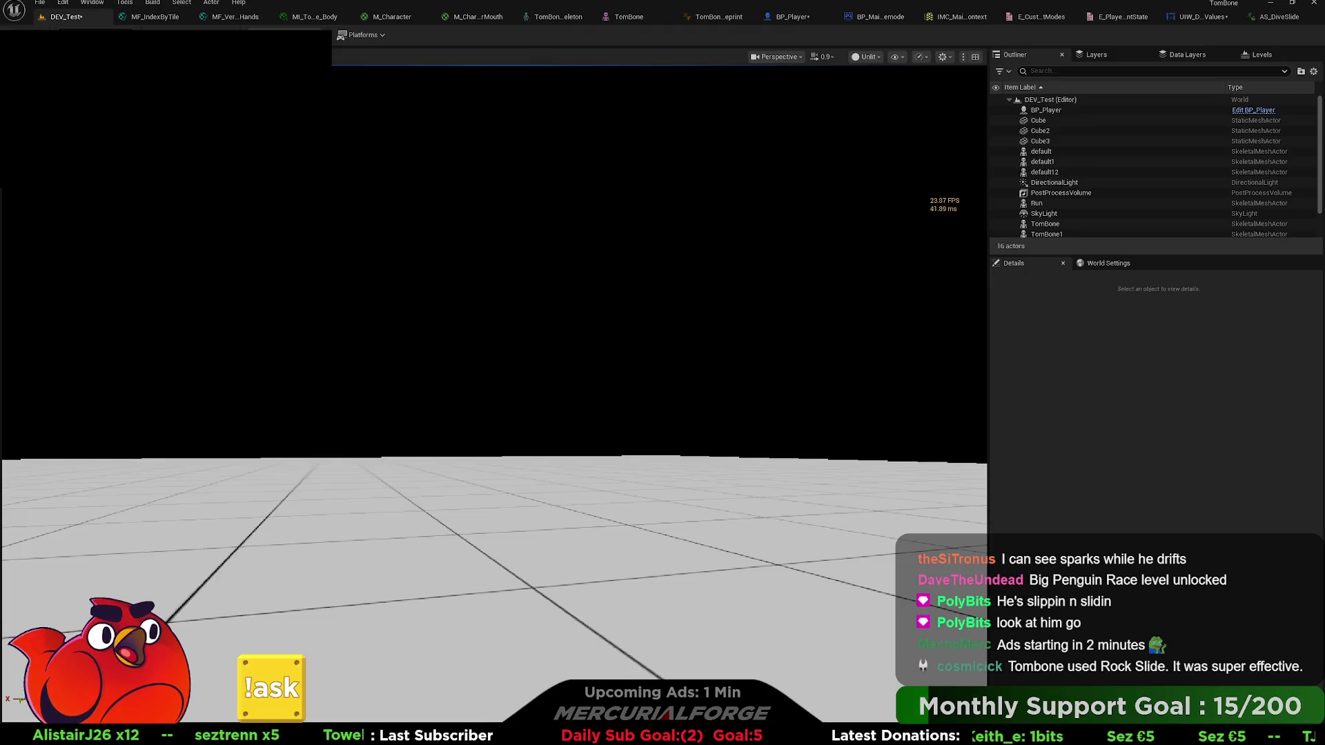
{"action": "key", "text": "alt+p"}
{"action": "key", "text": "s"}
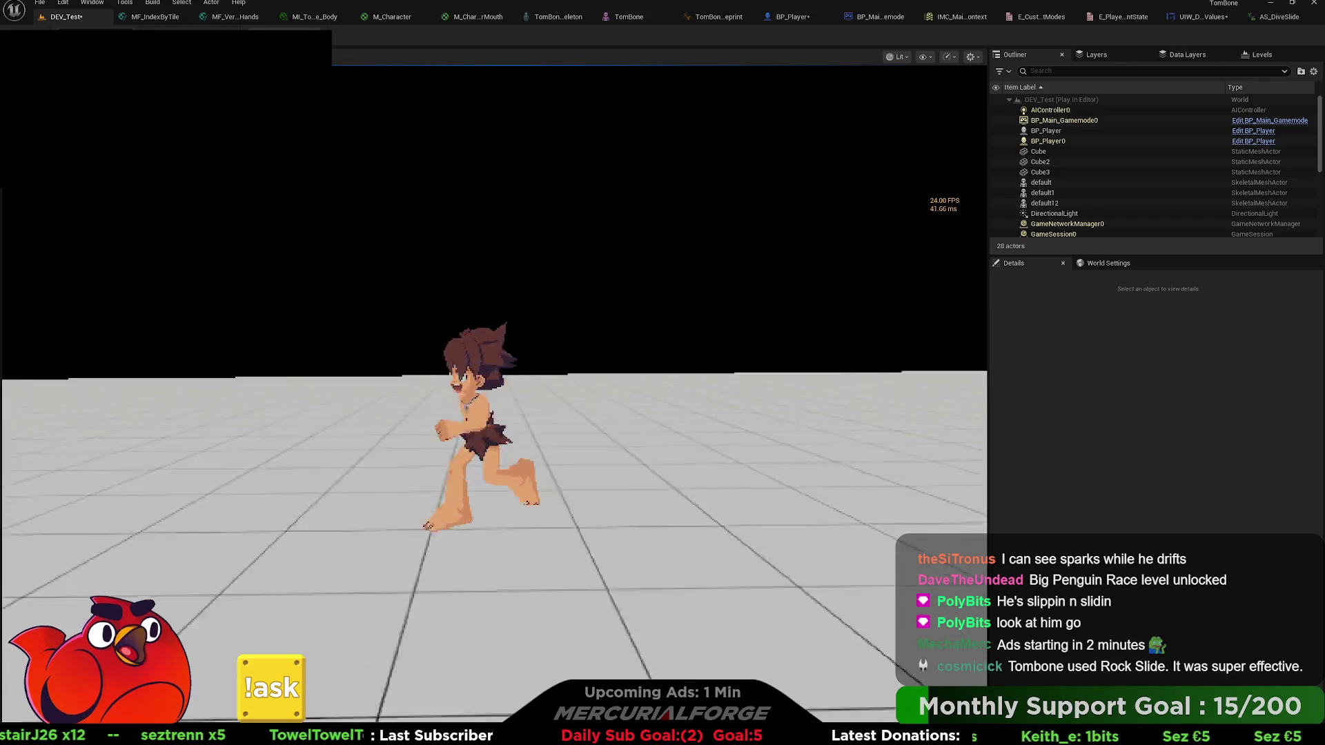
{"action": "key", "text": "ctrl"}
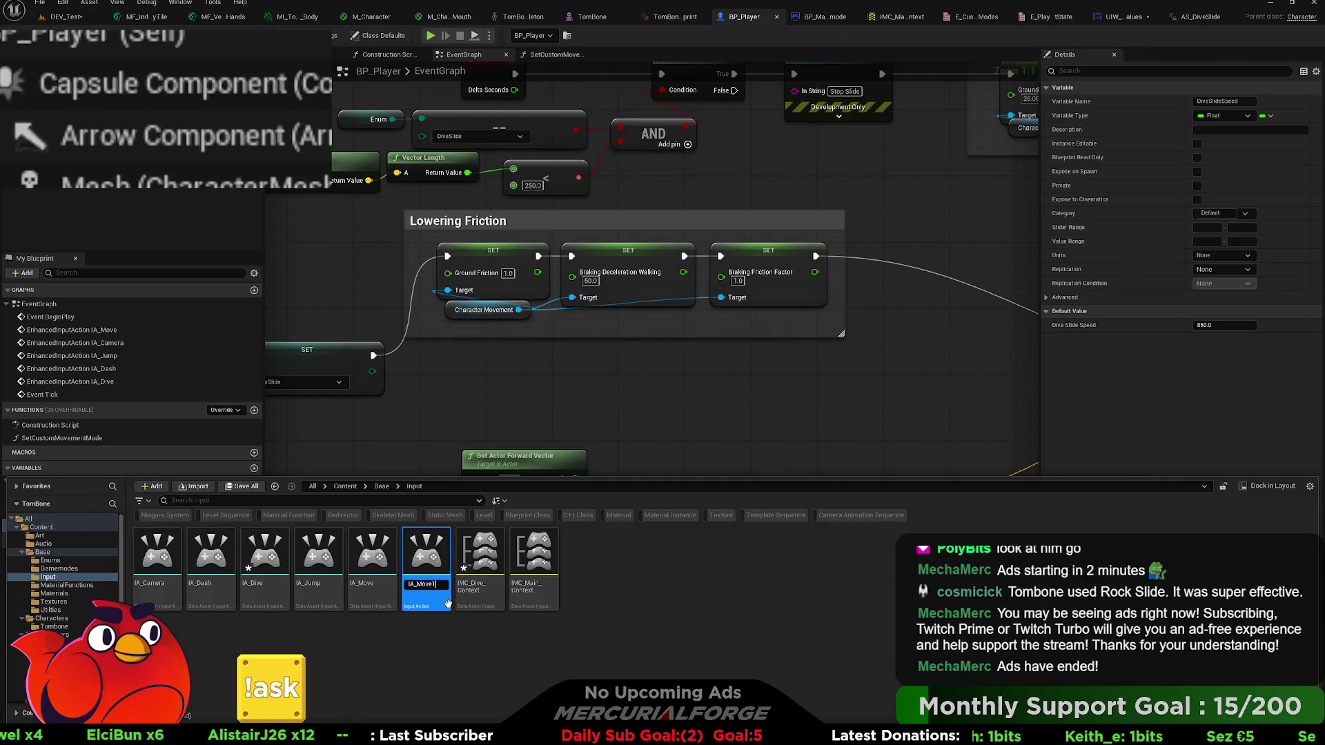
- Name a new input action IA_DiveSteer and duplicate IA_Jump as IA_Dive_Jump
{"action": "type", "text": "DiveStear"}
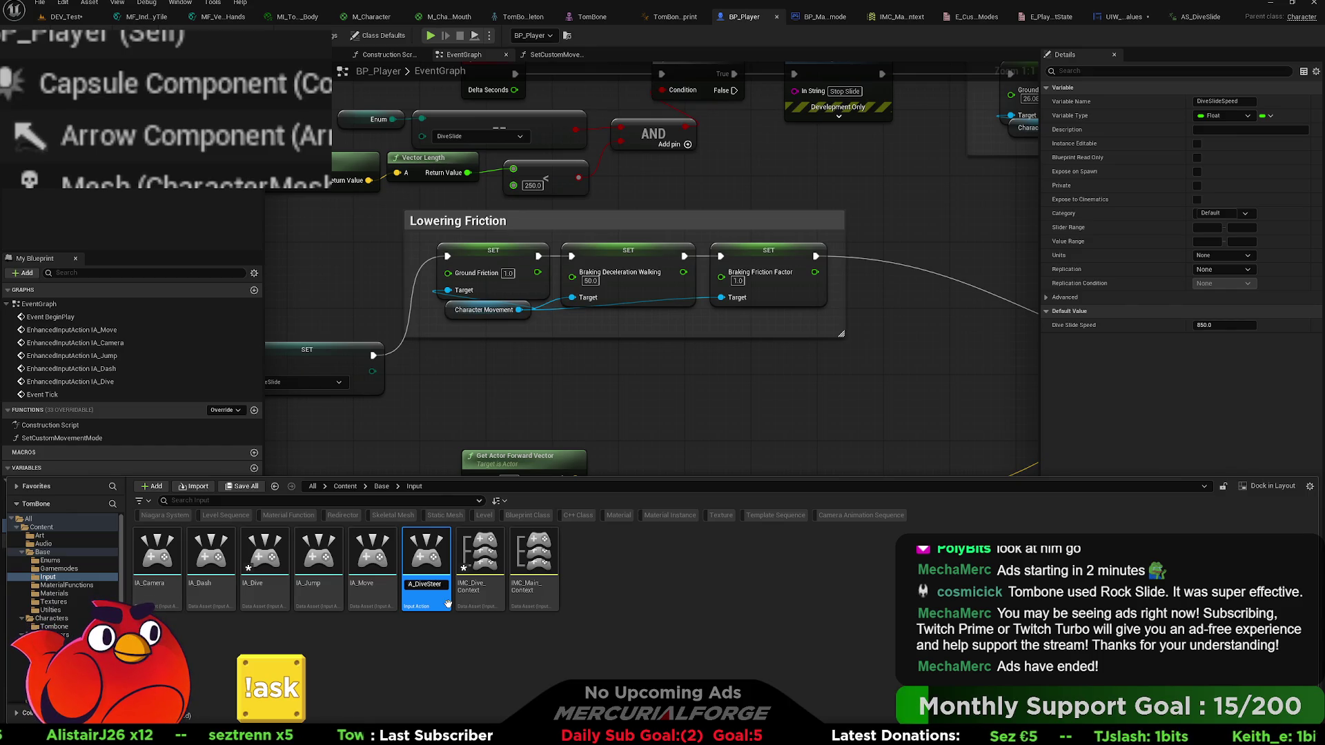
{"action": "key", "text": "Return"}
{"action": "left_click", "coordinate": [598, 586]}
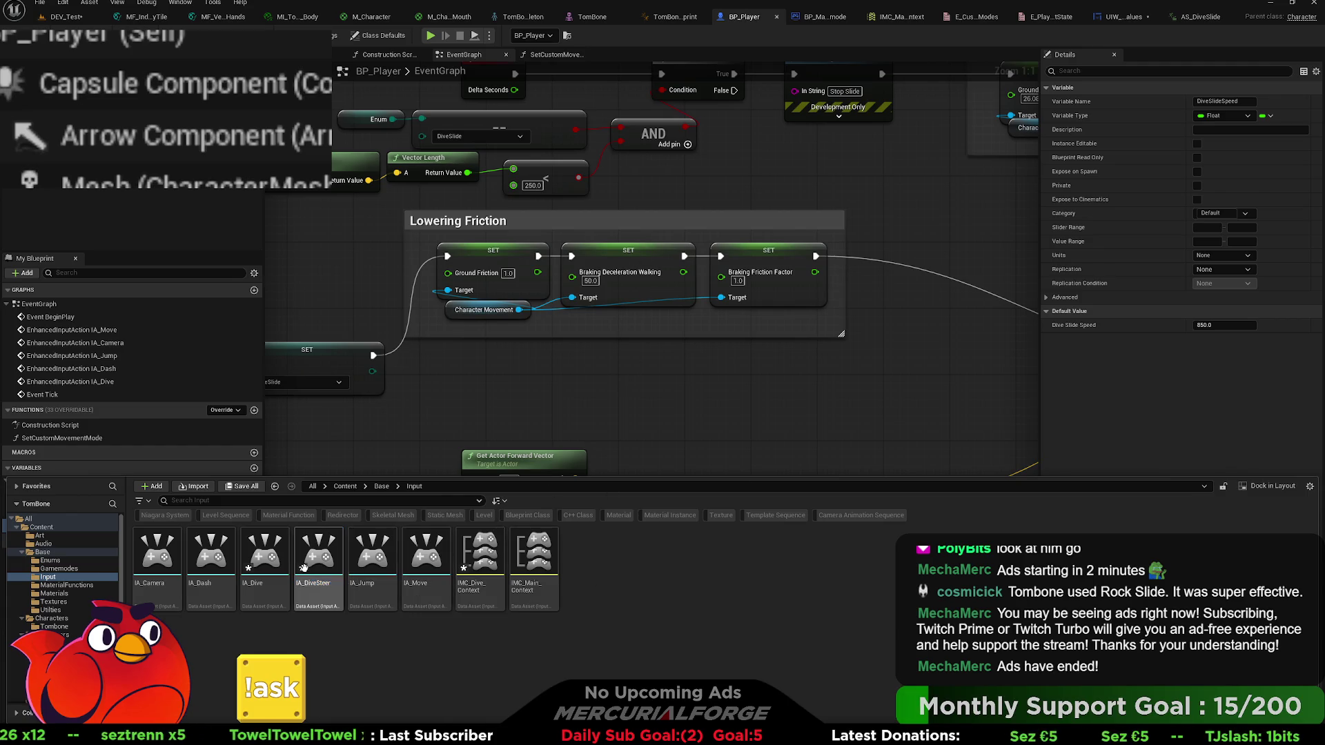
{"action": "left_click", "coordinate": [374, 558]}
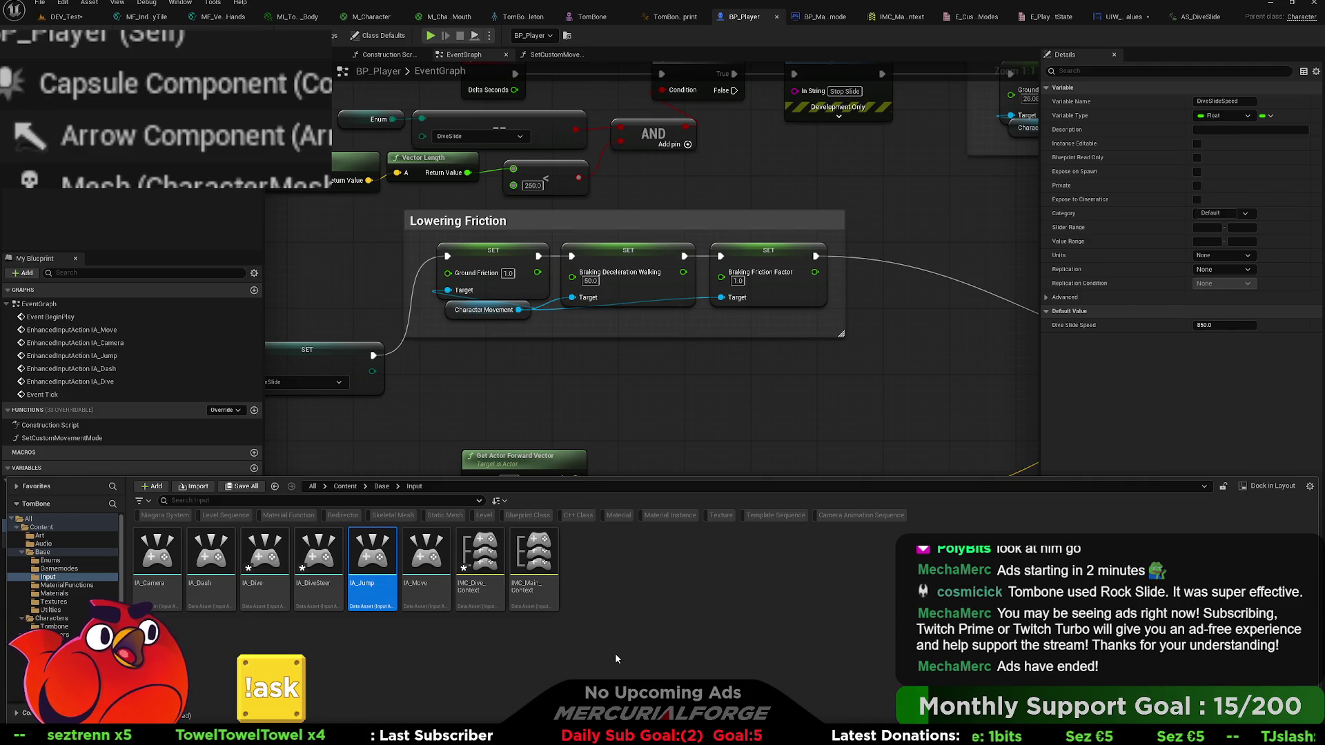
{"action": "key", "text": "ctrl+d"}
{"action": "key", "text": "End"}
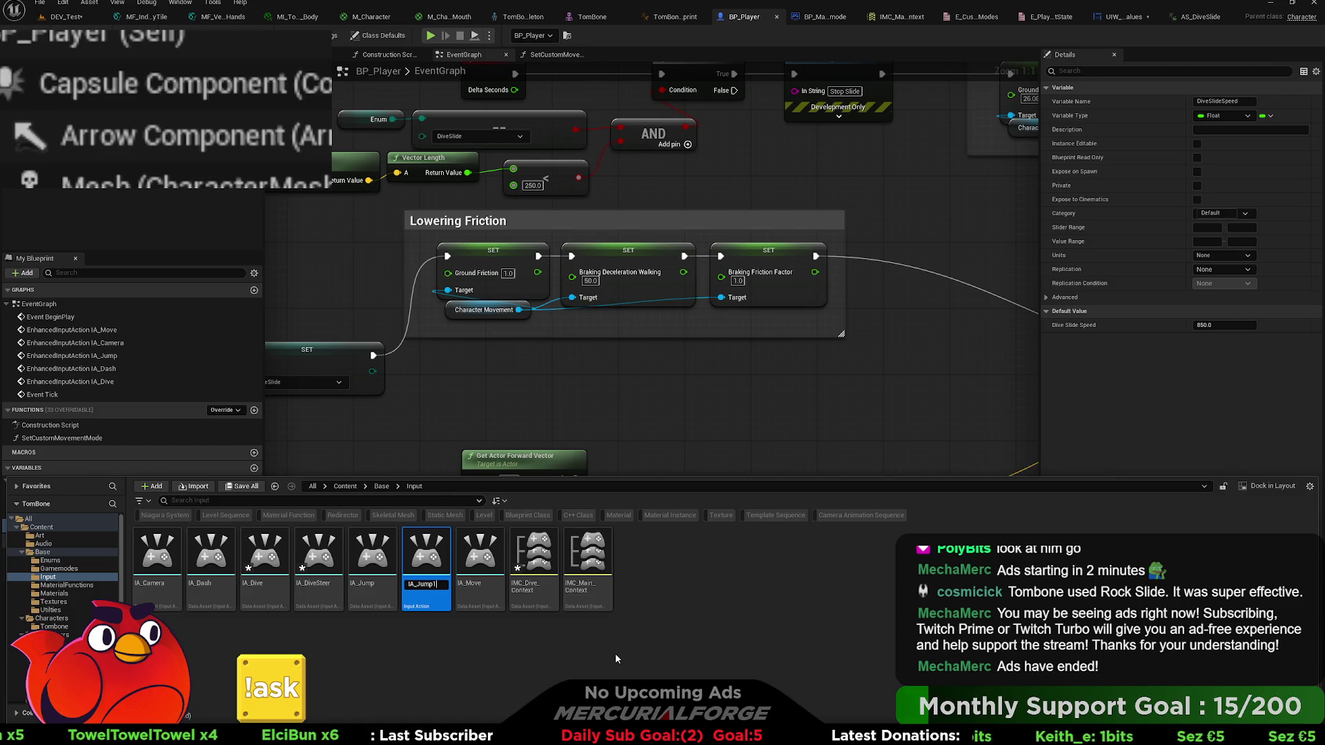
{"action": "key", "text": "BackSpace"}
{"action": "key", "text": "BackSpace"}
{"action": "key", "text": "BackSpace"}
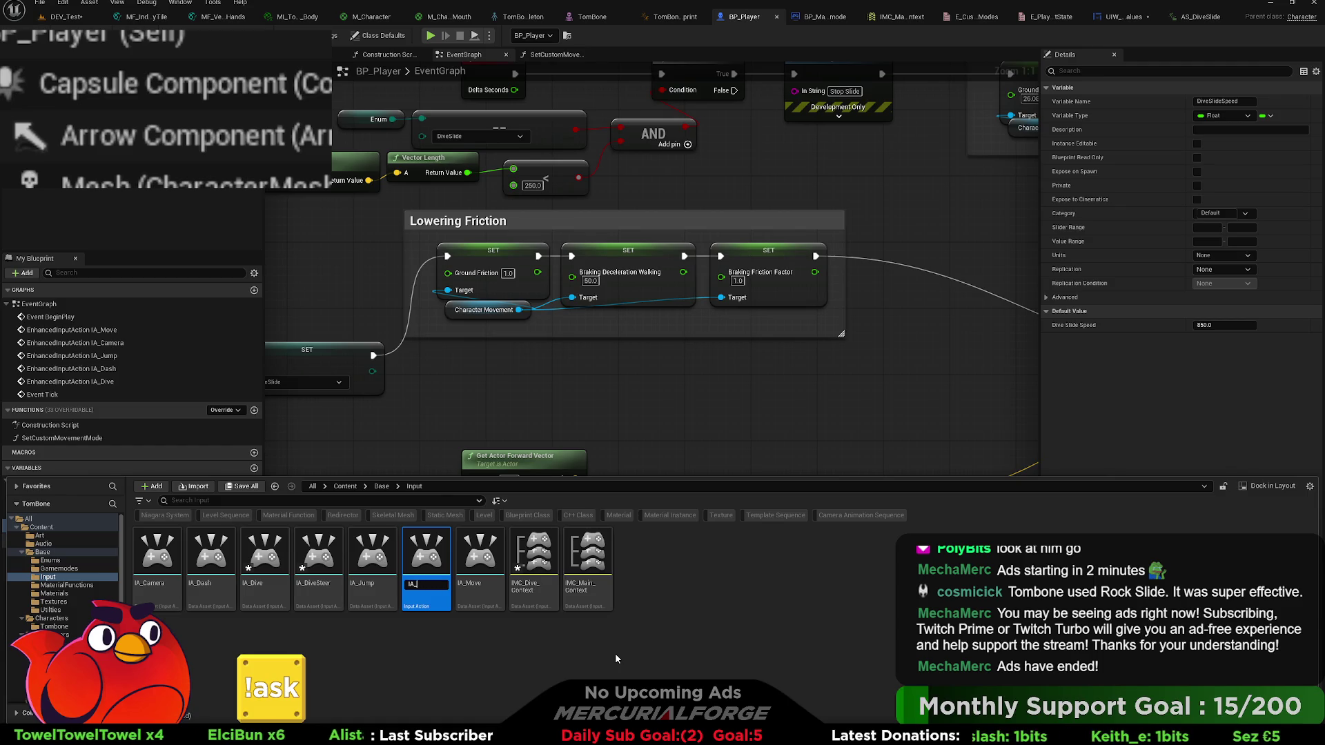
{"action": "type", "text": "Dive_Jump"}
{"action": "key", "text": "Return"}
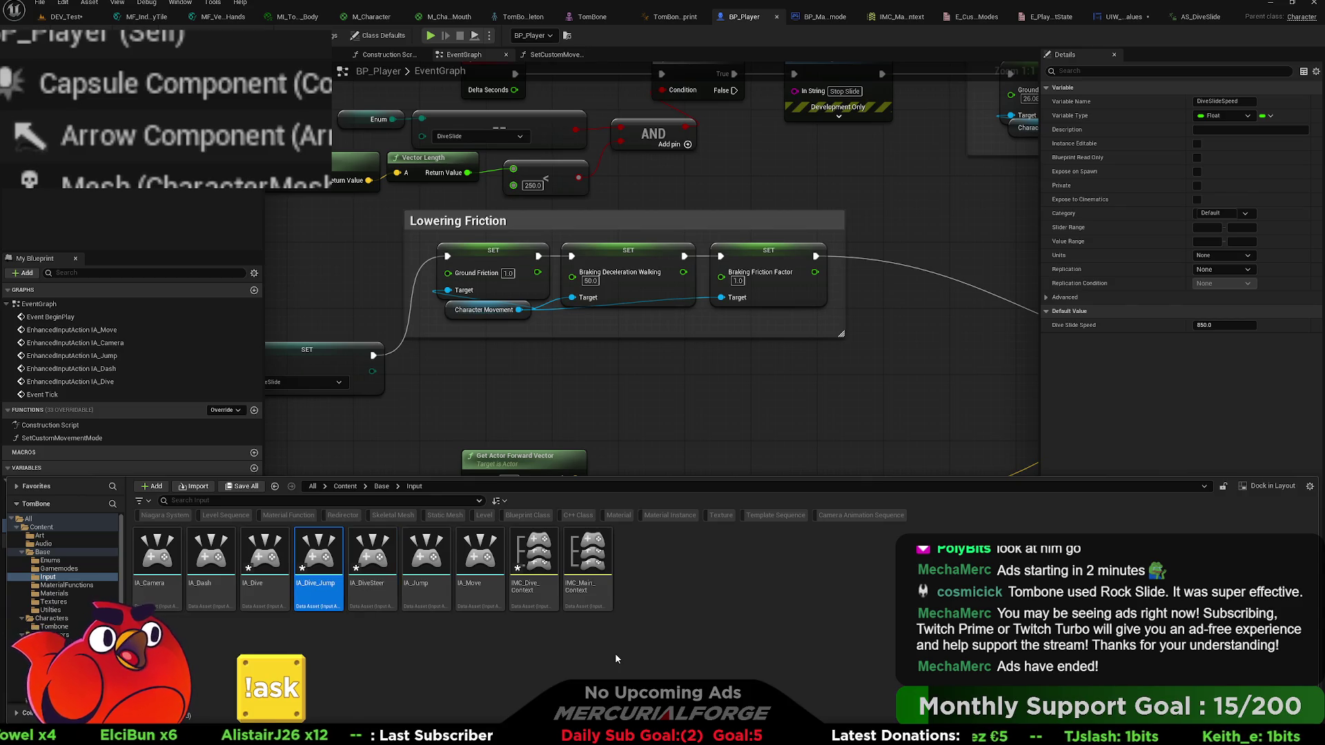
- Rename IA_DiveSteer to IA_Dive_Steer
{"action": "key", "text": "Right"}
{"action": "key", "text": "F2"}
{"action": "type", "text": "_"}
{"action": "key", "text": "Return"}
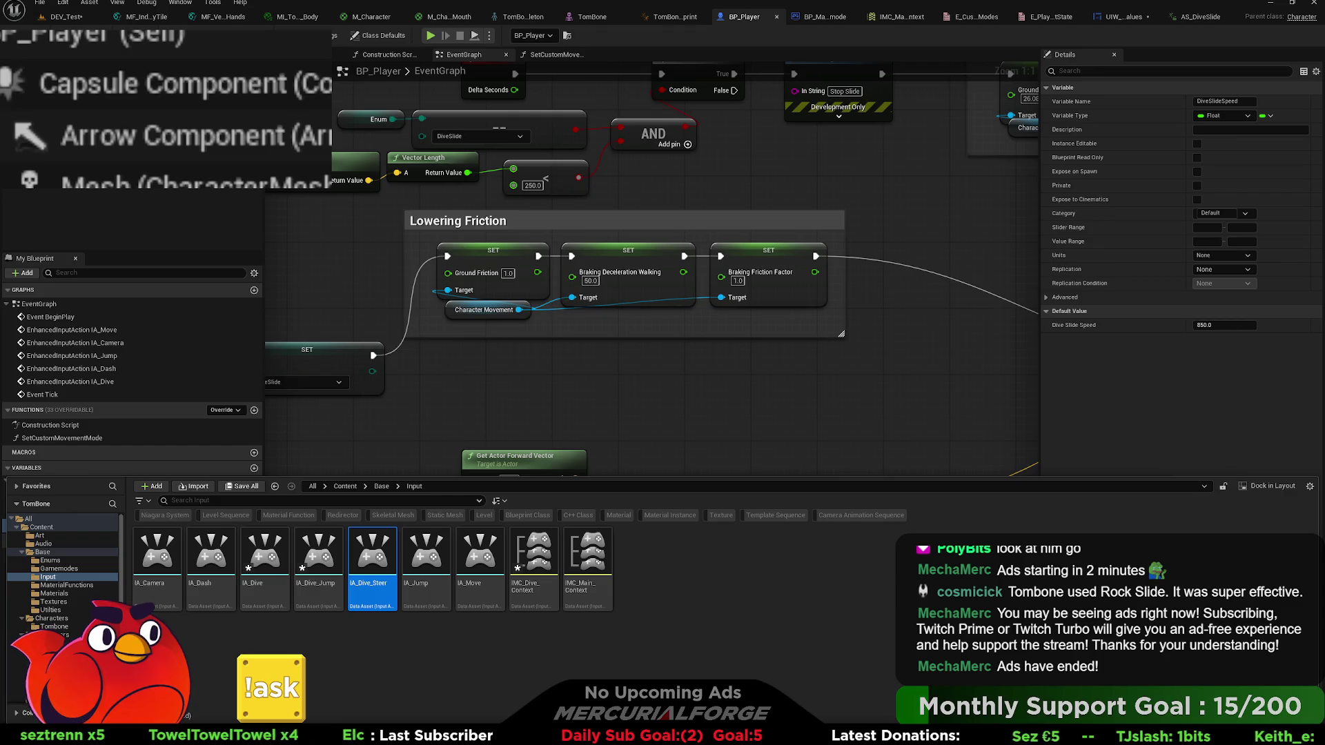
- Rename the IA_Camera input action to IA_Look
{"action": "left_click", "coordinate": [437, 632]}
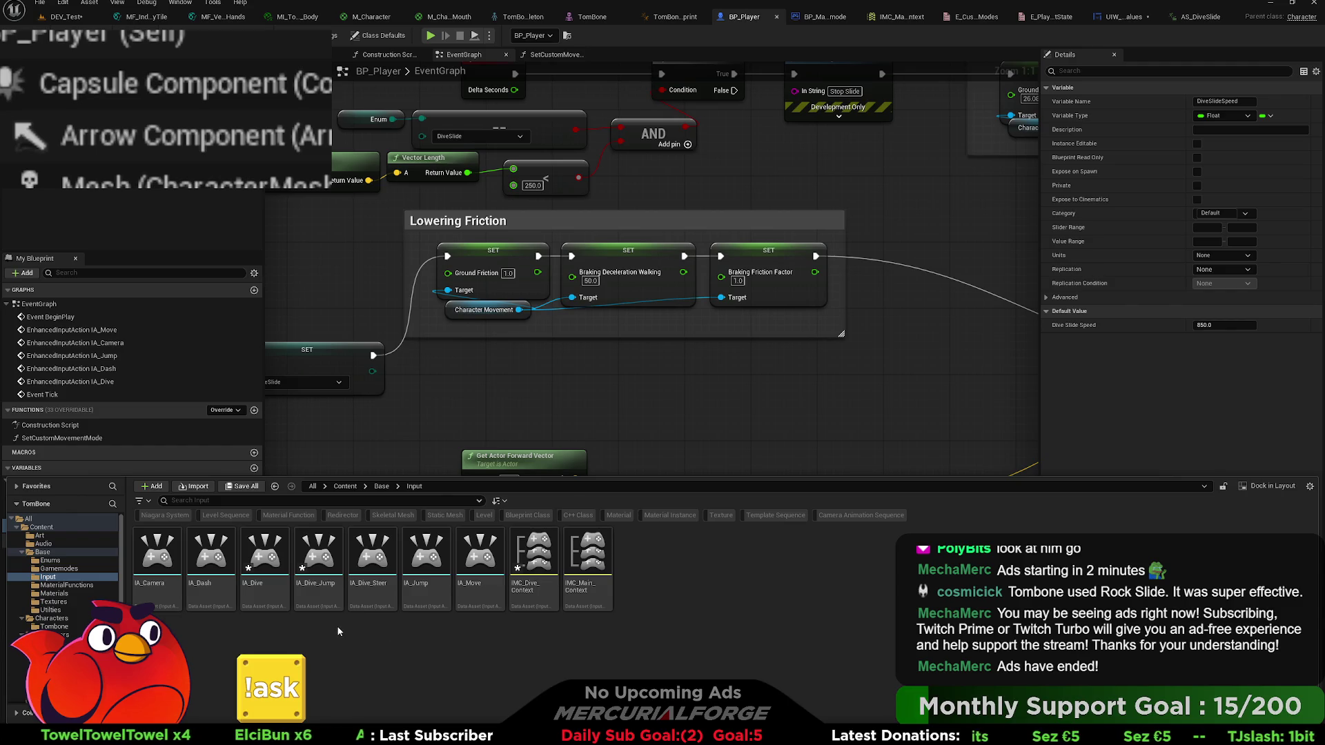
{"action": "left_click", "coordinate": [170, 590]}
{"action": "type", "text": "IA_Look"}
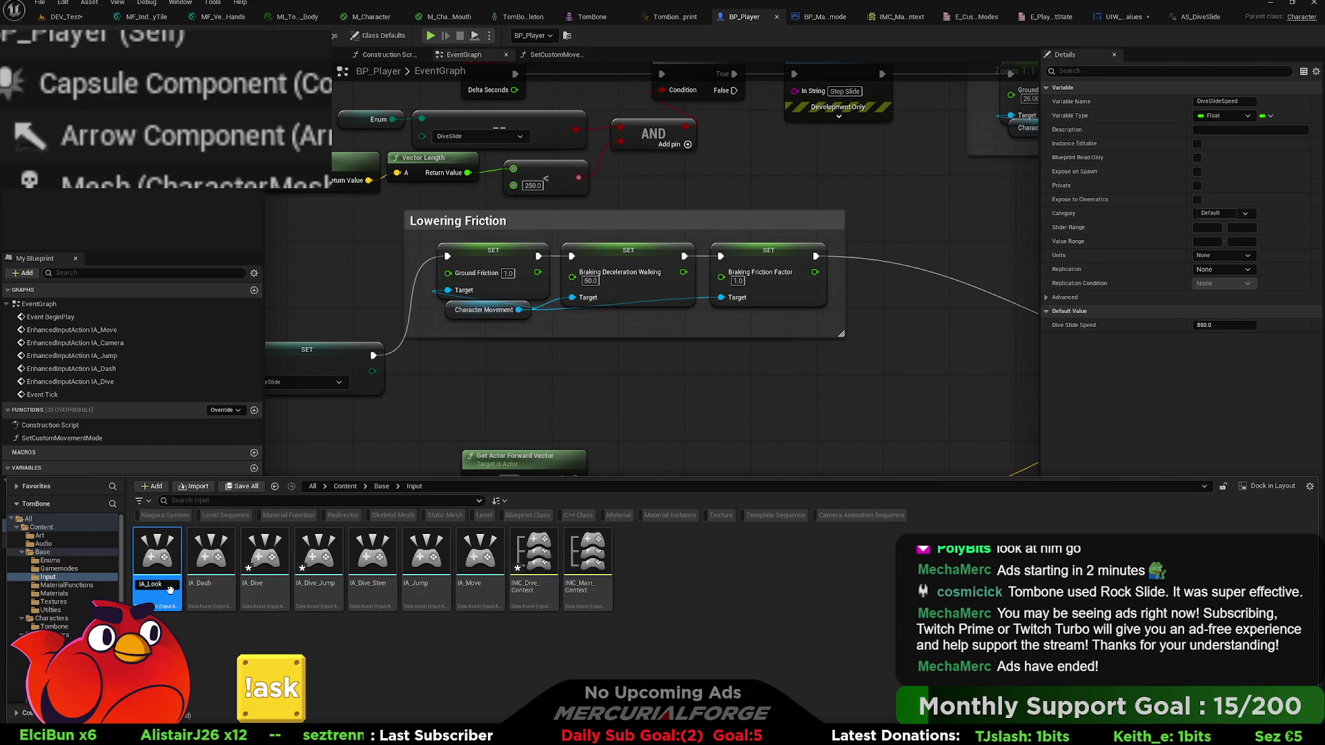
{"action": "type", "text": "ick"}
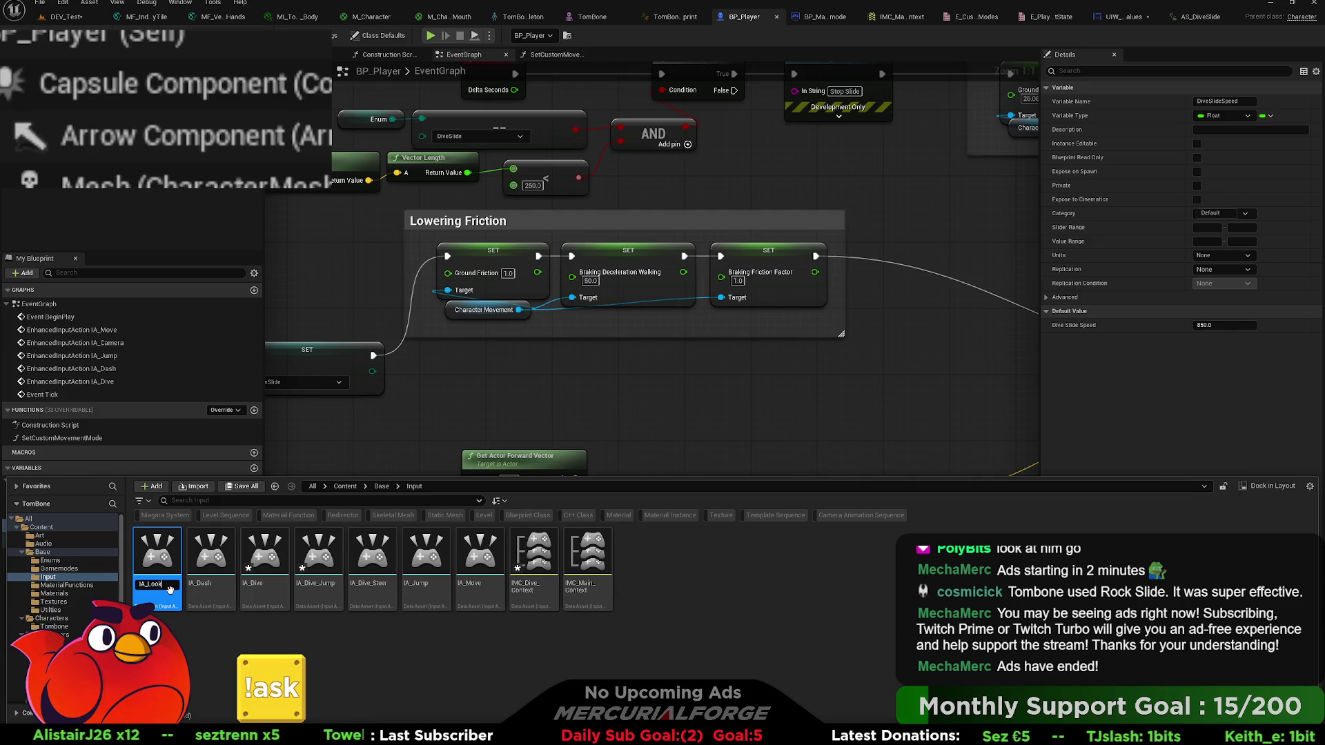
{"action": "key", "text": "Return"}
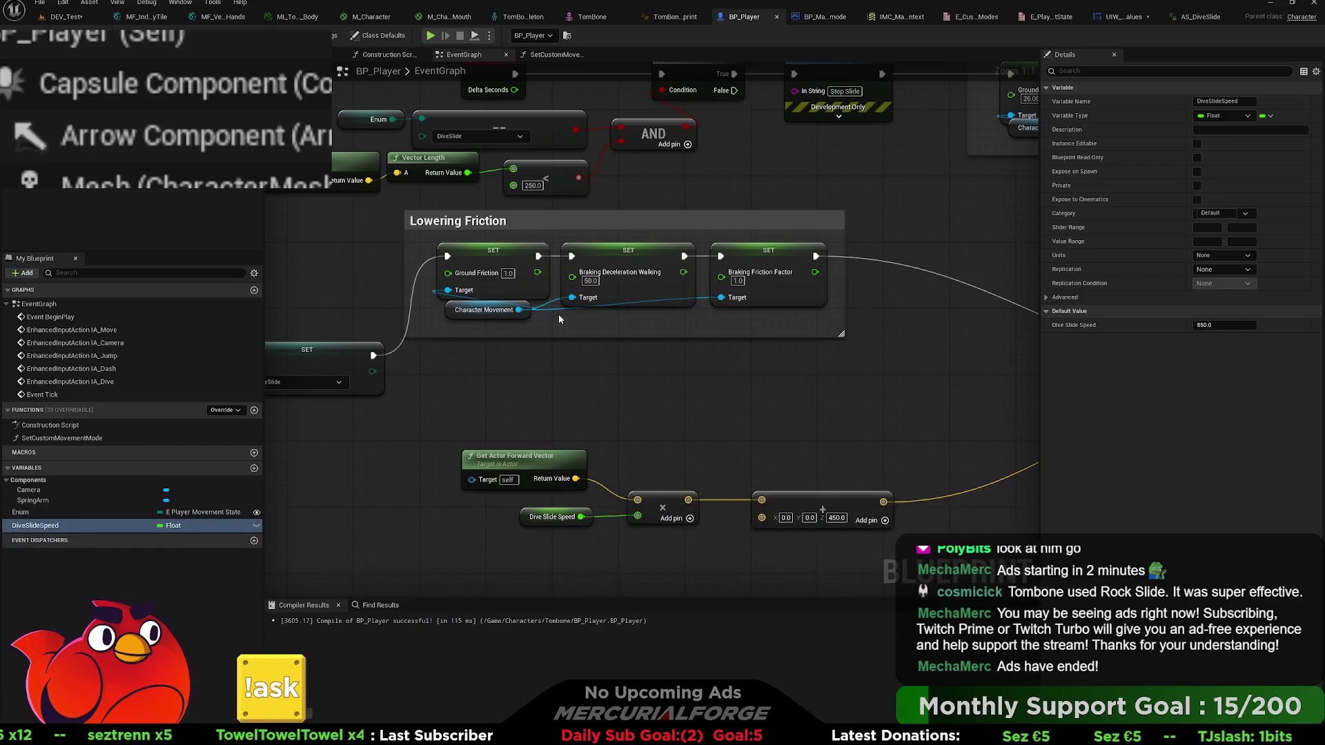
- Look over the IA_Move and camera nodes, then bring up the input assets in the Content Drawer
{"action": "scroll", "coordinate": [558, 314], "scroll_direction": "down", "scroll_amount": 4}
{"action": "scroll", "coordinate": [519, 212], "scroll_direction": "up", "scroll_amount": 3}
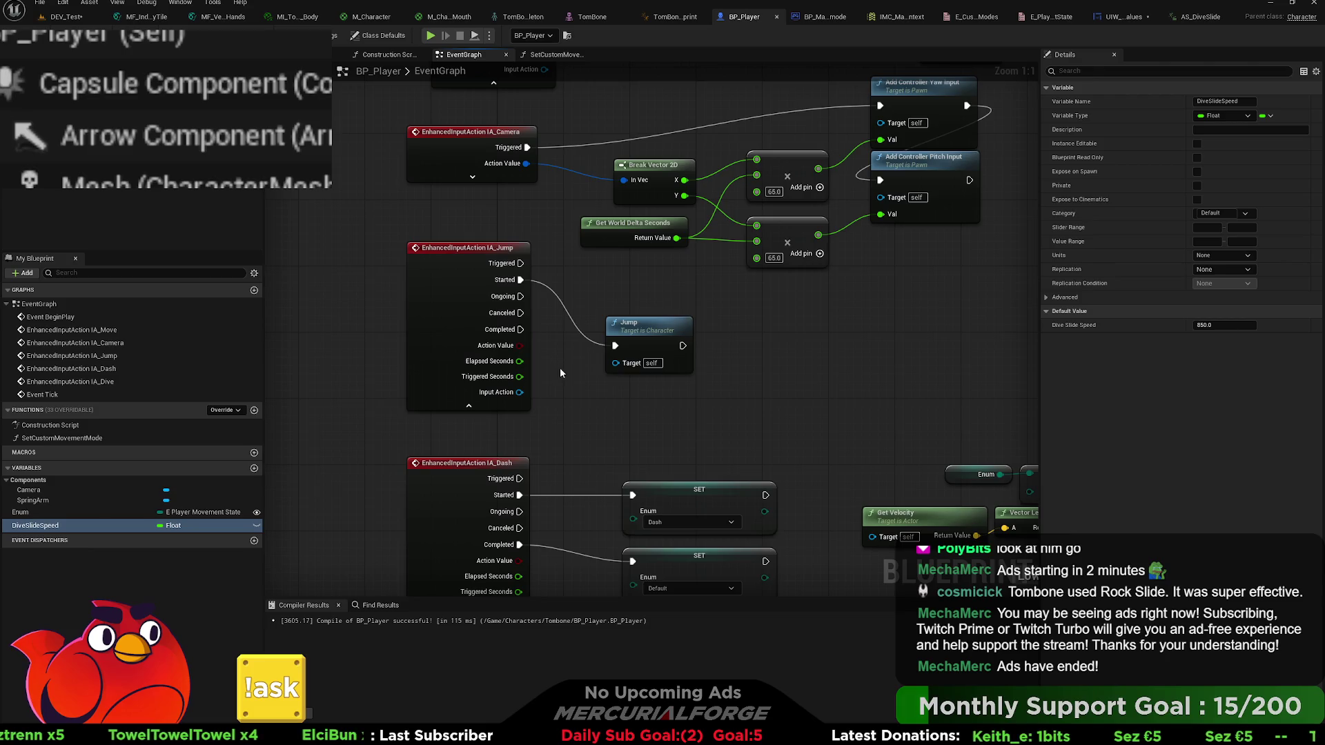
{"action": "mouse_move", "coordinate": [556, 232]}
{"action": "left_mouse_down"}
{"action": "mouse_move", "coordinate": [545, 277]}
{"action": "mouse_move", "coordinate": [483, 290]}
{"action": "mouse_move", "coordinate": [465, 359]}
{"action": "left_mouse_up"}
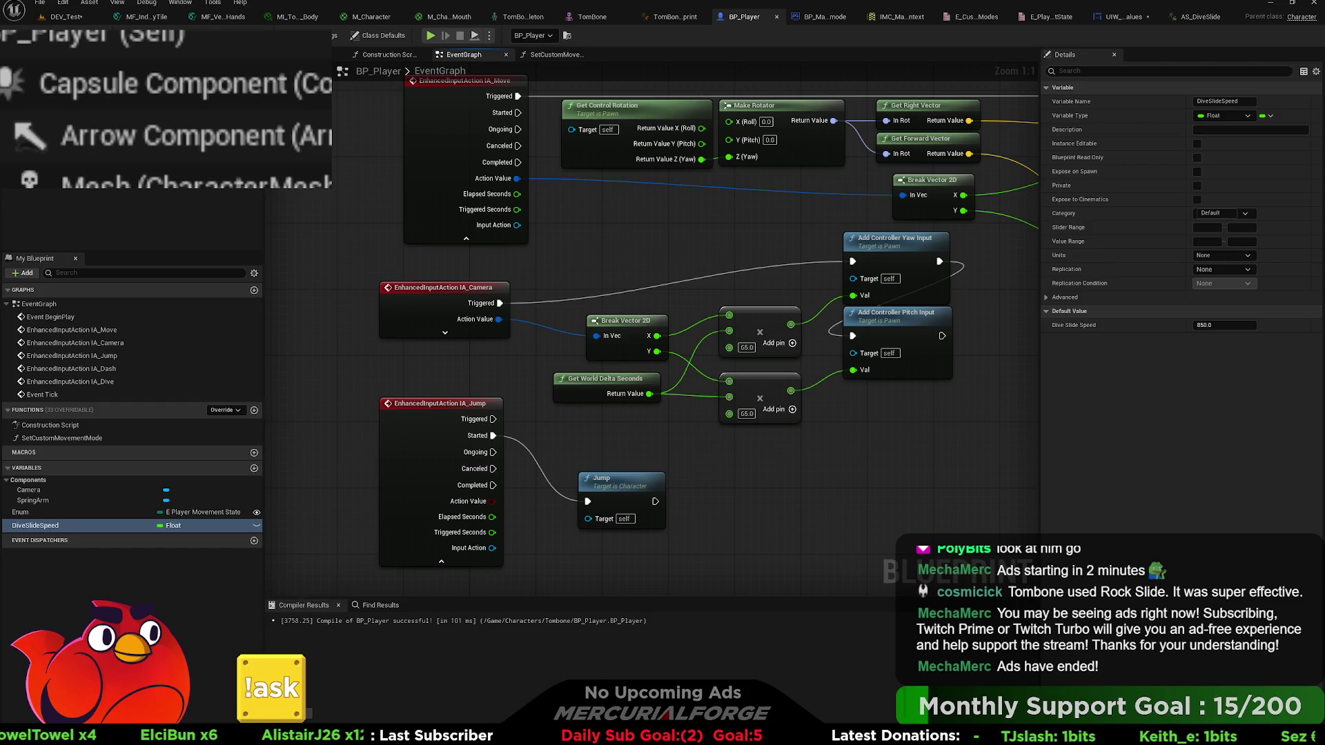
{"action": "key", "text": "ctrl+space"}
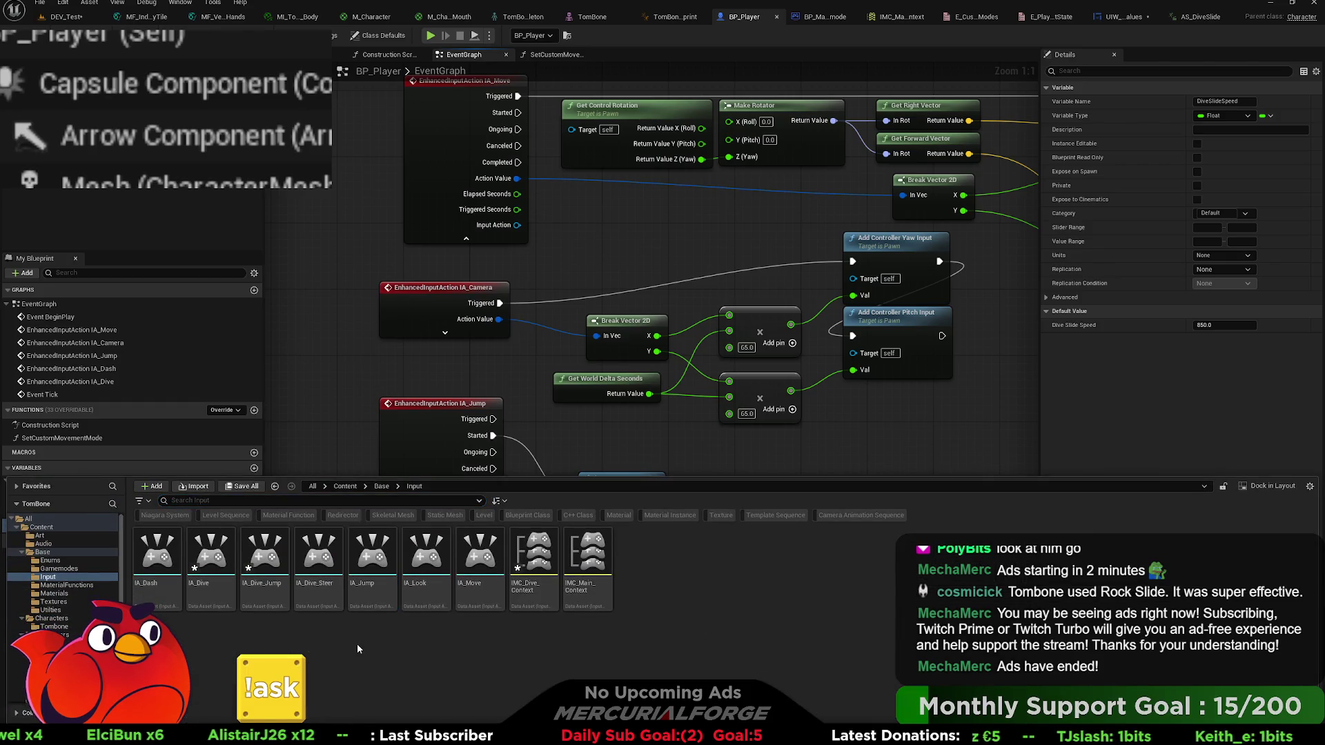
{"action": "left_click", "coordinate": [42, 4]}
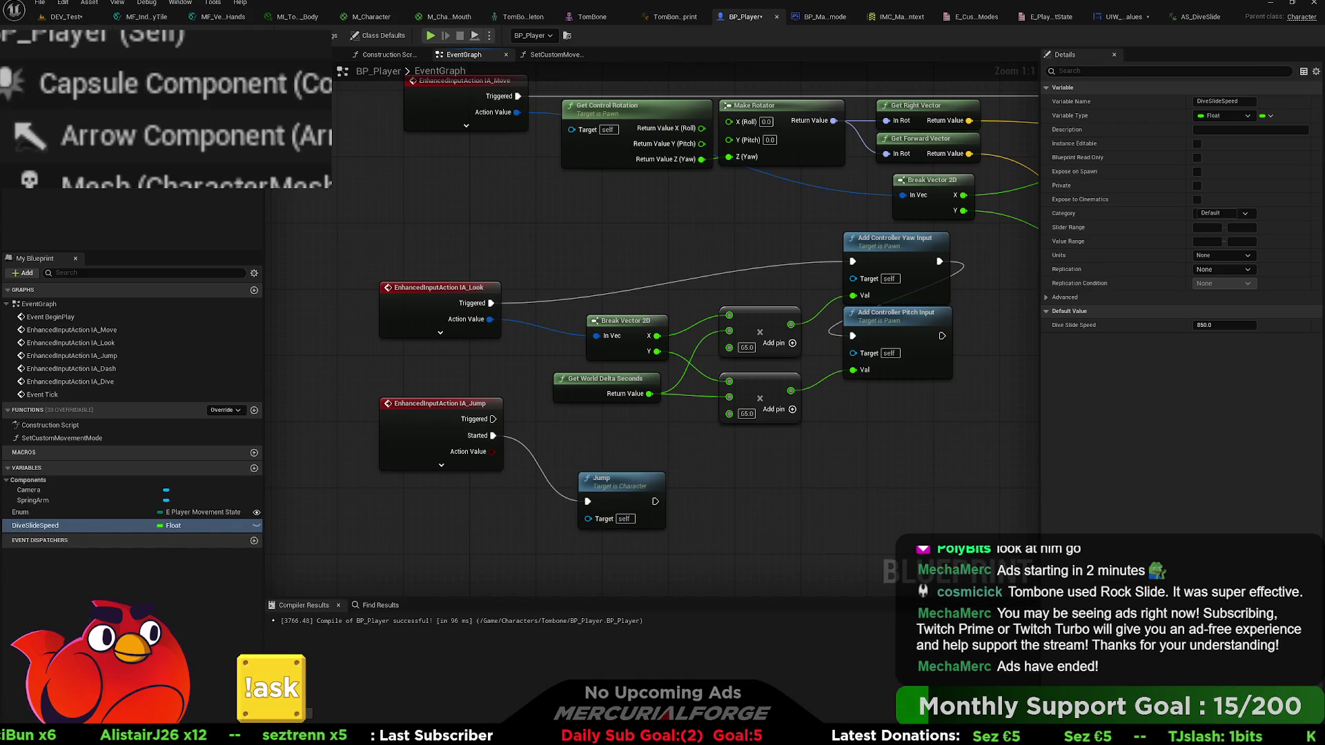
{"action": "scroll", "coordinate": [528, 382], "scroll_direction": "down", "scroll_amount": 3}
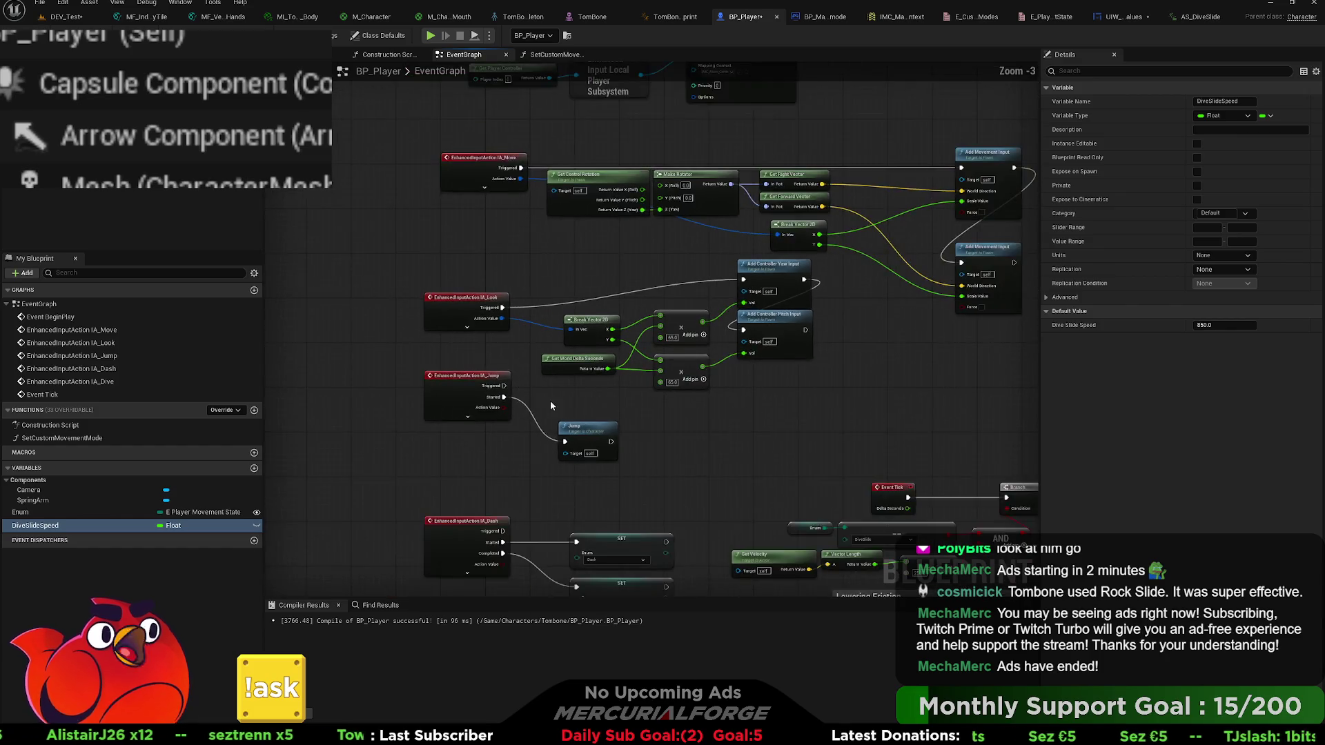
{"action": "key", "text": "ctrl+space"}
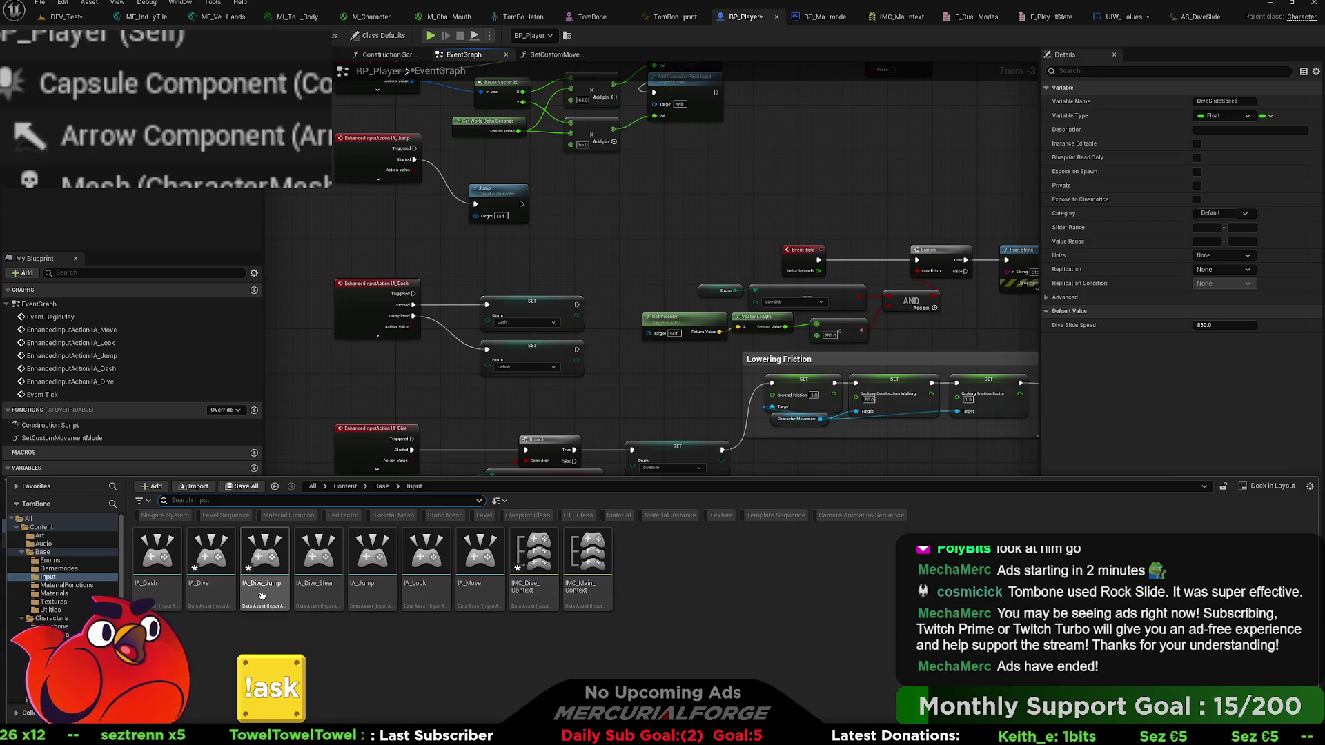
- Rename IA_Dive_Steer to IA_Dive_Move, then select IMC_Dive_Context
{"action": "left_click", "coordinate": [318, 596]}
{"action": "key", "text": "F2"}
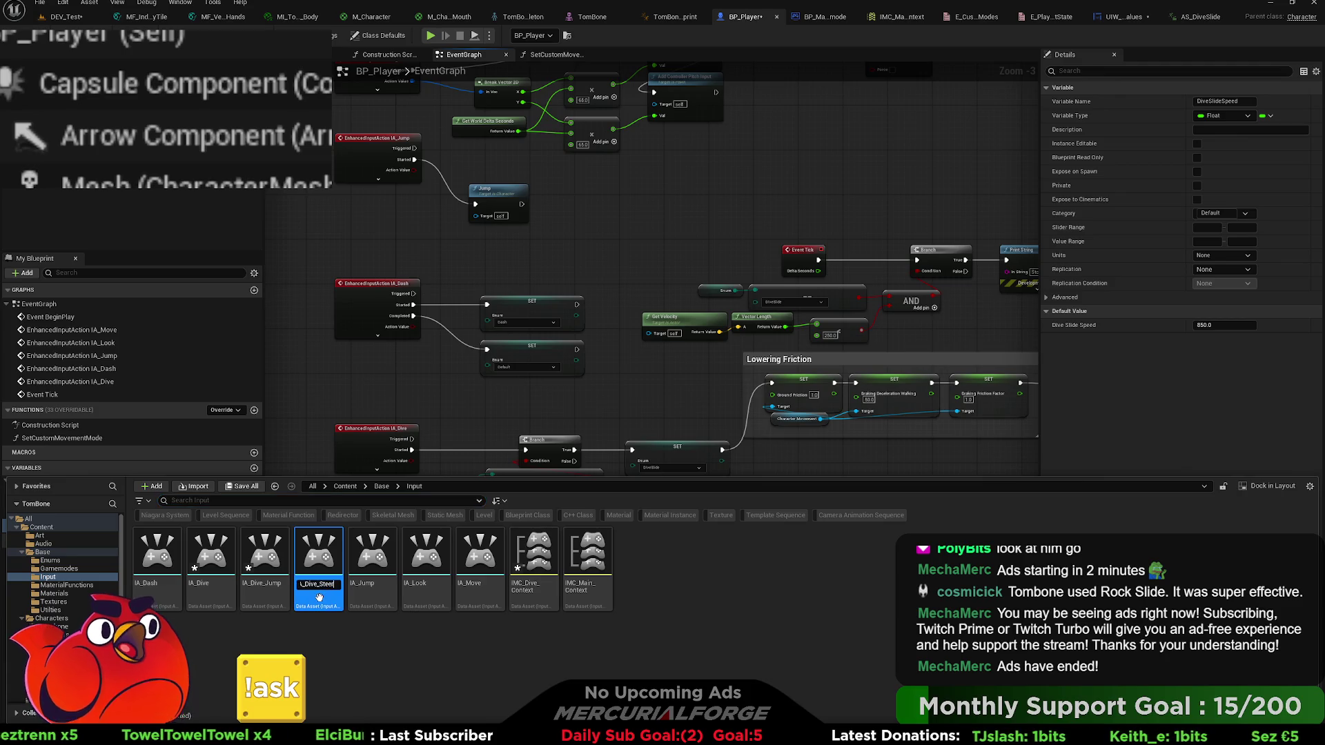
{"action": "type", "text": "M"}
{"action": "key", "text": "BackSpace"}
{"action": "key", "text": "BackSpace"}
{"action": "key", "text": "BackSpace"}
{"action": "type", "text": "Move"}
{"action": "key", "text": "Return"}
{"action": "left_click", "coordinate": [383, 673]}
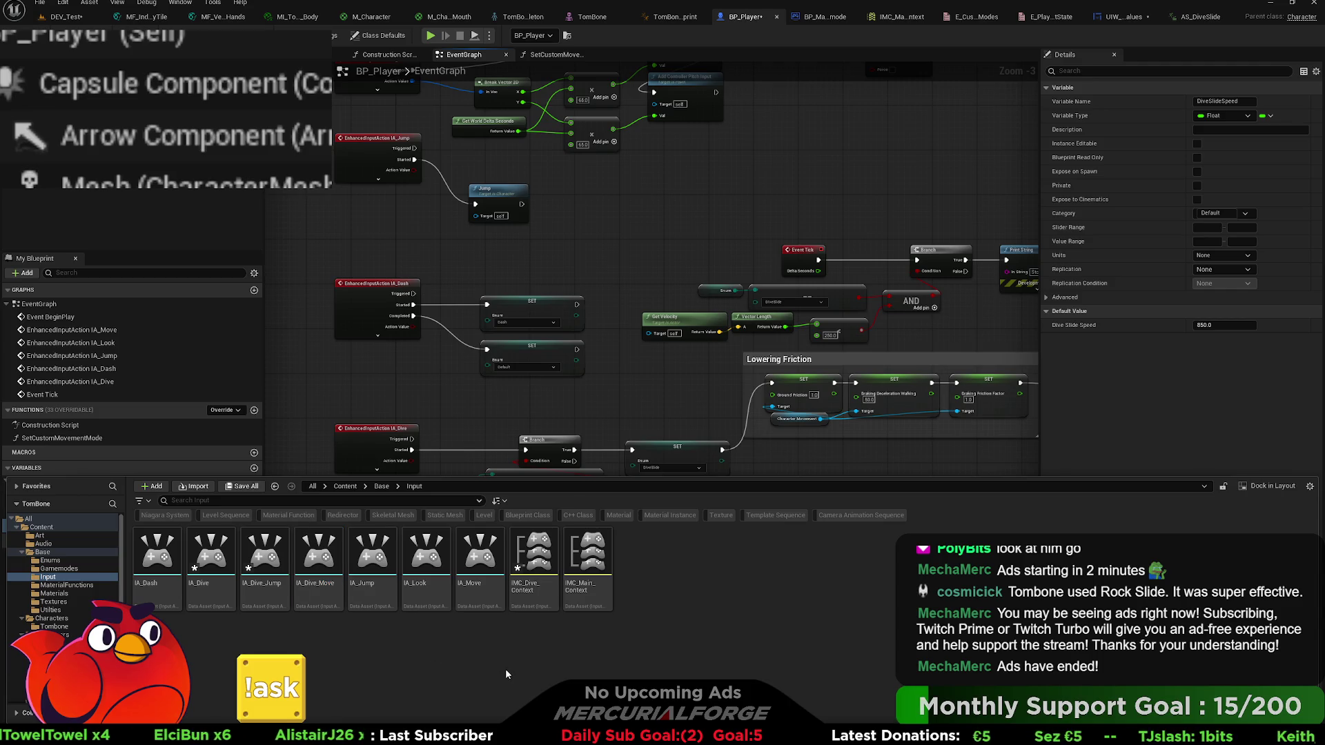
{"action": "left_click", "coordinate": [537, 591]}
- Add an IA_Dive_Jump mapping to IMC_Dive_Context and save all modified assets
{"action": "double_click", "coordinate": [537, 592]}
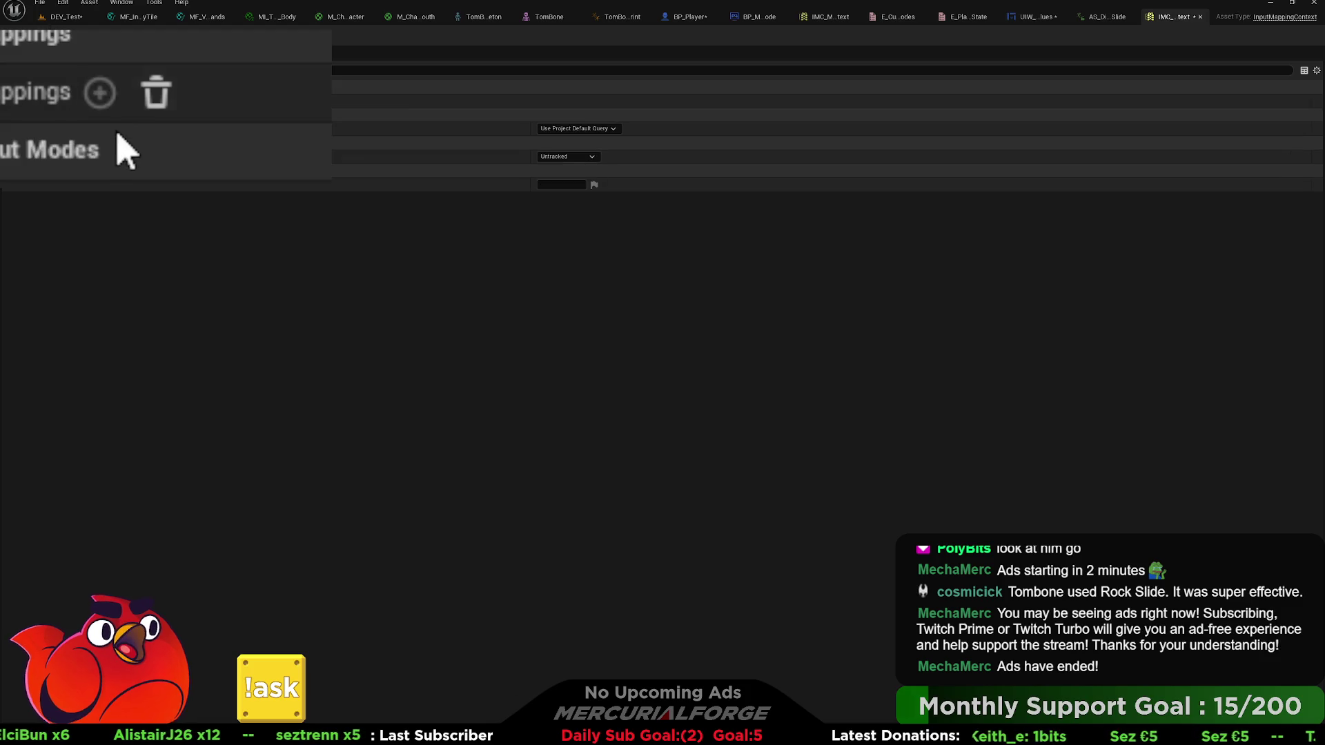
{"action": "left_click", "coordinate": [44, 101]}
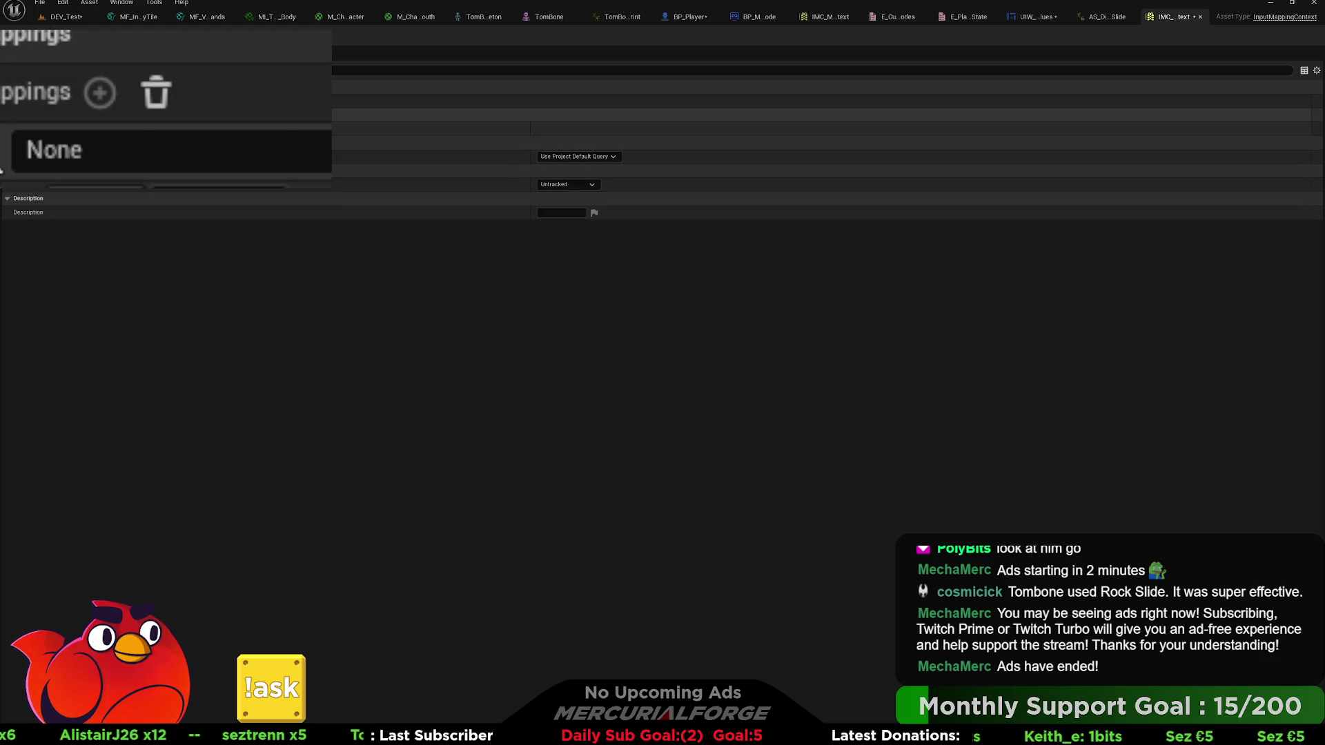
{"action": "left_click", "coordinate": [109, 283]}
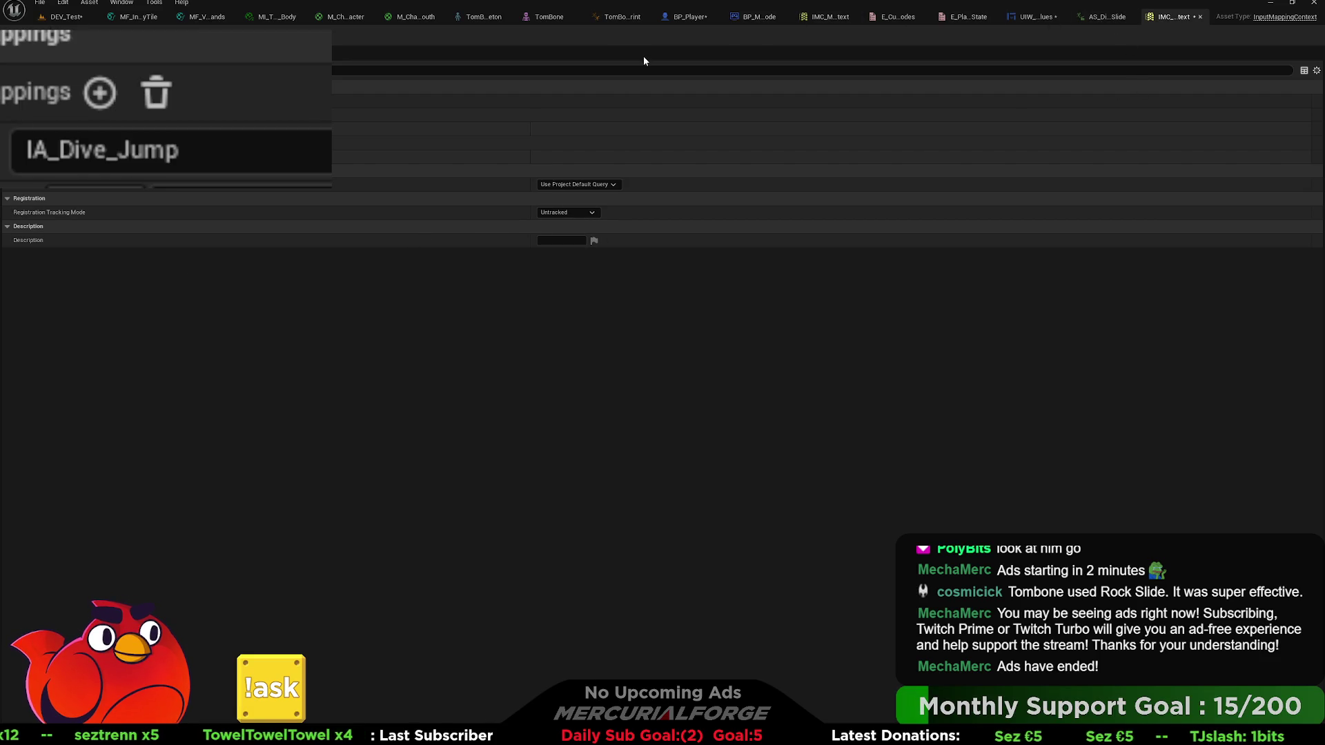
{"action": "key", "text": "ctrl+shift+s"}
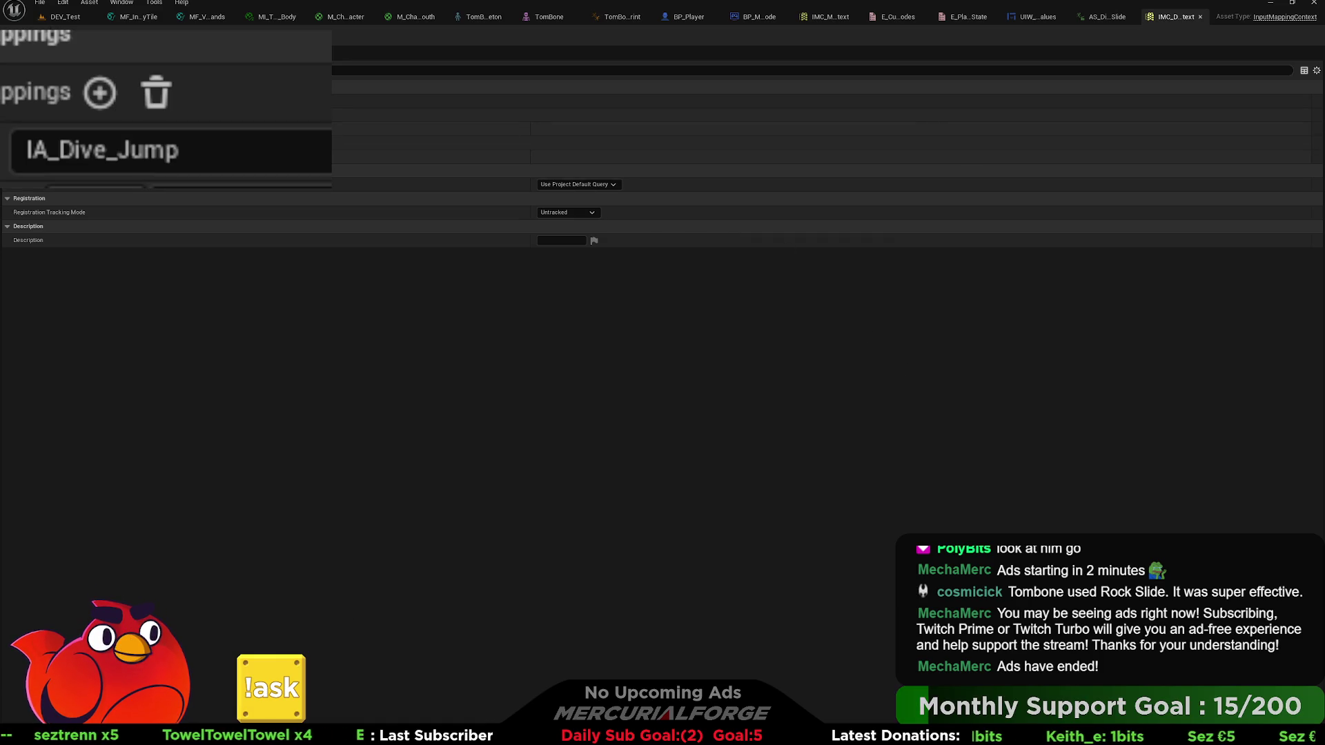
{"action": "key", "text": "ctrl+space"}
{"action": "left_click", "coordinate": [479, 552]}
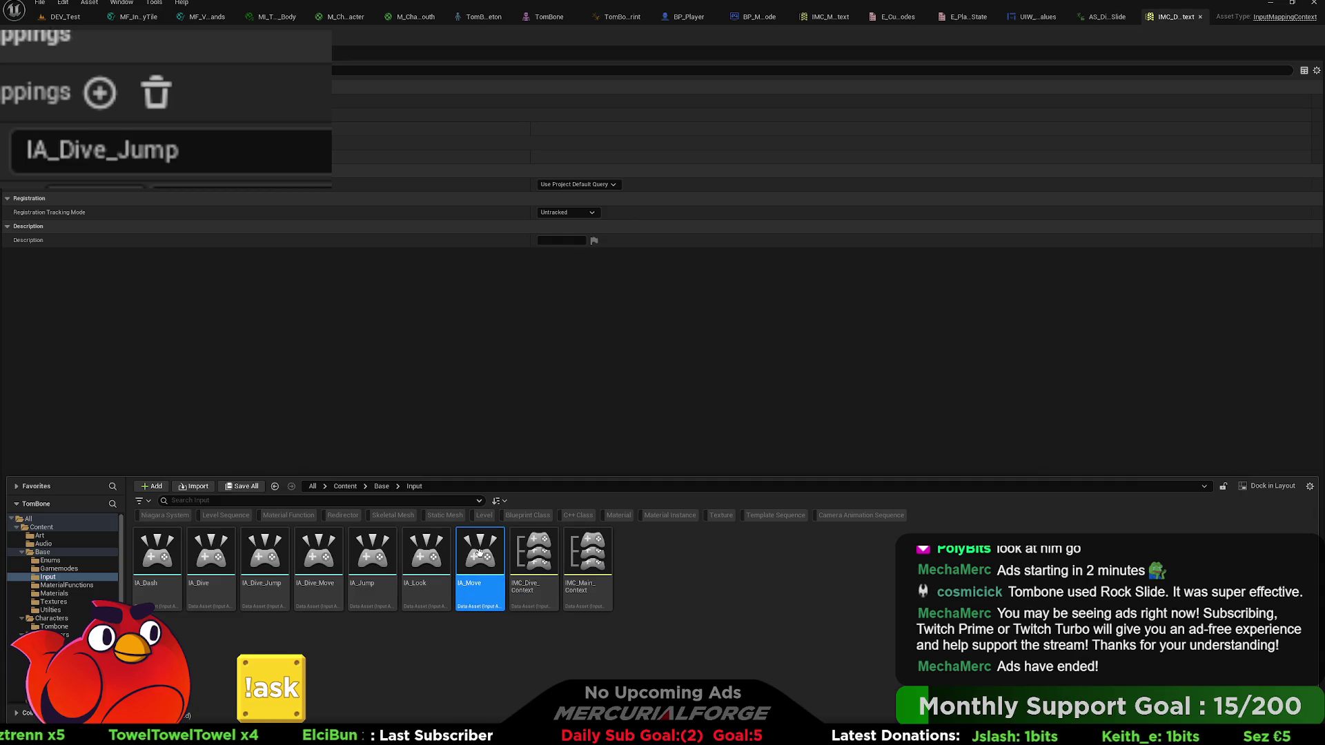
- Expand and adjust IA_Move's modifiers, save and close it, and return to BP_Player's graph
{"action": "double_click", "coordinate": [480, 552]}
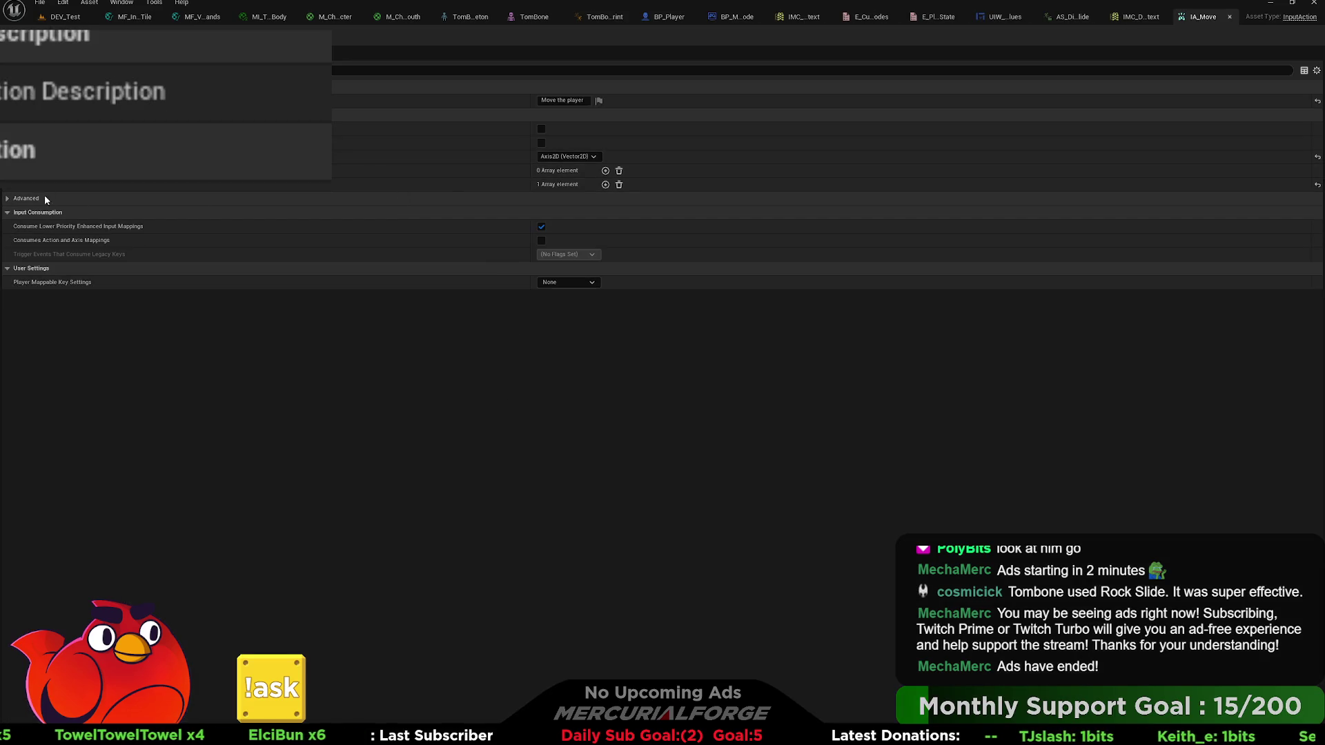
{"action": "left_click", "coordinate": [8, 189]}
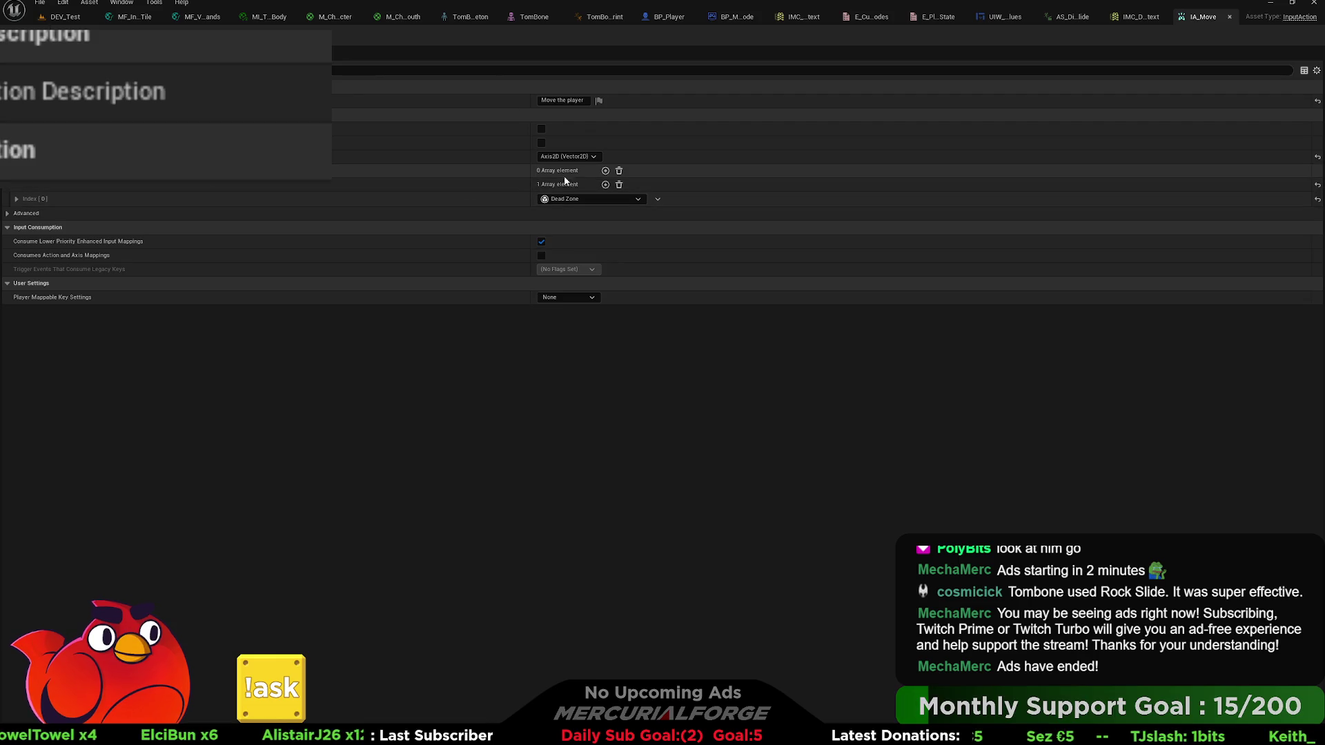
{"action": "left_click", "coordinate": [620, 171]}
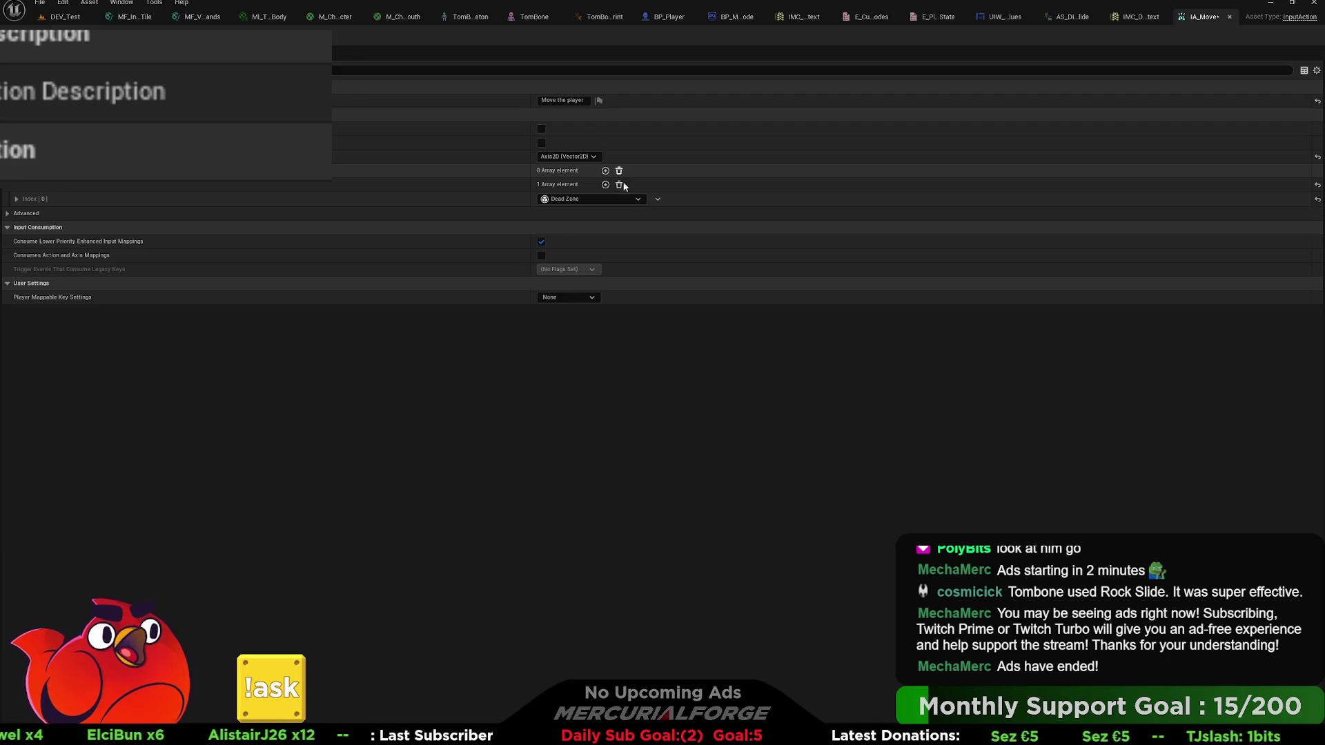
{"action": "key", "text": "ctrl+s"}
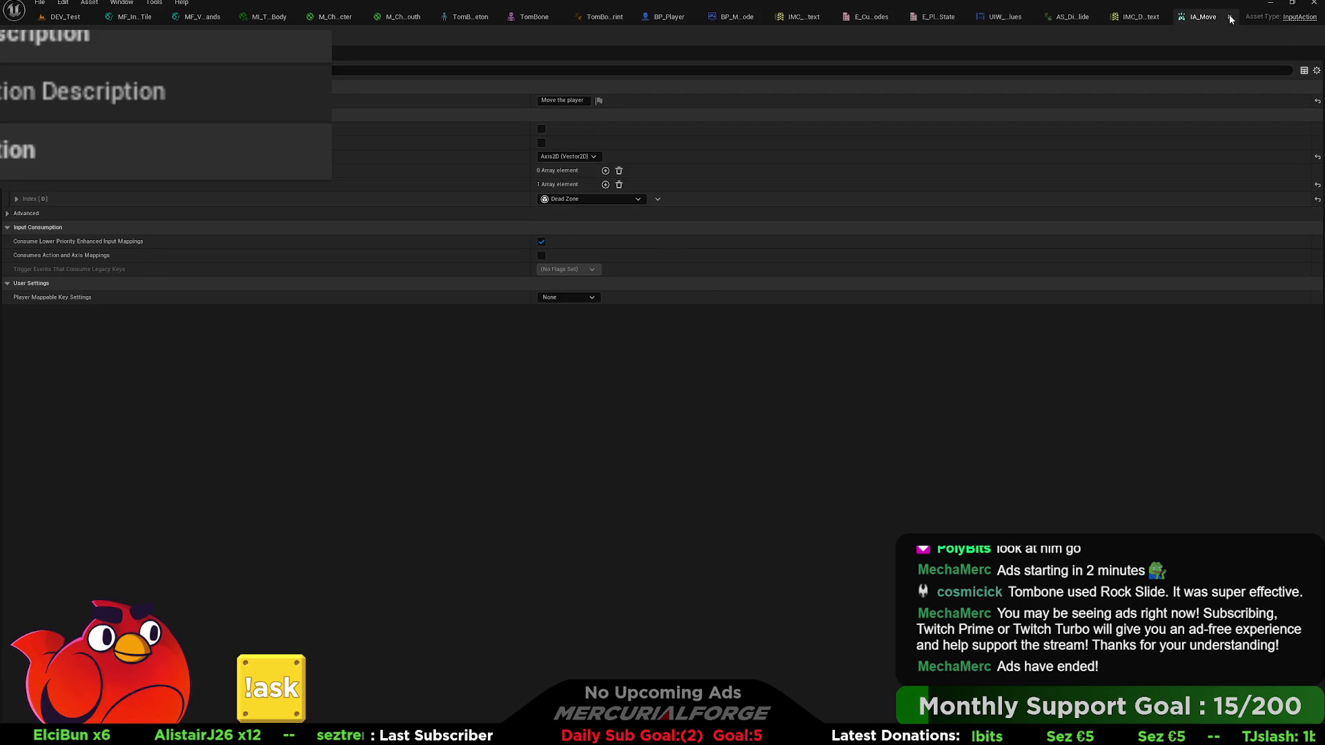
{"action": "left_click", "coordinate": [1230, 16]}
{"action": "left_click", "coordinate": [767, 18]}
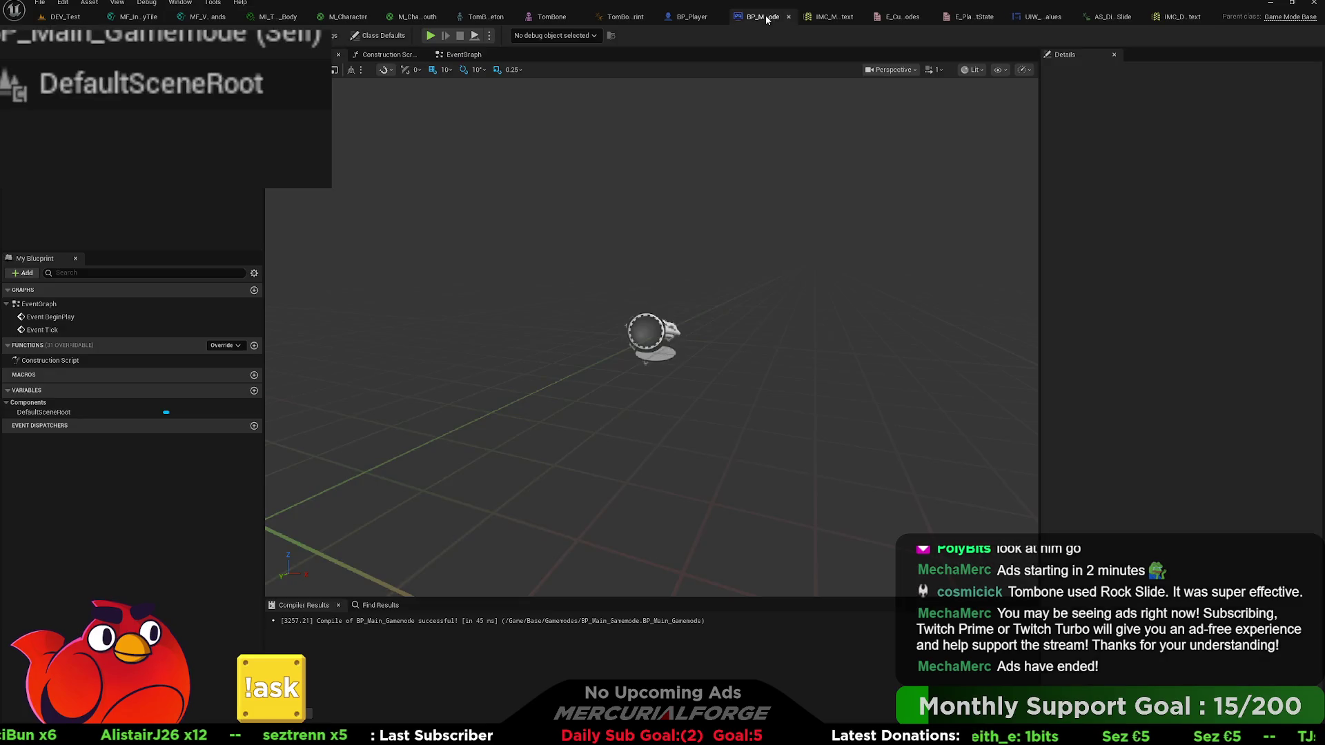
{"action": "left_click", "coordinate": [688, 16]}
{"action": "scroll", "coordinate": [528, 335], "scroll_direction": "up", "scroll_amount": 4}
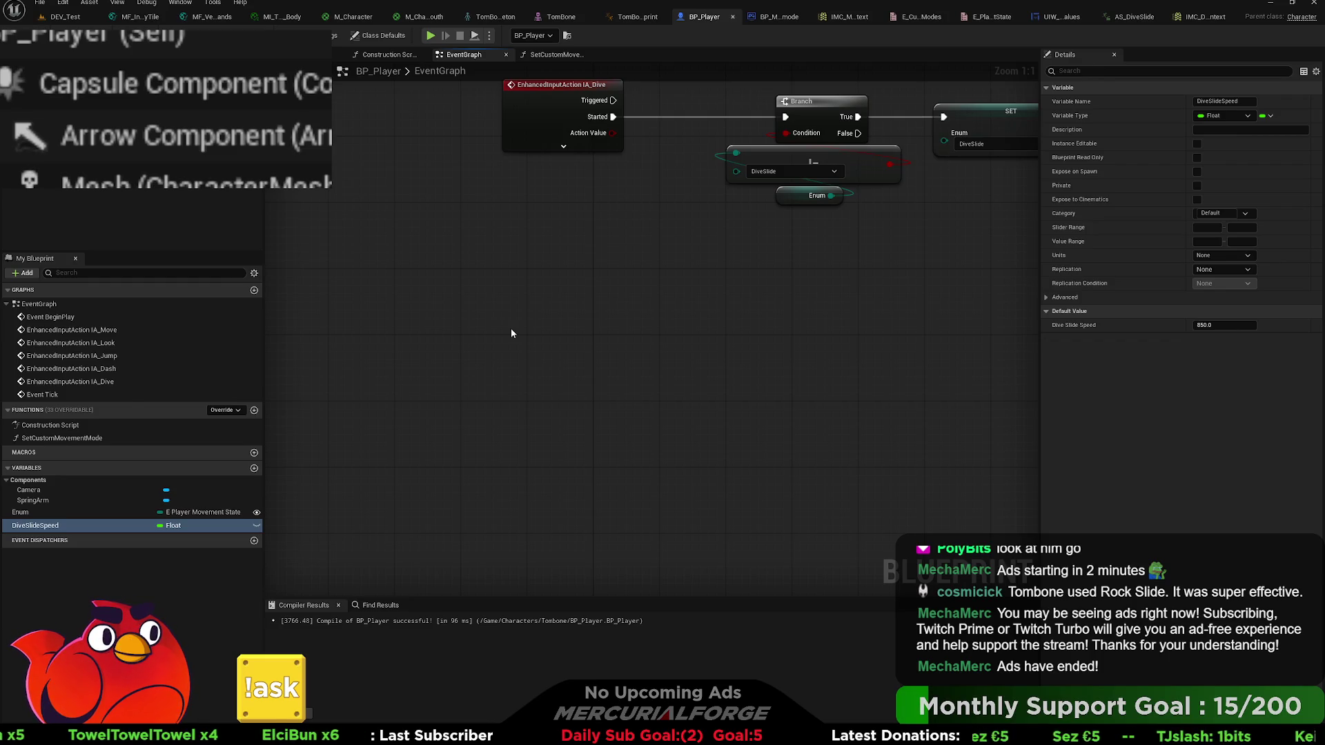
- Paste IA_Dive_Jump and IA_Dive_Move event nodes and select the IA_Dive, Branch and SET DiveSlide group
{"action": "key", "text": "ctrl+v"}
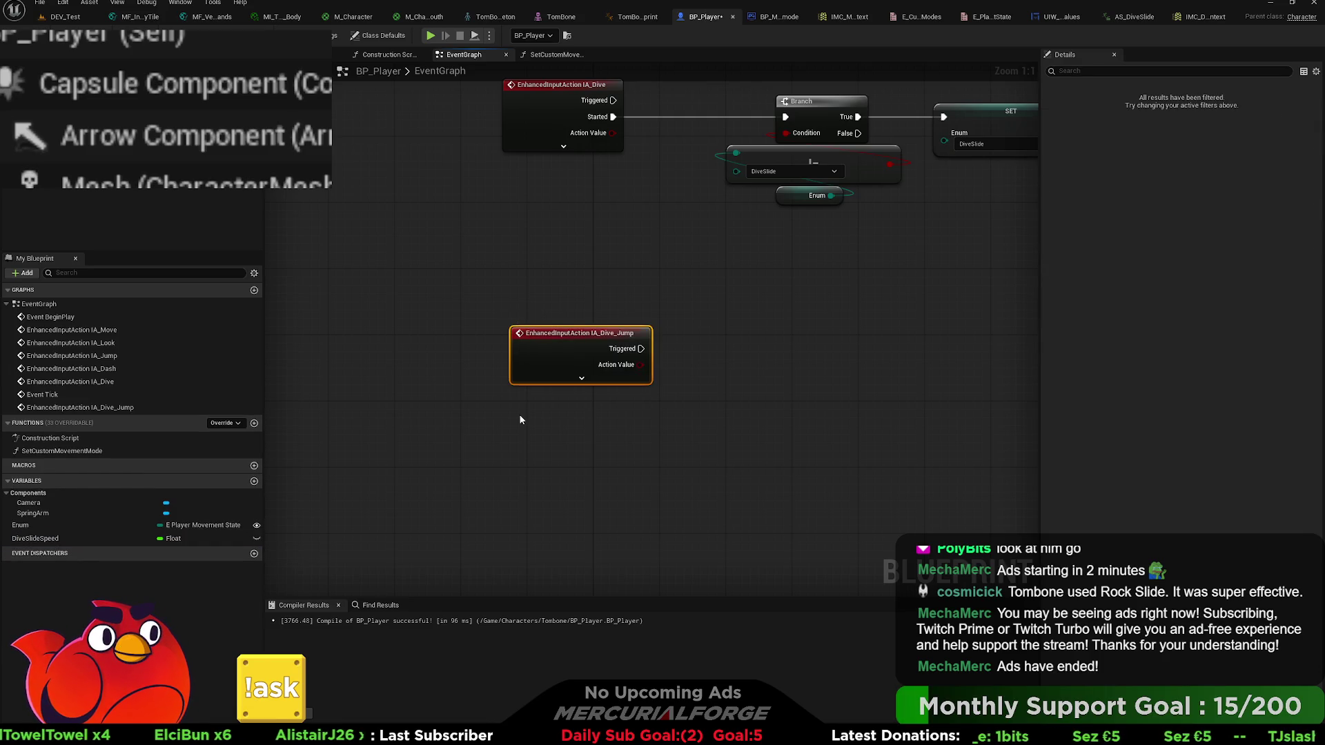
{"action": "key", "text": "ctrl+v"}
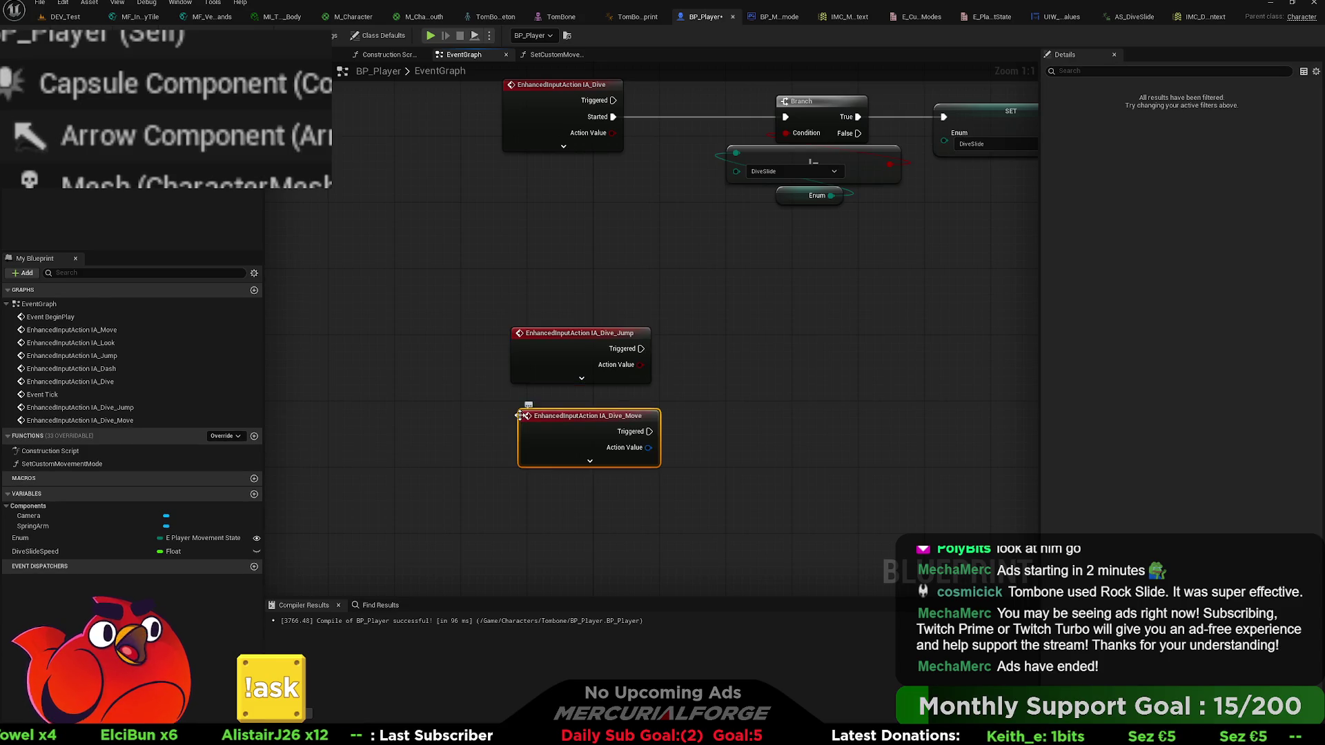
{"action": "key", "text": "Home"}
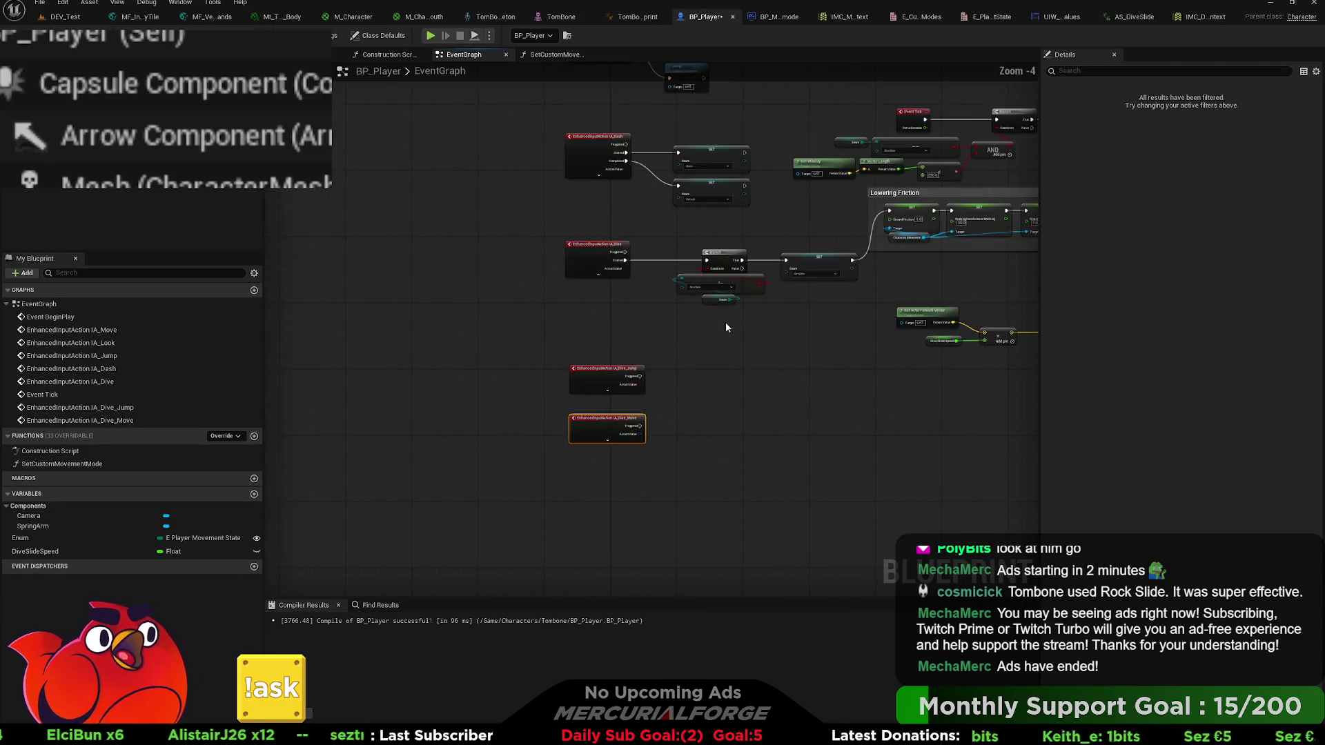
{"action": "scroll", "coordinate": [657, 419], "scroll_direction": "up", "scroll_amount": 5}
{"action": "mouse_move", "coordinate": [562, 355]}
{"action": "left_mouse_down"}
{"action": "mouse_move", "coordinate": [603, 323]}
{"action": "mouse_move", "coordinate": [582, 281]}
{"action": "left_mouse_up"}
{"action": "left_click_drag", "start_coordinate": [685, 418], "coordinate": [414, 285]}
{"action": "mouse_move", "coordinate": [773, 418]}
{"action": "left_mouse_down"}
{"action": "mouse_move", "coordinate": [681, 371]}
{"action": "mouse_move", "coordinate": [417, 297]}
{"action": "left_mouse_up"}
{"action": "left_click_drag", "start_coordinate": [507, 315], "coordinate": [428, 319]}
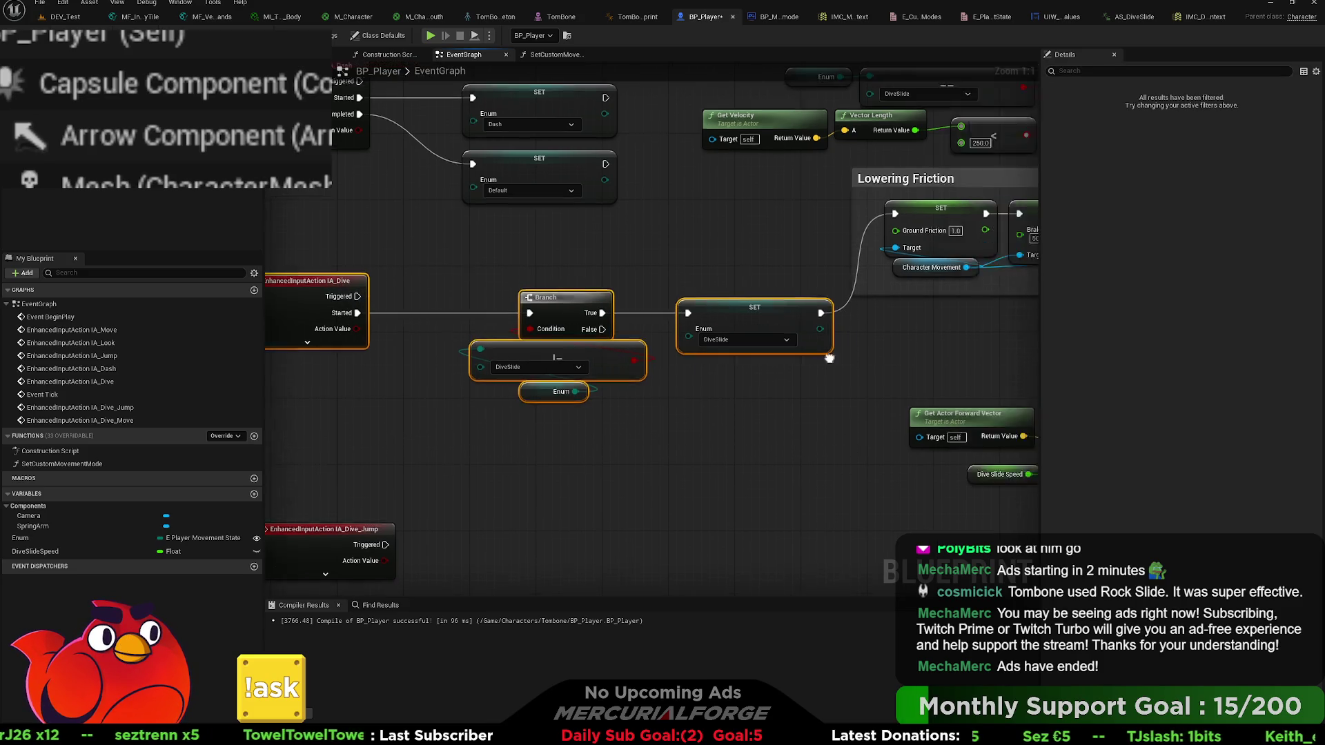
{"action": "scroll", "coordinate": [809, 387], "scroll_direction": "down", "scroll_amount": 5}
- Move Launch Character and the forward-vector math up, and paste the mapping context node group
{"action": "left_click_drag", "start_coordinate": [863, 361], "coordinate": [731, 312]}
{"action": "mouse_move", "coordinate": [751, 410]}
{"action": "left_mouse_down"}
{"action": "mouse_move", "coordinate": [545, 378]}
{"action": "mouse_move", "coordinate": [583, 314]}
{"action": "mouse_move", "coordinate": [708, 328]}
{"action": "left_mouse_up"}
{"action": "scroll", "coordinate": [708, 328], "scroll_direction": "up", "scroll_amount": 2}
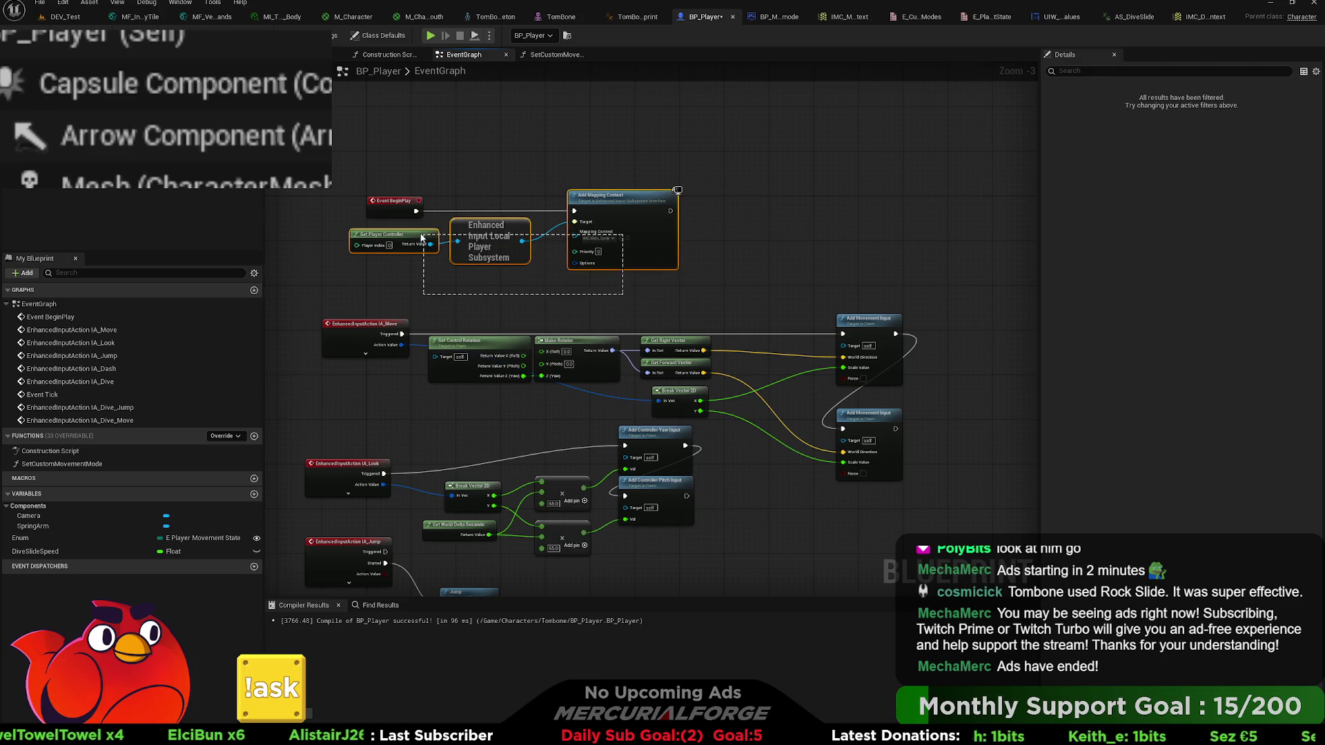
{"action": "left_click_drag", "start_coordinate": [613, 354], "coordinate": [545, 69]}
{"action": "key", "text": "ctrl+v"}
{"action": "scroll", "coordinate": [747, 422], "scroll_direction": "up", "scroll_amount": 3}
- Wire Add Mapping Context between SET DiveSlide and Lowering Friction, using IMC_Dive_Context at priority 1
{"action": "left_click_drag", "start_coordinate": [765, 424], "coordinate": [433, 330]}
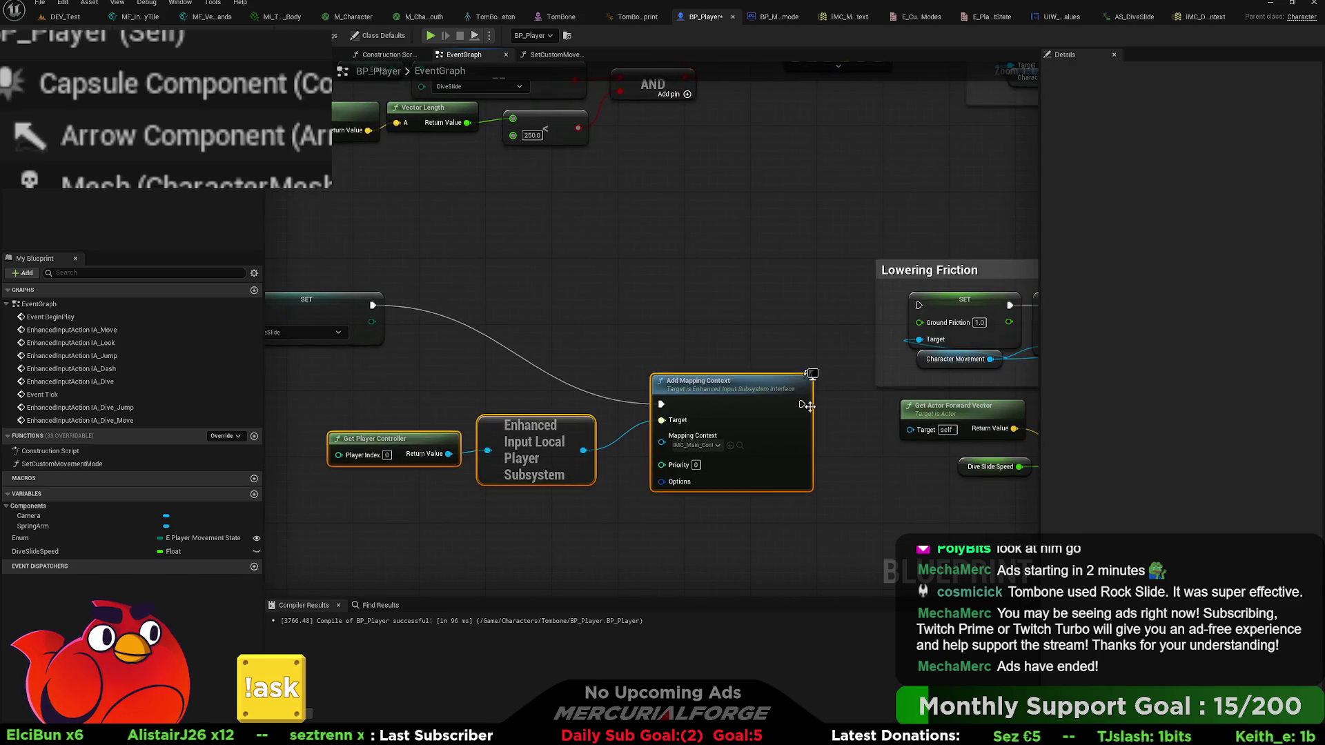
{"action": "mouse_move", "coordinate": [801, 405]}
{"action": "left_mouse_down"}
{"action": "mouse_move", "coordinate": [898, 307]}
{"action": "mouse_move", "coordinate": [920, 308]}
{"action": "left_mouse_up"}
{"action": "mouse_move", "coordinate": [730, 386]}
{"action": "left_mouse_down"}
{"action": "mouse_move", "coordinate": [714, 304]}
{"action": "mouse_move", "coordinate": [732, 306]}
{"action": "mouse_move", "coordinate": [728, 326]}
{"action": "mouse_move", "coordinate": [728, 292]}
{"action": "left_mouse_up"}
{"action": "left_click", "coordinate": [728, 326]}
{"action": "left_click_drag", "start_coordinate": [631, 407], "coordinate": [723, 405]}
{"action": "left_click", "coordinate": [637, 442]}
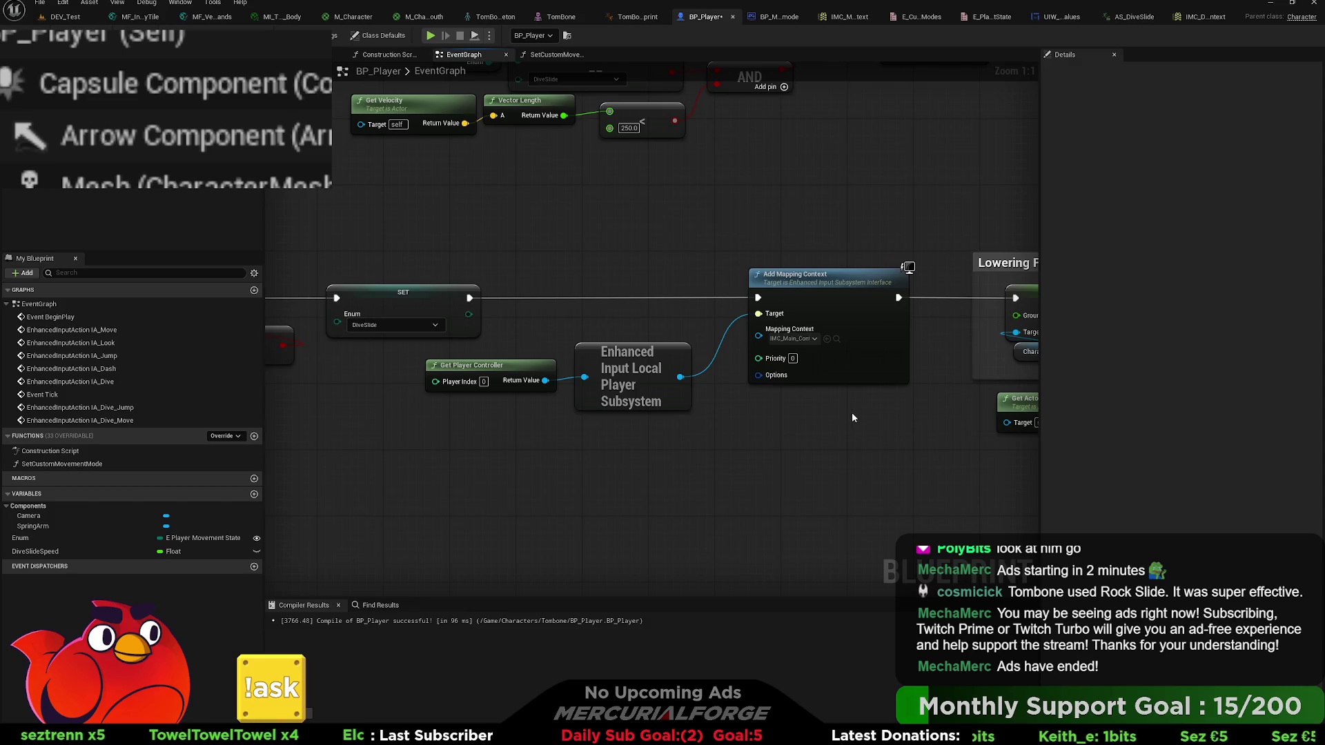
{"action": "key", "text": "ctrl+z"}
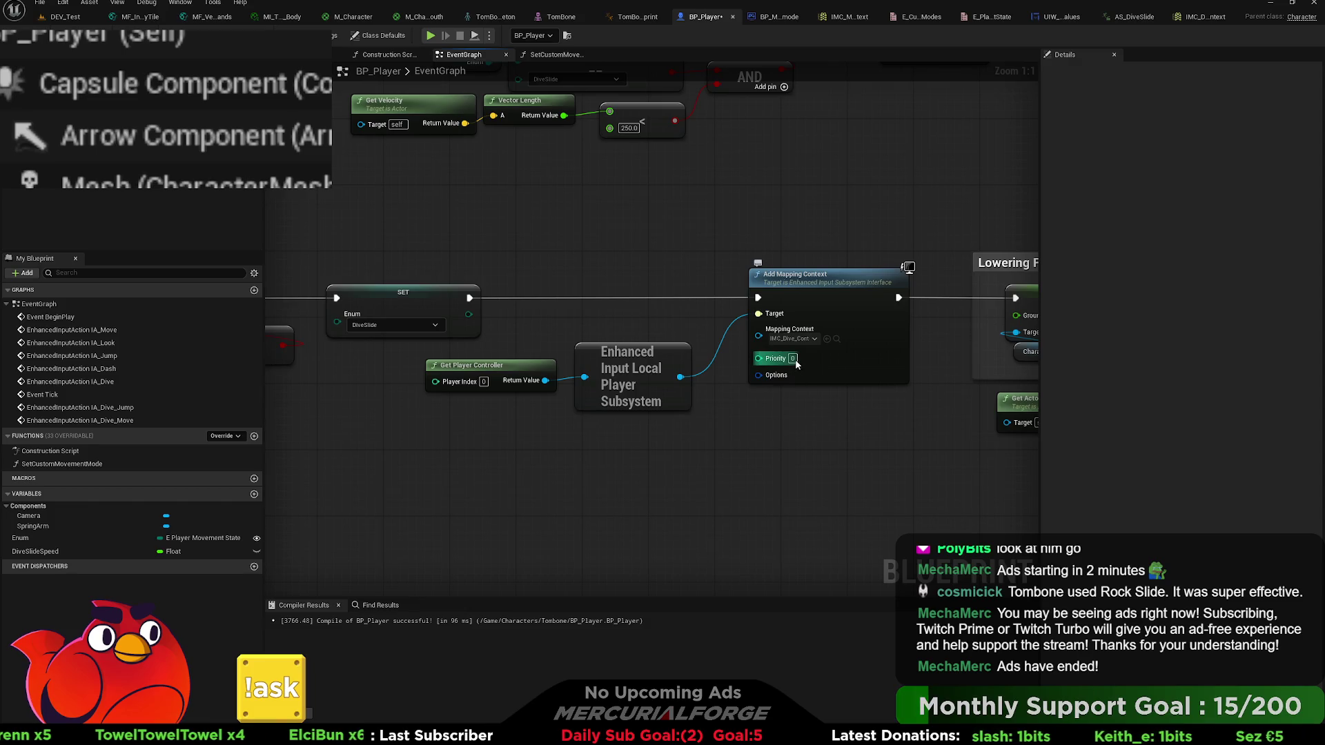
{"action": "type", "text": "1"}
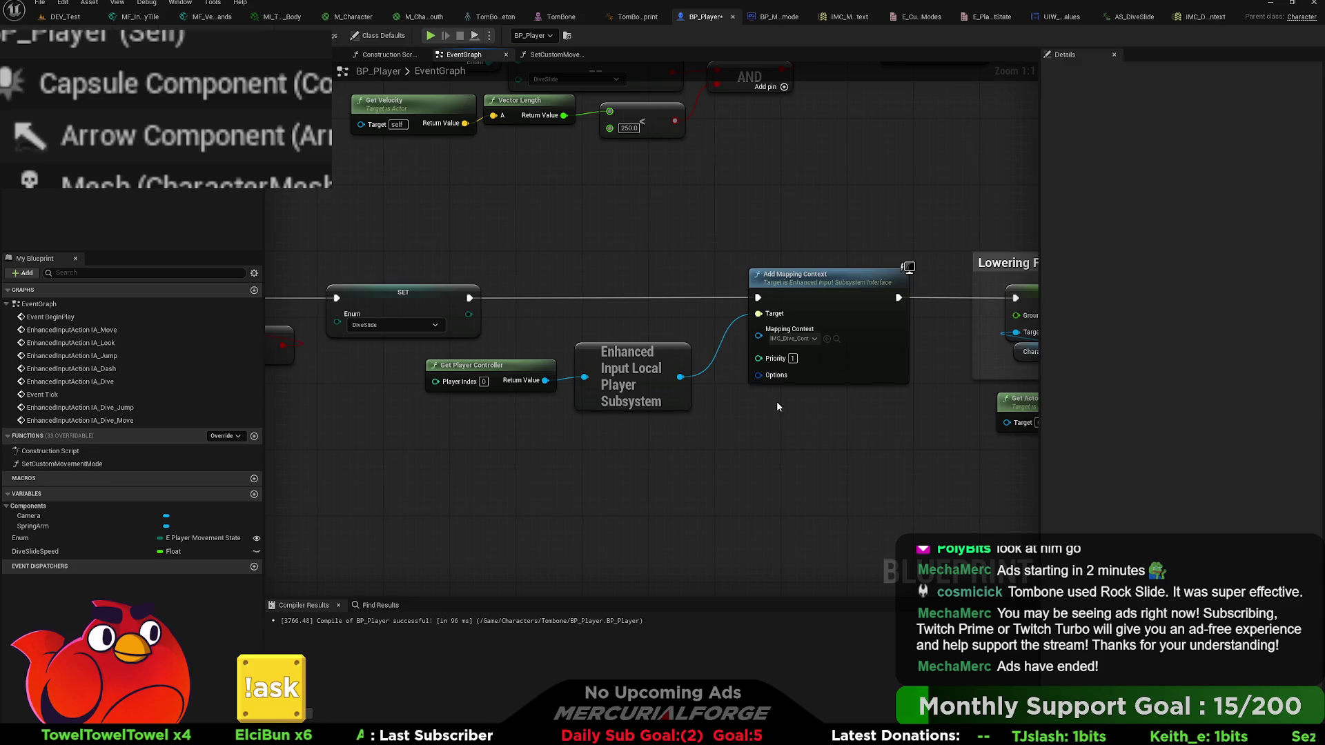
- Line up Get Player Controller and the subsystem node, then pull a wire from Return Value
{"action": "mouse_move", "coordinate": [738, 416]}
{"action": "left_mouse_down"}
{"action": "mouse_move", "coordinate": [560, 406]}
{"action": "mouse_move", "coordinate": [538, 385]}
{"action": "left_mouse_up"}
{"action": "mouse_move", "coordinate": [624, 360]}
{"action": "left_mouse_down"}
{"action": "mouse_move", "coordinate": [602, 345]}
{"action": "mouse_move", "coordinate": [652, 352]}
{"action": "mouse_move", "coordinate": [626, 346]}
{"action": "mouse_move", "coordinate": [661, 320]}
{"action": "left_mouse_up"}
{"action": "left_click", "coordinate": [649, 424]}
{"action": "left_click", "coordinate": [730, 399]}
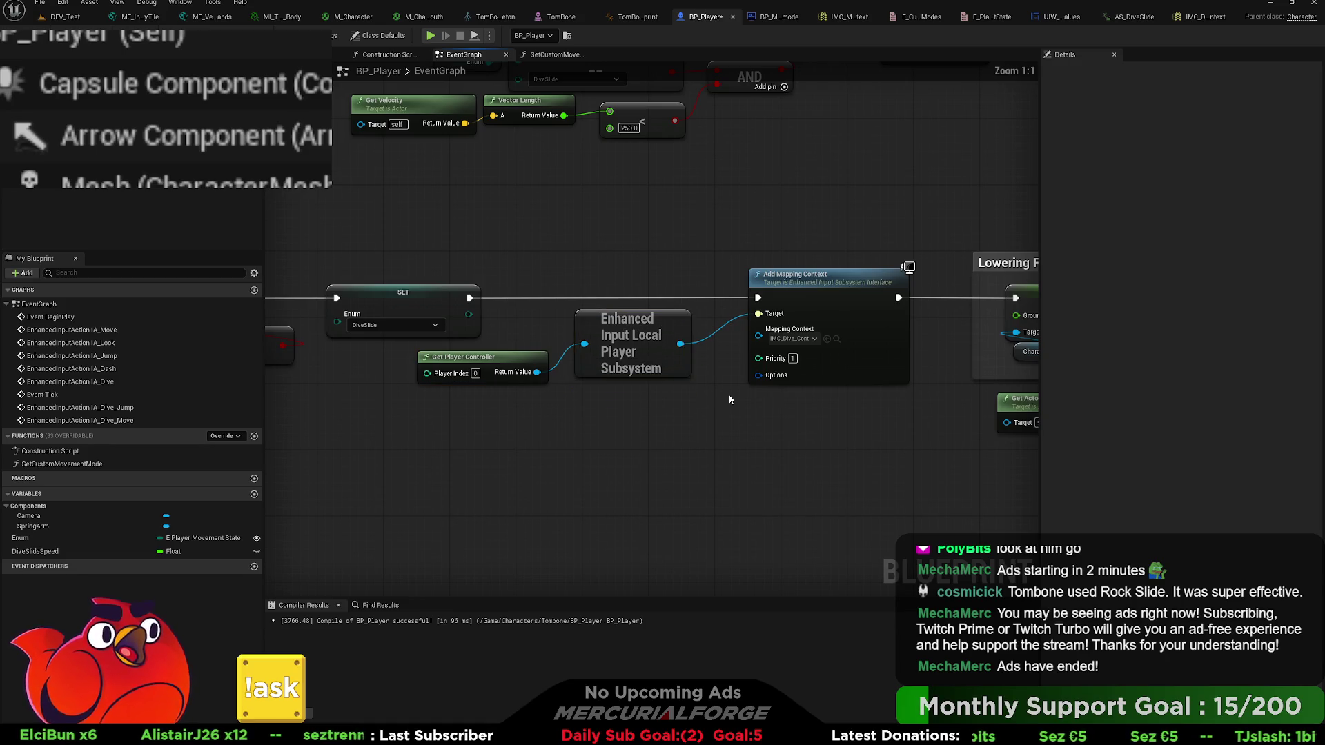
{"action": "left_click_drag", "start_coordinate": [735, 399], "coordinate": [669, 403]}
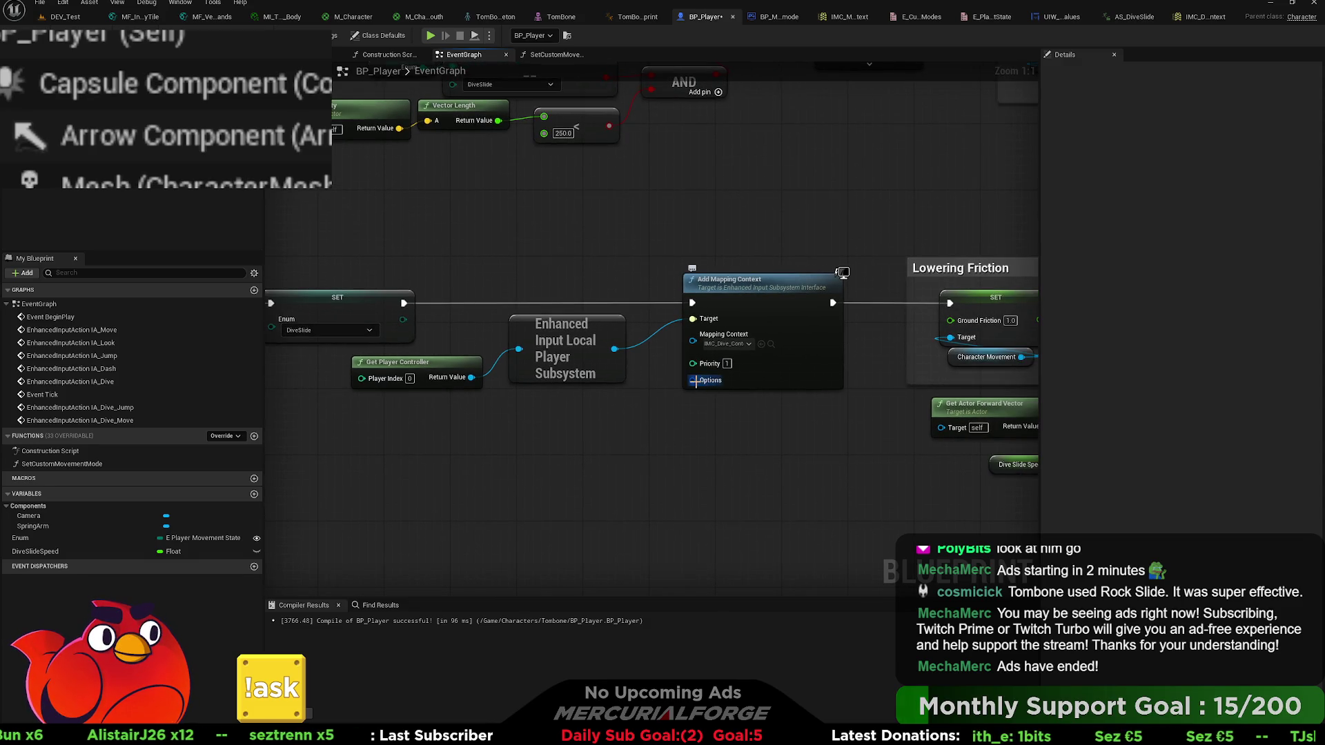
{"action": "left_click_drag", "start_coordinate": [776, 376], "coordinate": [645, 365]}
{"action": "left_click_drag", "start_coordinate": [486, 386], "coordinate": [594, 382]}
{"action": "left_click_drag", "start_coordinate": [593, 334], "coordinate": [660, 452]}
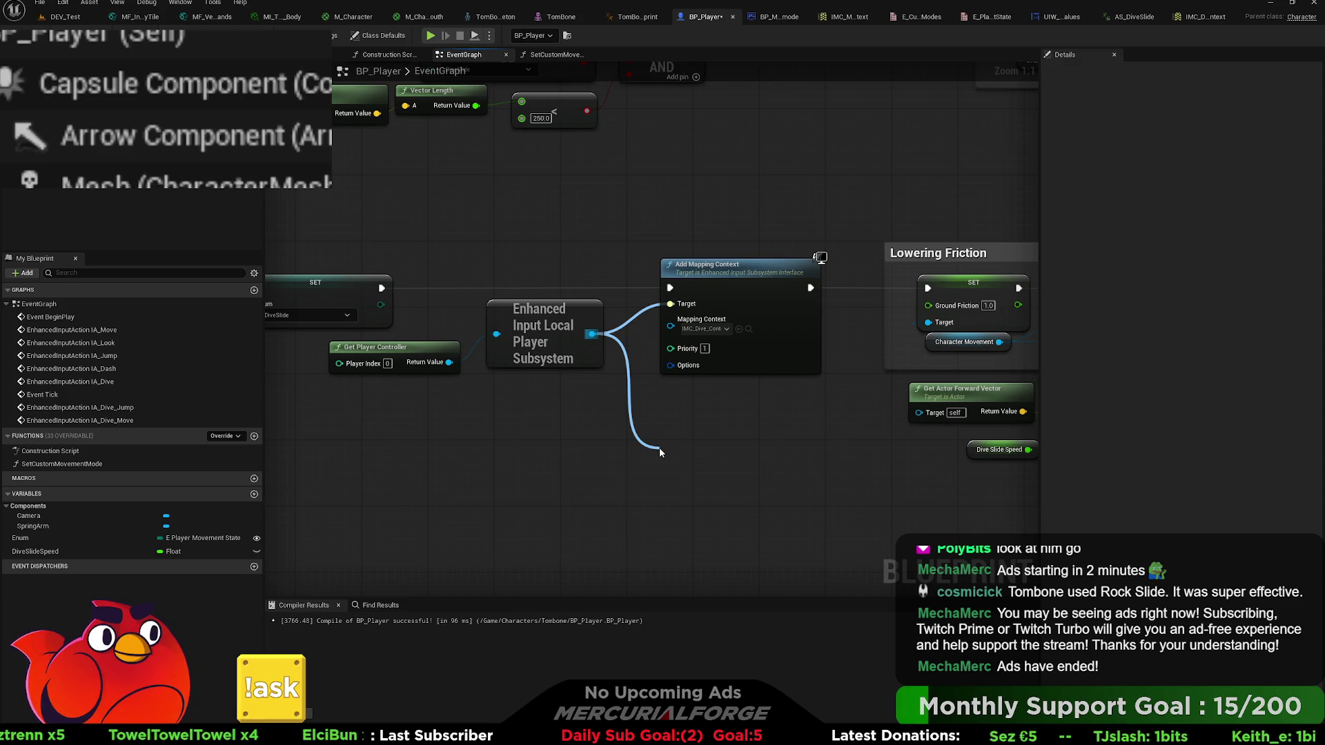
- Add a Remove Mapping Context node and bring the stop-slide Lowering Friction chain into view
{"action": "left_click", "coordinate": [714, 611]}
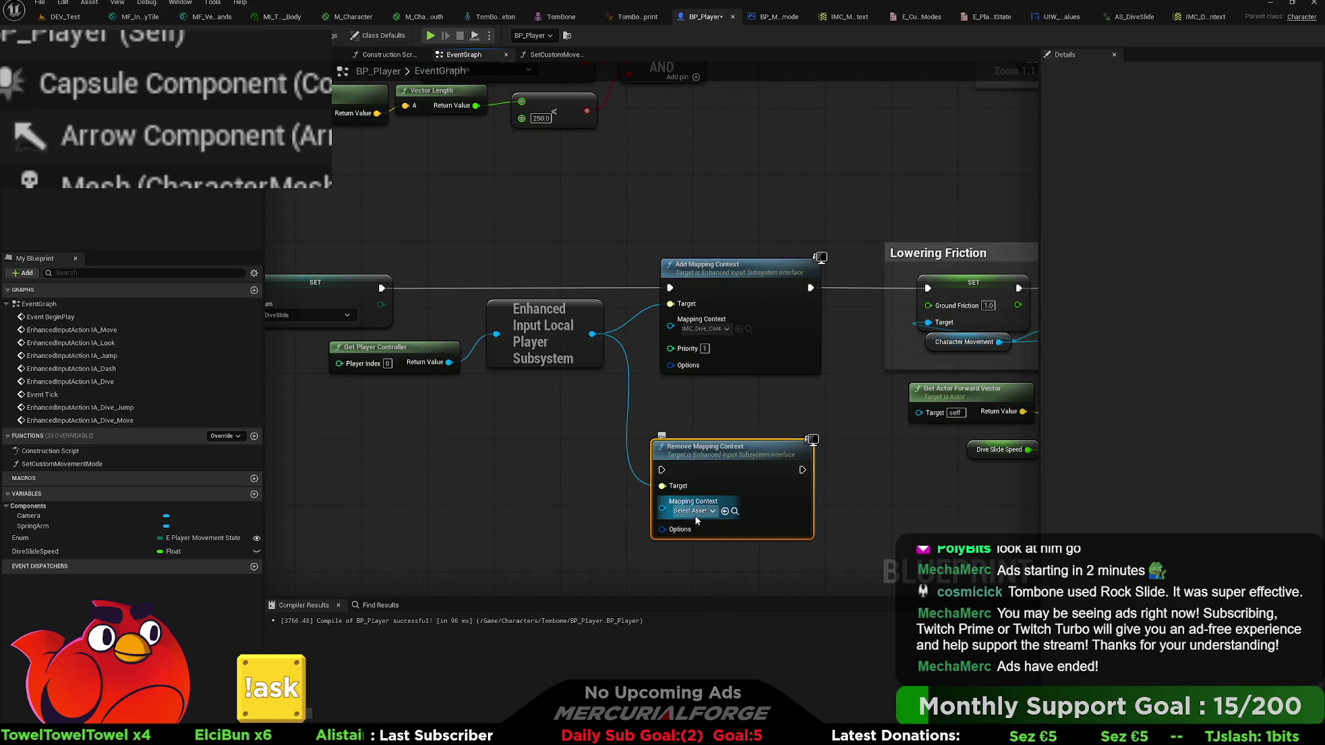
{"action": "left_click_drag", "start_coordinate": [567, 422], "coordinate": [427, 365]}
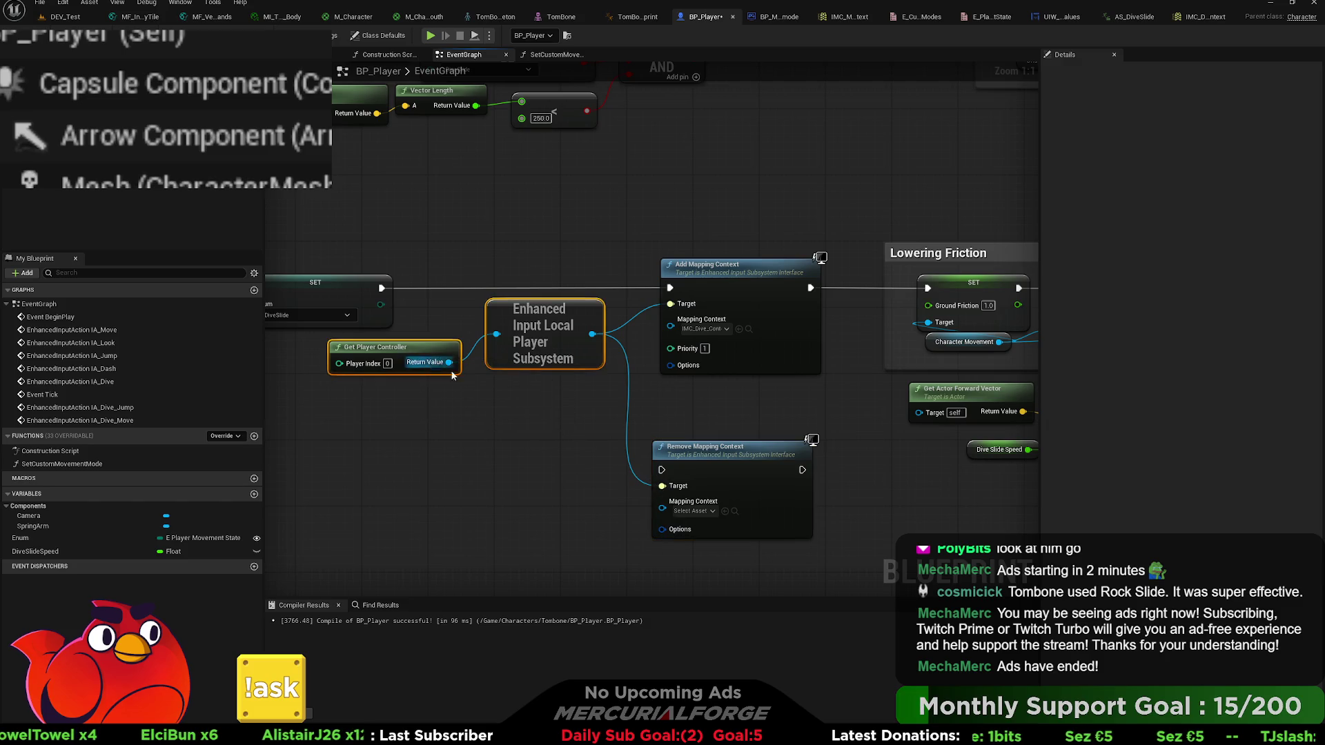
{"action": "scroll", "coordinate": [723, 528], "scroll_direction": "down", "scroll_amount": 3}
{"action": "mouse_move", "coordinate": [690, 444]}
{"action": "left_mouse_down"}
{"action": "mouse_move", "coordinate": [553, 445]}
{"action": "mouse_move", "coordinate": [515, 403]}
{"action": "left_mouse_up"}
{"action": "left_click", "coordinate": [666, 472]}
{"action": "mouse_move", "coordinate": [852, 278]}
{"action": "left_mouse_down"}
{"action": "mouse_move", "coordinate": [461, 352]}
{"action": "mouse_move", "coordinate": [180, 366]}
{"action": "left_mouse_up"}
{"action": "mouse_move", "coordinate": [606, 255]}
{"action": "left_mouse_down"}
{"action": "mouse_move", "coordinate": [812, 257]}
{"action": "mouse_move", "coordinate": [622, 255]}
{"action": "left_mouse_up"}
- Paste the subsystem and Remove Mapping Context nodes after the Default SET, removing IMC_Dive_Context
{"action": "key", "text": "ctrl+v"}
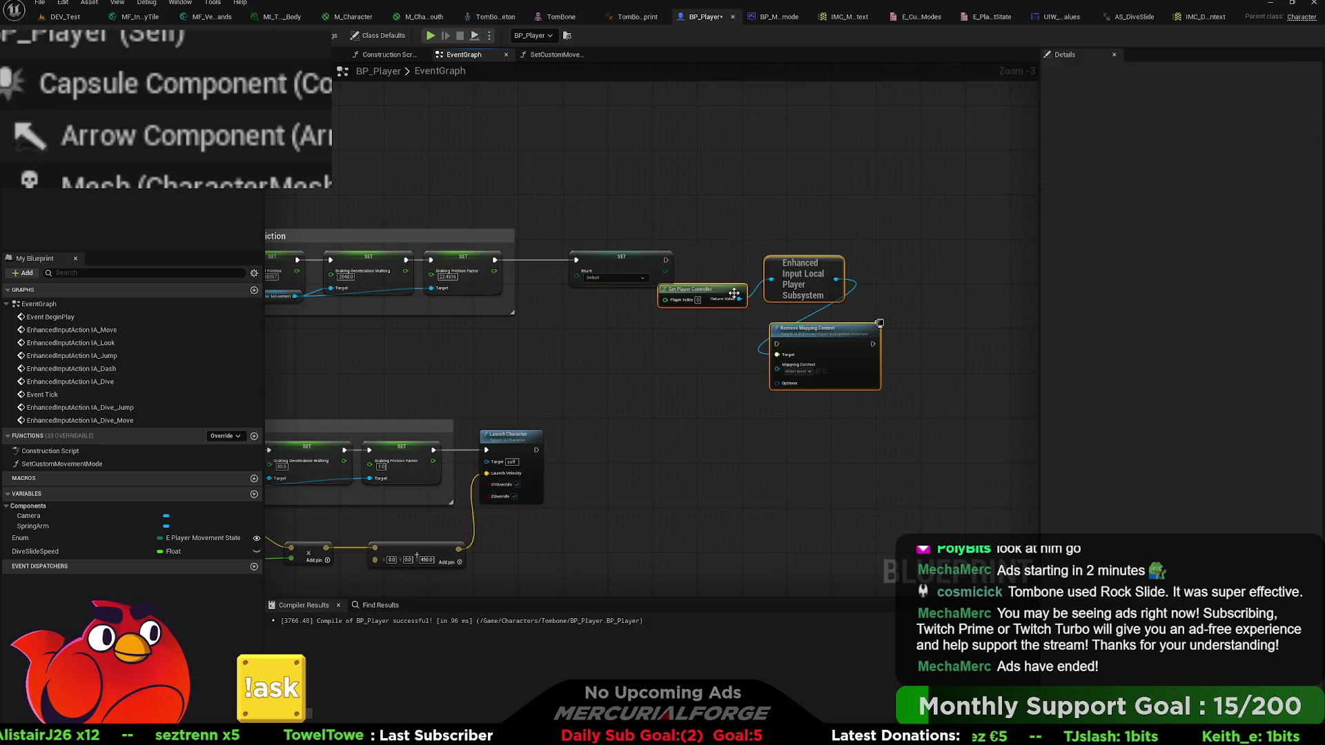
{"action": "left_click_drag", "start_coordinate": [847, 238], "coordinate": [656, 309]}
{"action": "left_click_drag", "start_coordinate": [804, 273], "coordinate": [676, 317]}
{"action": "scroll", "coordinate": [676, 318], "scroll_direction": "up", "scroll_amount": 3}
{"action": "mouse_move", "coordinate": [874, 352]}
{"action": "left_mouse_down"}
{"action": "mouse_move", "coordinate": [839, 247]}
{"action": "mouse_move", "coordinate": [688, 247]}
{"action": "left_mouse_up"}
{"action": "left_click_drag", "start_coordinate": [661, 251], "coordinate": [659, 231]}
{"action": "left_click_drag", "start_coordinate": [819, 244], "coordinate": [828, 219]}
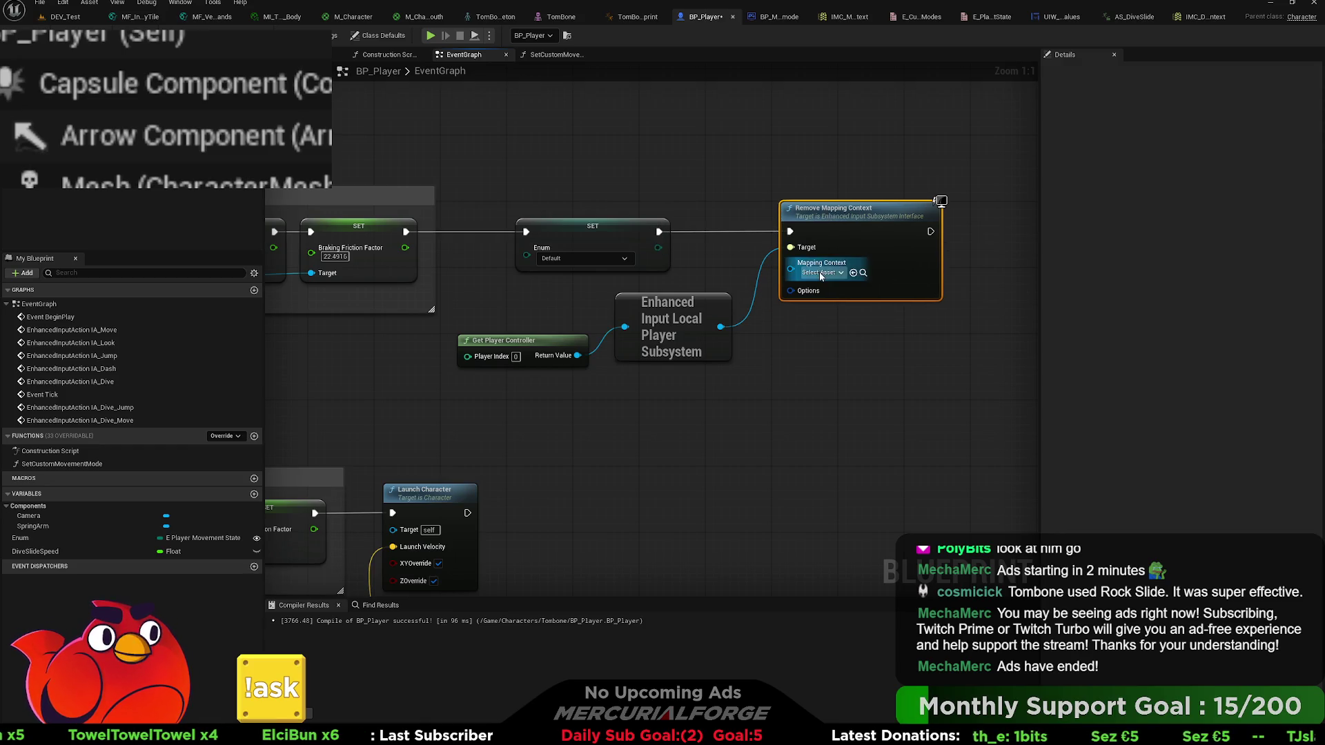
{"action": "left_click", "coordinate": [853, 273]}
{"action": "left_click", "coordinate": [773, 383]}
{"action": "scroll", "coordinate": [701, 399], "scroll_direction": "down", "scroll_amount": 4}
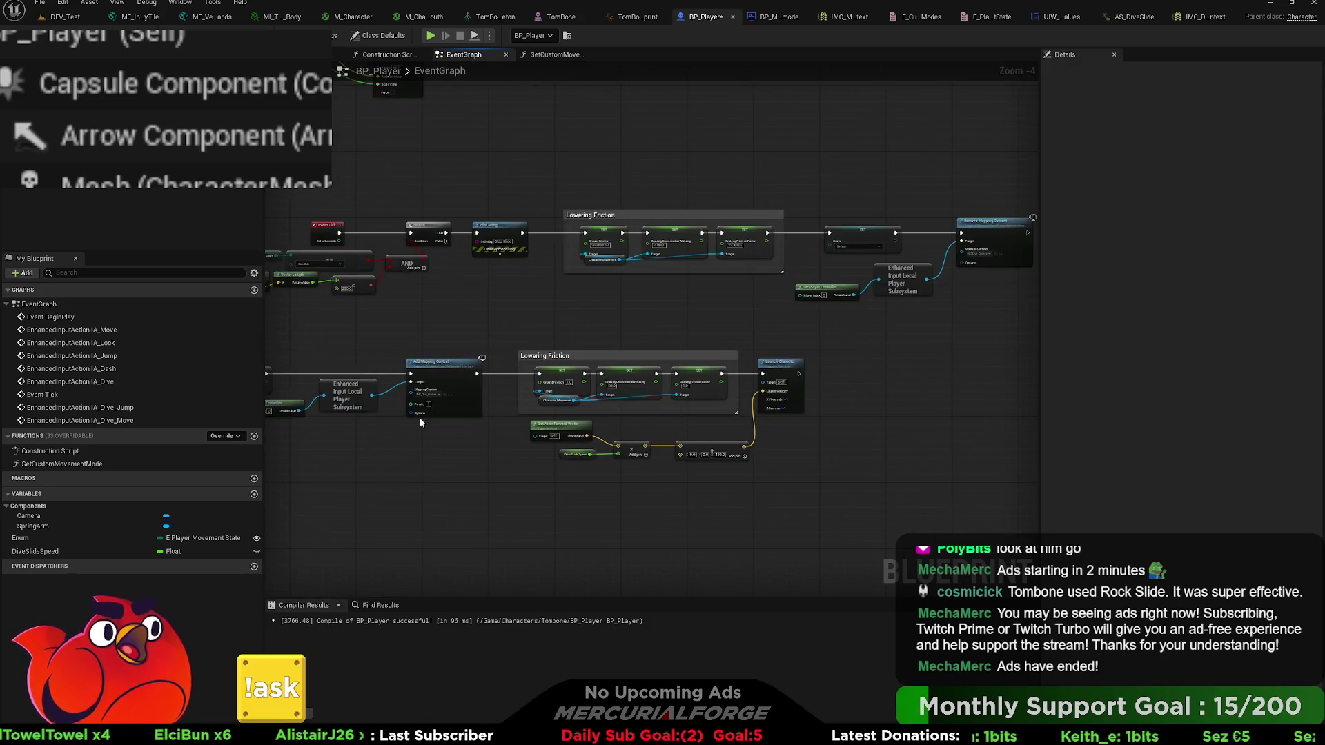
{"action": "scroll", "coordinate": [656, 366], "scroll_direction": "up", "scroll_amount": 1}
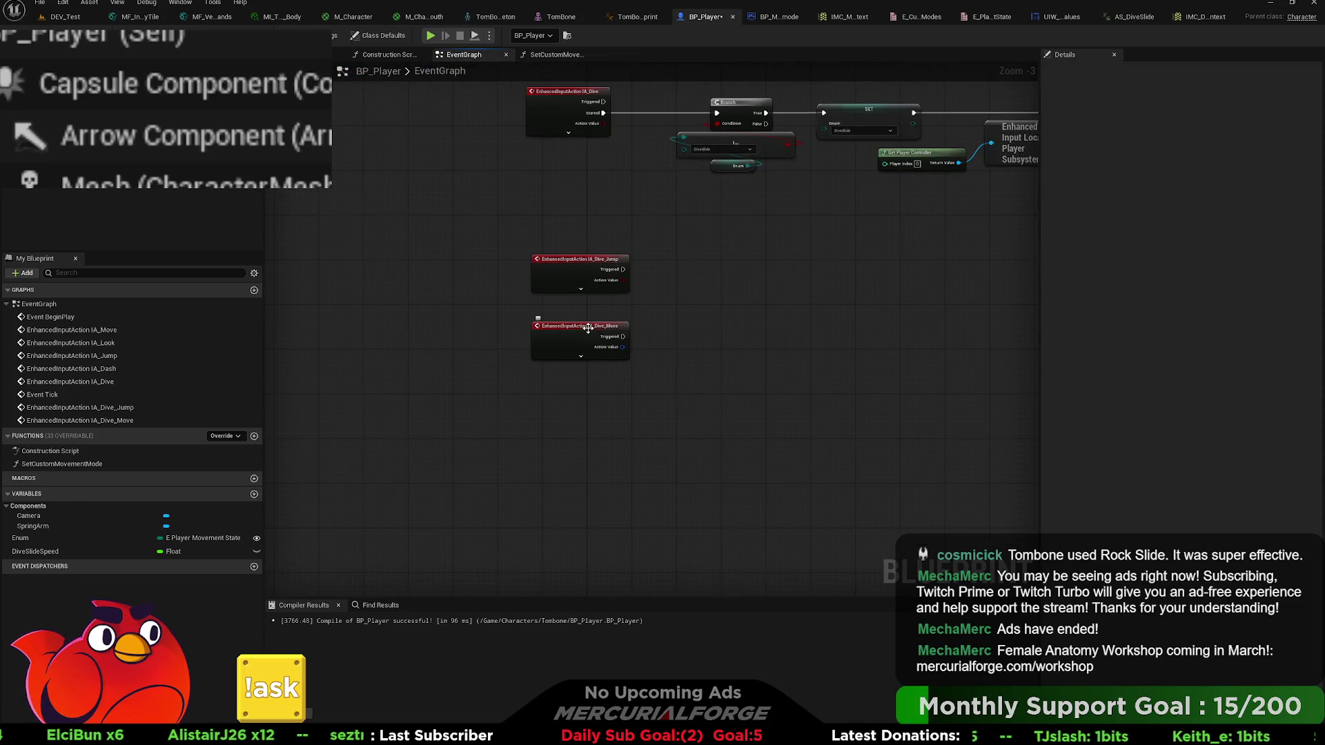
- Place IA_Dive_Jump beside Vector Length, wire its Triggered pin into the stop-slide Branch, and return to DEV_Test
{"action": "left_click_drag", "start_coordinate": [532, 294], "coordinate": [504, 358]}
{"action": "mouse_move", "coordinate": [548, 437]}
{"action": "left_mouse_down"}
{"action": "mouse_move", "coordinate": [735, 363]}
{"action": "mouse_move", "coordinate": [594, 304]}
{"action": "mouse_move", "coordinate": [428, 315]}
{"action": "mouse_move", "coordinate": [449, 152]}
{"action": "mouse_move", "coordinate": [580, 303]}
{"action": "left_mouse_up"}
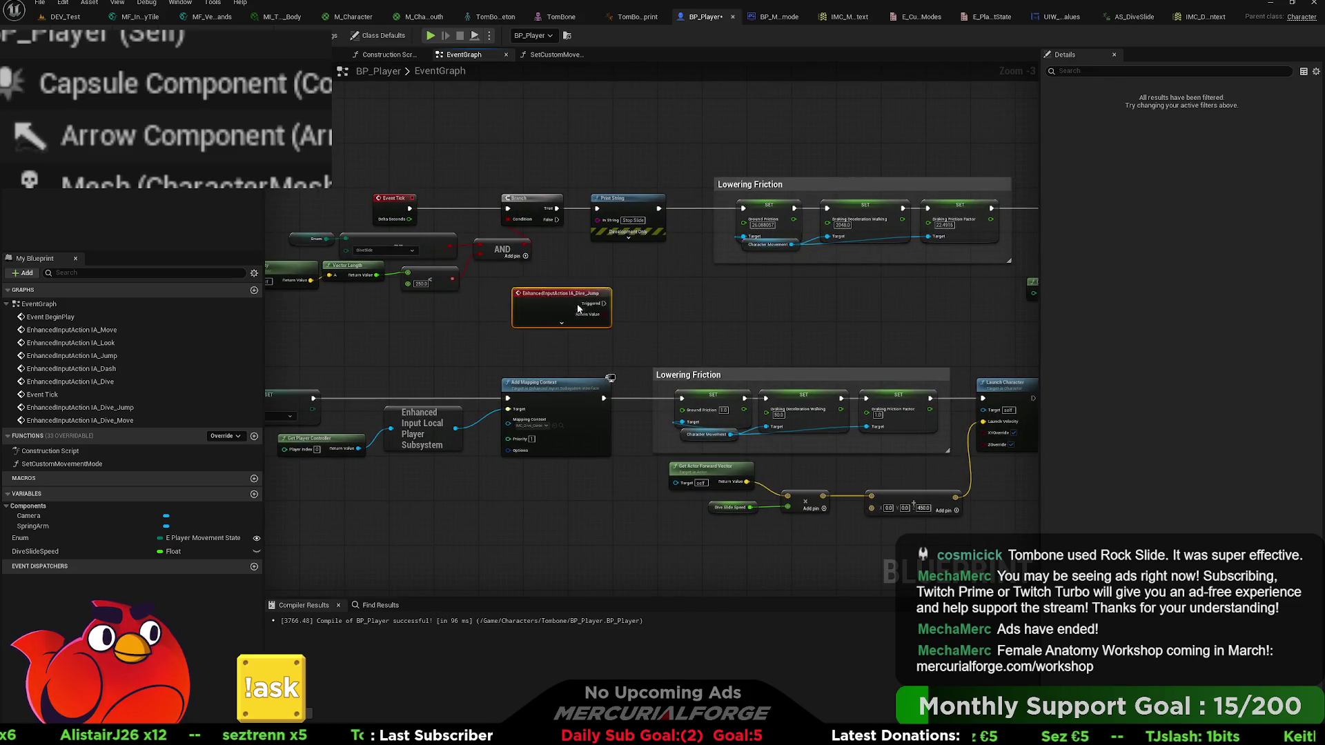
{"action": "mouse_move", "coordinate": [485, 317]}
{"action": "left_mouse_down"}
{"action": "mouse_move", "coordinate": [428, 313]}
{"action": "mouse_move", "coordinate": [507, 209]}
{"action": "left_mouse_up"}
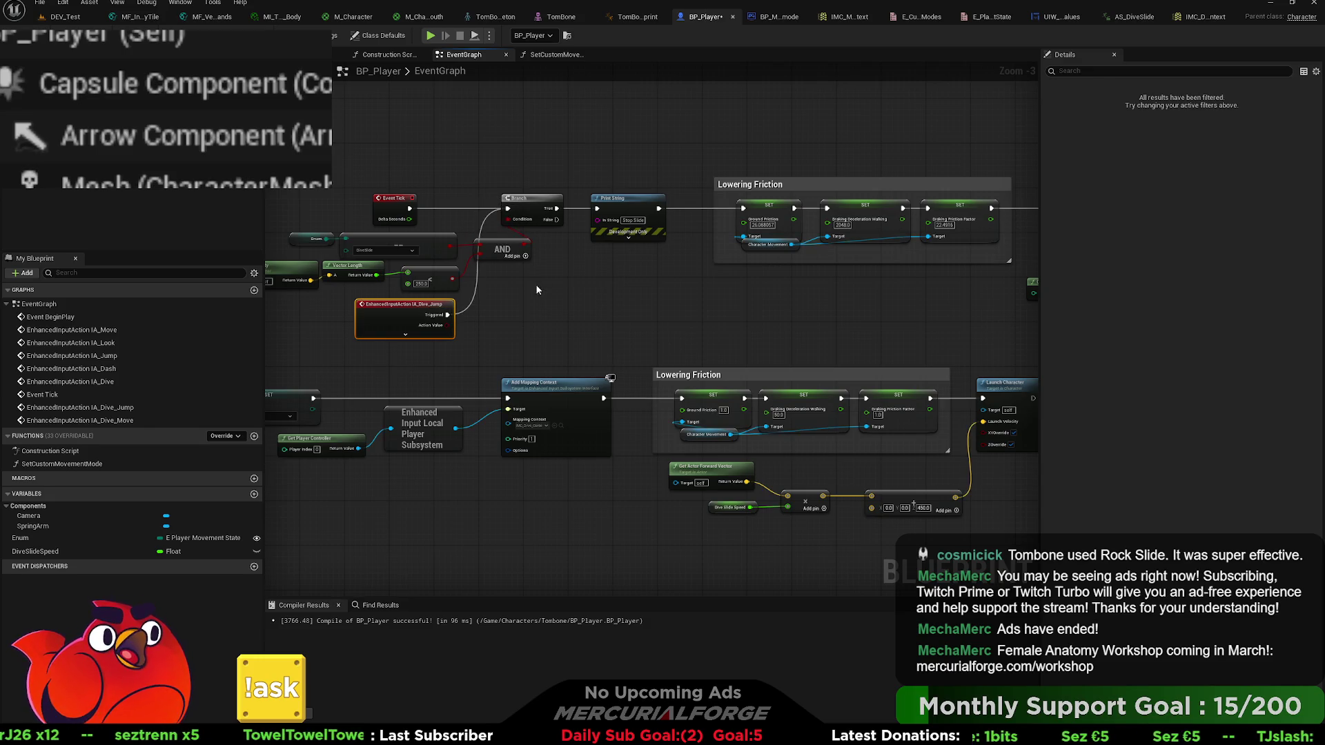
{"action": "left_click_drag", "start_coordinate": [503, 329], "coordinate": [681, 239]}
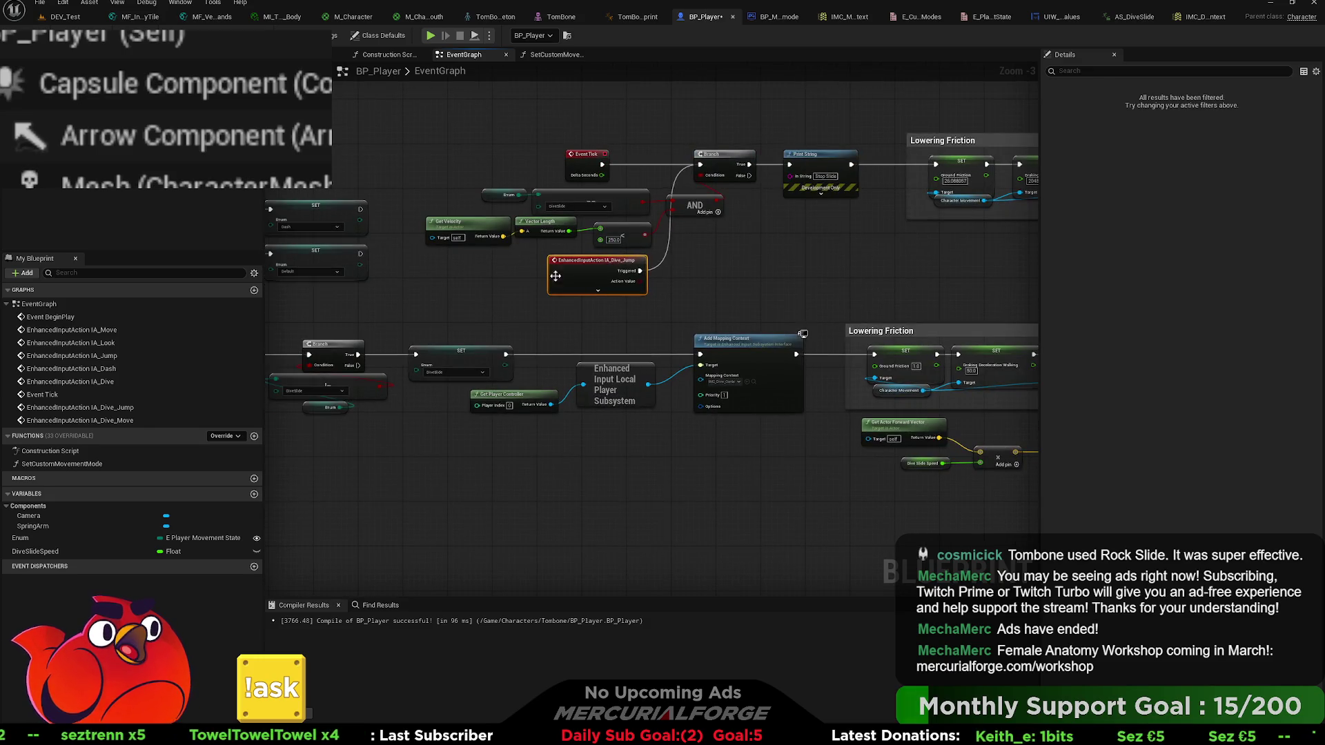
{"action": "left_click_drag", "start_coordinate": [667, 290], "coordinate": [638, 304]}
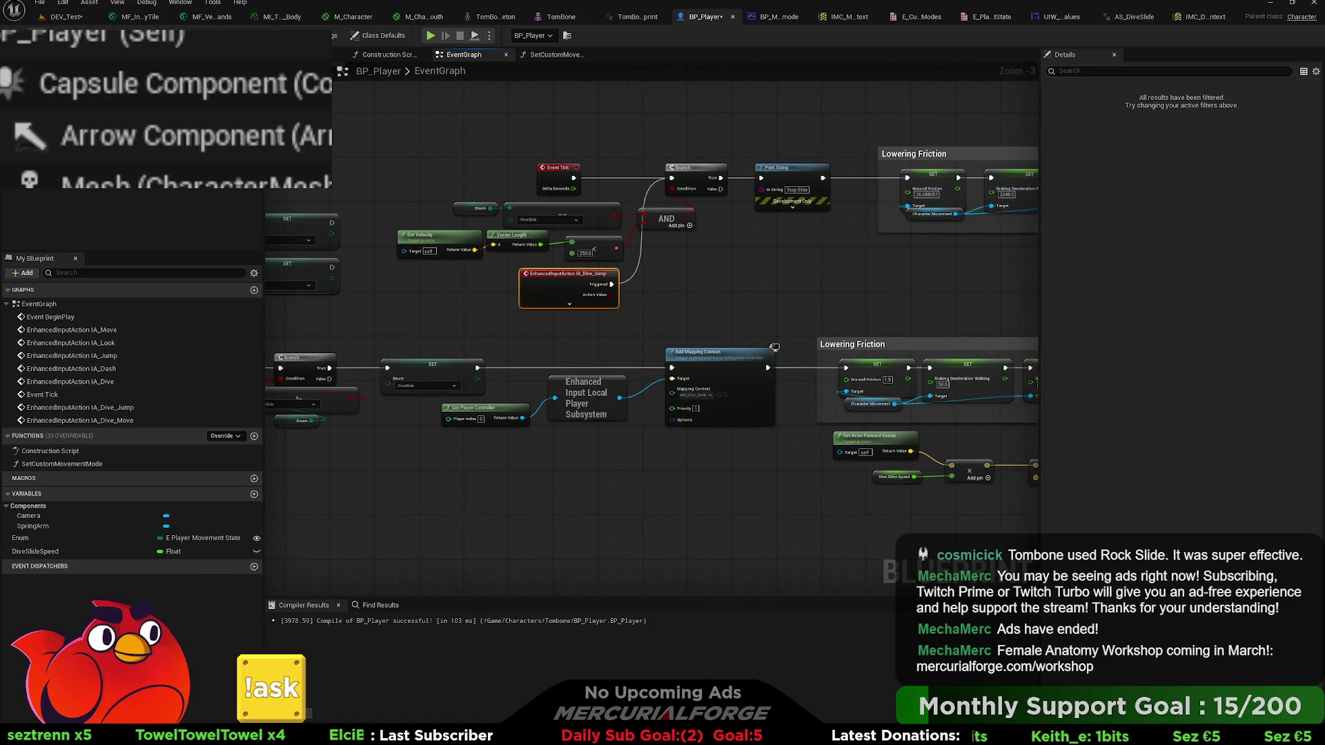
{"action": "left_click", "coordinate": [64, 17]}
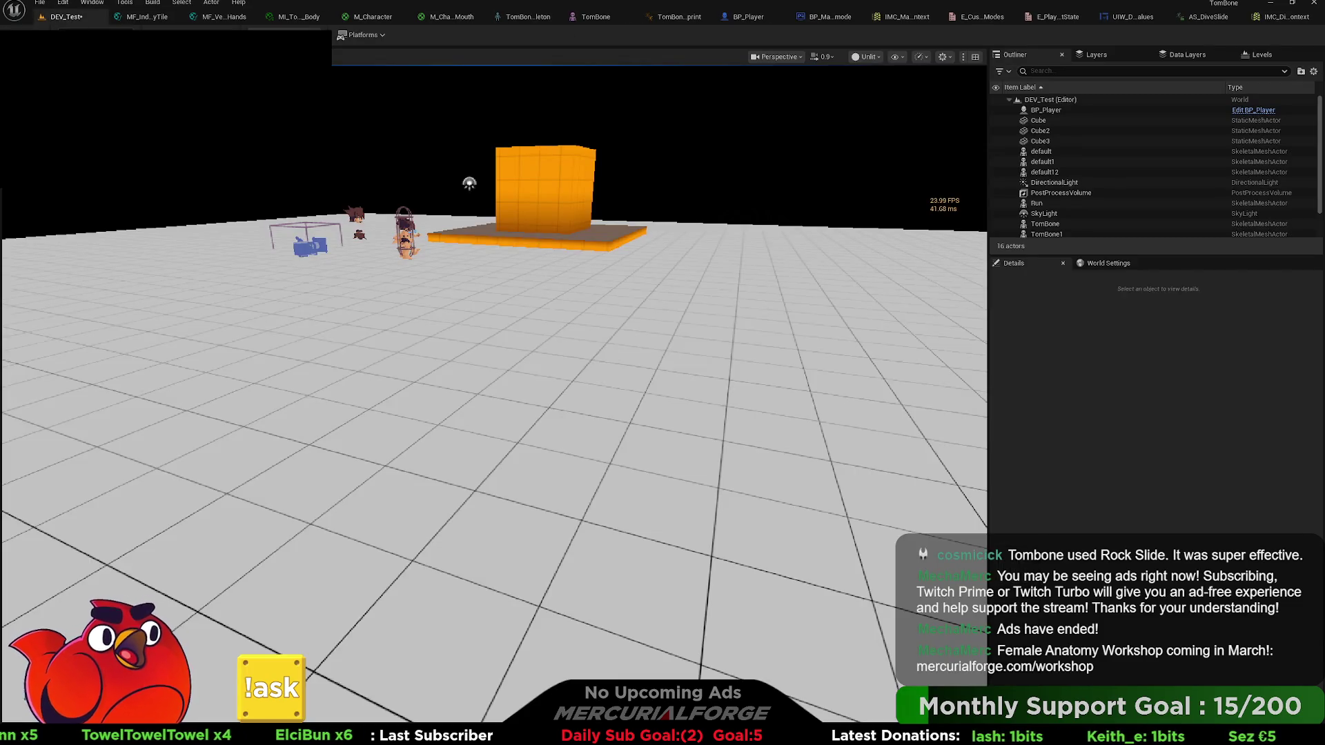
{"action": "key", "text": "alt+p"}
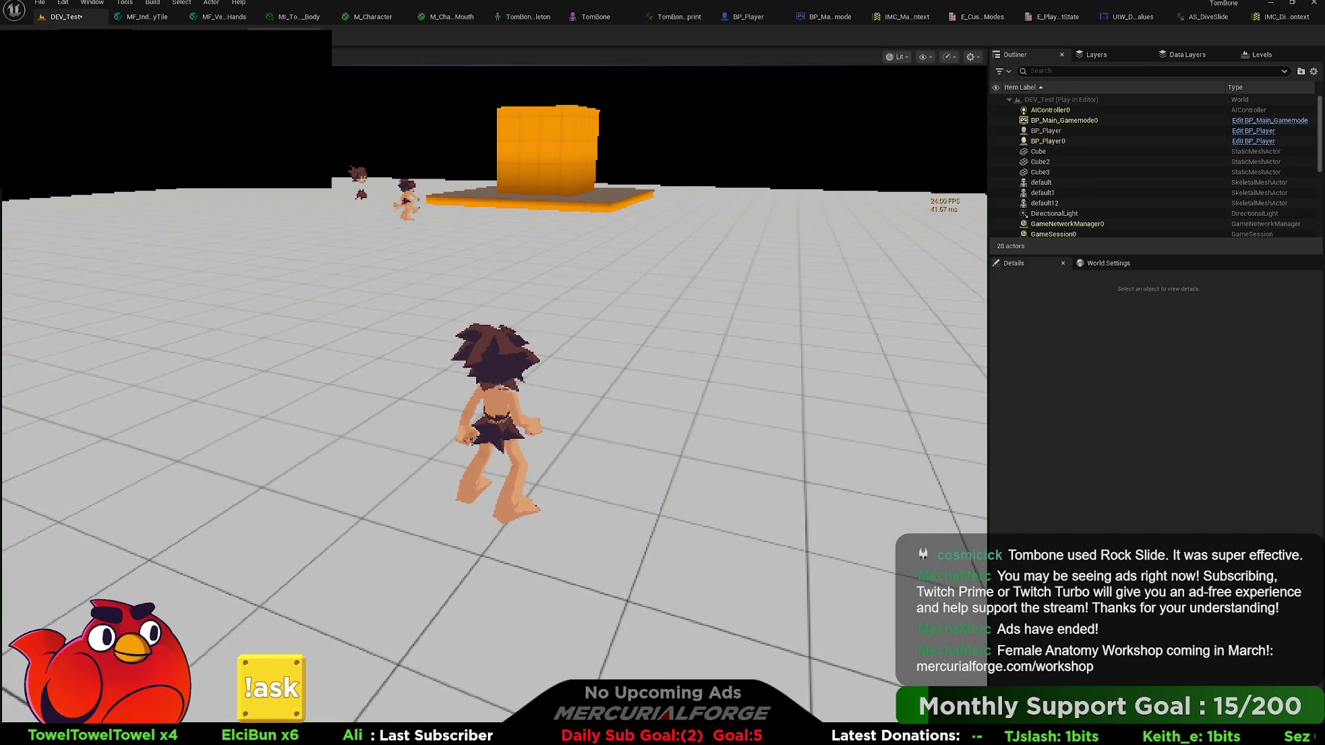
{"action": "key", "text": "w"}
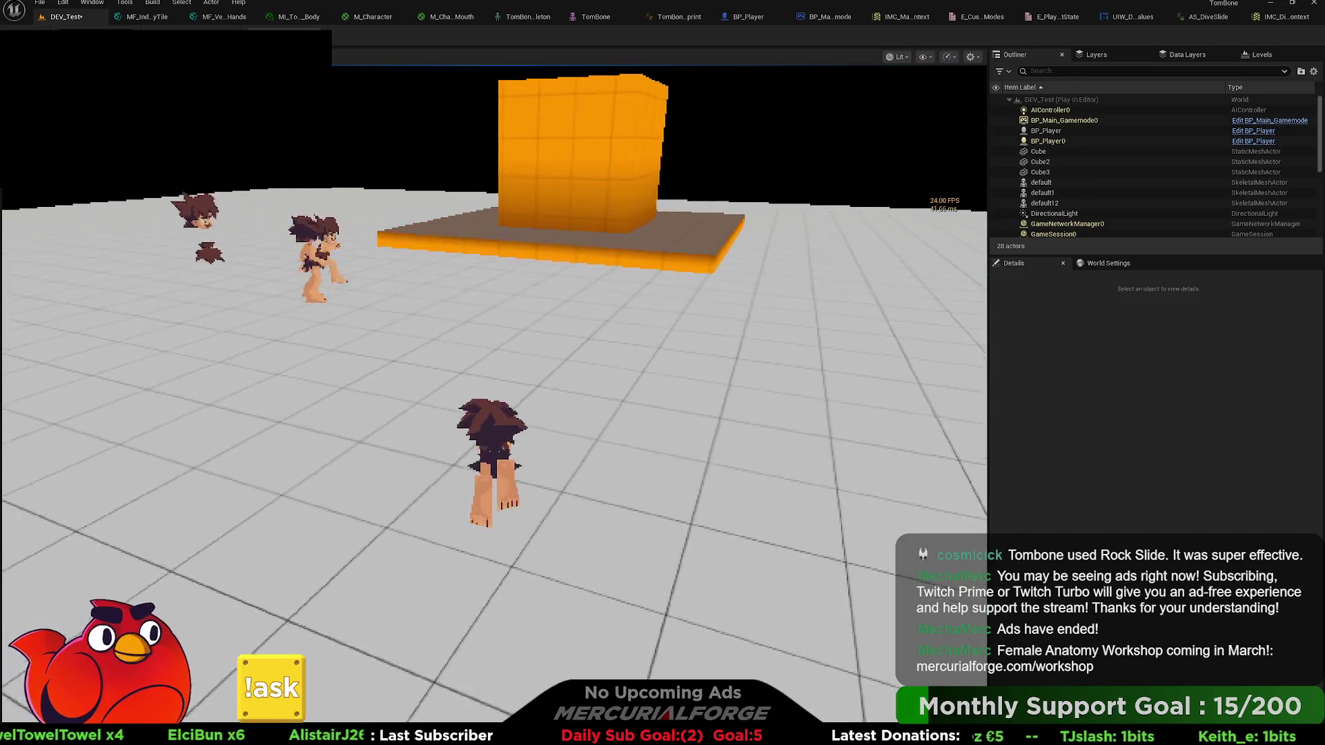
{"action": "key", "text": "s"}
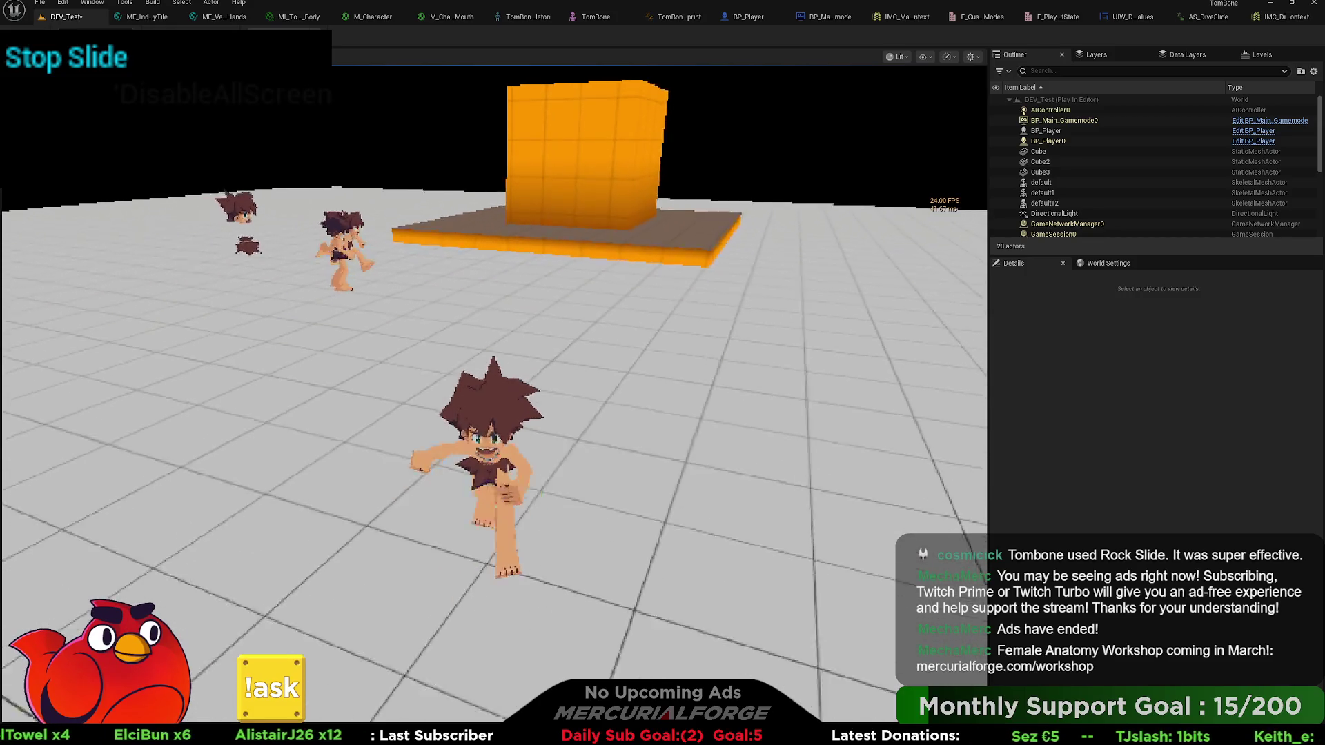
{"action": "key", "text": "d"}
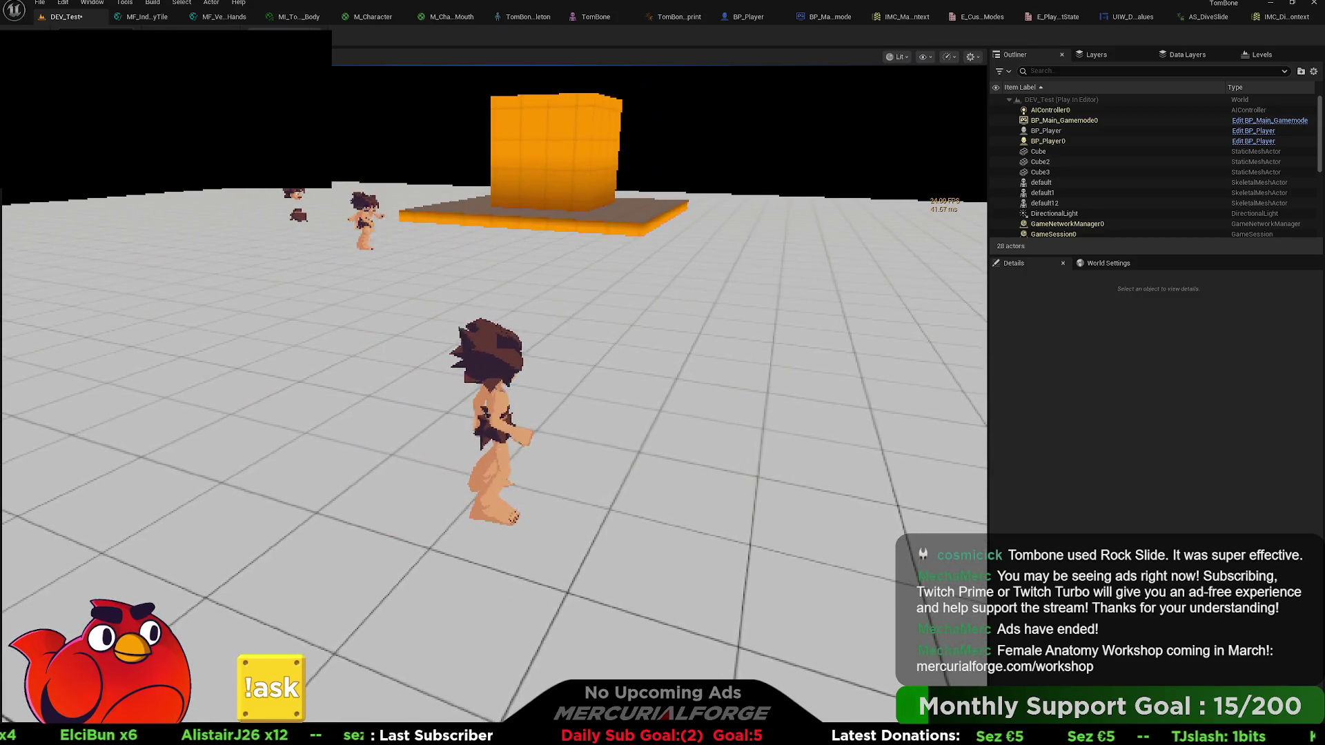
{"action": "key", "text": "ctrl"}
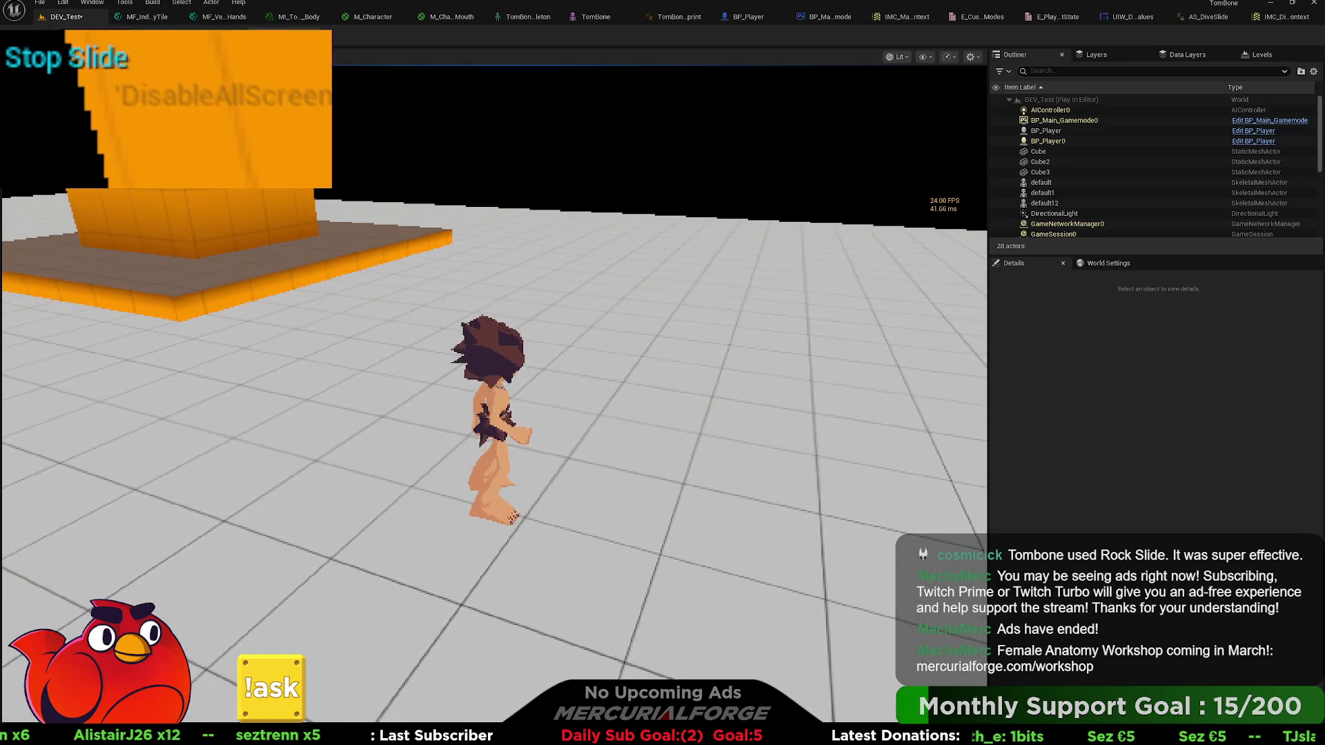
{"action": "key", "text": "Escape"}
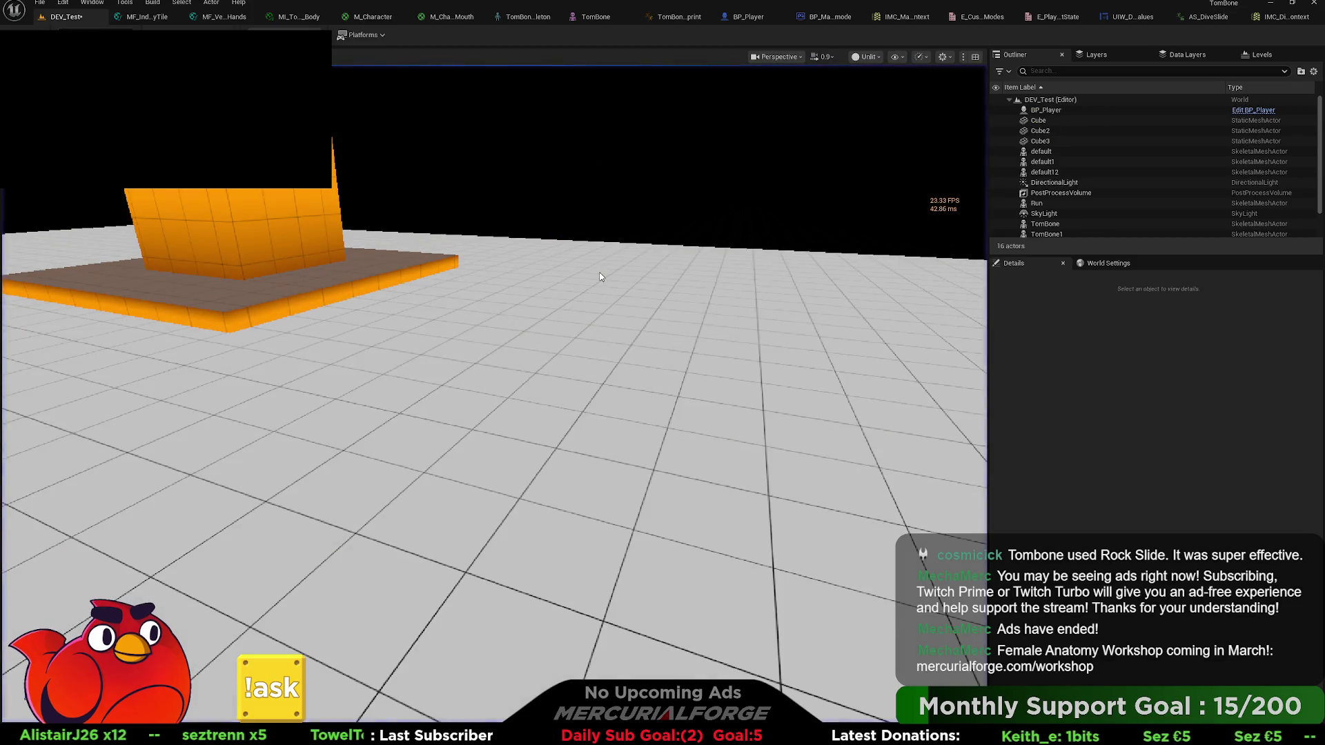
- Review the dive mapping nodes in BP_Player's event graph, then bring up IMC_Main_Context
{"action": "left_click", "coordinate": [736, 19]}
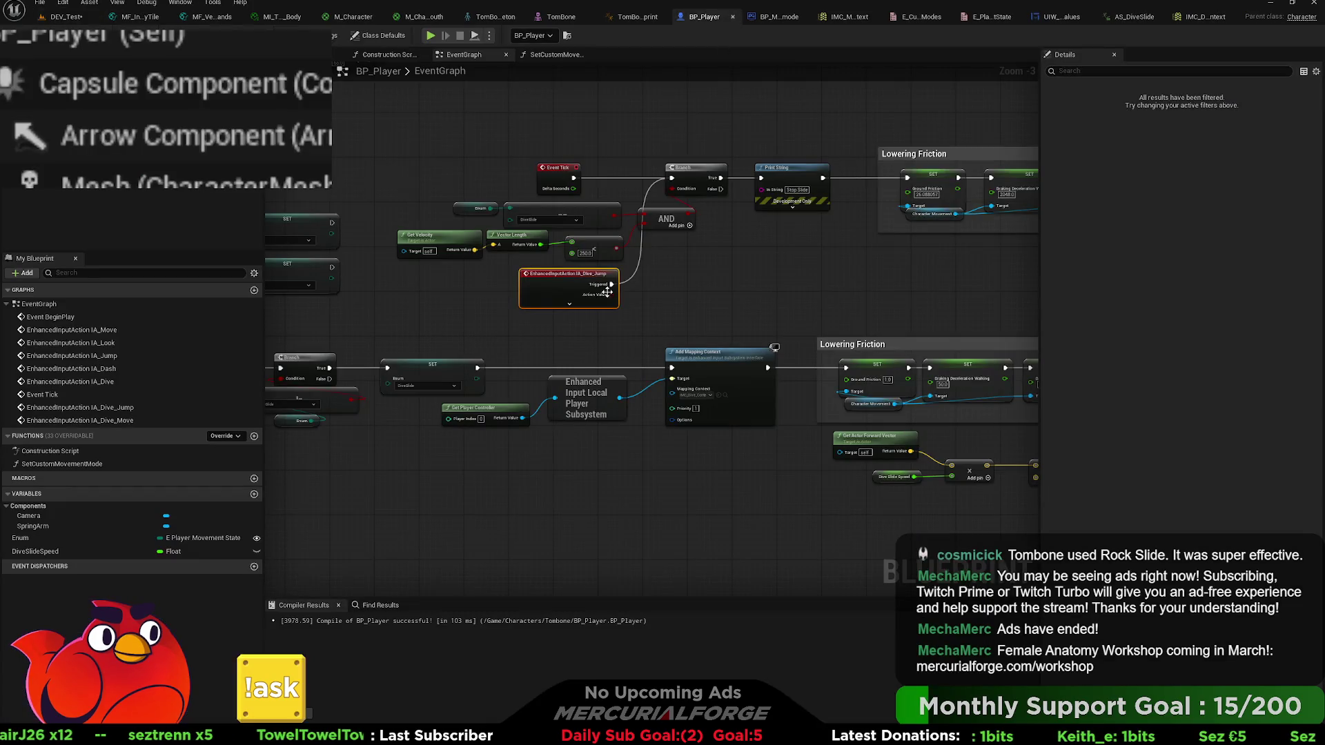
{"action": "scroll", "coordinate": [566, 407], "scroll_direction": "up", "scroll_amount": 3}
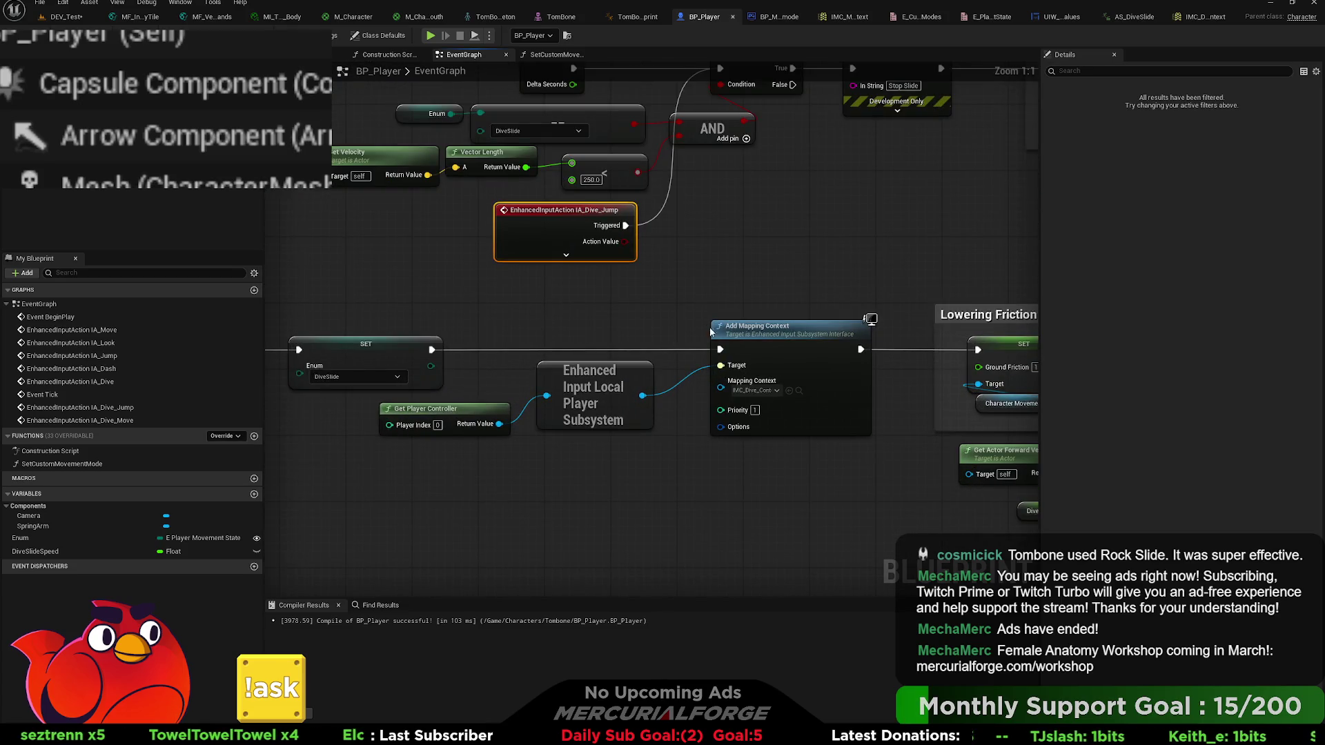
{"action": "left_click_drag", "start_coordinate": [750, 292], "coordinate": [649, 310]}
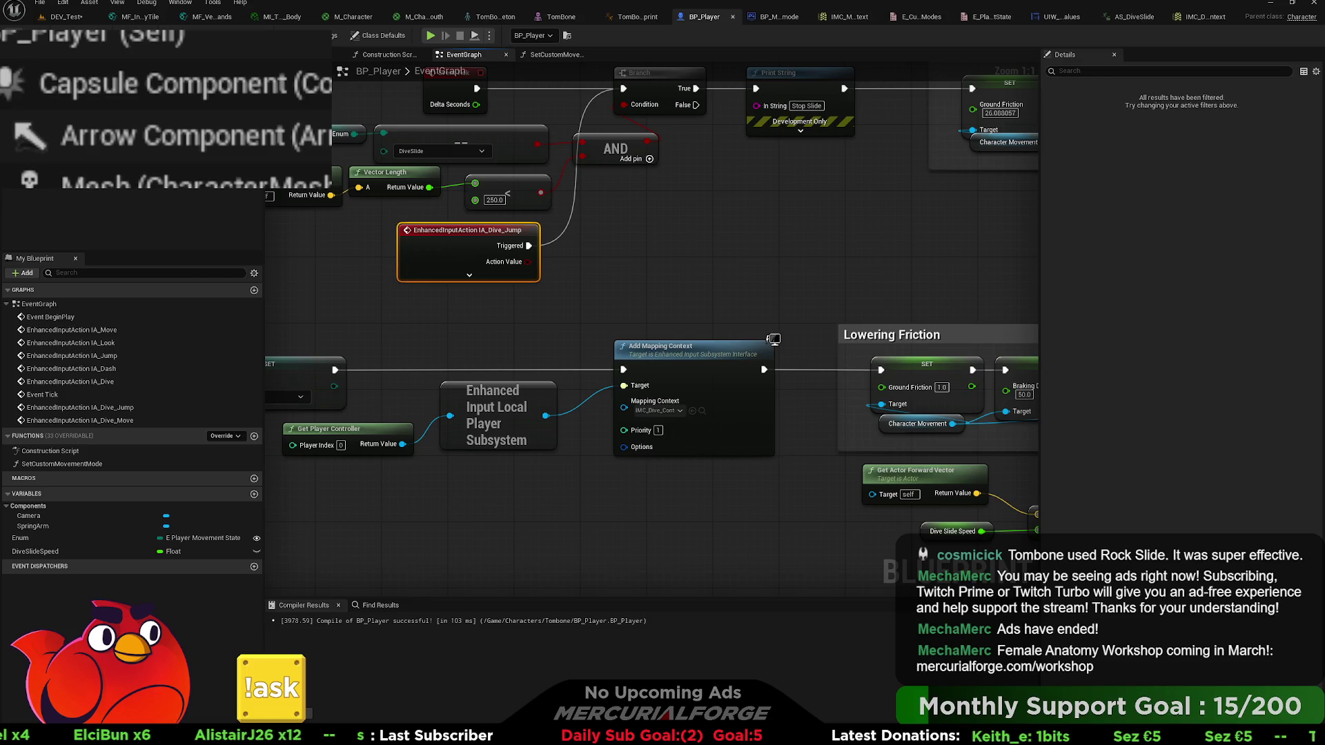
{"action": "left_click", "coordinate": [853, 20]}
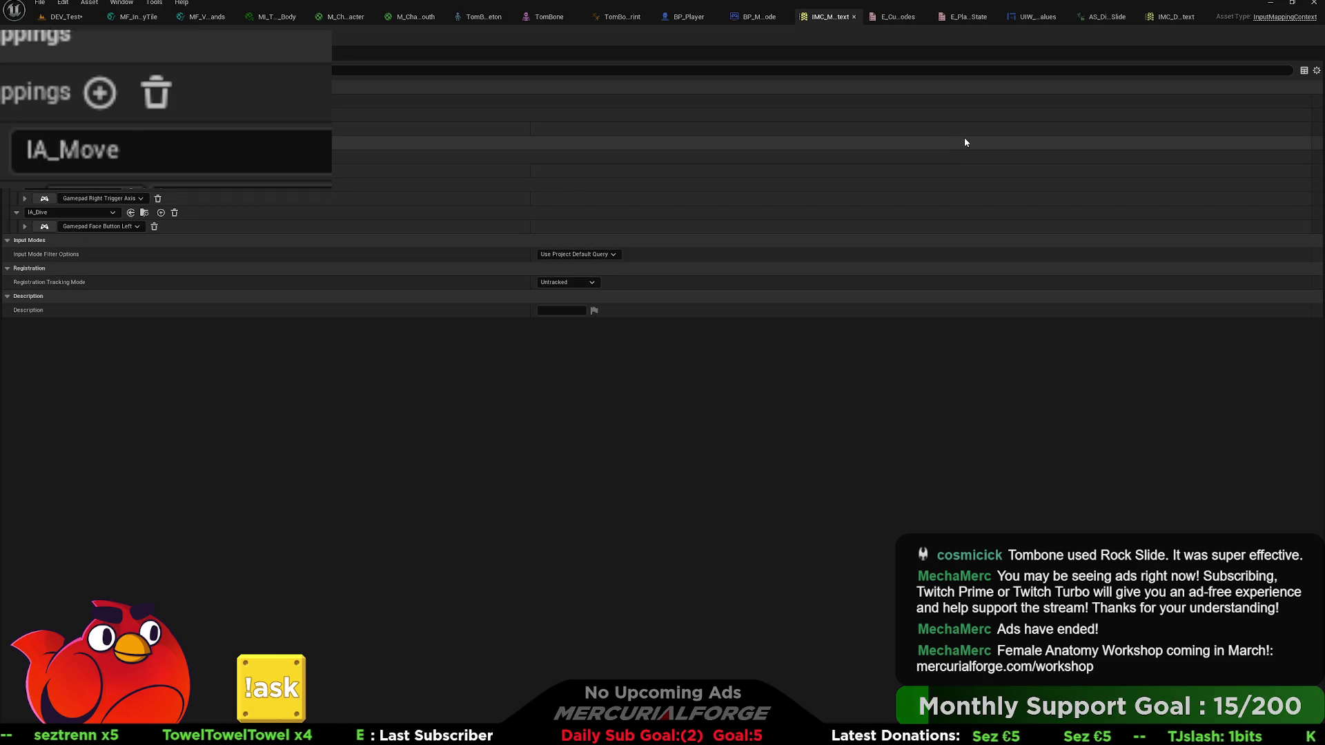
- Compare the dive input mapping context with the main mapping context, checking back in DEV_Test
{"action": "left_click", "coordinate": [1174, 18]}
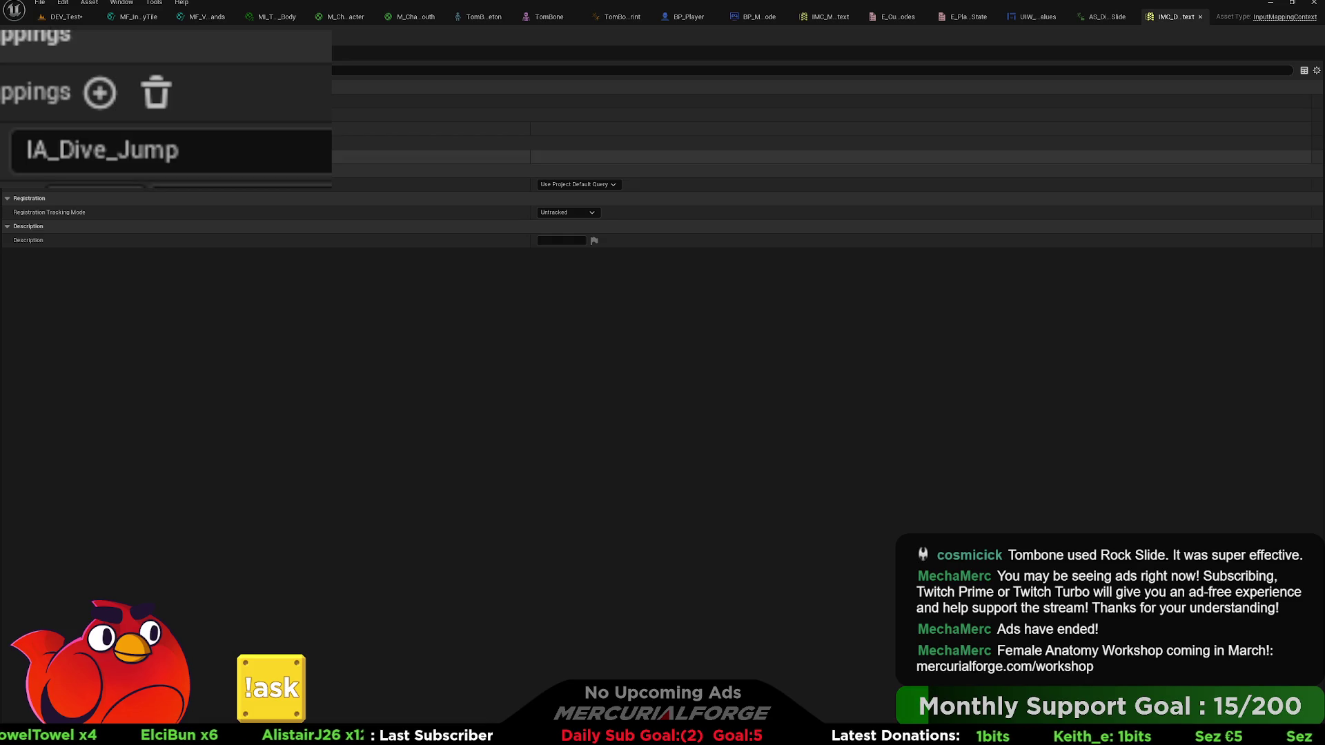
{"action": "left_click", "coordinate": [67, 18]}
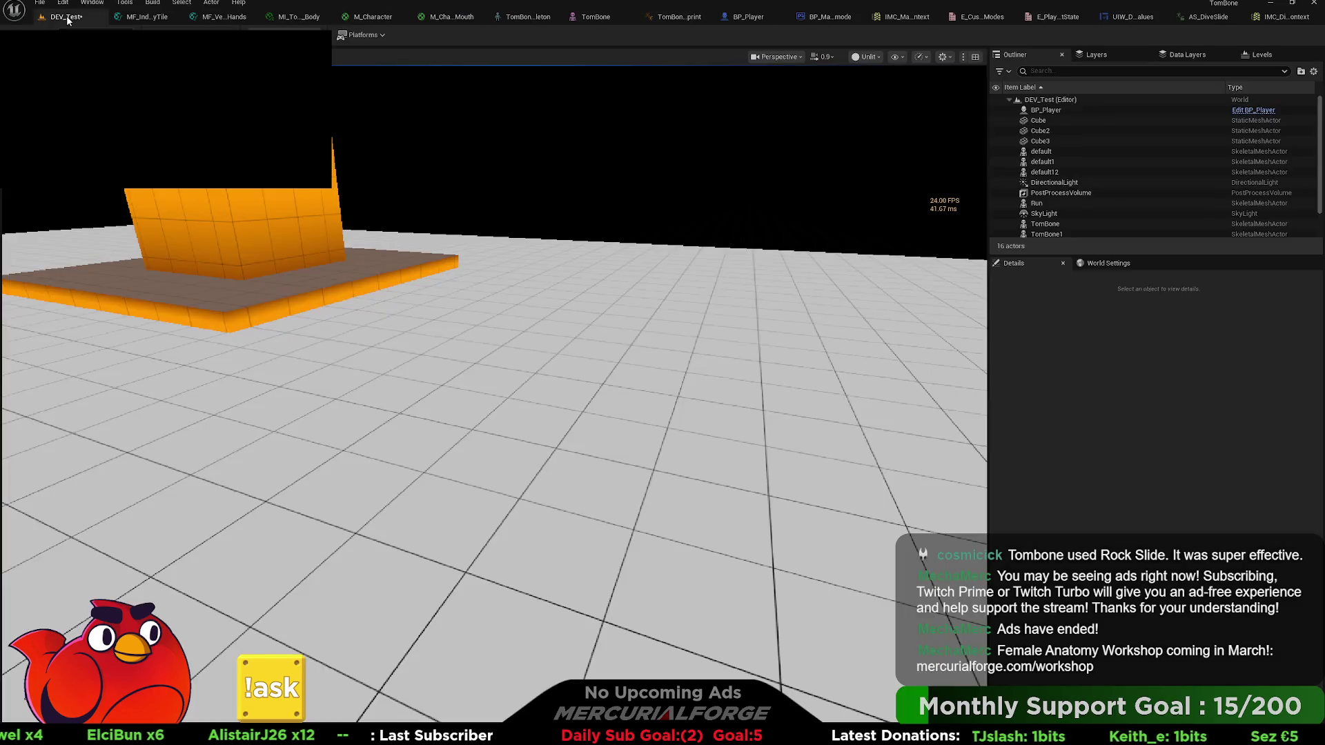
{"action": "left_click", "coordinate": [908, 18]}
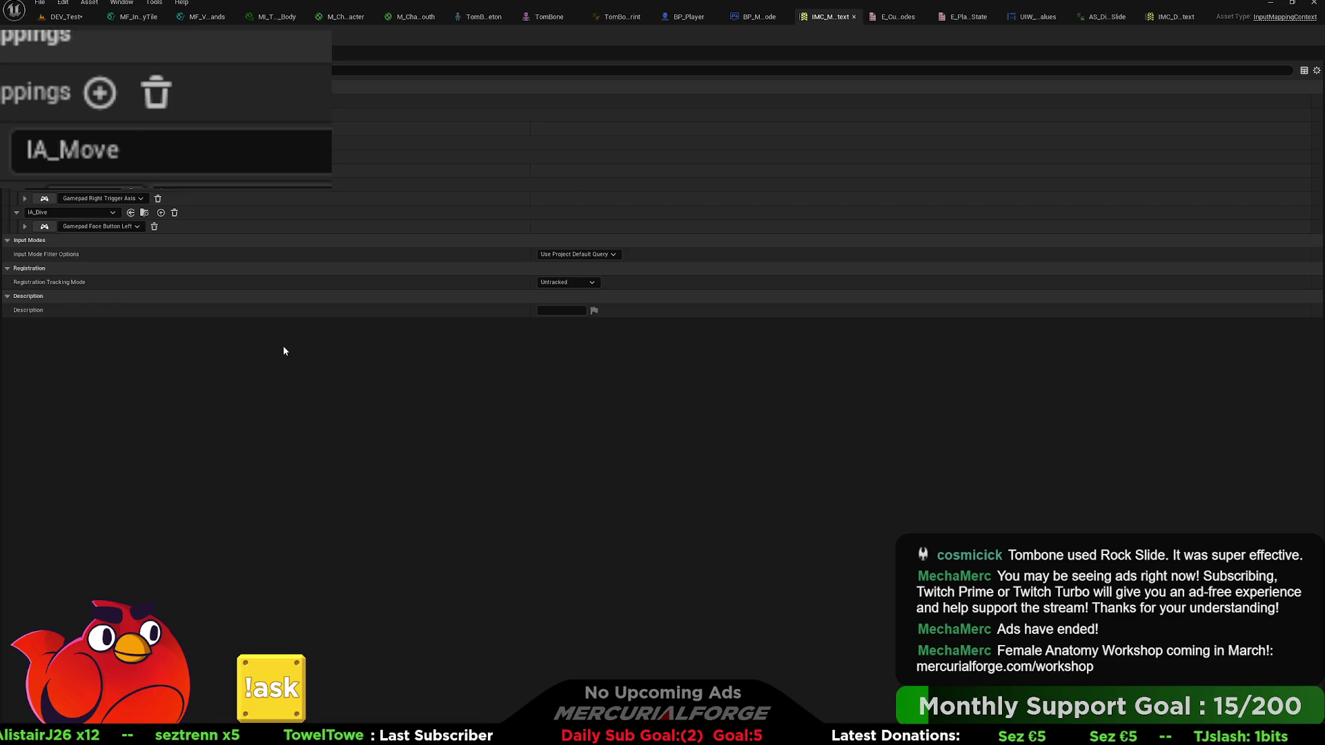
{"action": "left_click", "coordinate": [1154, 22]}
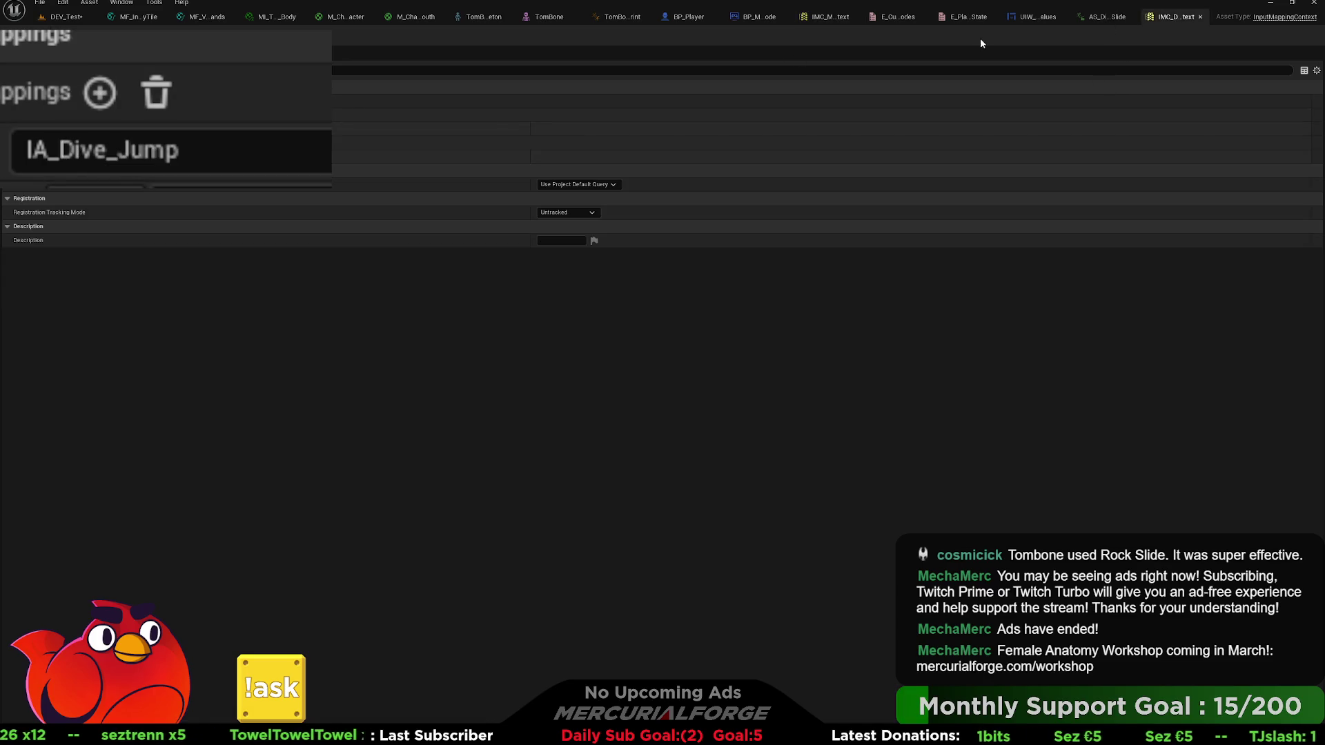
{"action": "left_click", "coordinate": [67, 17]}
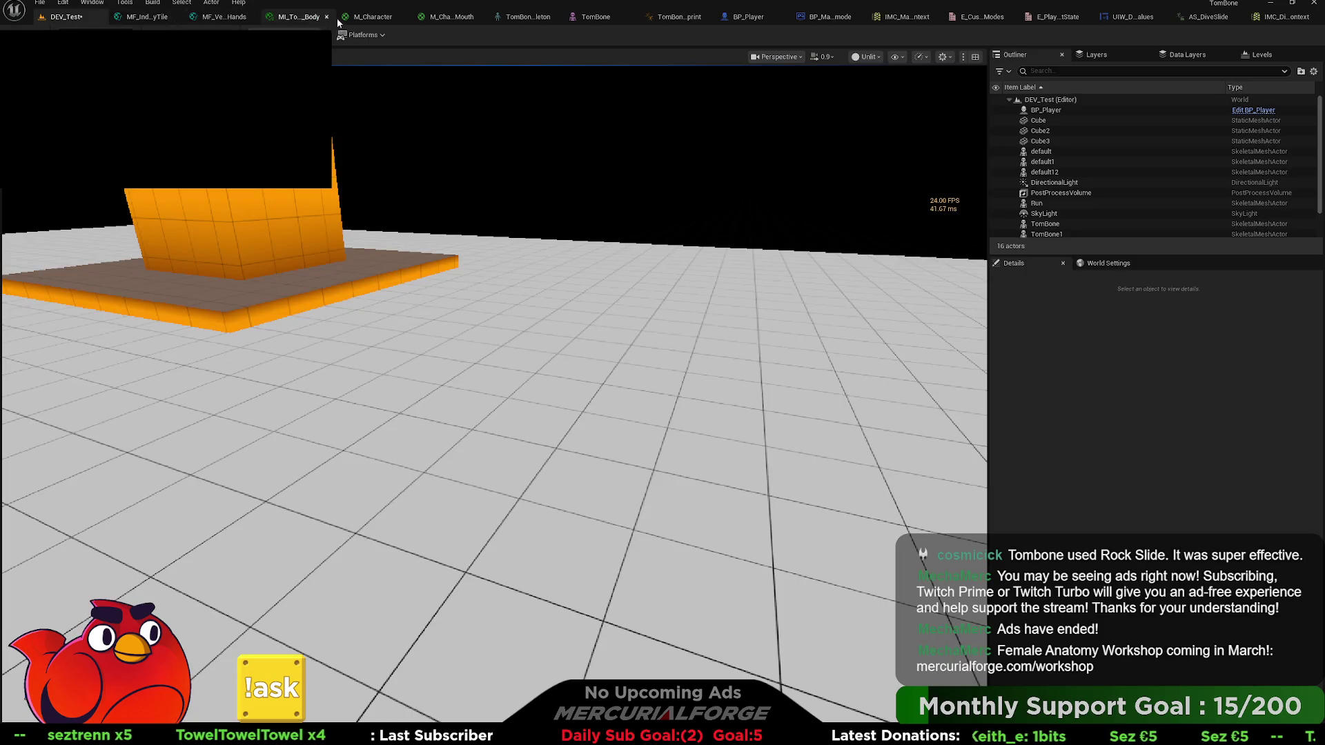
- Browse the character materials, skeleton and anim blueprint, ending in the TomBone skeletal mesh editor
{"action": "left_click", "coordinate": [372, 17]}
{"action": "left_click", "coordinate": [453, 17]}
{"action": "left_click", "coordinate": [522, 18]}
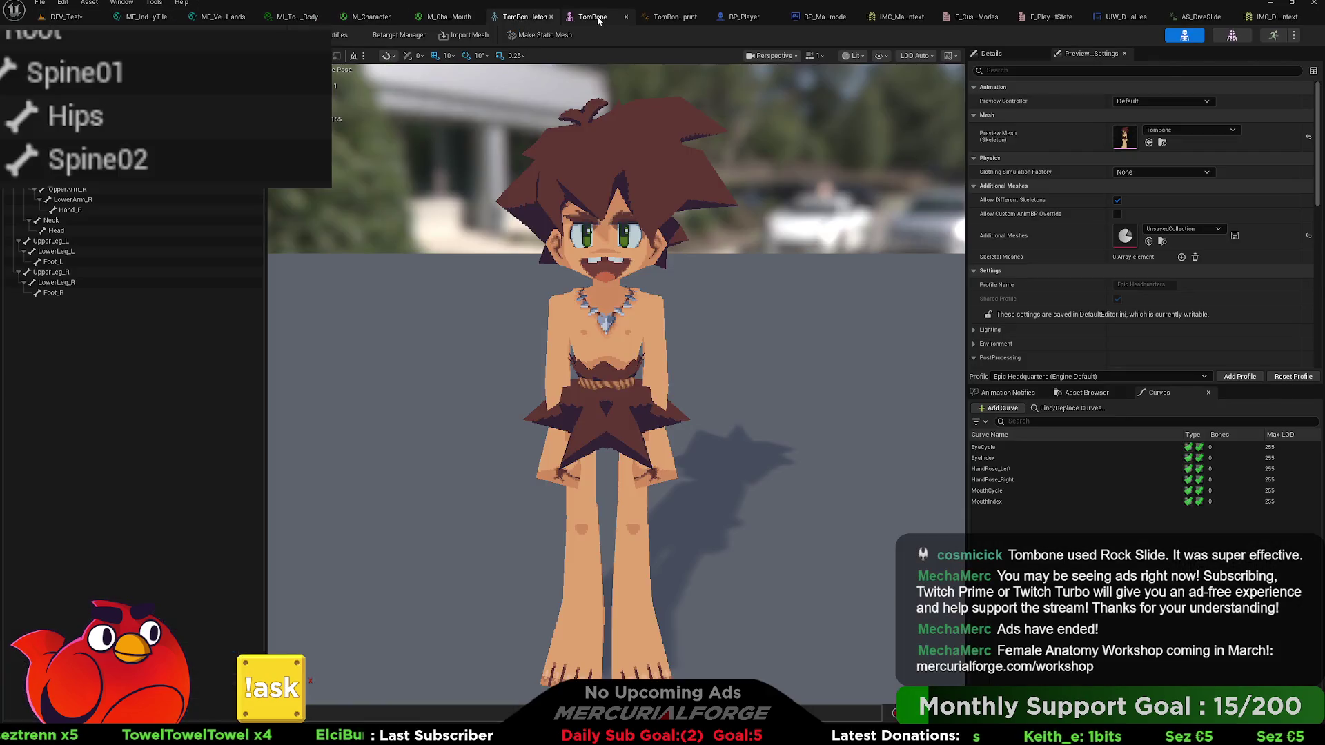
{"action": "left_click", "coordinate": [592, 17]}
{"action": "left_click", "coordinate": [673, 17]}
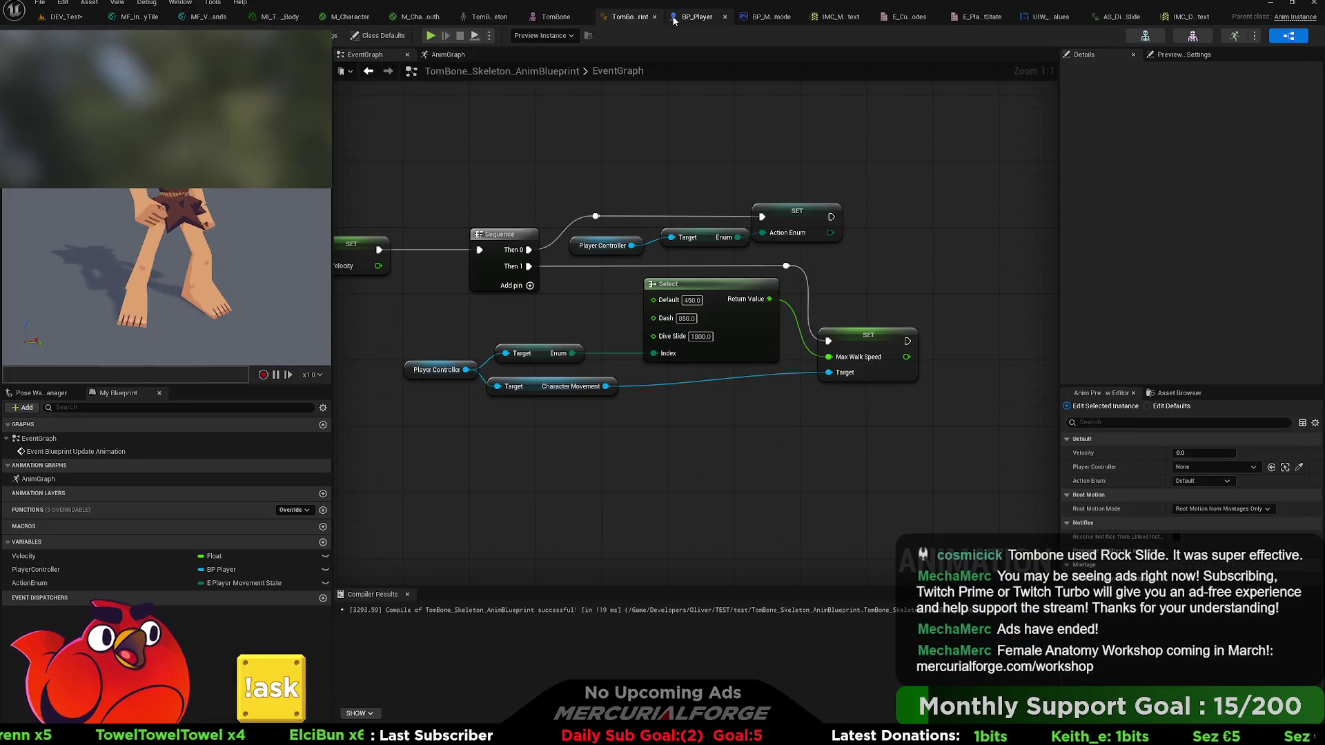
{"action": "left_click", "coordinate": [556, 17]}
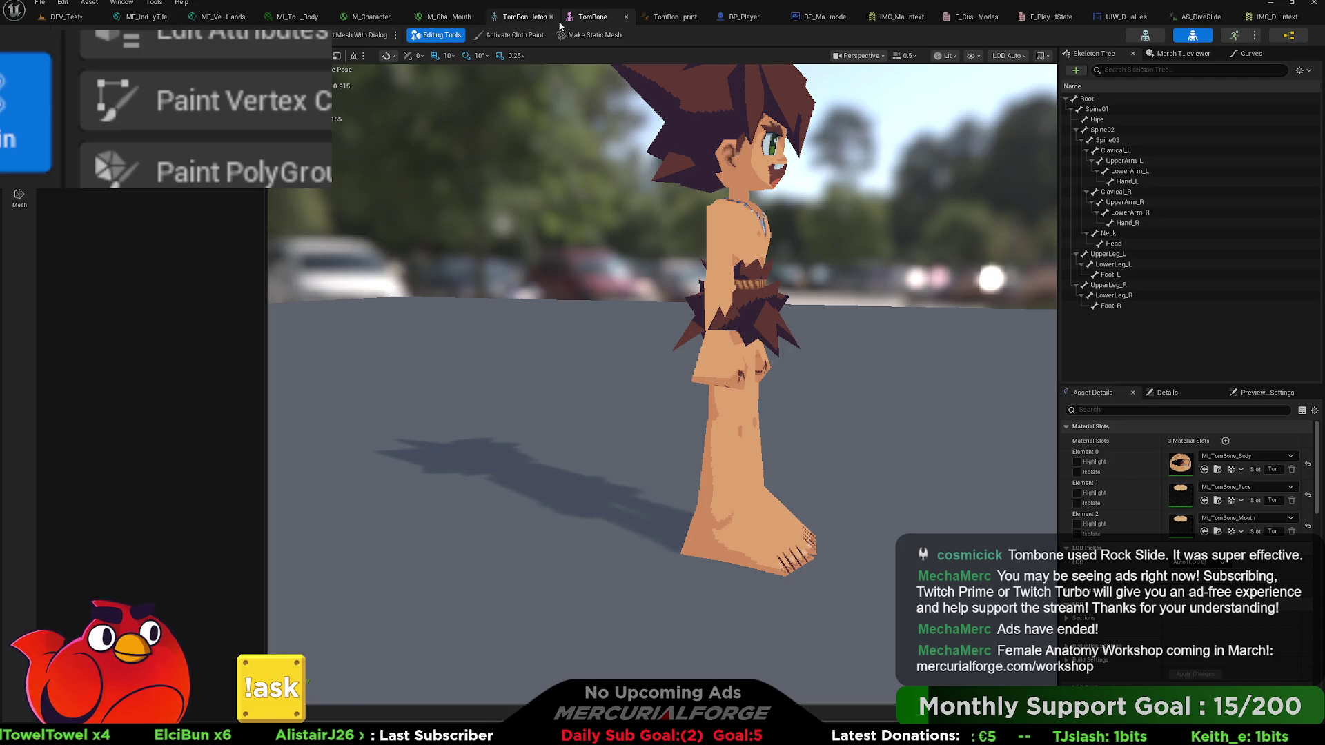
- In BP_Player's event graph, connect IA_Dive_Jump's Triggered pin directly to the Stop Slide Print String
{"action": "left_click", "coordinate": [734, 17]}
{"action": "left_click_drag", "start_coordinate": [596, 247], "coordinate": [584, 332]}
{"action": "left_click_drag", "start_coordinate": [495, 319], "coordinate": [487, 356]}
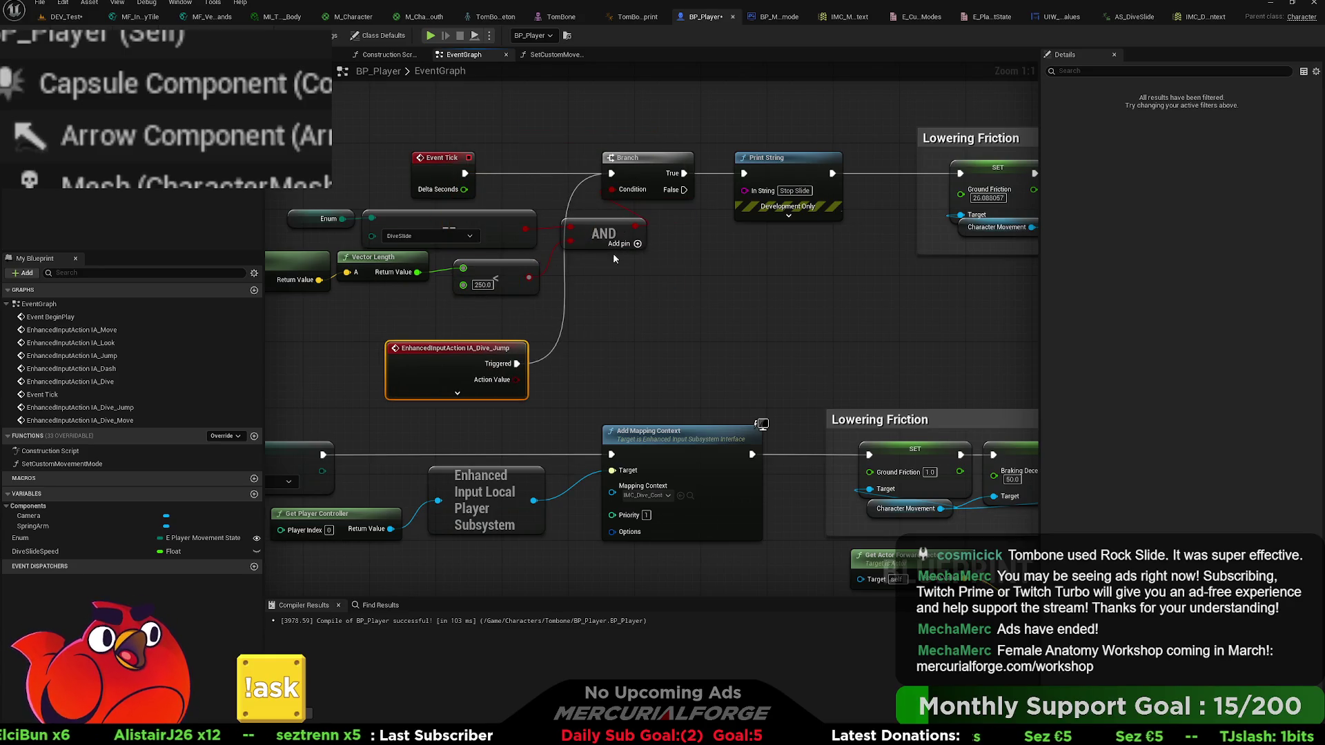
{"action": "left_click_drag", "start_coordinate": [606, 246], "coordinate": [552, 261]}
{"action": "mouse_move", "coordinate": [481, 351]}
{"action": "left_mouse_down"}
{"action": "mouse_move", "coordinate": [590, 349]}
{"action": "mouse_move", "coordinate": [621, 228]}
{"action": "mouse_move", "coordinate": [739, 221]}
{"action": "mouse_move", "coordinate": [778, 183]}
{"action": "mouse_move", "coordinate": [766, 209]}
{"action": "mouse_move", "coordinate": [770, 174]}
{"action": "left_mouse_up"}
{"action": "mouse_move", "coordinate": [520, 350]}
{"action": "left_mouse_down"}
{"action": "mouse_move", "coordinate": [677, 292]}
{"action": "mouse_move", "coordinate": [698, 250]}
{"action": "mouse_move", "coordinate": [686, 83]}
{"action": "mouse_move", "coordinate": [675, 97]}
{"action": "left_mouse_up"}
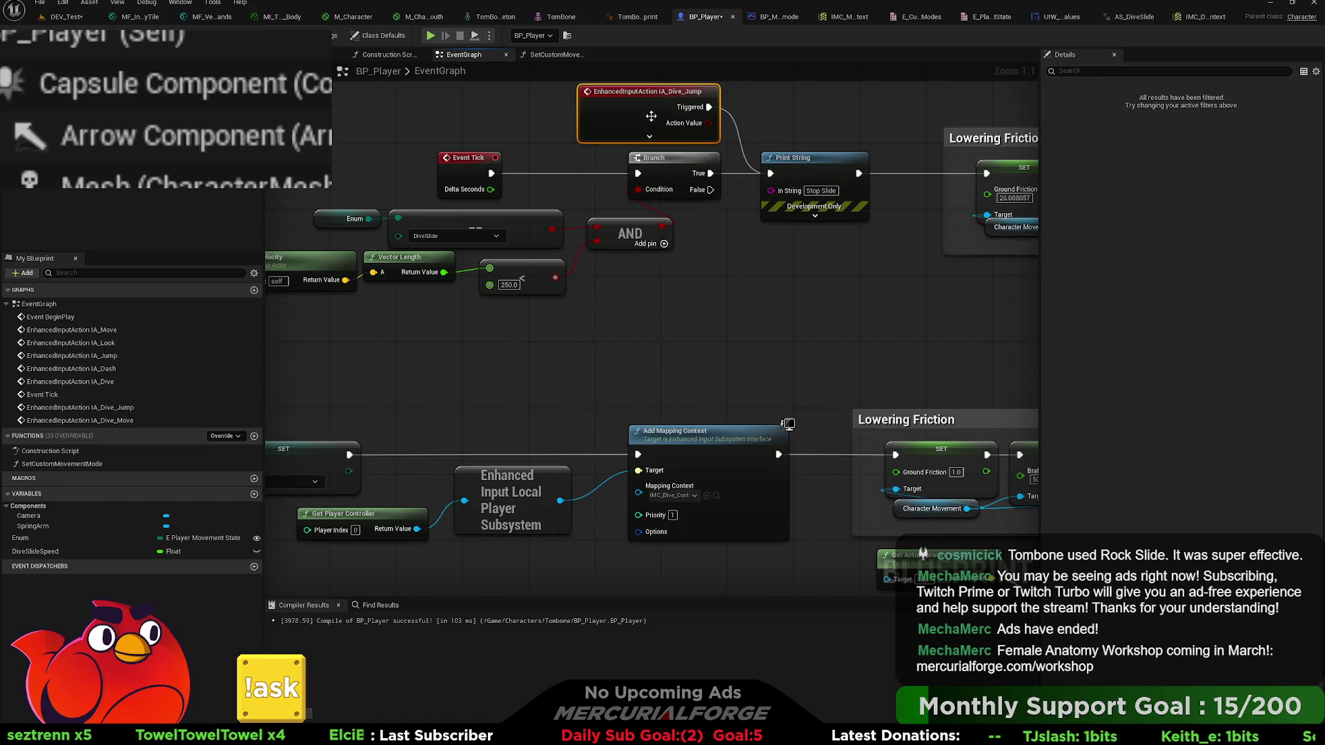
- Tidy the Enum, ==, velocity and AND condition nodes, undo an accidental move, and return to DEV_Test
{"action": "mouse_move", "coordinate": [648, 343]}
{"action": "left_mouse_down"}
{"action": "mouse_move", "coordinate": [332, 304]}
{"action": "mouse_move", "coordinate": [332, 261]}
{"action": "left_mouse_up"}
{"action": "left_click_drag", "start_coordinate": [574, 312], "coordinate": [626, 314]}
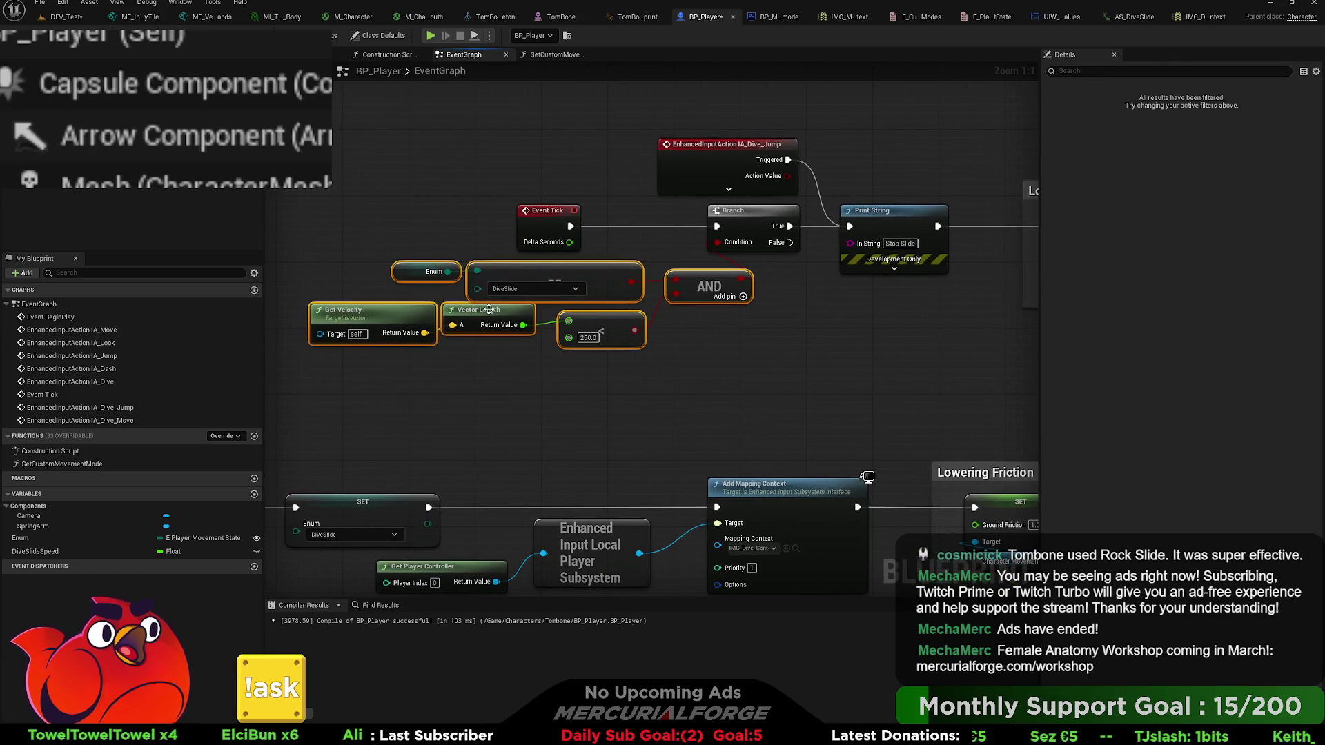
{"action": "left_click", "coordinate": [598, 366]}
{"action": "left_click_drag", "start_coordinate": [610, 362], "coordinate": [407, 328]}
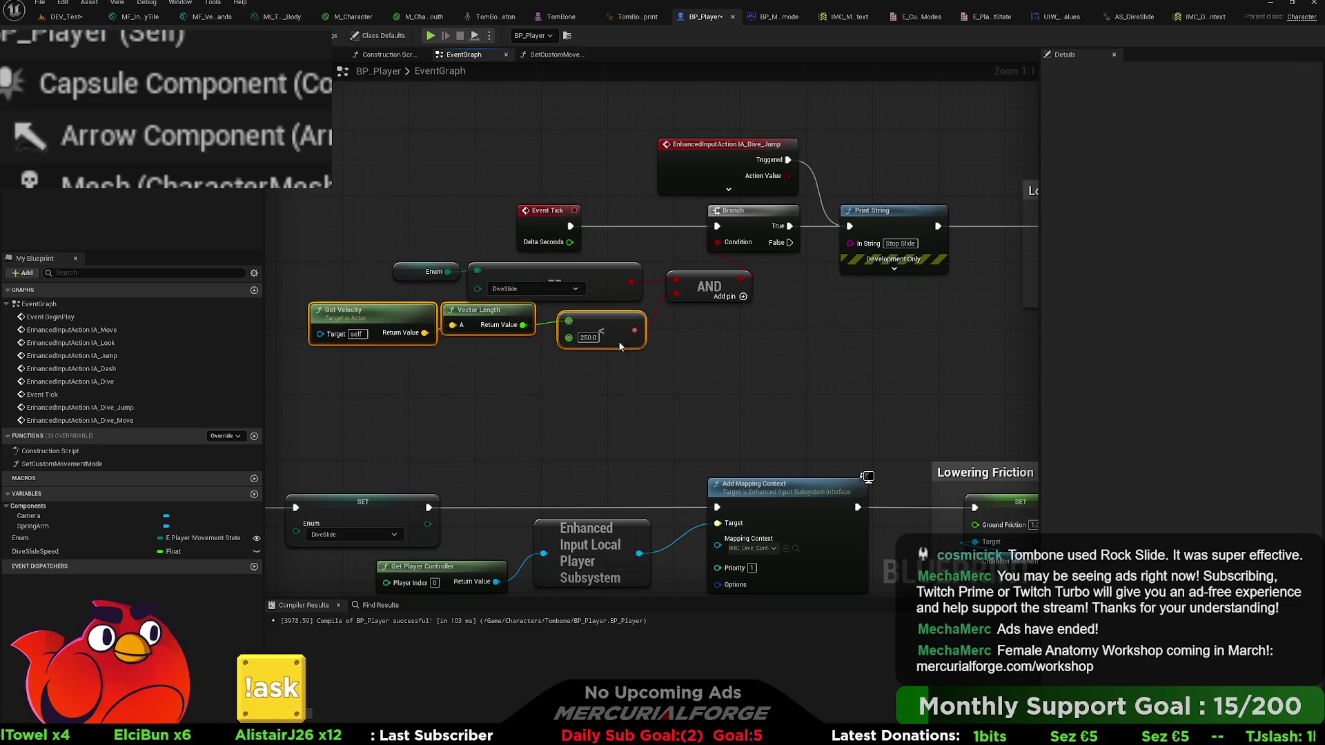
{"action": "mouse_move", "coordinate": [656, 340]}
{"action": "left_mouse_down"}
{"action": "mouse_move", "coordinate": [569, 371]}
{"action": "mouse_move", "coordinate": [624, 371]}
{"action": "left_mouse_up"}
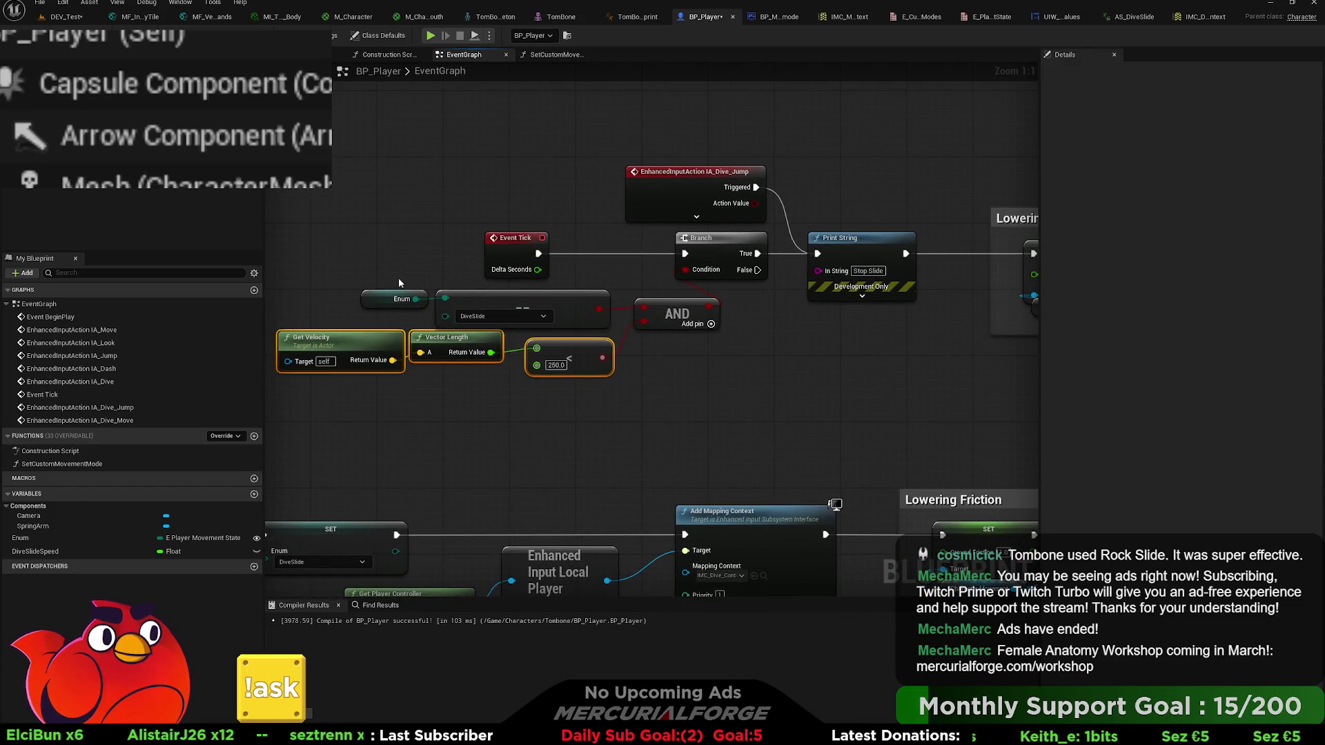
{"action": "left_click_drag", "start_coordinate": [399, 277], "coordinate": [466, 309]}
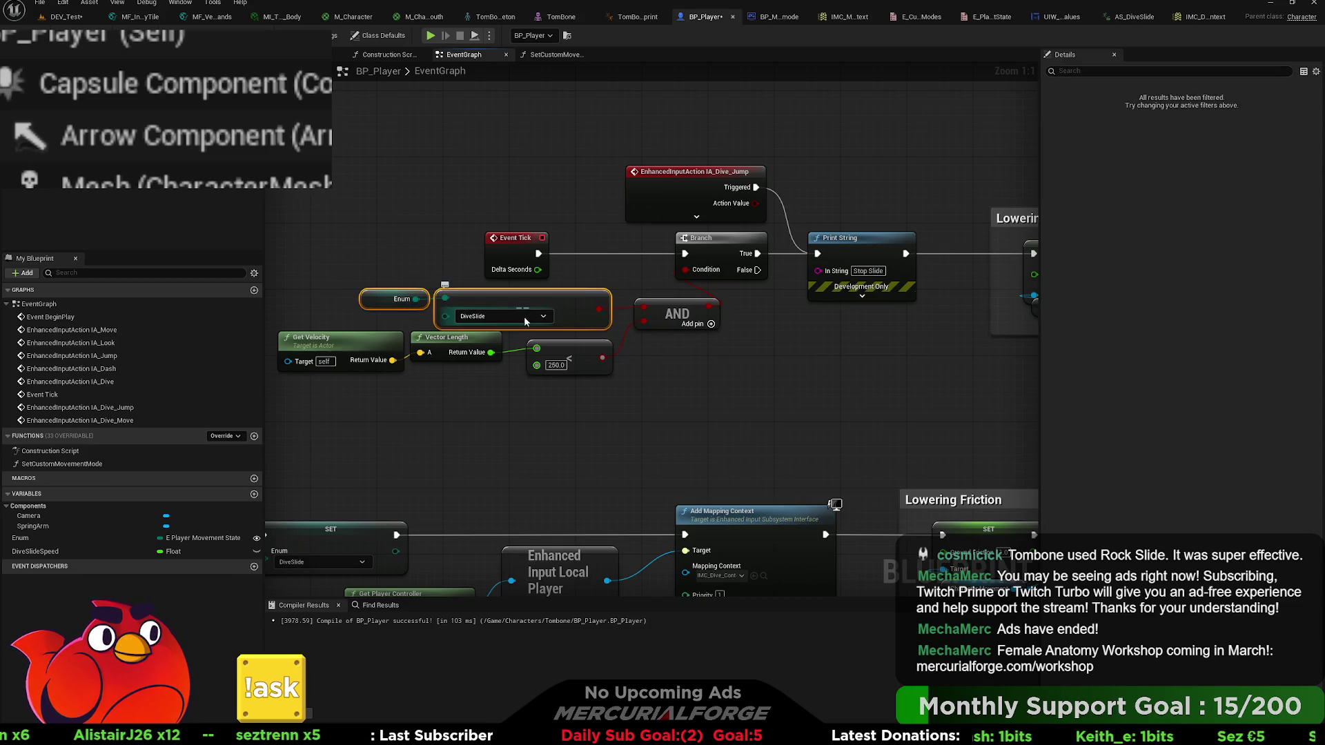
{"action": "mouse_move", "coordinate": [695, 178]}
{"action": "left_mouse_down"}
{"action": "mouse_move", "coordinate": [673, 167]}
{"action": "mouse_move", "coordinate": [690, 158]}
{"action": "mouse_move", "coordinate": [702, 177]}
{"action": "mouse_move", "coordinate": [645, 182]}
{"action": "left_mouse_up"}
{"action": "key", "text": "ctrl+z"}
{"action": "left_click", "coordinate": [769, 166]}
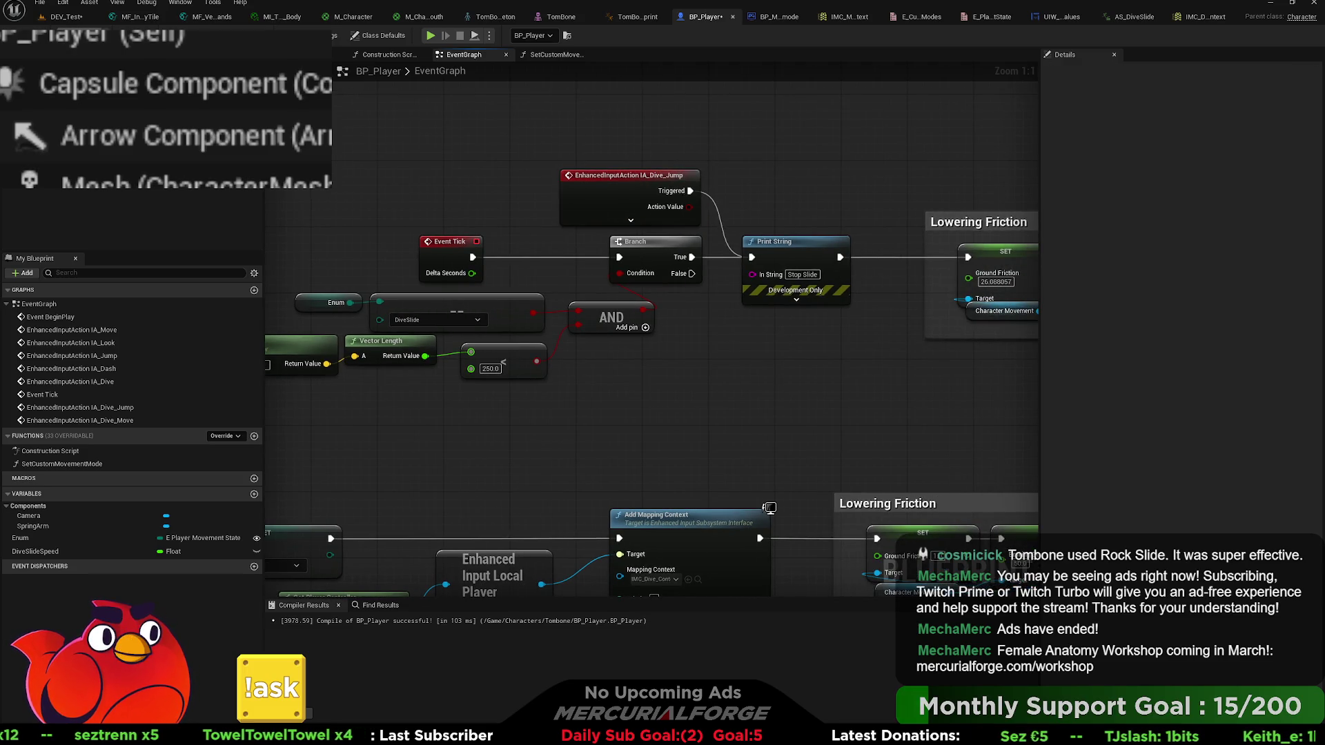
{"action": "left_click", "coordinate": [44, 23]}
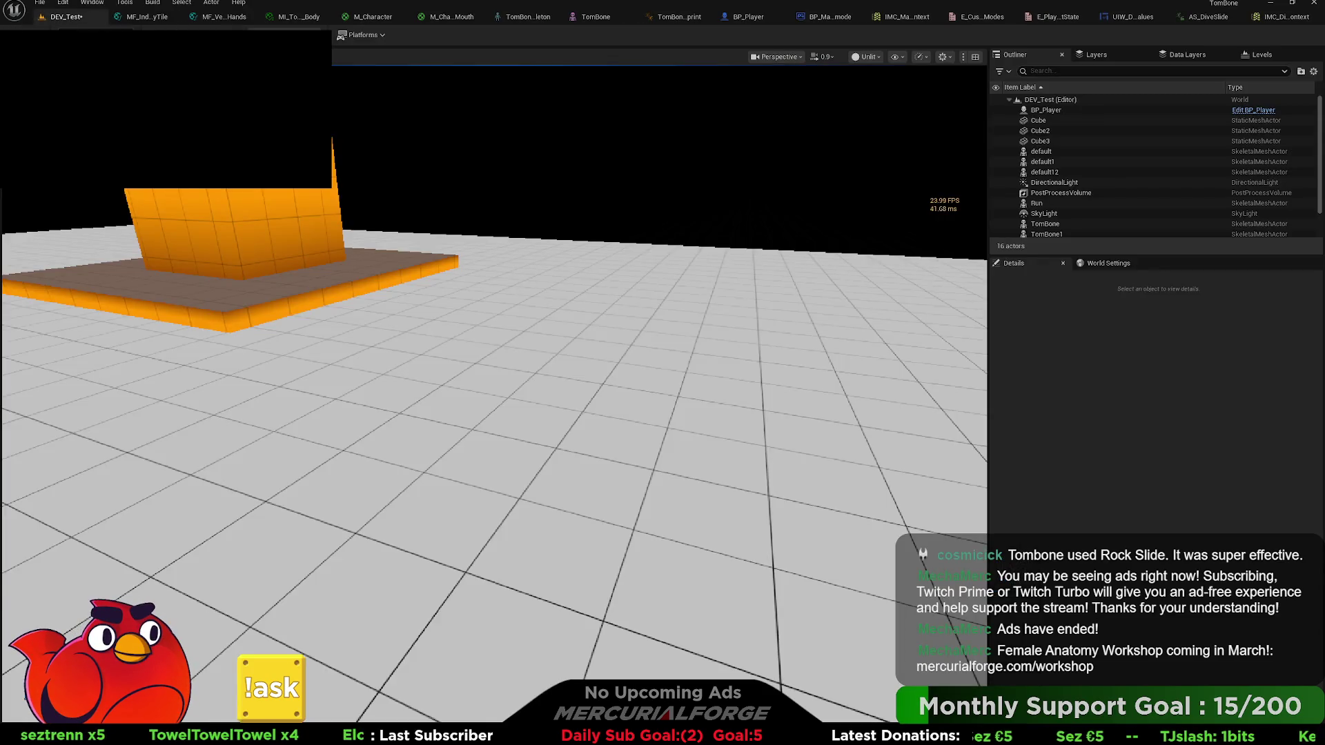
- Start a play-in-editor test, run with W and repeatedly dive into and stop slides with Ctrl
{"action": "key", "text": "alt+p"}
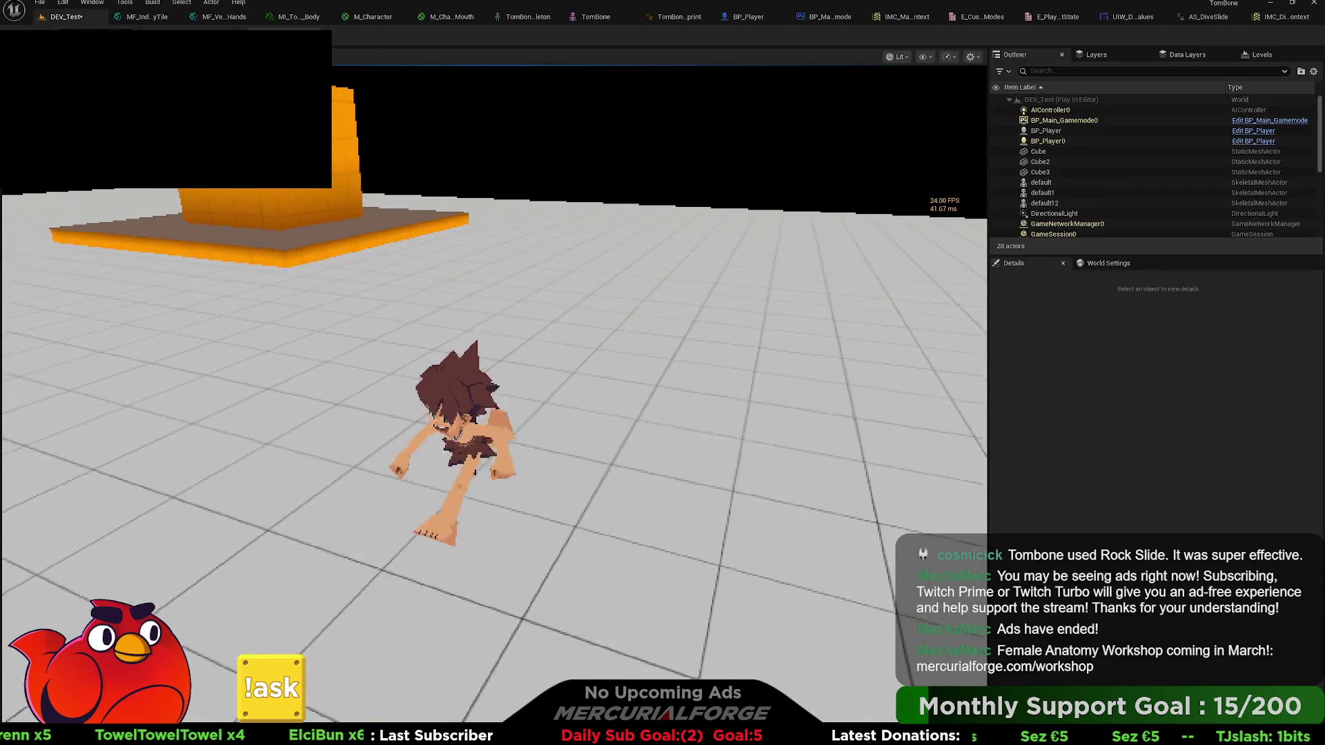
{"action": "key", "text": "w"}
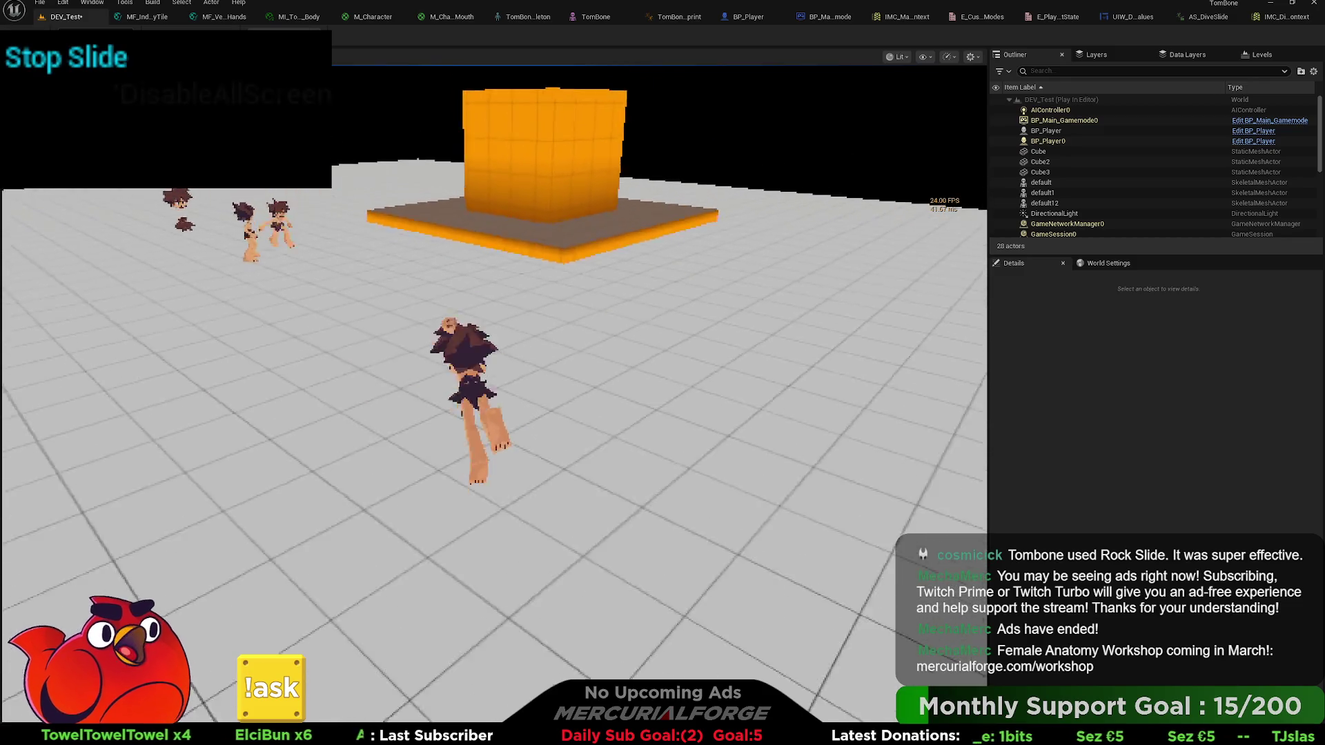
{"action": "key", "text": "w"}
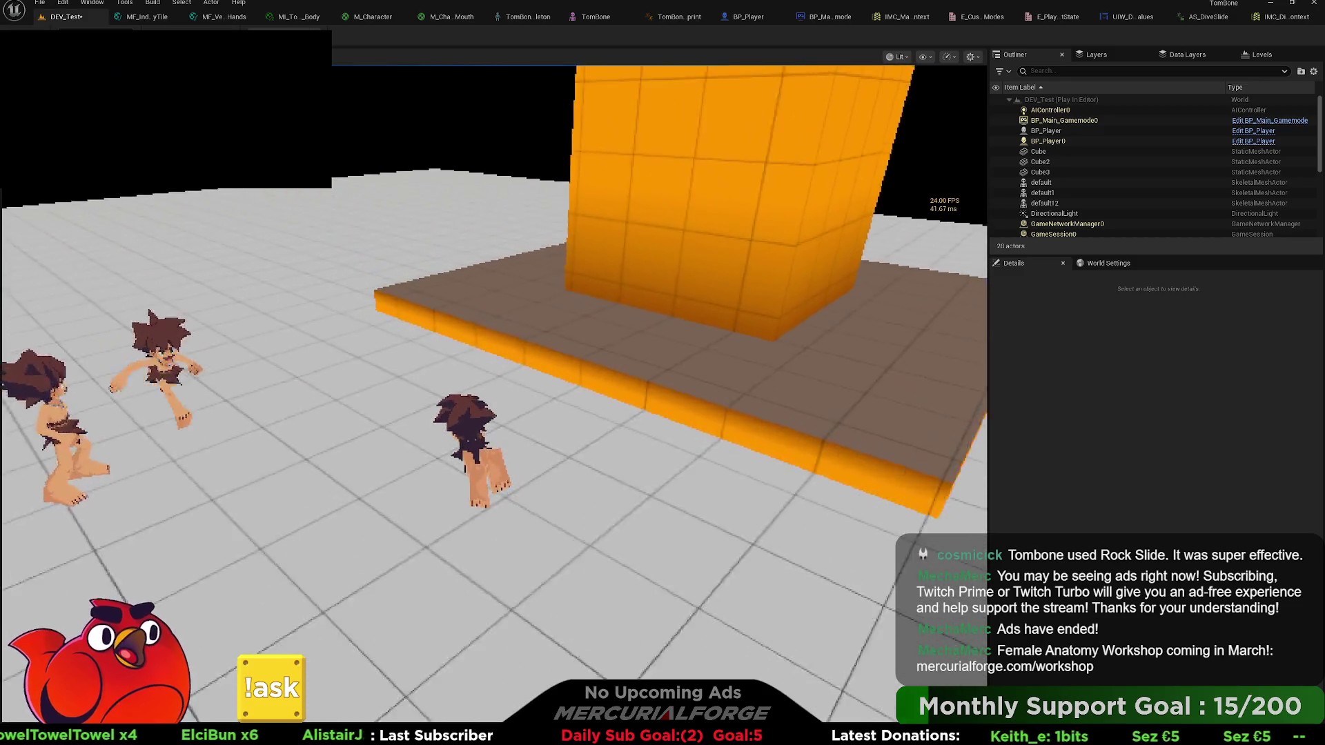
{"action": "key", "text": "ctrl"}
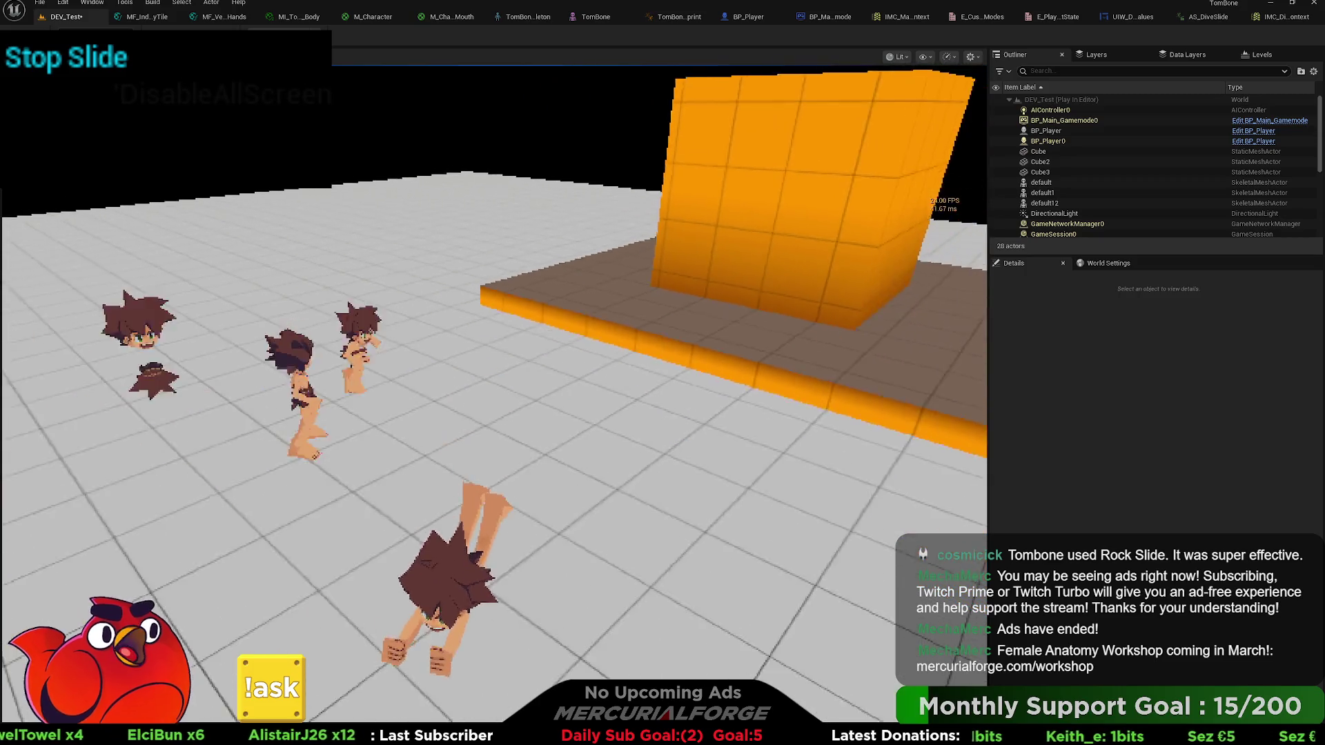
{"action": "key", "text": "ctrl"}
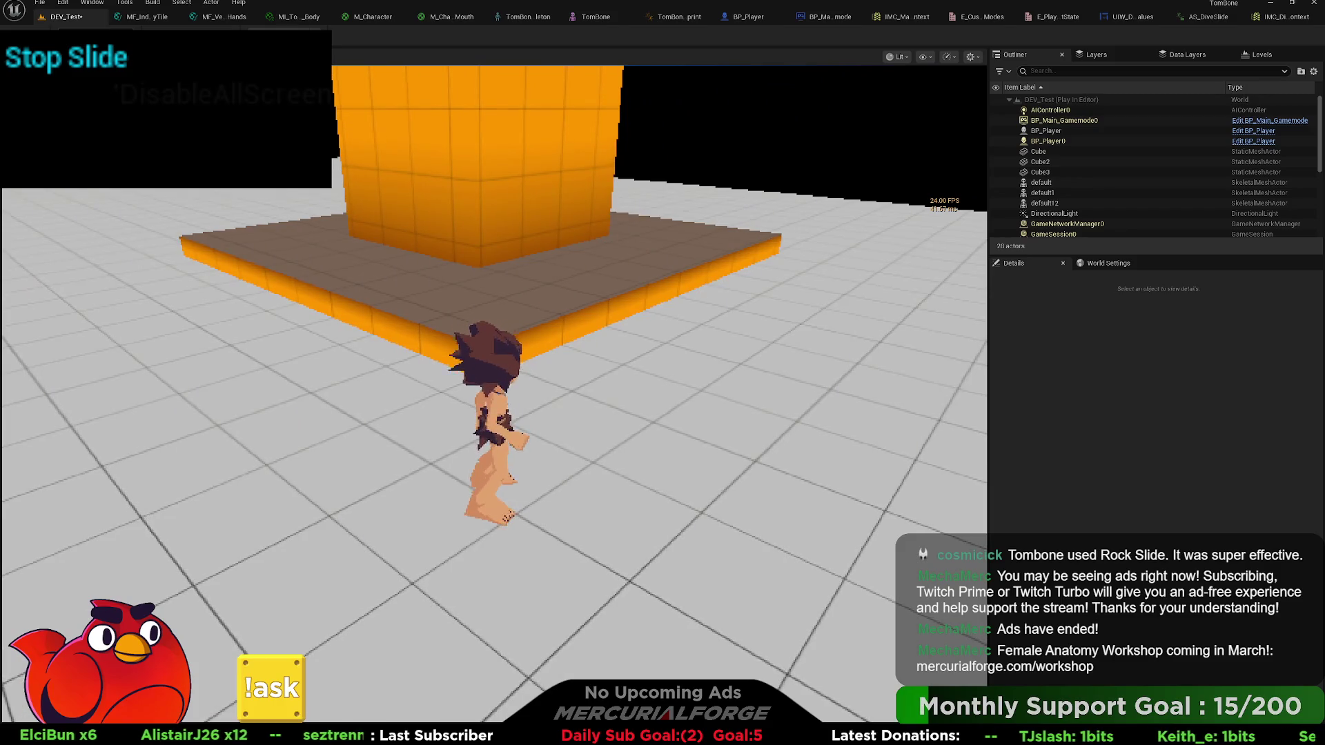
{"action": "key", "text": "ctrl"}
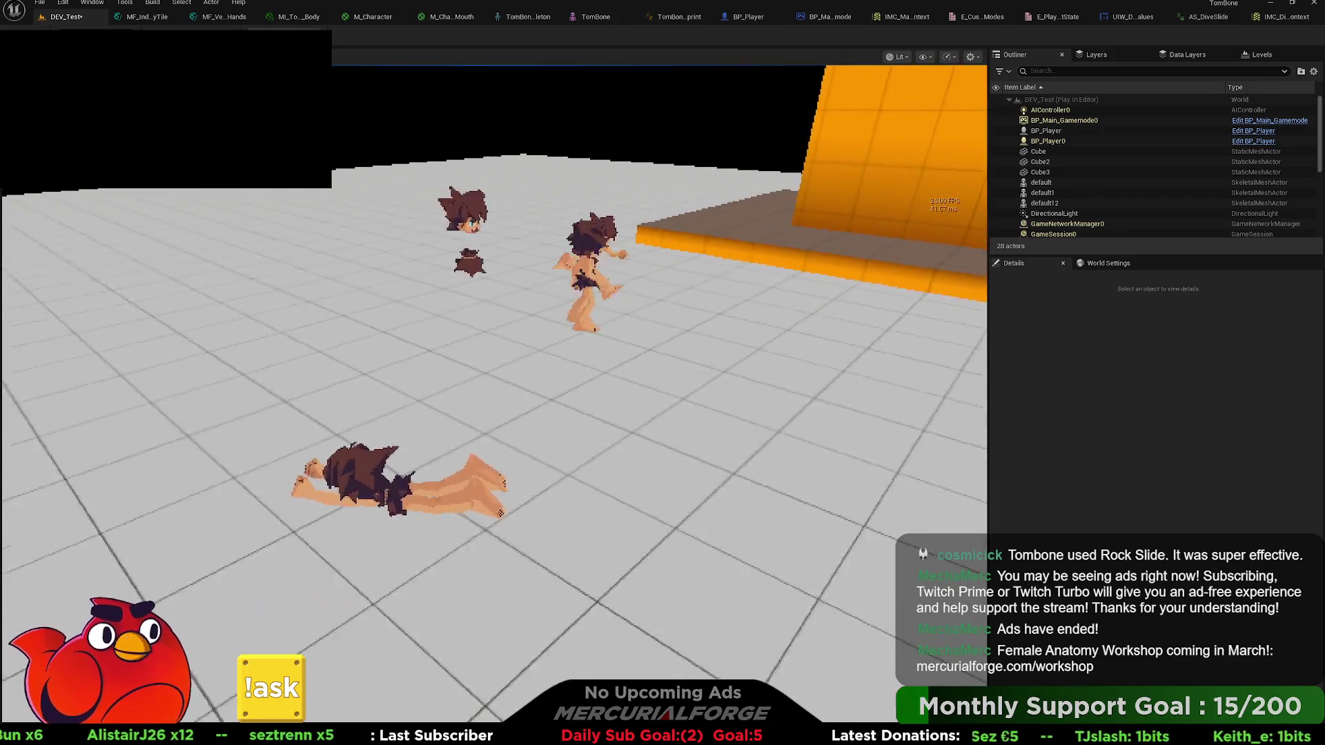
{"action": "key", "text": "ctrl"}
{"action": "key", "text": "ctrl"}
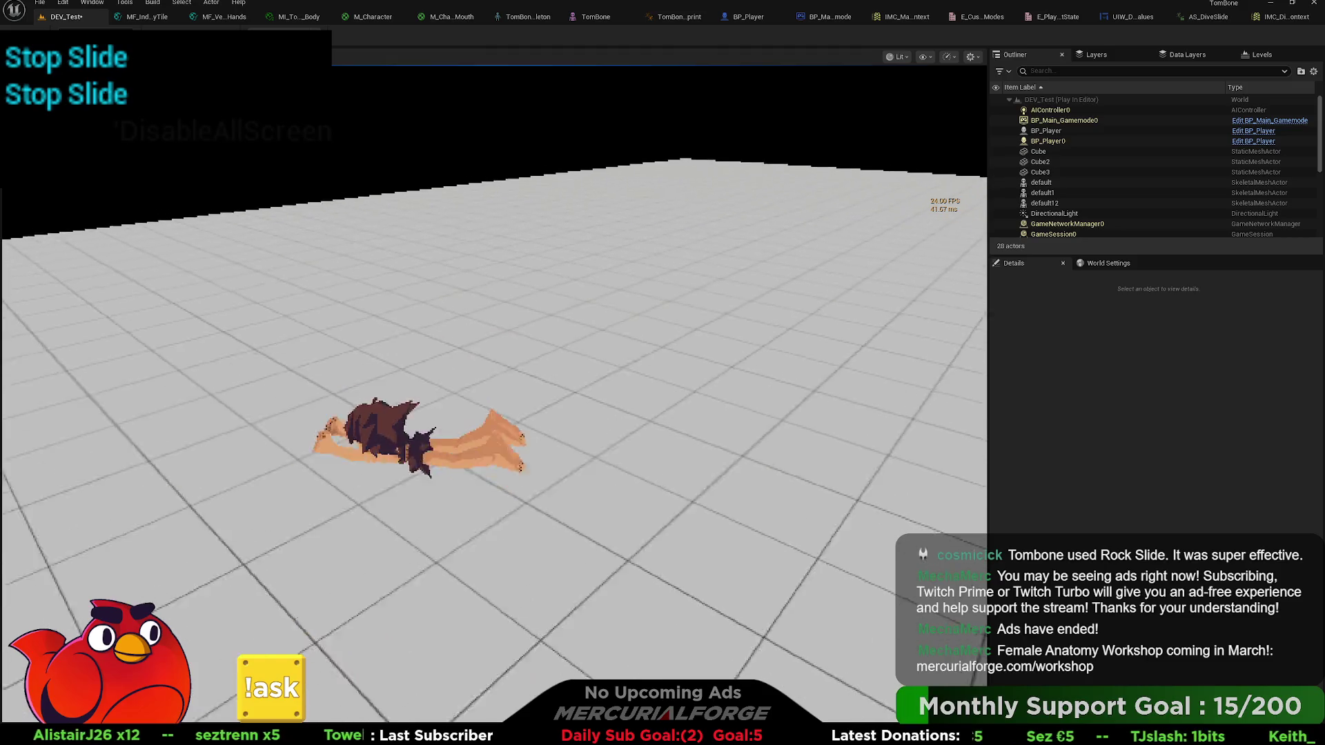
{"action": "key", "text": "ctrl"}
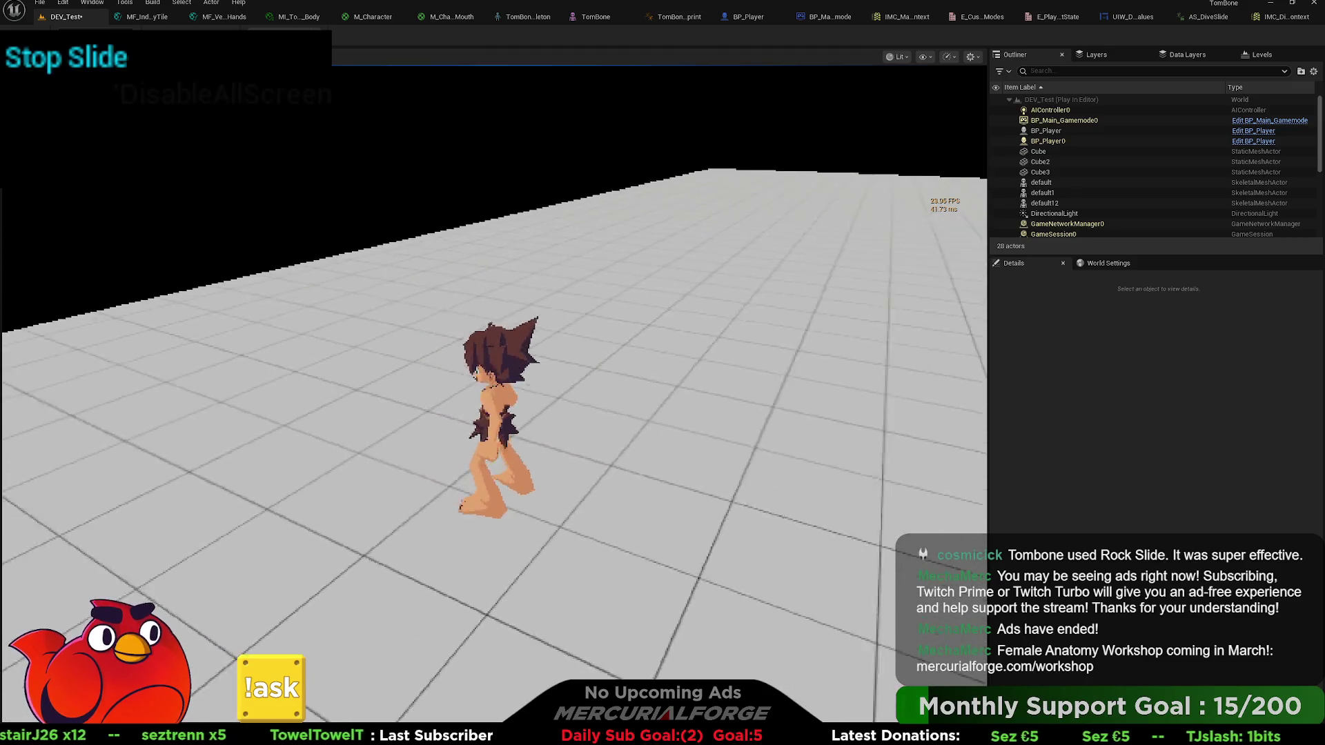
- Keep testing runs, slides and Stop Slide cancels with W, Ctrl, A and C, then exit to the mapping context
{"action": "key", "text": "w"}
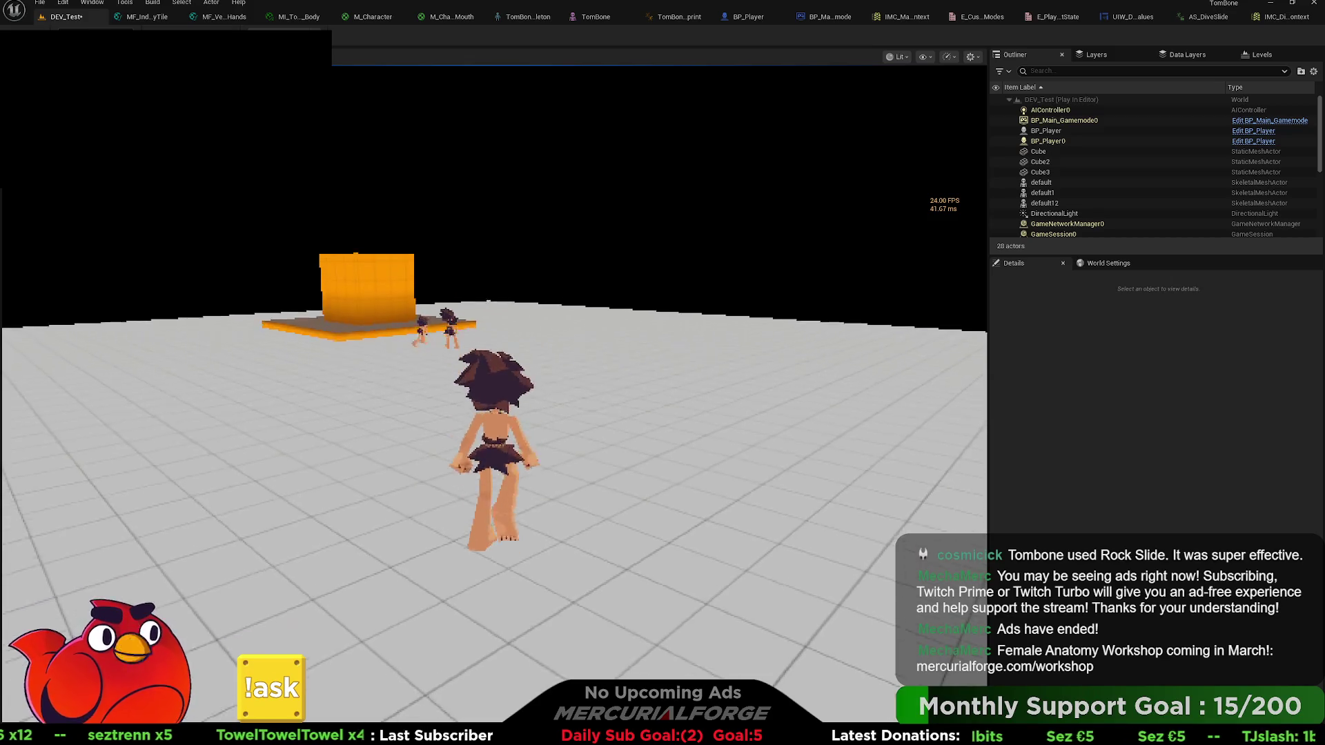
{"action": "key", "text": "ctrl"}
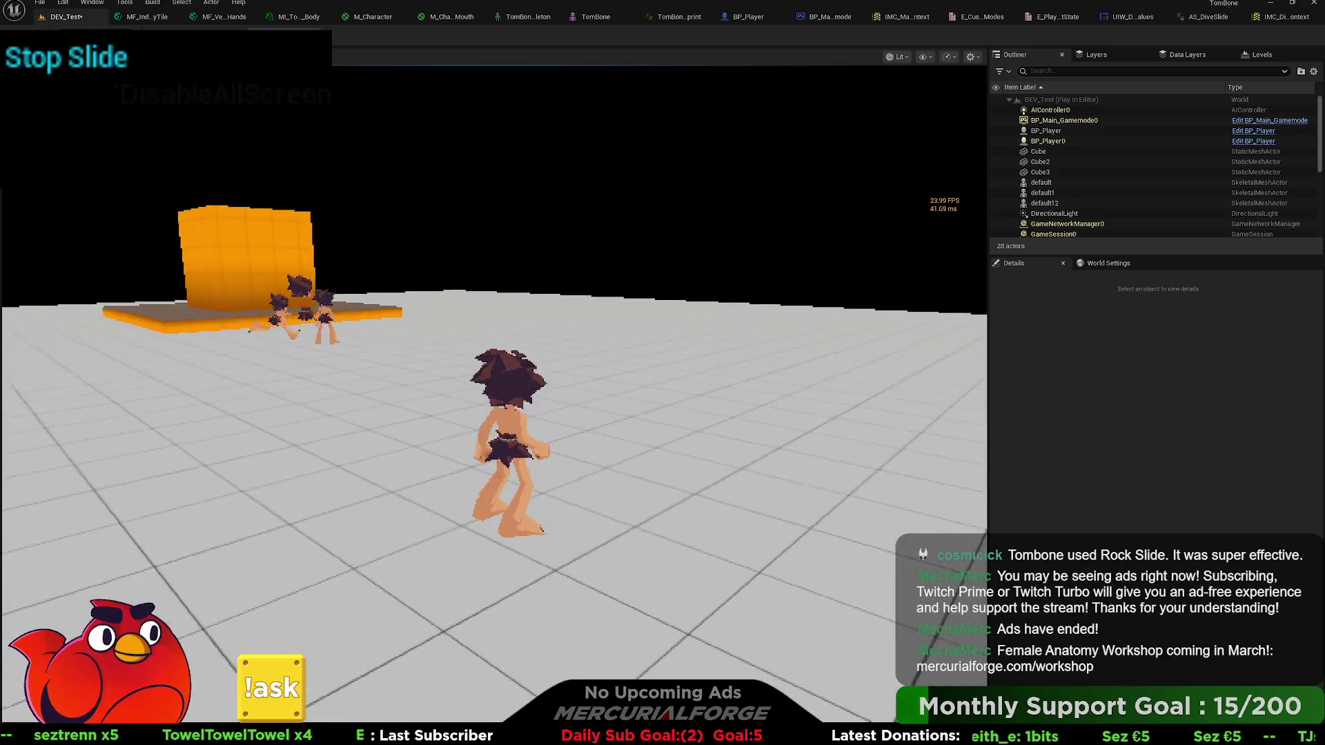
{"action": "key", "text": "ctrl"}
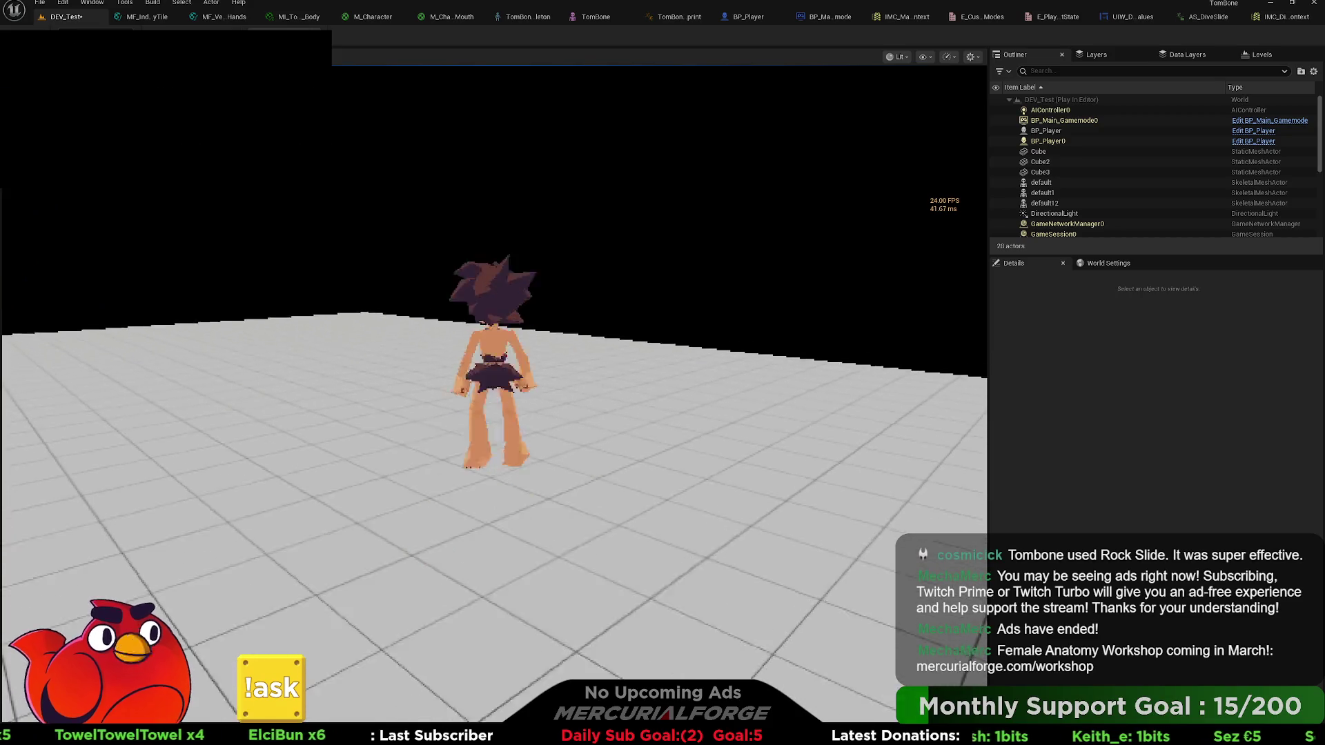
{"action": "key", "text": "ctrl"}
{"action": "key", "text": "w"}
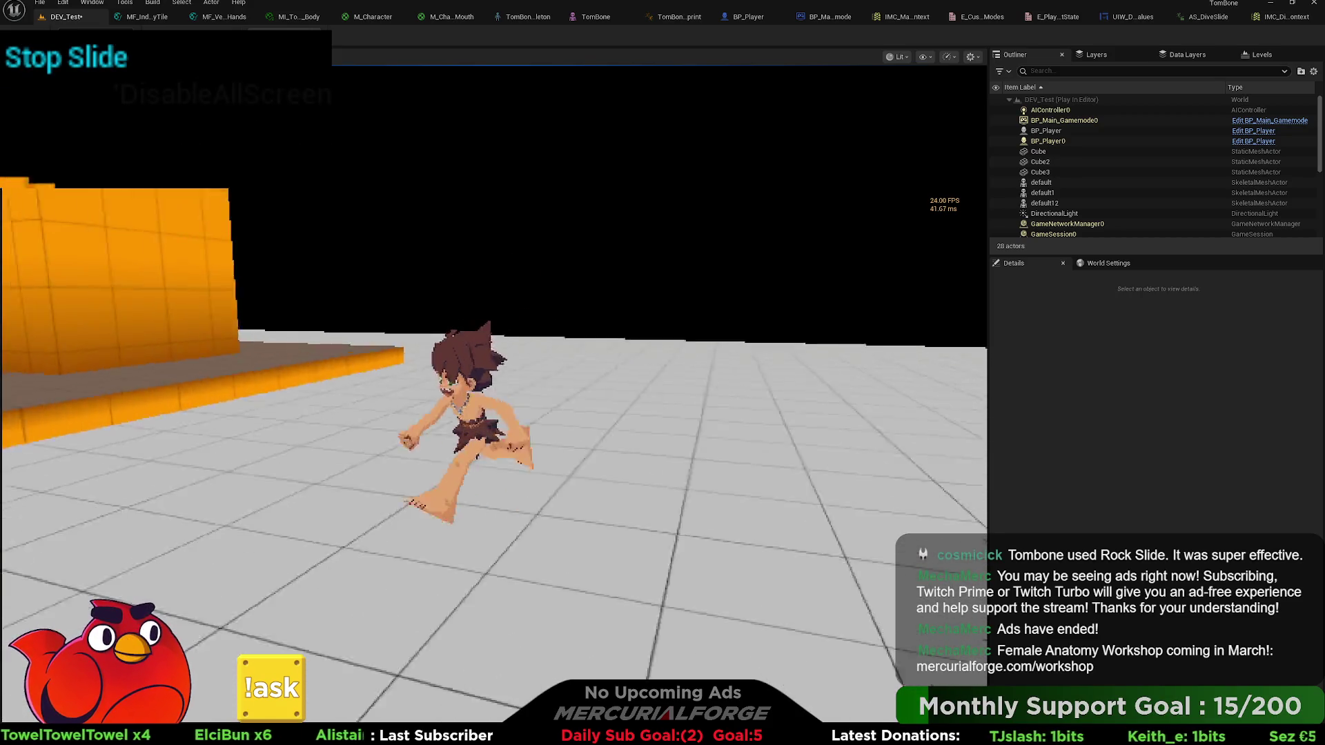
{"action": "key", "text": "a"}
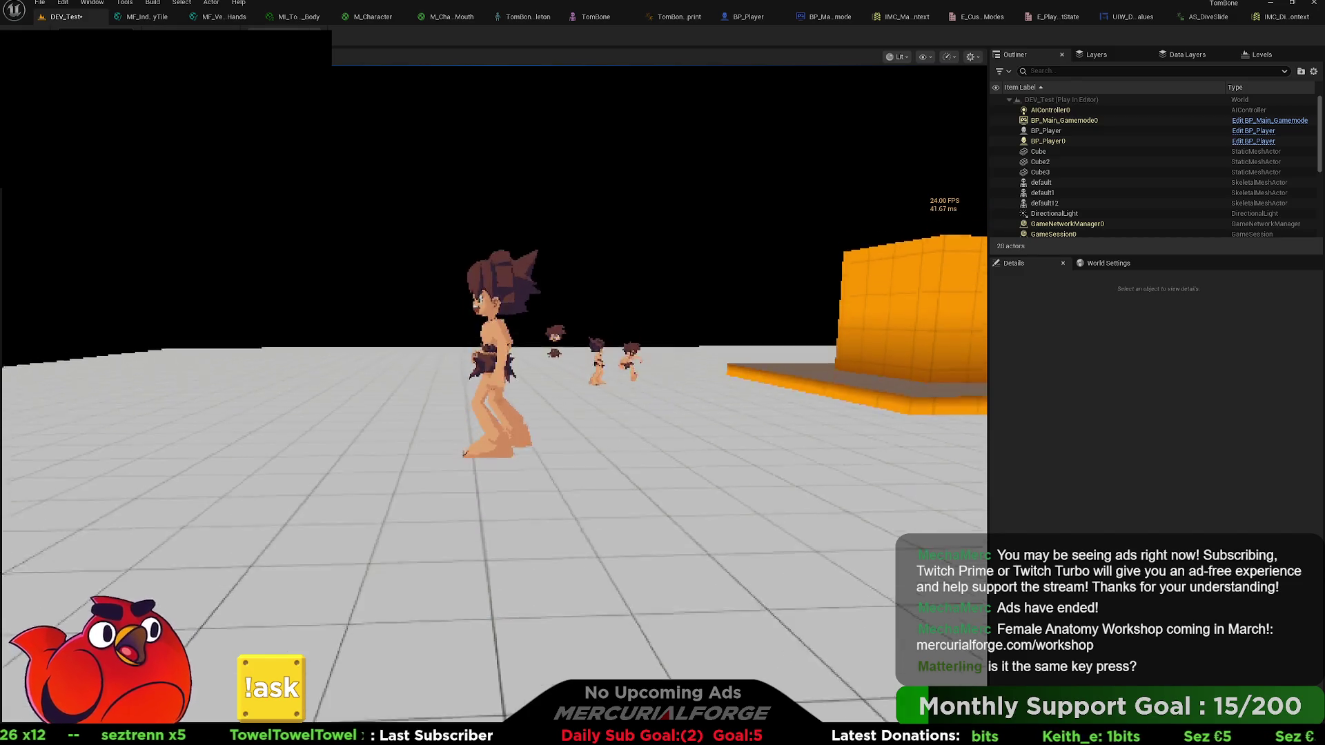
{"action": "key", "text": "c"}
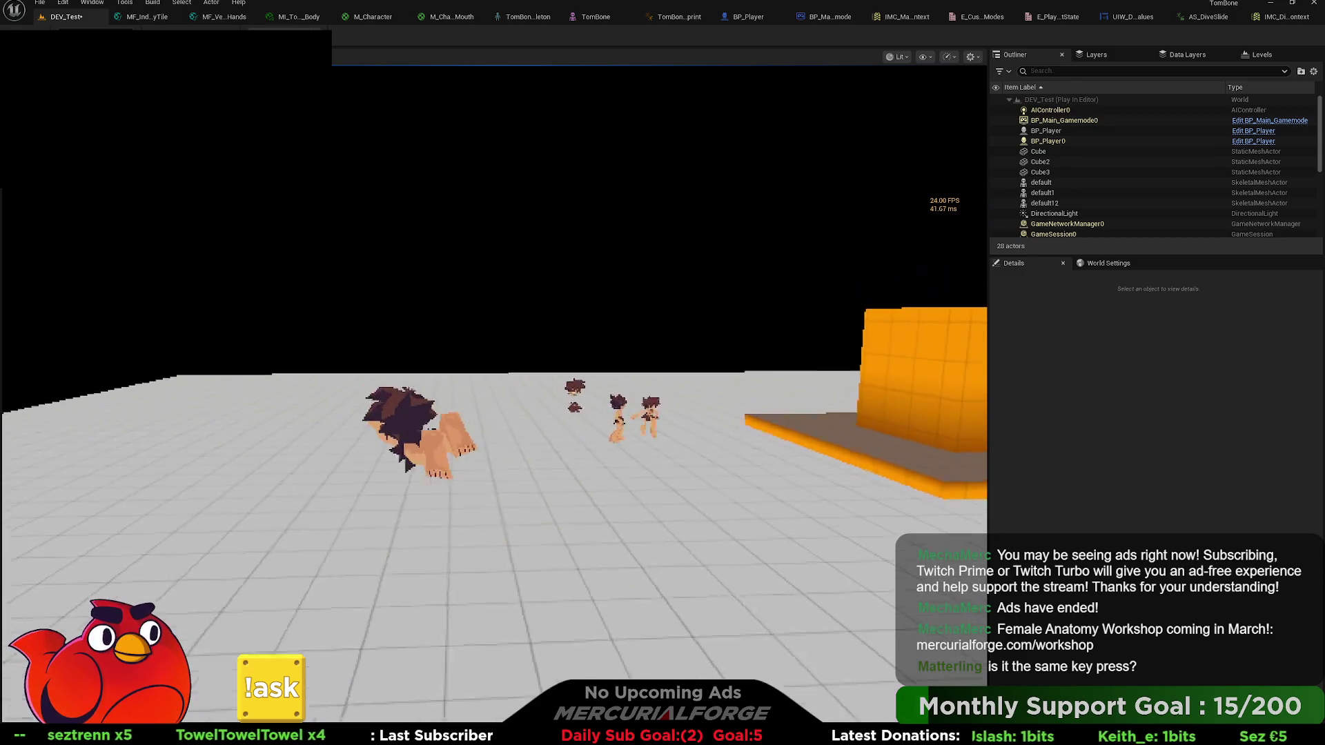
{"action": "key", "text": "c"}
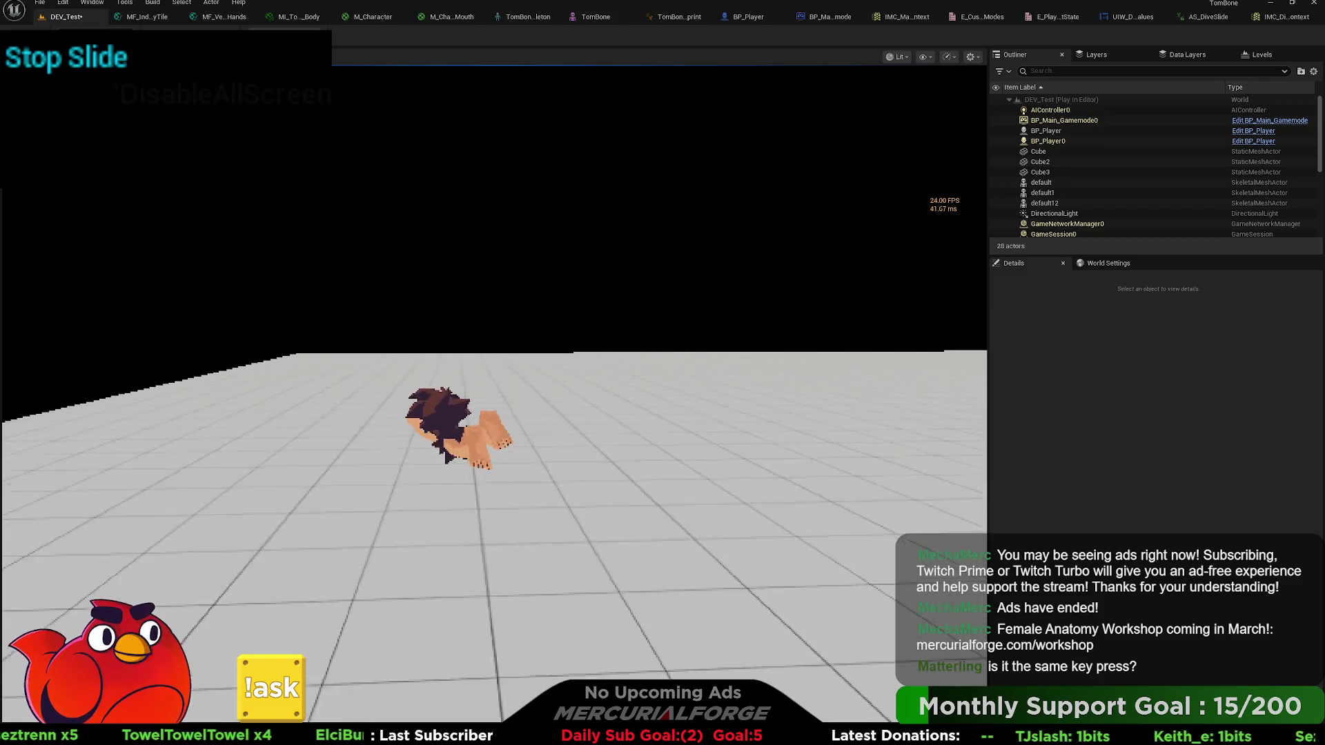
{"action": "key", "text": "c"}
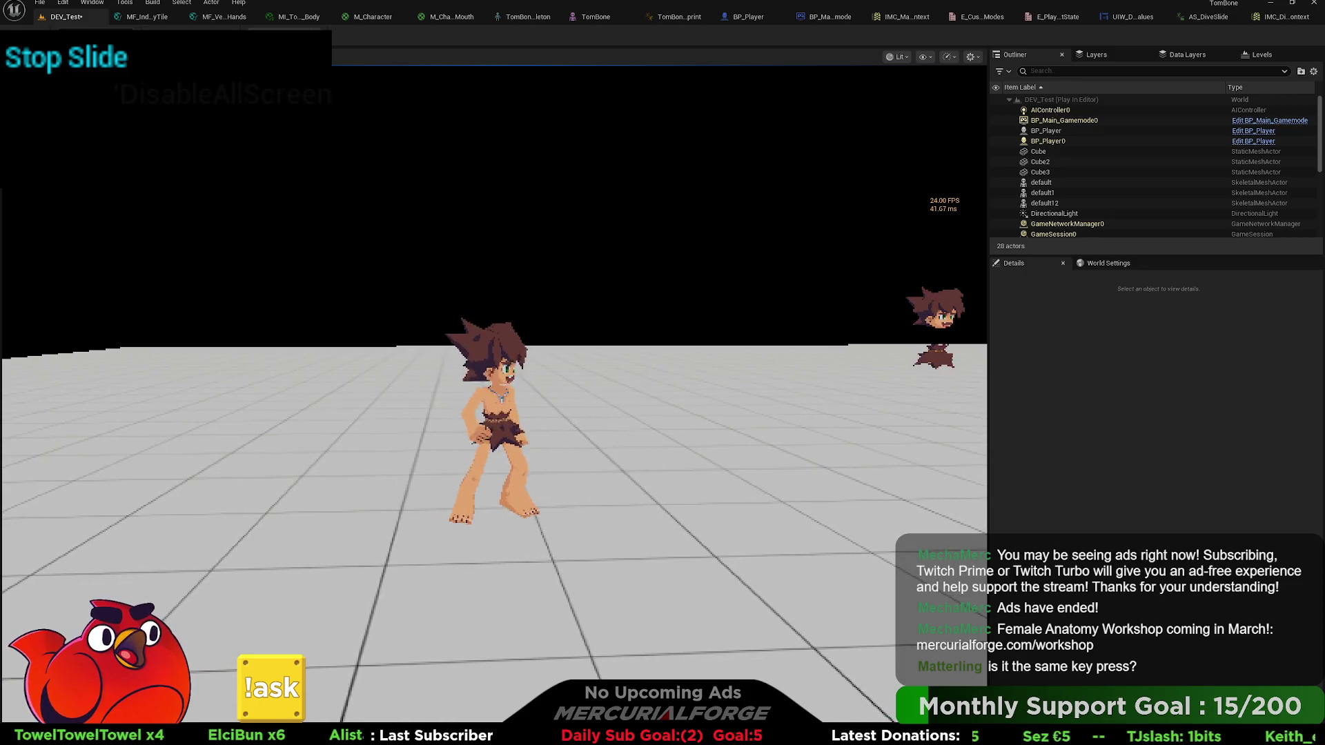
{"action": "key", "text": "Escape"}
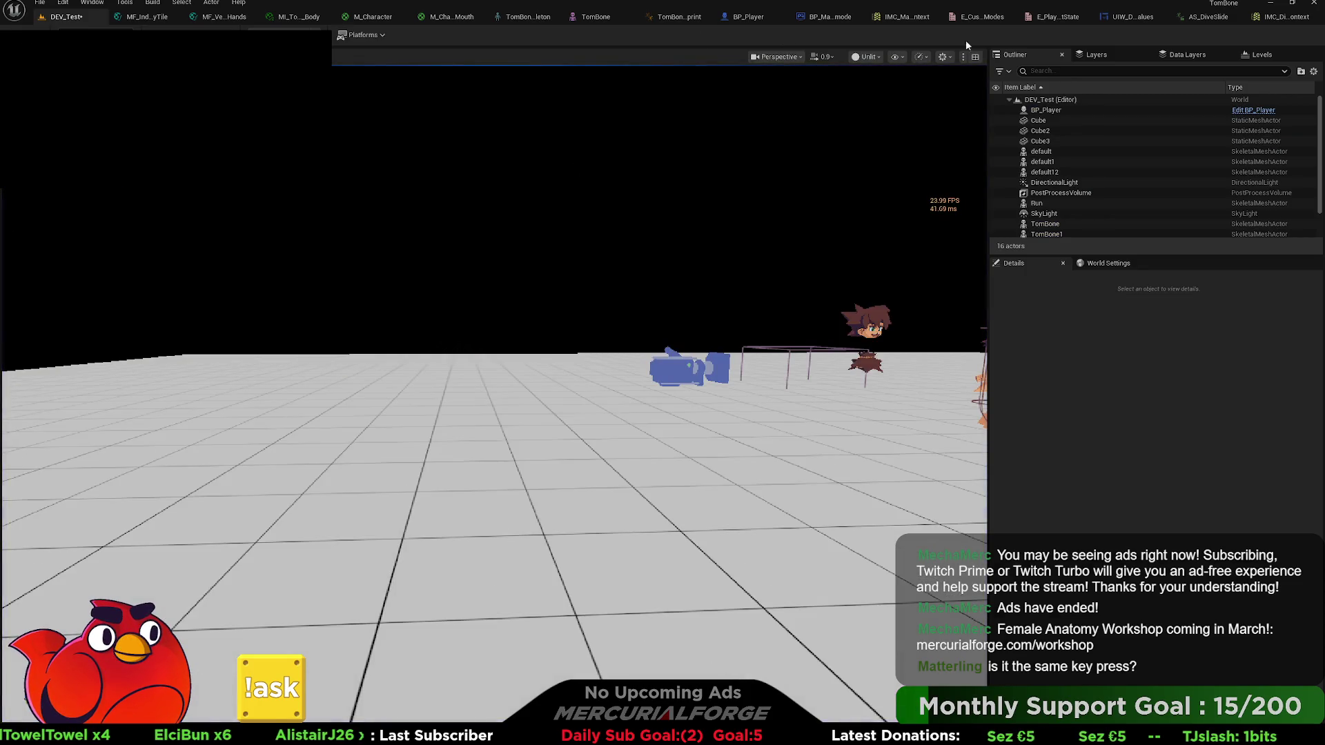
{"action": "left_click", "coordinate": [898, 19]}
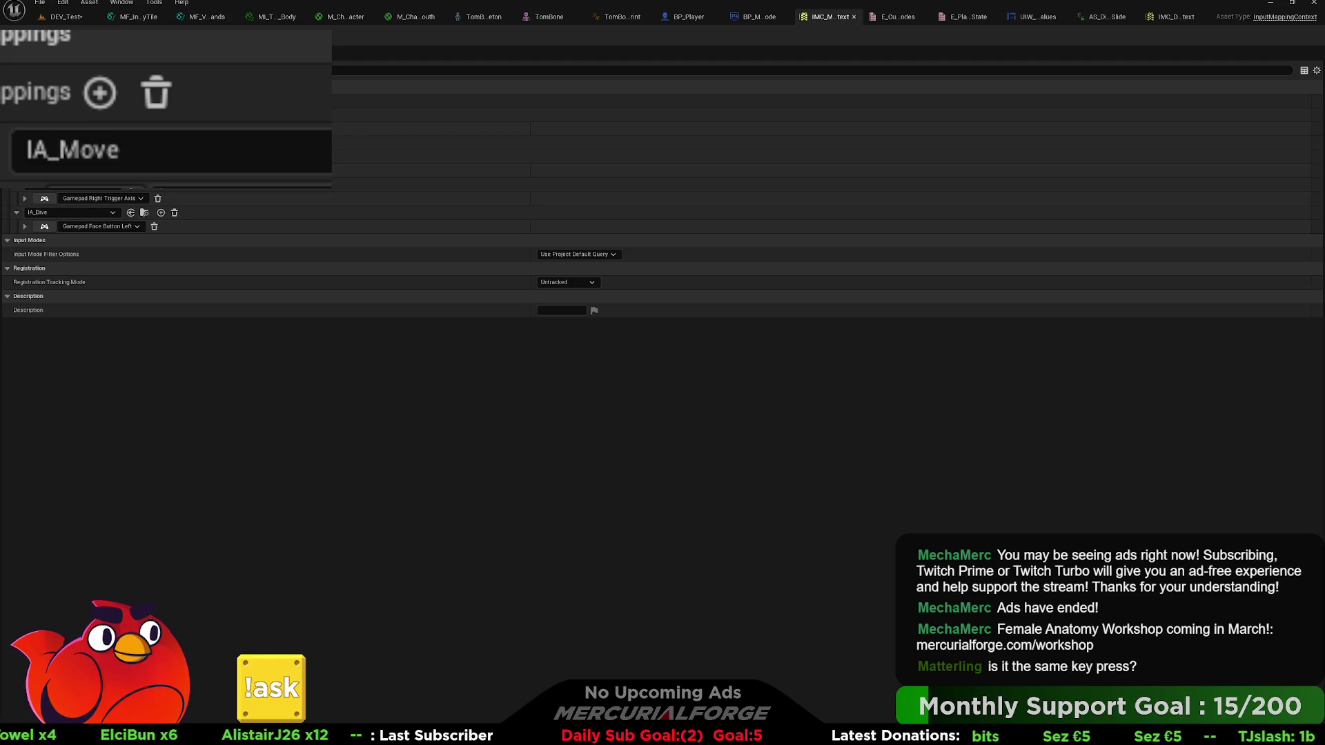
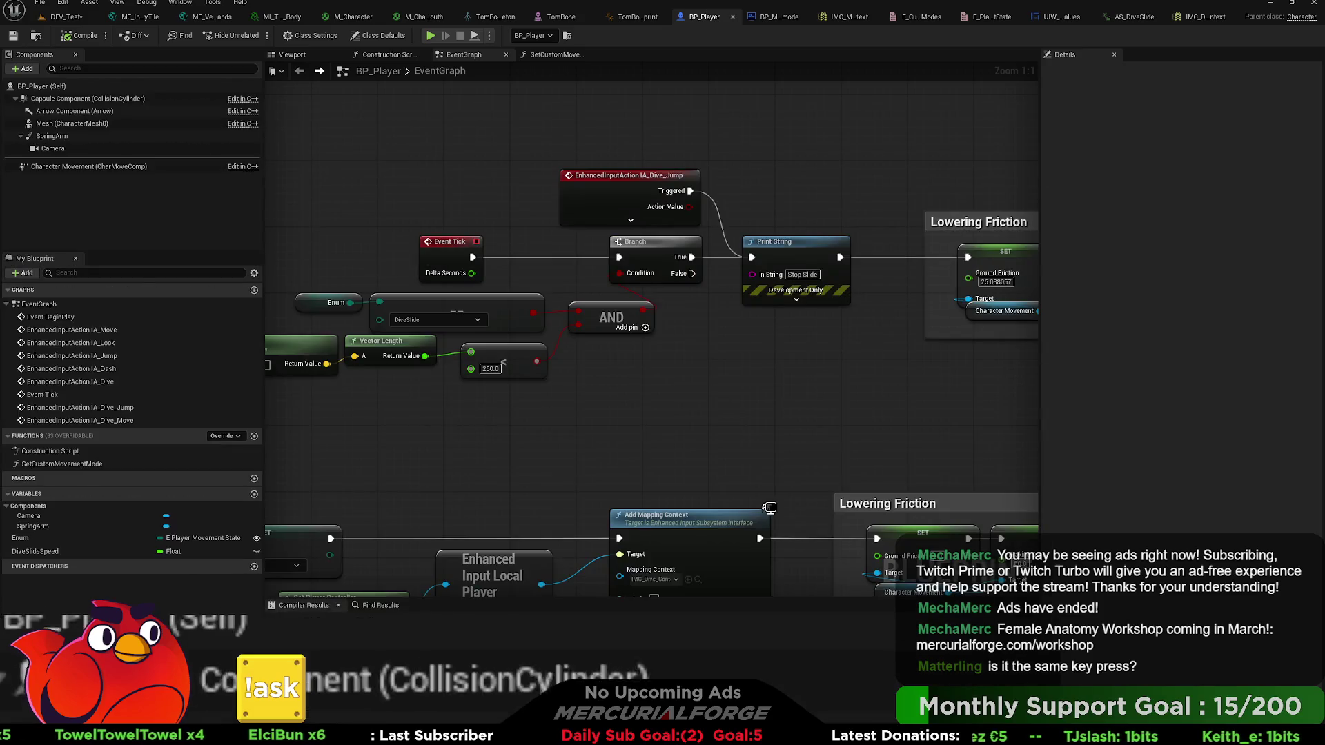
- Drag the IA_Jump event down to sit beside its Jump node, then clear the selection
{"action": "mouse_move", "coordinate": [524, 276]}
{"action": "left_mouse_down"}
{"action": "mouse_move", "coordinate": [621, 386]}
{"action": "mouse_move", "coordinate": [525, 321]}
{"action": "left_mouse_up"}
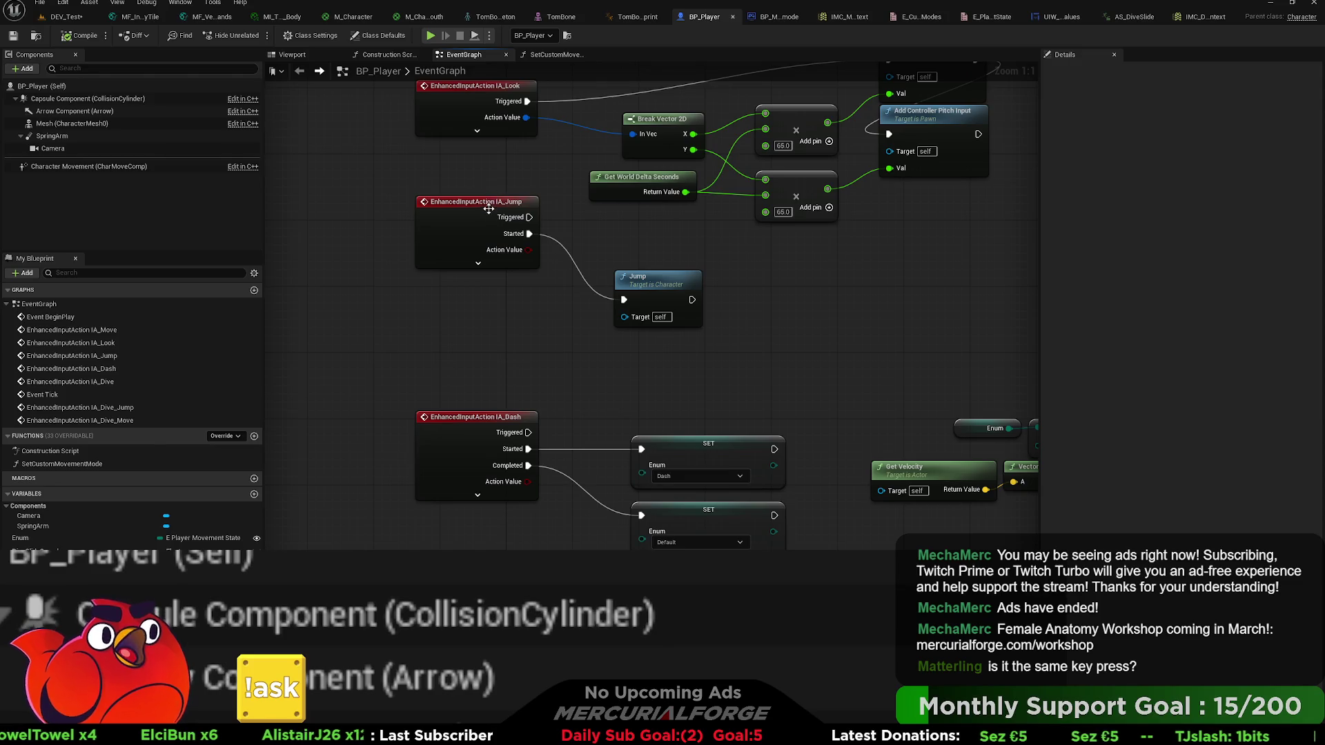
{"action": "left_click_drag", "start_coordinate": [489, 209], "coordinate": [494, 279]}
{"action": "left_click", "coordinate": [650, 274], "text": "ctrl"}
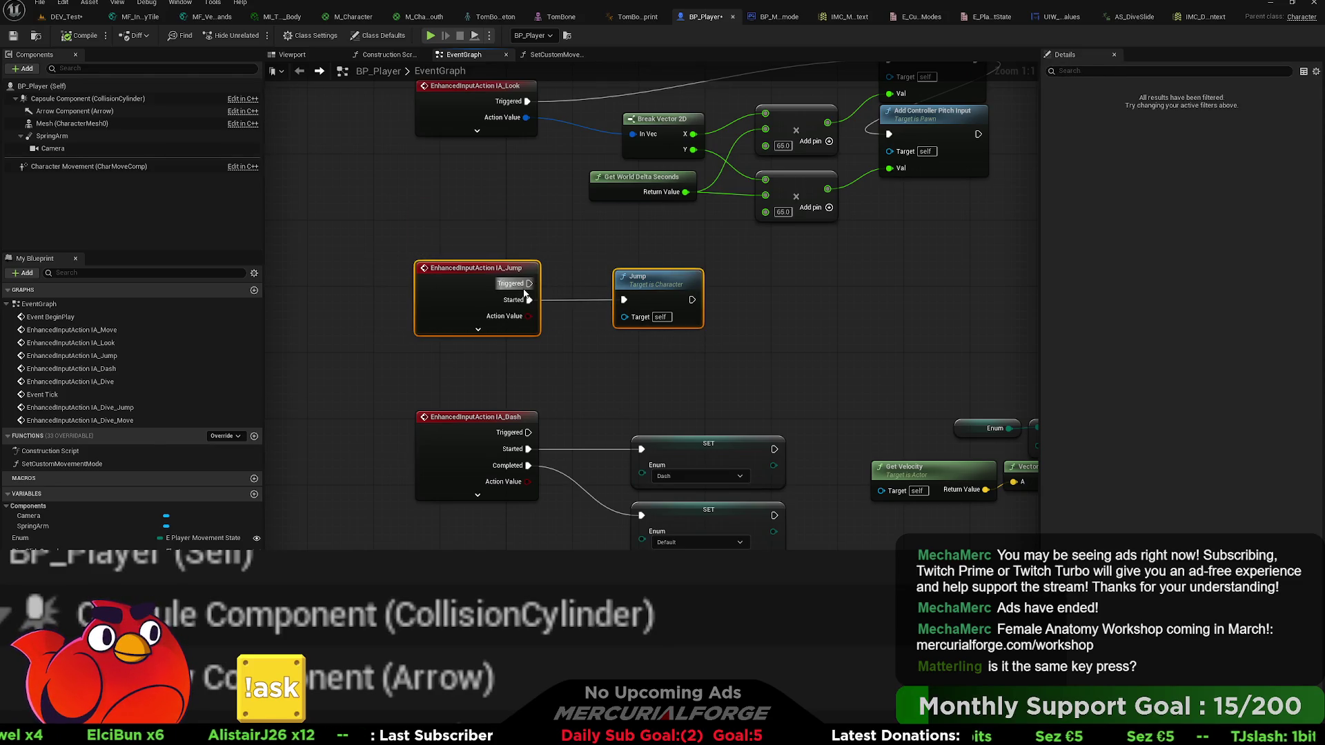
{"action": "left_click", "coordinate": [642, 379]}
- Select the IA_Dive Branch, SET and Add Mapping Context nodes, then check the dive mapping context's bindings
{"action": "mouse_move", "coordinate": [953, 360]}
{"action": "left_mouse_down"}
{"action": "mouse_move", "coordinate": [641, 300]}
{"action": "mouse_move", "coordinate": [657, 321]}
{"action": "mouse_move", "coordinate": [710, 278]}
{"action": "mouse_move", "coordinate": [554, 261]}
{"action": "mouse_move", "coordinate": [760, 250]}
{"action": "mouse_move", "coordinate": [998, 276]}
{"action": "left_mouse_up"}
{"action": "mouse_move", "coordinate": [306, 206]}
{"action": "left_mouse_down"}
{"action": "mouse_move", "coordinate": [888, 408]}
{"action": "mouse_move", "coordinate": [523, 412]}
{"action": "left_mouse_up"}
{"action": "left_click_drag", "start_coordinate": [548, 227], "coordinate": [855, 373]}
{"action": "left_click_drag", "start_coordinate": [920, 406], "coordinate": [733, 405]}
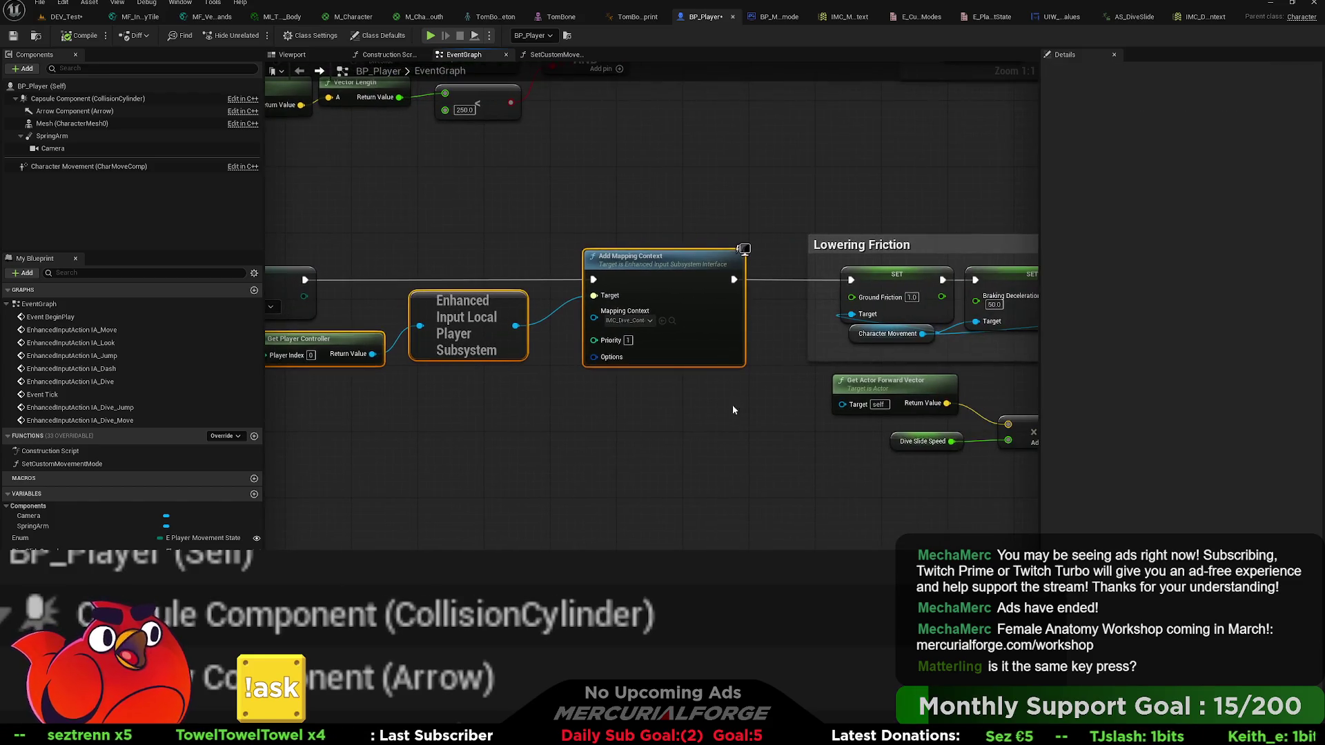
{"action": "scroll", "coordinate": [635, 283], "scroll_direction": "up", "scroll_amount": 7}
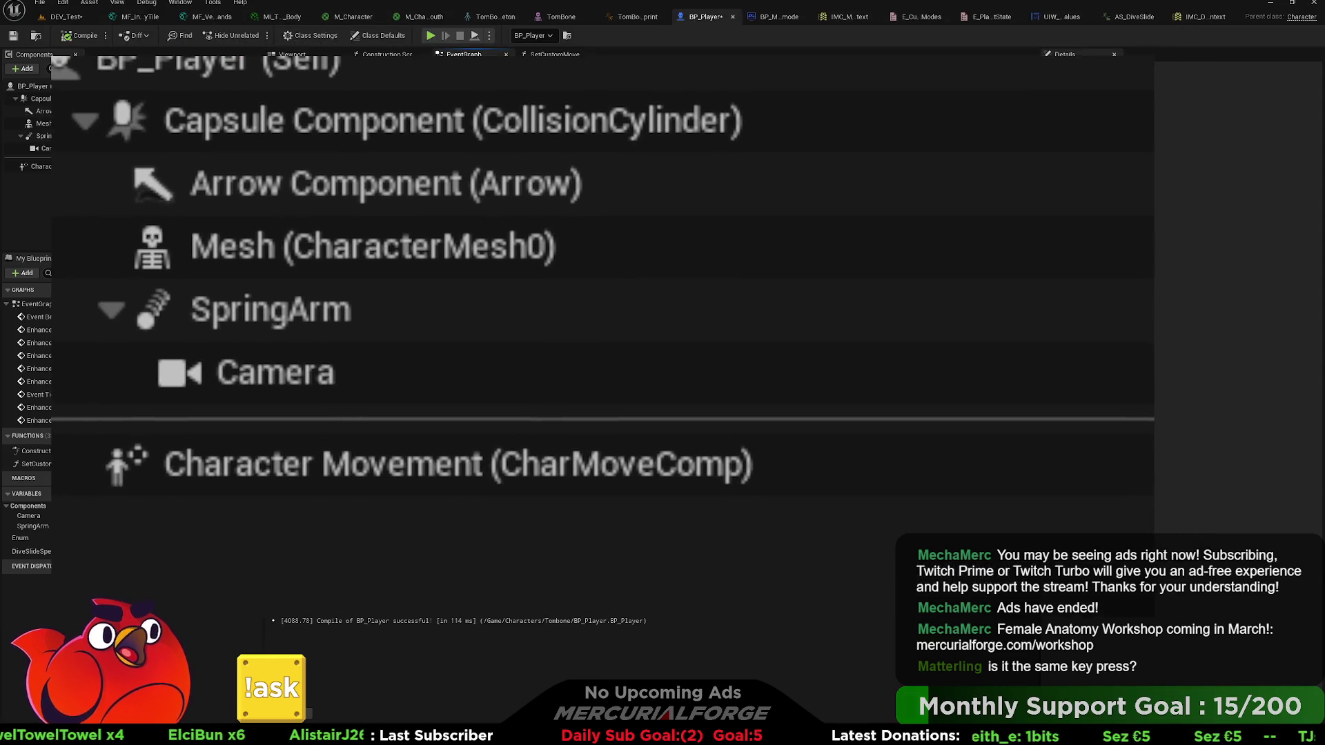
{"action": "left_click", "coordinate": [1174, 16]}
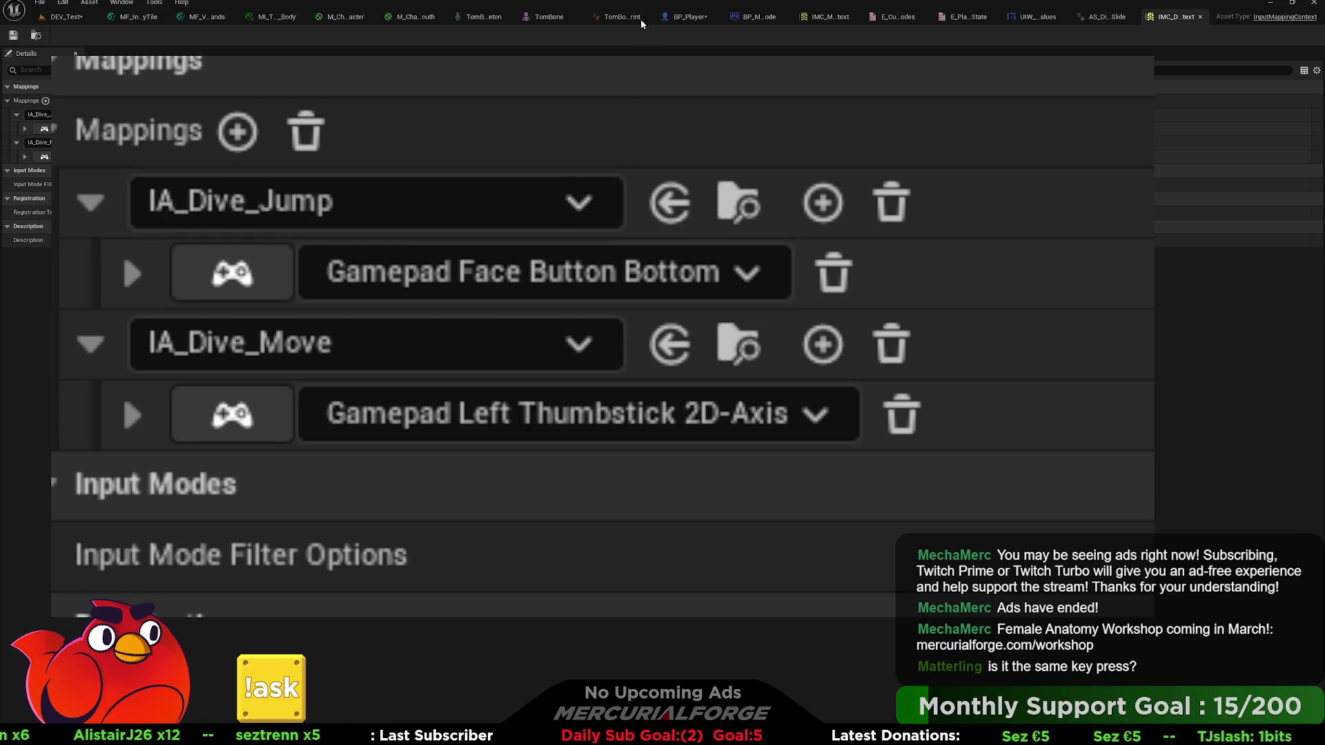
{"action": "left_click", "coordinate": [693, 18]}
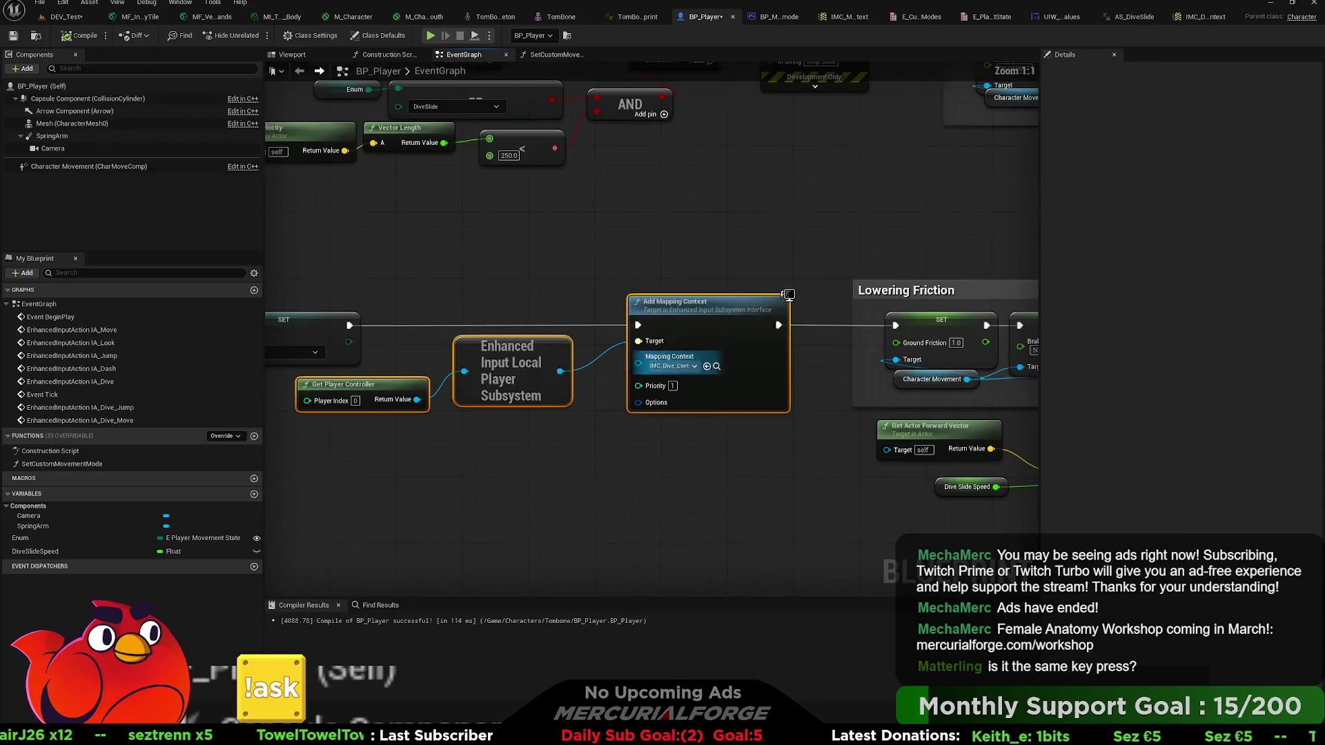
{"action": "scroll", "coordinate": [758, 324], "scroll_direction": "down", "scroll_amount": 4}
{"action": "scroll", "coordinate": [714, 400], "scroll_direction": "up", "scroll_amount": 6}
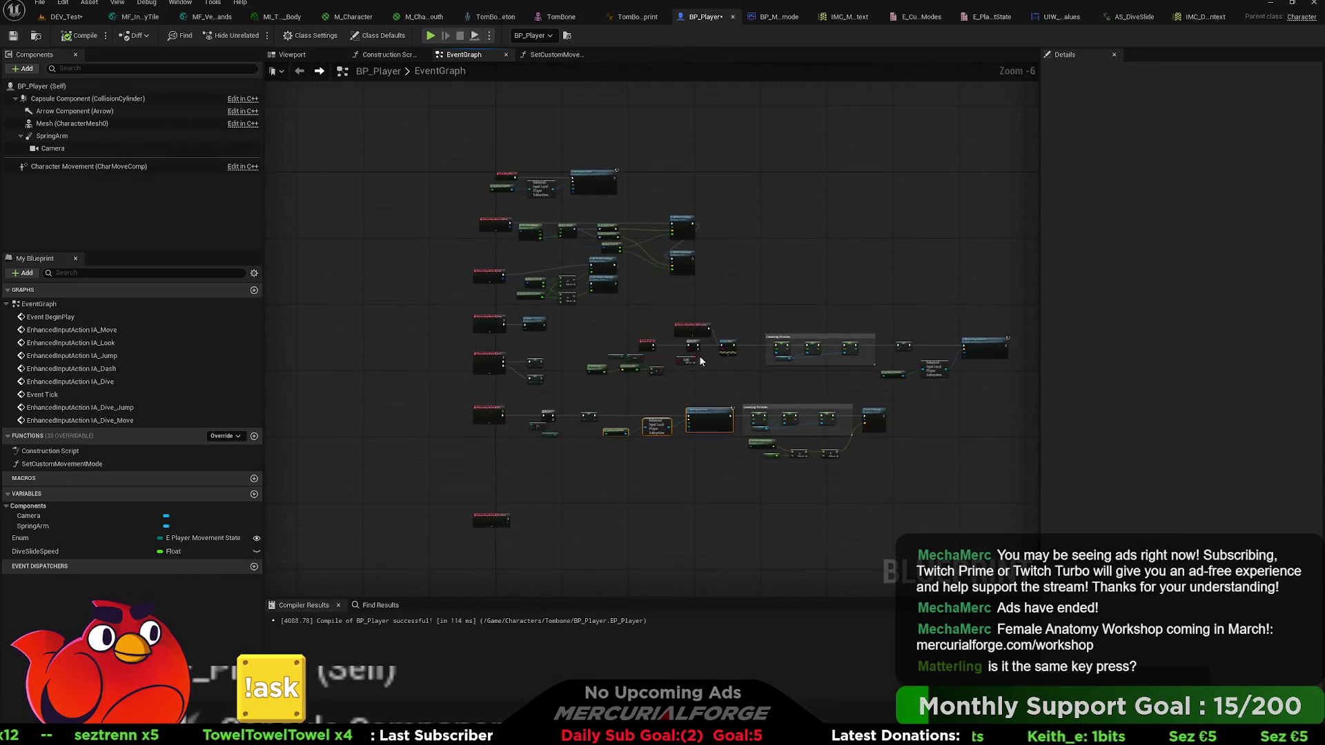
{"action": "left_click", "coordinate": [692, 350]}
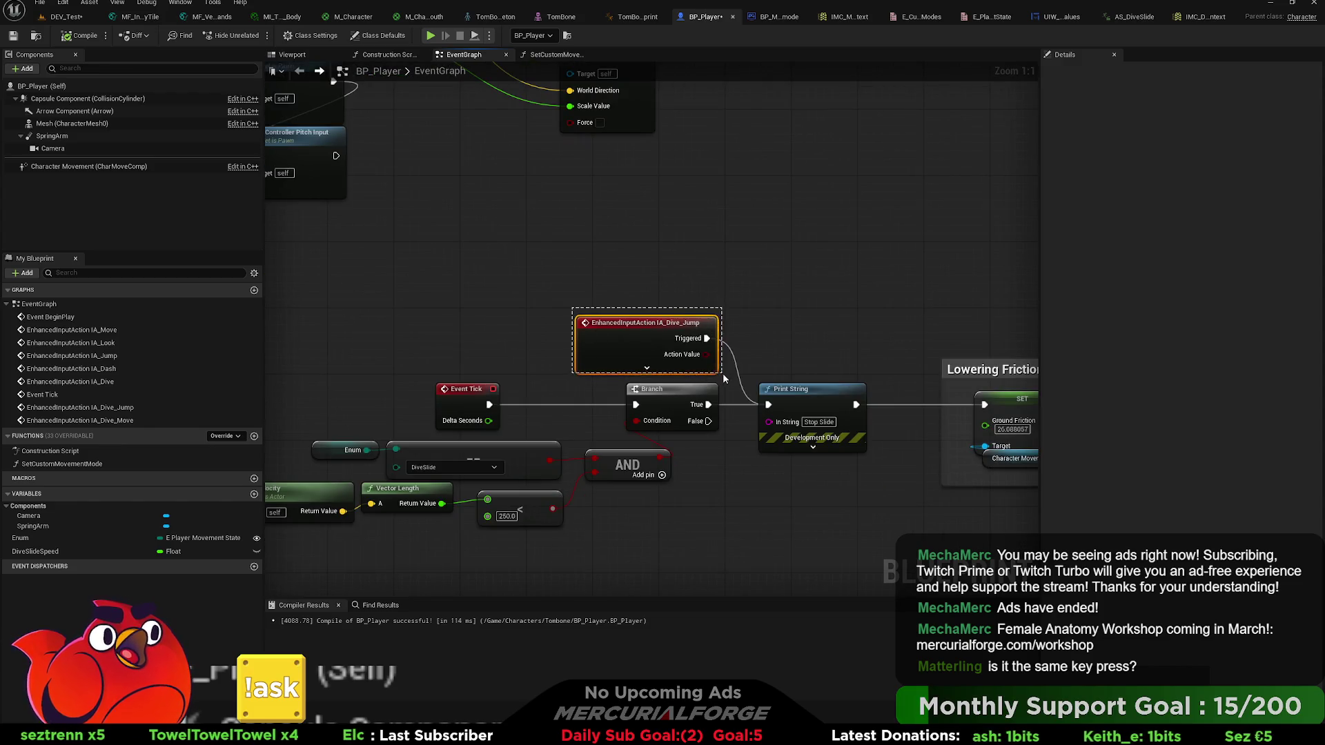
{"action": "scroll", "coordinate": [723, 375], "scroll_direction": "up", "scroll_amount": 7}
{"action": "mouse_move", "coordinate": [587, 304]}
{"action": "left_mouse_down"}
{"action": "mouse_move", "coordinate": [782, 251]}
{"action": "mouse_move", "coordinate": [753, 223]}
{"action": "mouse_move", "coordinate": [553, 189]}
{"action": "mouse_move", "coordinate": [479, 192]}
{"action": "left_mouse_up"}
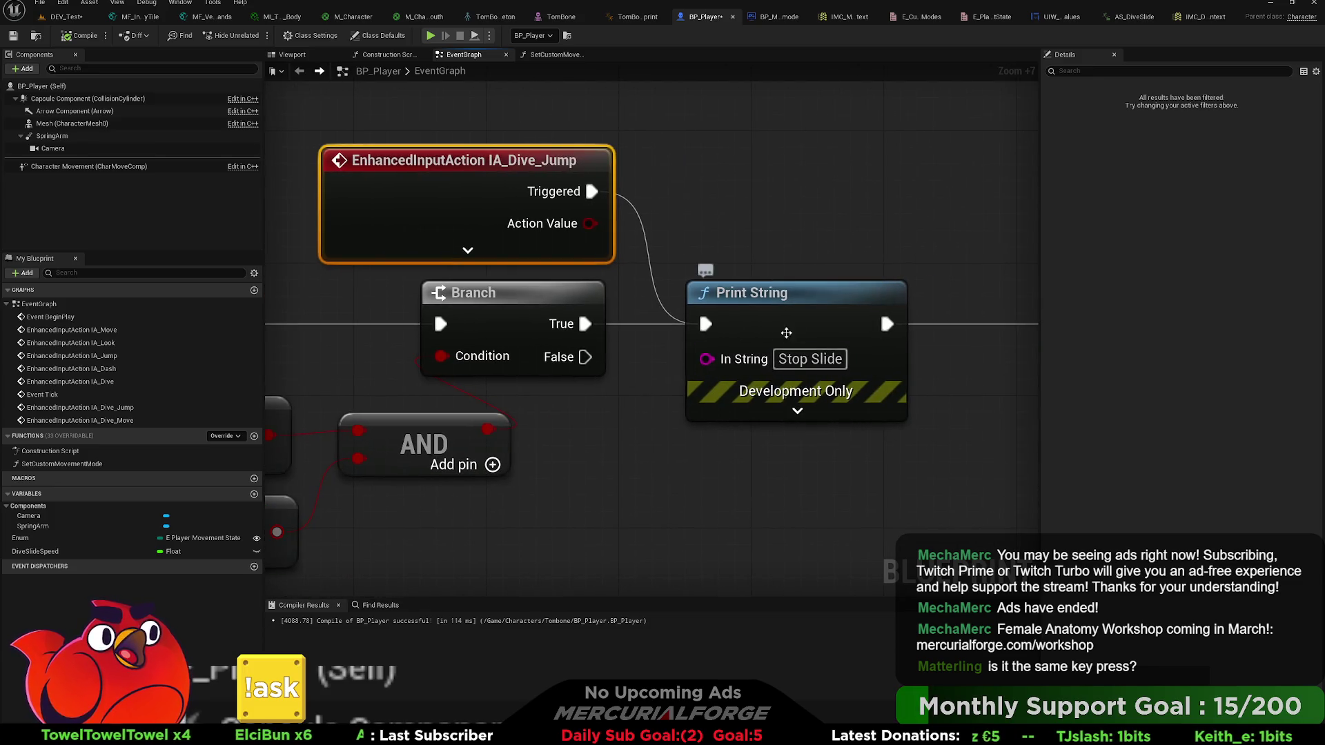
{"action": "scroll", "coordinate": [836, 389], "scroll_direction": "down", "scroll_amount": 2}
{"action": "scroll", "coordinate": [879, 305], "scroll_direction": "down", "scroll_amount": 2}
{"action": "mouse_move", "coordinate": [903, 454]}
{"action": "left_mouse_down"}
{"action": "mouse_move", "coordinate": [476, 312]}
{"action": "mouse_move", "coordinate": [414, 314]}
{"action": "left_mouse_up"}
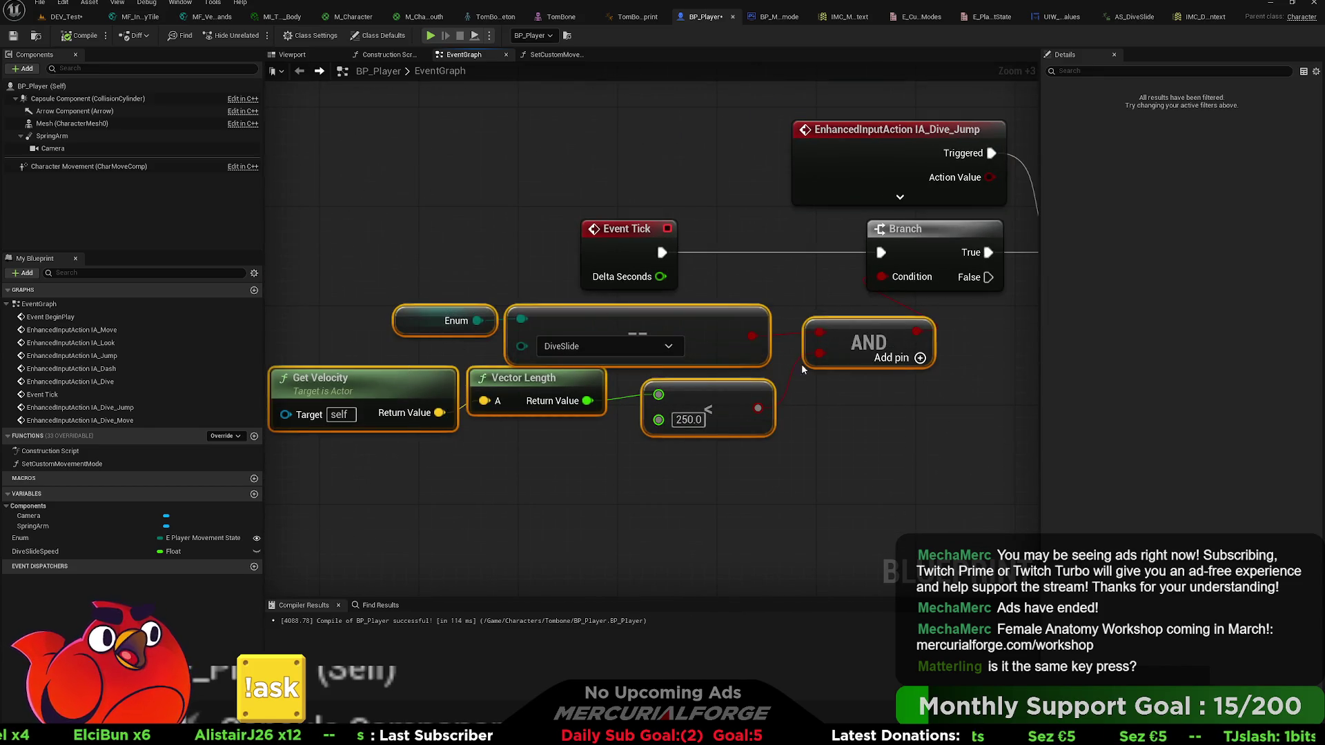
{"action": "left_click_drag", "start_coordinate": [770, 140], "coordinate": [520, 261]}
{"action": "left_click_drag", "start_coordinate": [778, 294], "coordinate": [440, 288]}
{"action": "left_click_drag", "start_coordinate": [950, 290], "coordinate": [545, 279]}
{"action": "left_click_drag", "start_coordinate": [331, 201], "coordinate": [942, 438]}
{"action": "left_click_drag", "start_coordinate": [762, 270], "coordinate": [423, 228]}
{"action": "left_click_drag", "start_coordinate": [786, 344], "coordinate": [469, 348]}
{"action": "left_click", "coordinate": [649, 283]}
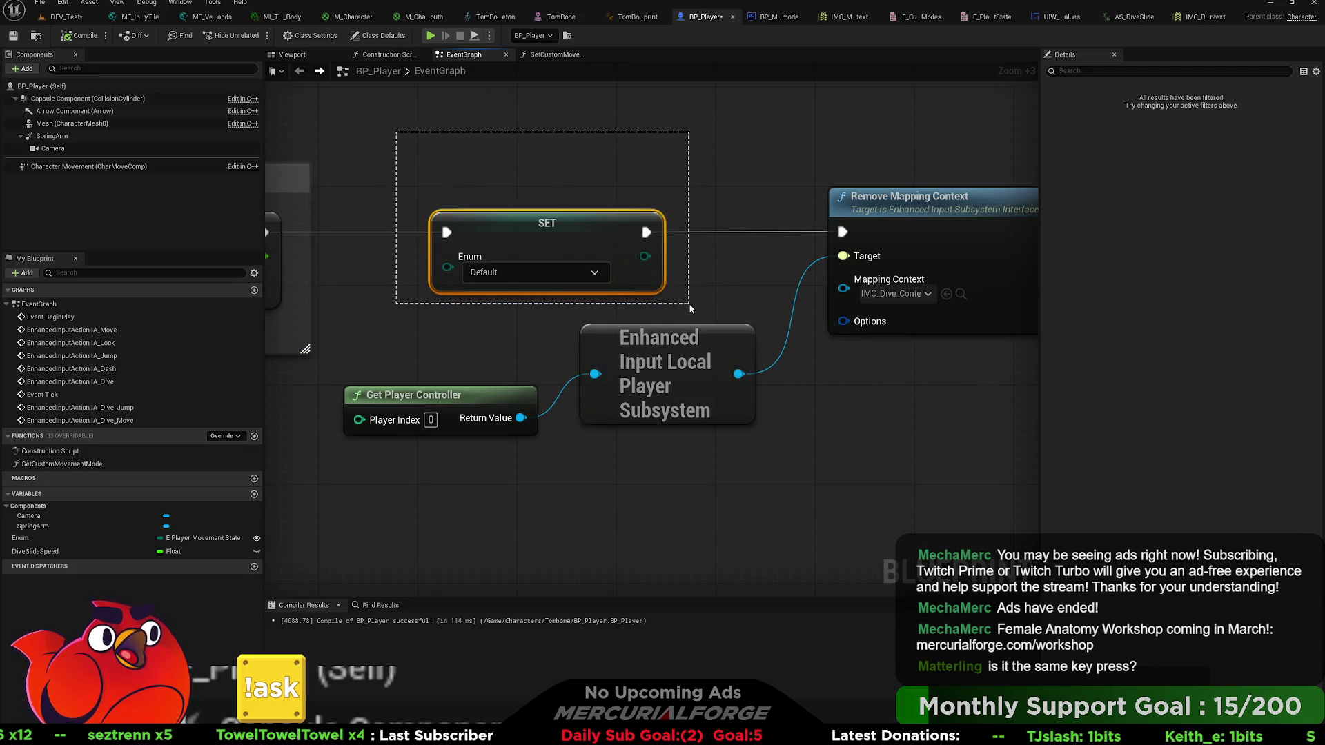
{"action": "mouse_move", "coordinate": [691, 309]}
{"action": "left_mouse_down"}
{"action": "mouse_move", "coordinate": [592, 300]}
{"action": "mouse_move", "coordinate": [731, 466]}
{"action": "mouse_move", "coordinate": [621, 372]}
{"action": "mouse_move", "coordinate": [381, 301]}
{"action": "left_mouse_up"}
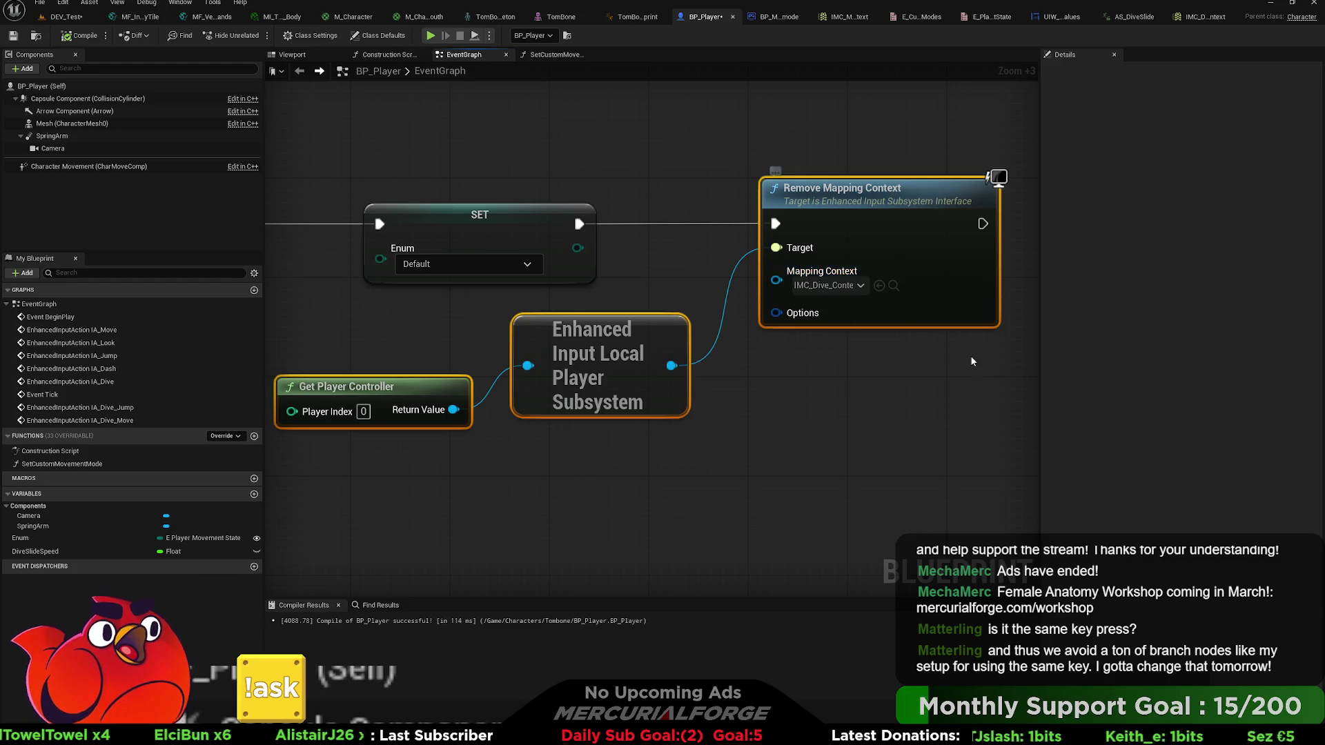
{"action": "left_click_drag", "start_coordinate": [1012, 357], "coordinate": [748, 153]}
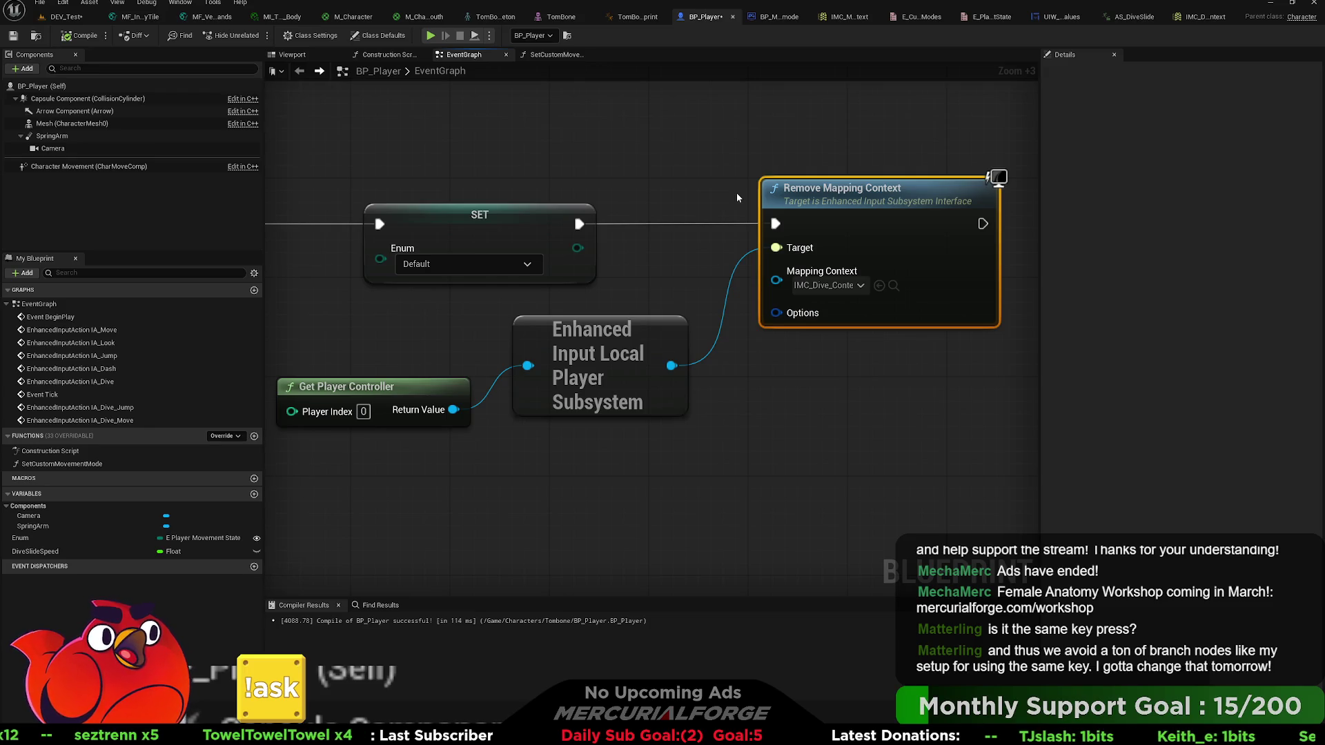
{"action": "left_click", "coordinate": [678, 380], "text": "ctrl"}
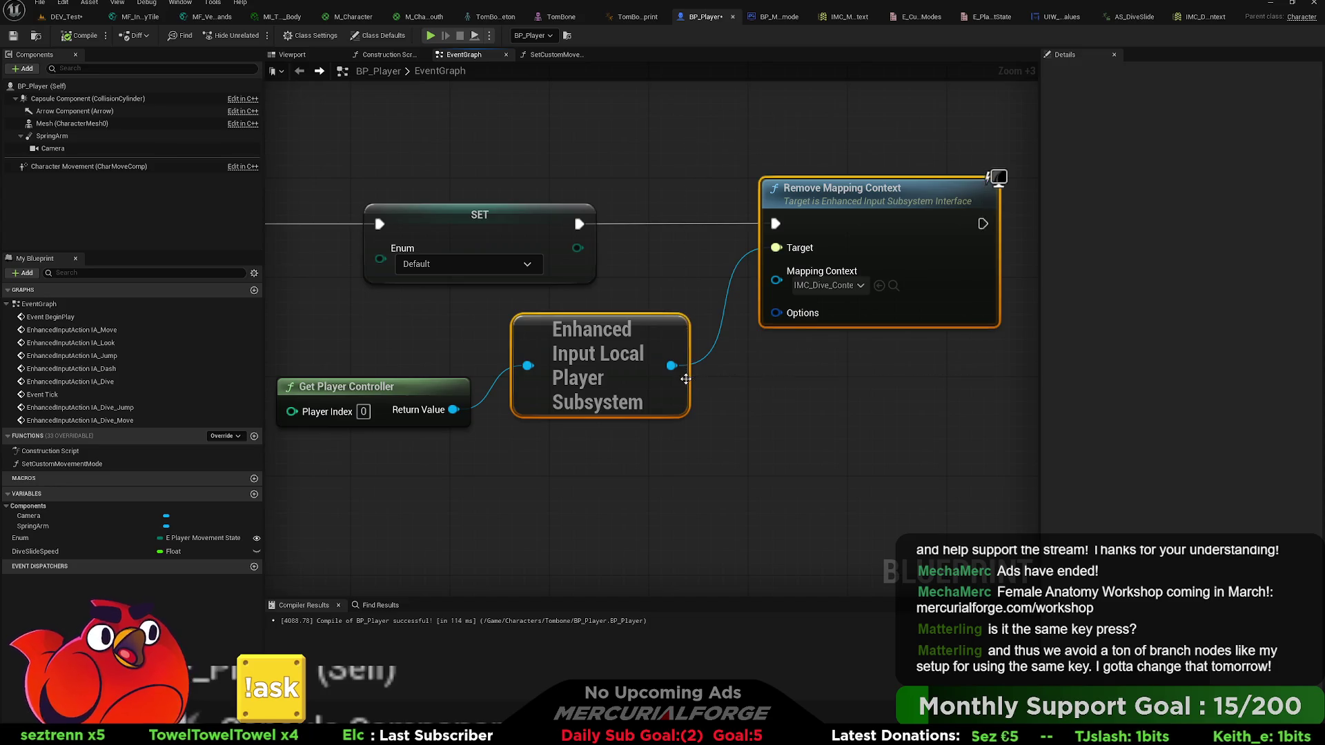
{"action": "scroll", "coordinate": [682, 378], "scroll_direction": "down", "scroll_amount": 7}
{"action": "mouse_move", "coordinate": [513, 426]}
{"action": "left_mouse_down"}
{"action": "mouse_move", "coordinate": [611, 355]}
{"action": "mouse_move", "coordinate": [726, 322]}
{"action": "mouse_move", "coordinate": [641, 278]}
{"action": "mouse_move", "coordinate": [673, 265]}
{"action": "left_mouse_up"}
{"action": "scroll", "coordinate": [738, 352], "scroll_direction": "up", "scroll_amount": 11}
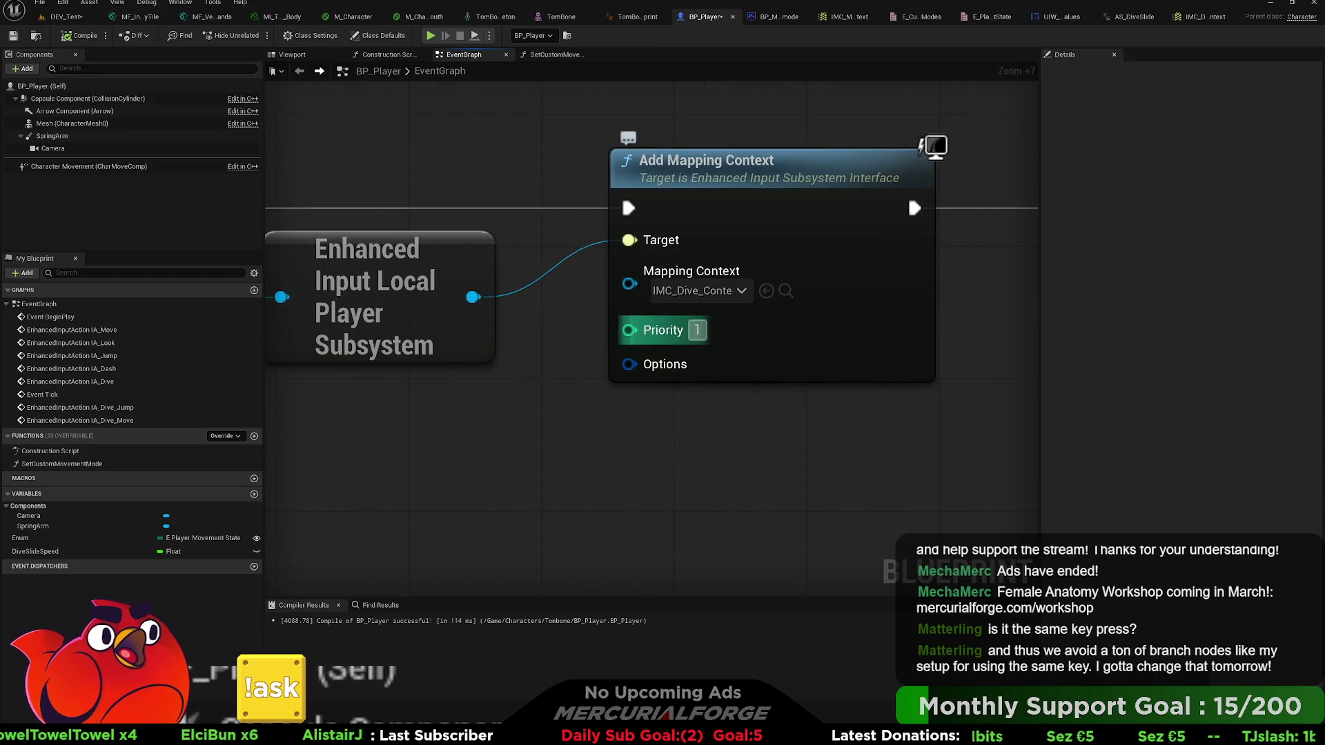
{"action": "left_click_drag", "start_coordinate": [594, 348], "coordinate": [559, 377]}
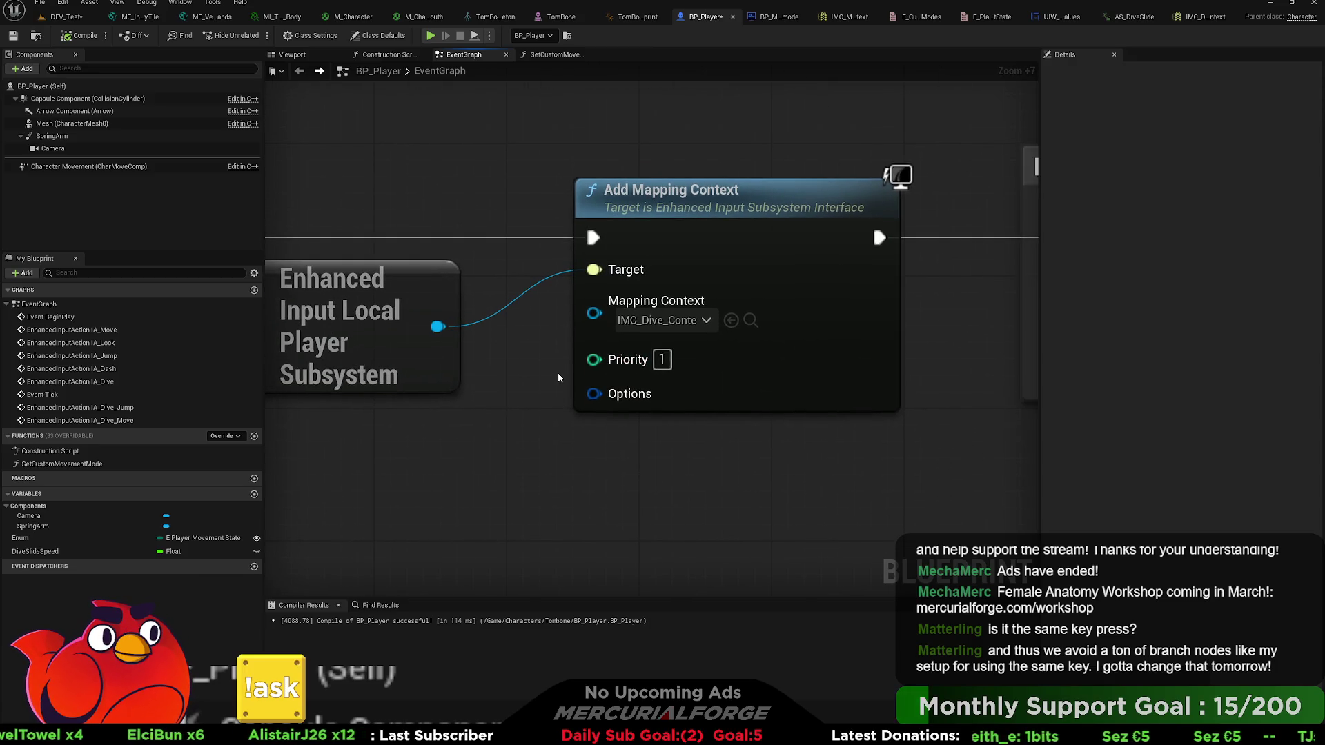
{"action": "left_click", "coordinate": [662, 360]}
{"action": "type", "text": "999"}
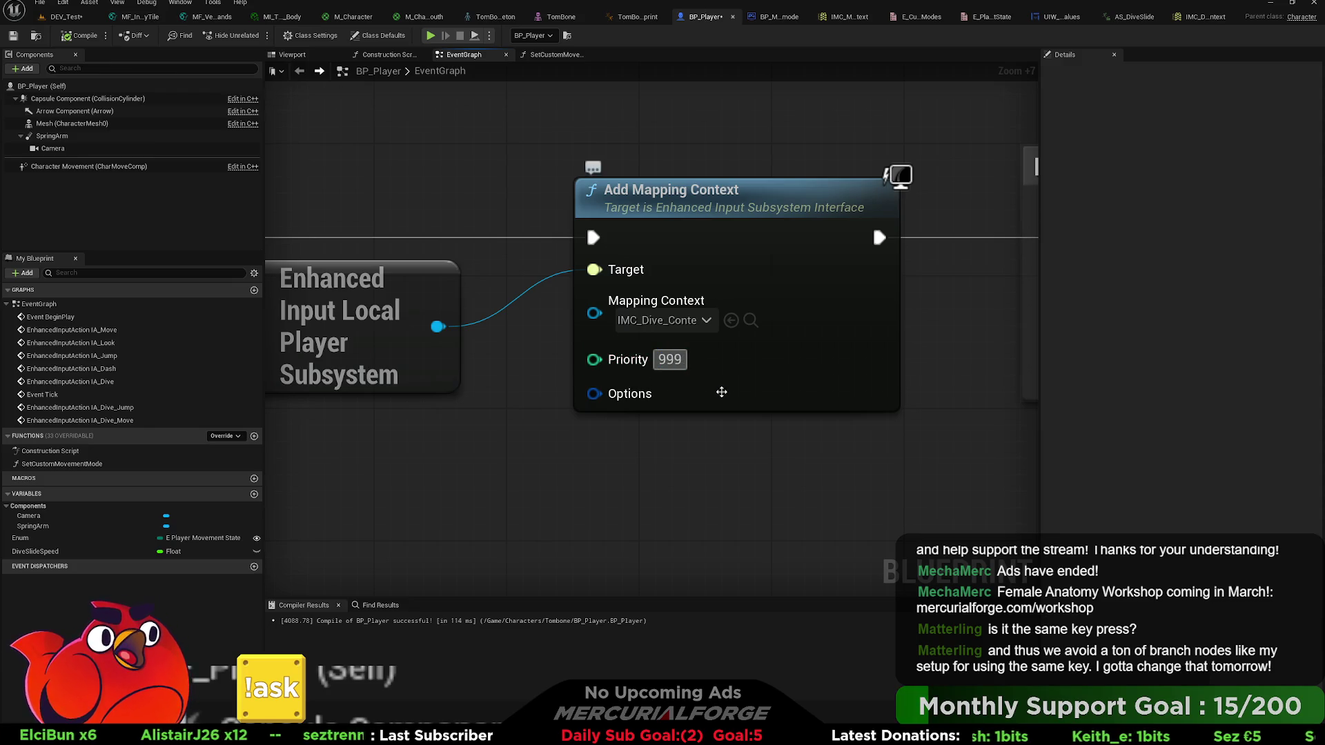
{"action": "left_click", "coordinate": [711, 497]}
{"action": "mouse_move", "coordinate": [875, 454]}
{"action": "left_mouse_down"}
{"action": "mouse_move", "coordinate": [586, 141]}
{"action": "mouse_move", "coordinate": [649, 238]}
{"action": "left_mouse_up"}
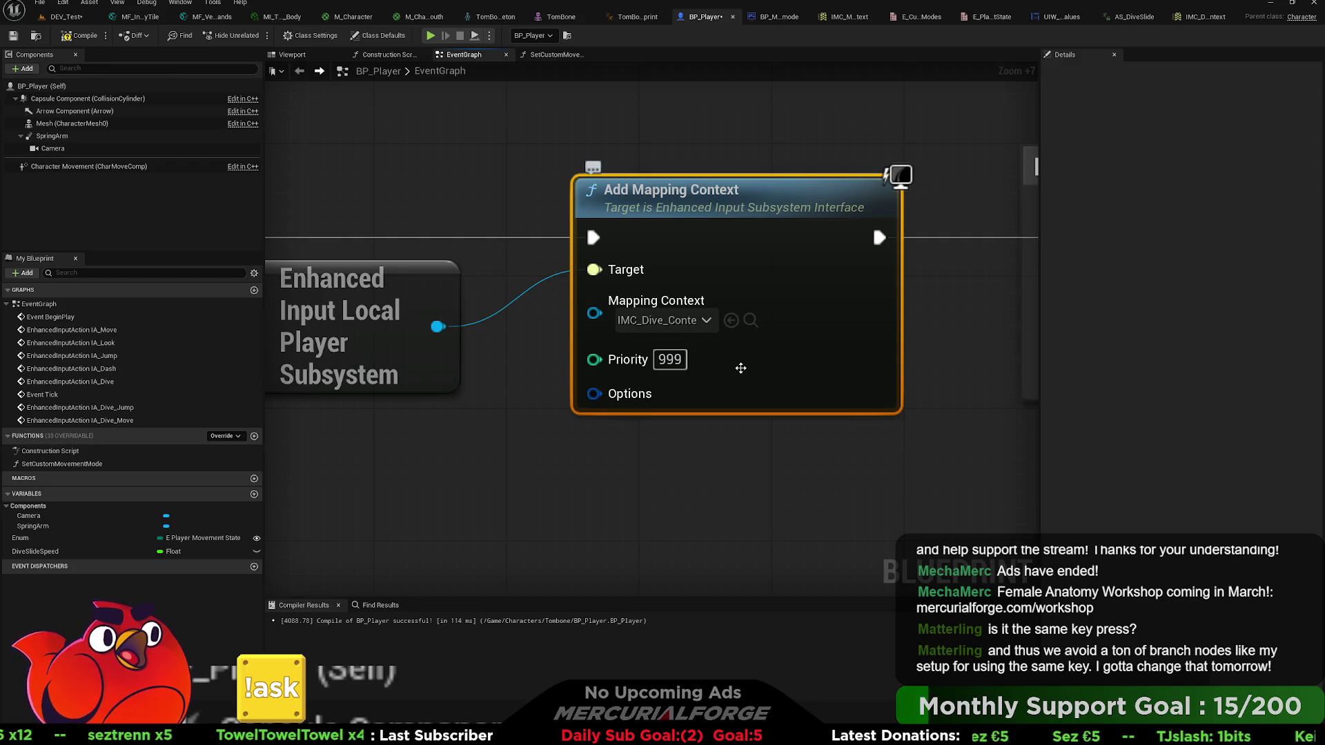
{"action": "left_click", "coordinate": [669, 360]}
{"action": "type", "text": "1"}
{"action": "left_click", "coordinate": [684, 457]}
{"action": "scroll", "coordinate": [682, 458], "scroll_direction": "down", "scroll_amount": 12}
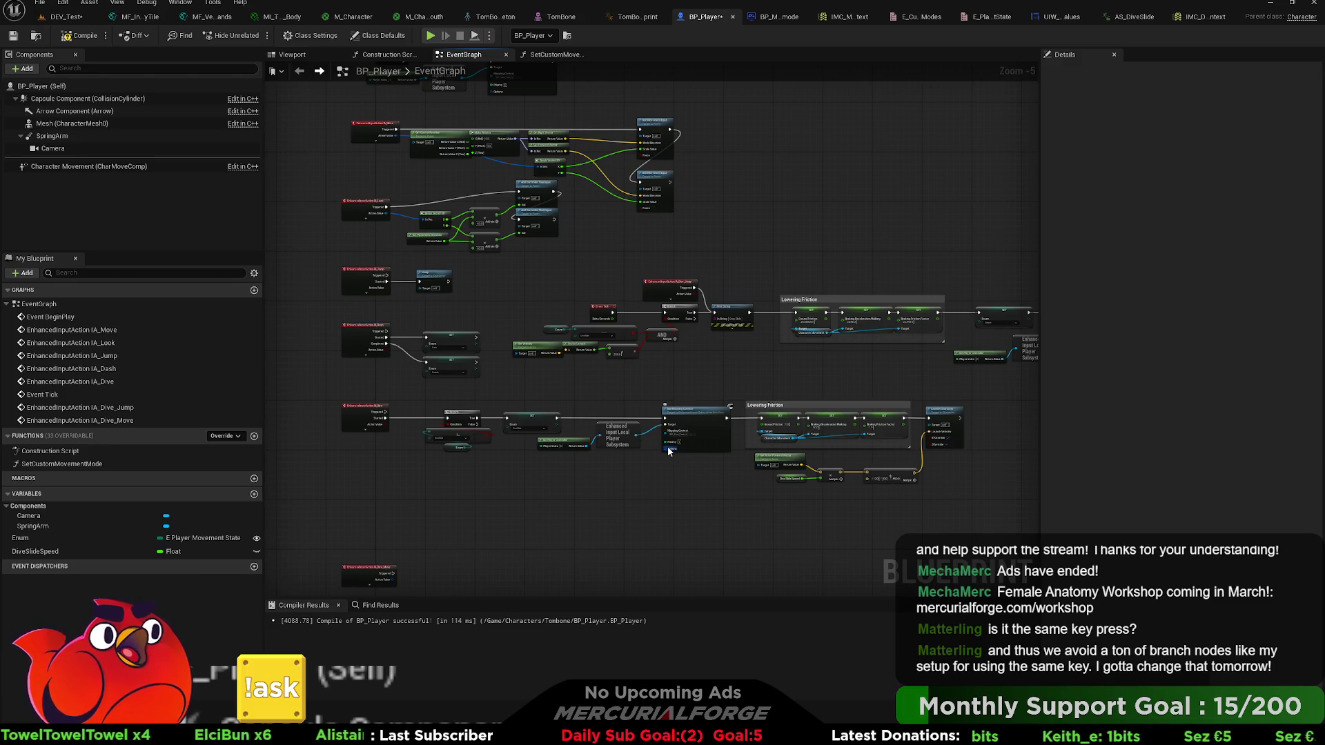
- Pan to the IA_Dive Branch and SET nodes and drag IA_Dive_Move upward toward the movement nodes
{"action": "scroll", "coordinate": [668, 446], "scroll_direction": "up", "scroll_amount": 5}
{"action": "mouse_move", "coordinate": [582, 478]}
{"action": "left_mouse_down"}
{"action": "mouse_move", "coordinate": [526, 452]}
{"action": "mouse_move", "coordinate": [542, 433]}
{"action": "mouse_move", "coordinate": [709, 423]}
{"action": "left_mouse_up"}
{"action": "mouse_move", "coordinate": [491, 534]}
{"action": "left_mouse_down"}
{"action": "mouse_move", "coordinate": [463, 316]}
{"action": "mouse_move", "coordinate": [474, 338]}
{"action": "mouse_move", "coordinate": [562, 383]}
{"action": "mouse_move", "coordinate": [566, 412]}
{"action": "left_mouse_up"}
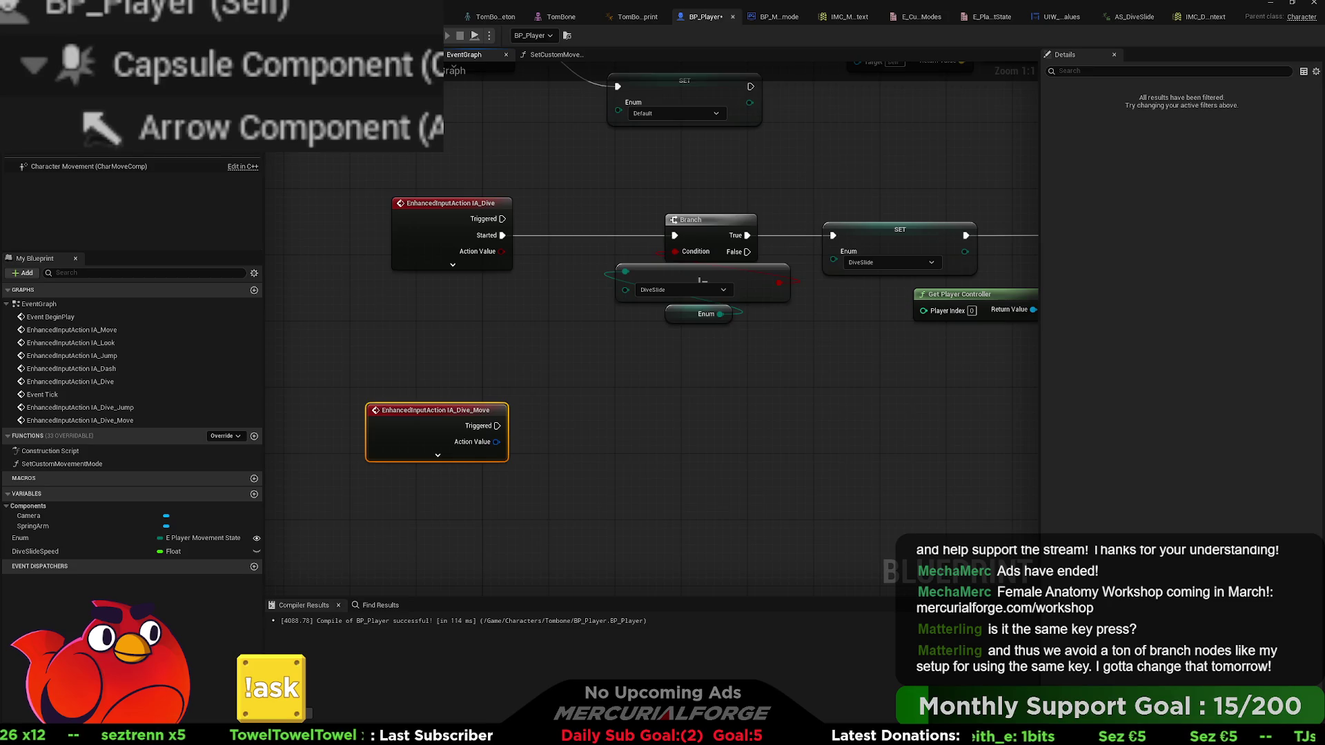
{"action": "left_click", "coordinate": [581, 399]}
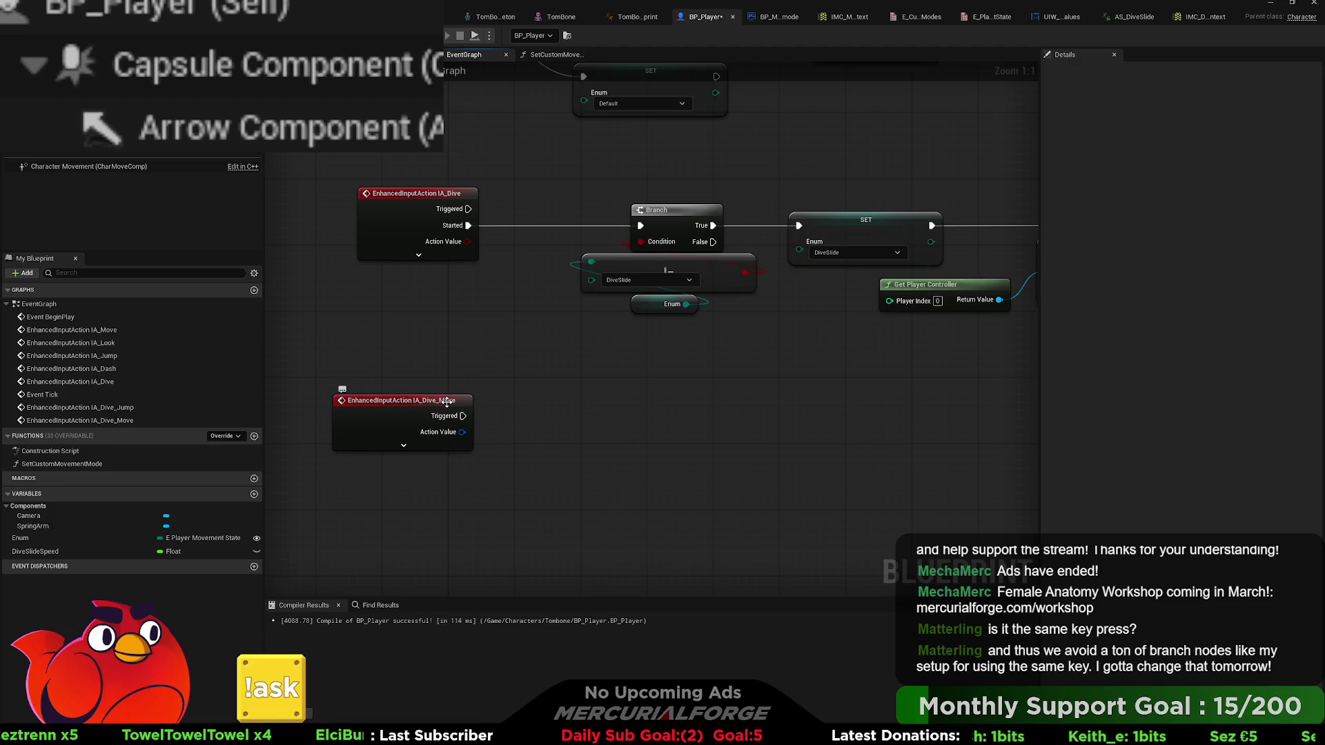
{"action": "scroll", "coordinate": [447, 432], "scroll_direction": "down", "scroll_amount": 7}
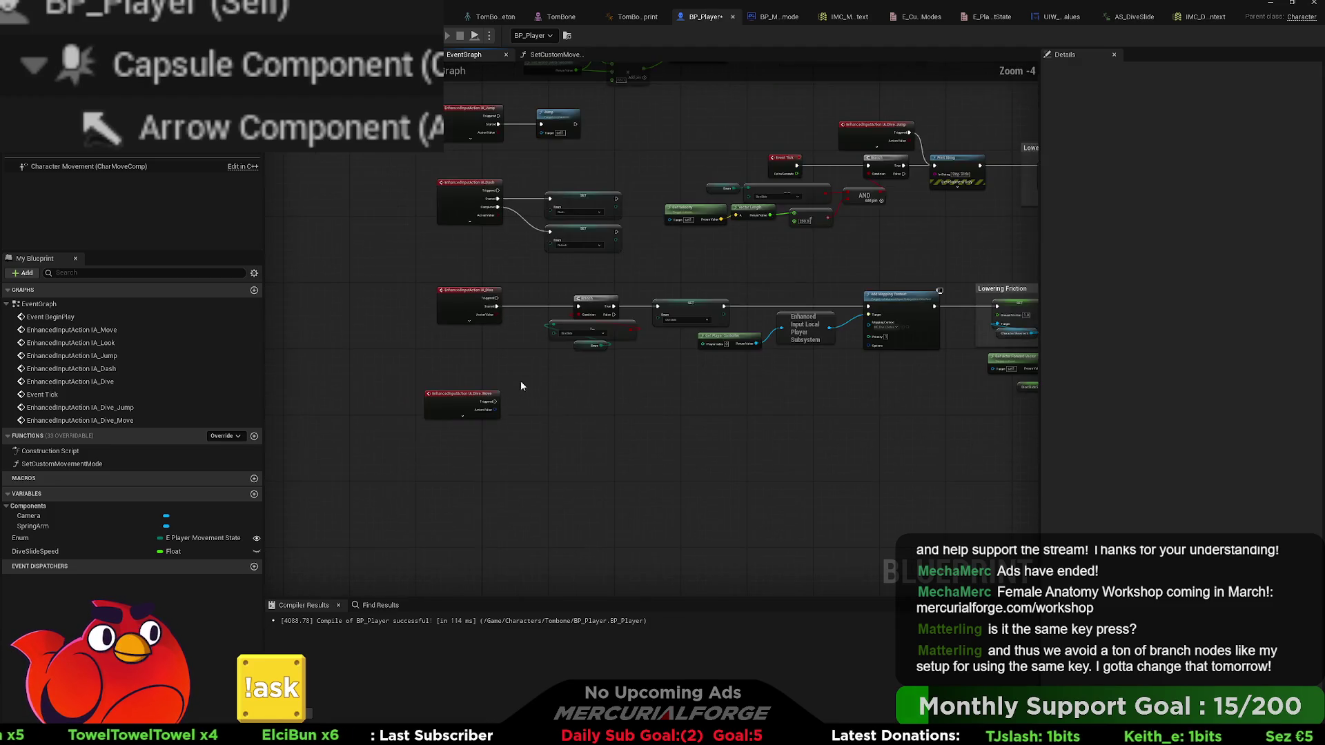
{"action": "left_click", "coordinate": [528, 499]}
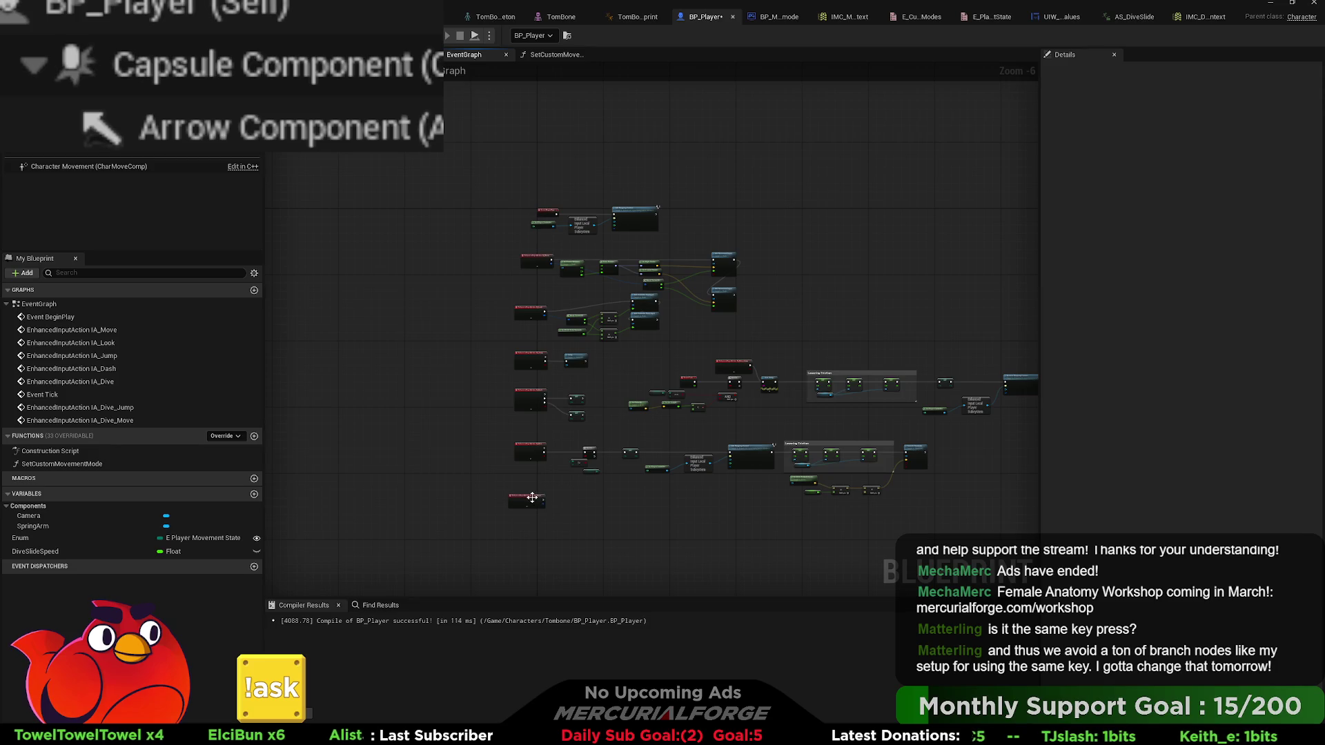
{"action": "scroll", "coordinate": [493, 283], "scroll_direction": "up", "scroll_amount": 7}
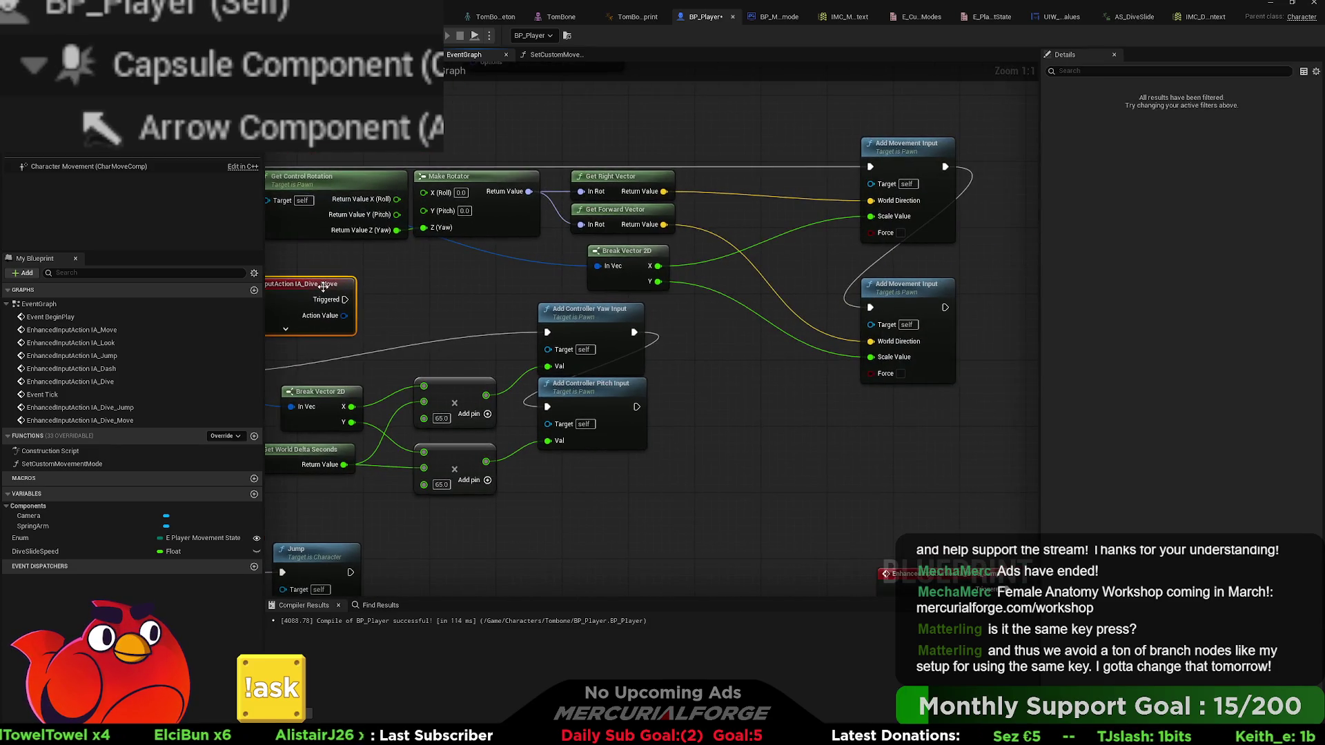
{"action": "mouse_move", "coordinate": [290, 284]}
{"action": "left_mouse_down"}
{"action": "mouse_move", "coordinate": [538, 302]}
{"action": "mouse_move", "coordinate": [386, 283]}
{"action": "mouse_move", "coordinate": [713, 267]}
{"action": "mouse_move", "coordinate": [635, 261]}
{"action": "left_mouse_up"}
- Drop IA_Dive_Move next to the IA_Move/IA_Look node cluster and deselect it
{"action": "scroll", "coordinate": [379, 283], "scroll_direction": "down", "scroll_amount": 7}
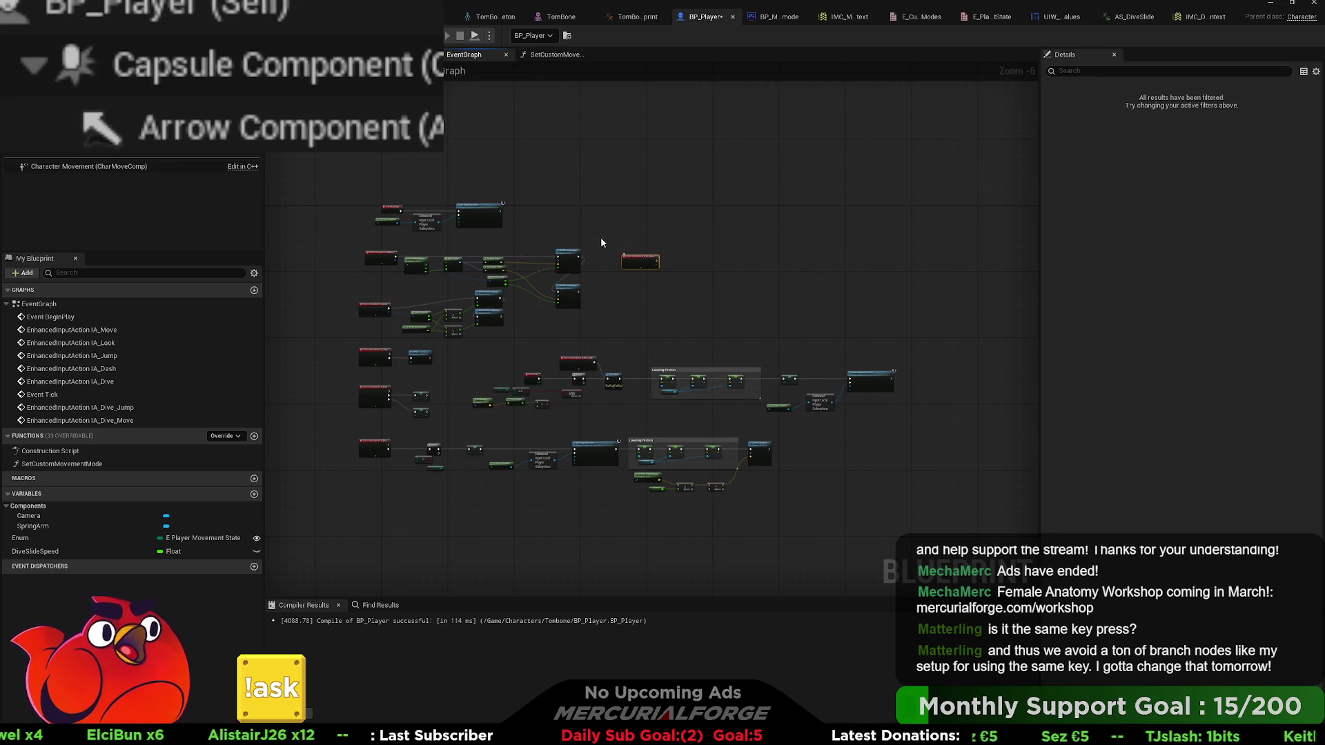
{"action": "left_click", "coordinate": [615, 412]}
{"action": "scroll", "coordinate": [614, 416], "scroll_direction": "up", "scroll_amount": 7}
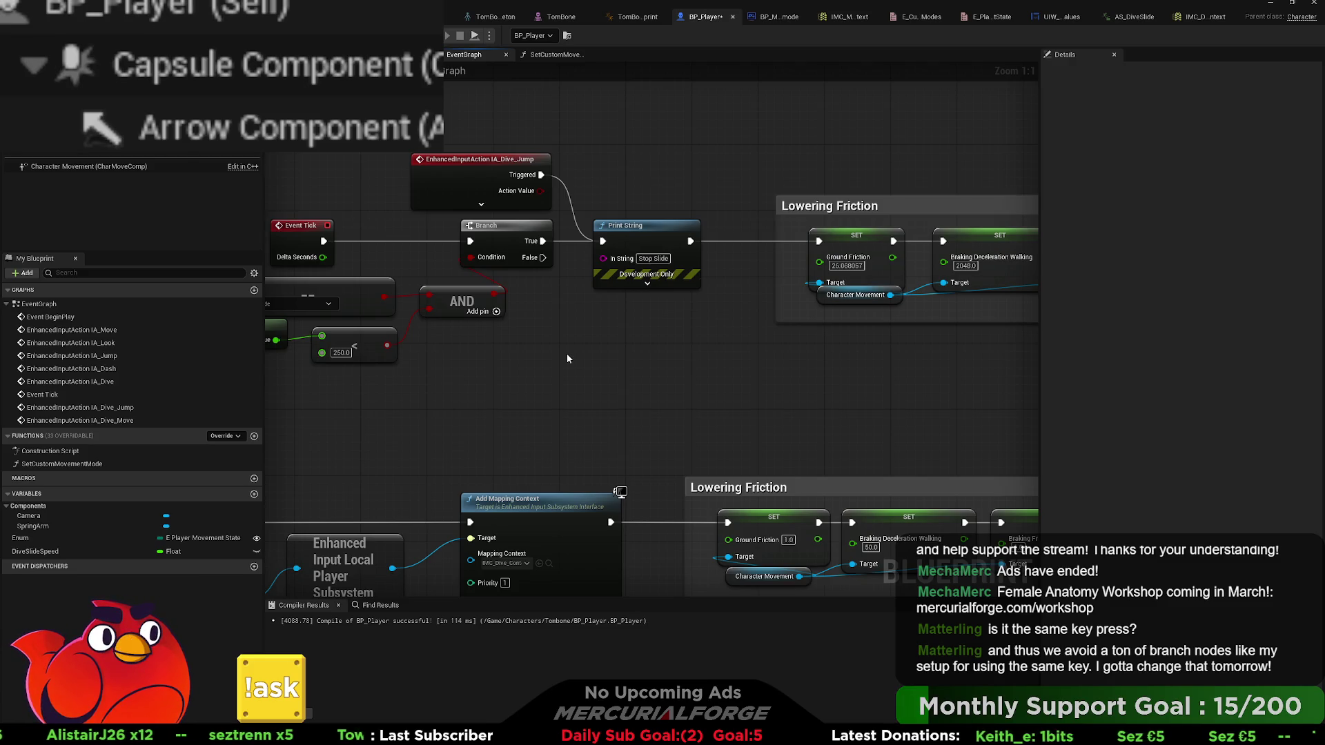
{"action": "mouse_move", "coordinate": [567, 358]}
{"action": "left_mouse_down"}
{"action": "mouse_move", "coordinate": [847, 305]}
{"action": "mouse_move", "coordinate": [812, 288]}
{"action": "mouse_move", "coordinate": [528, 413]}
{"action": "mouse_move", "coordinate": [594, 372]}
{"action": "left_mouse_up"}
{"action": "left_click", "coordinate": [528, 412]}
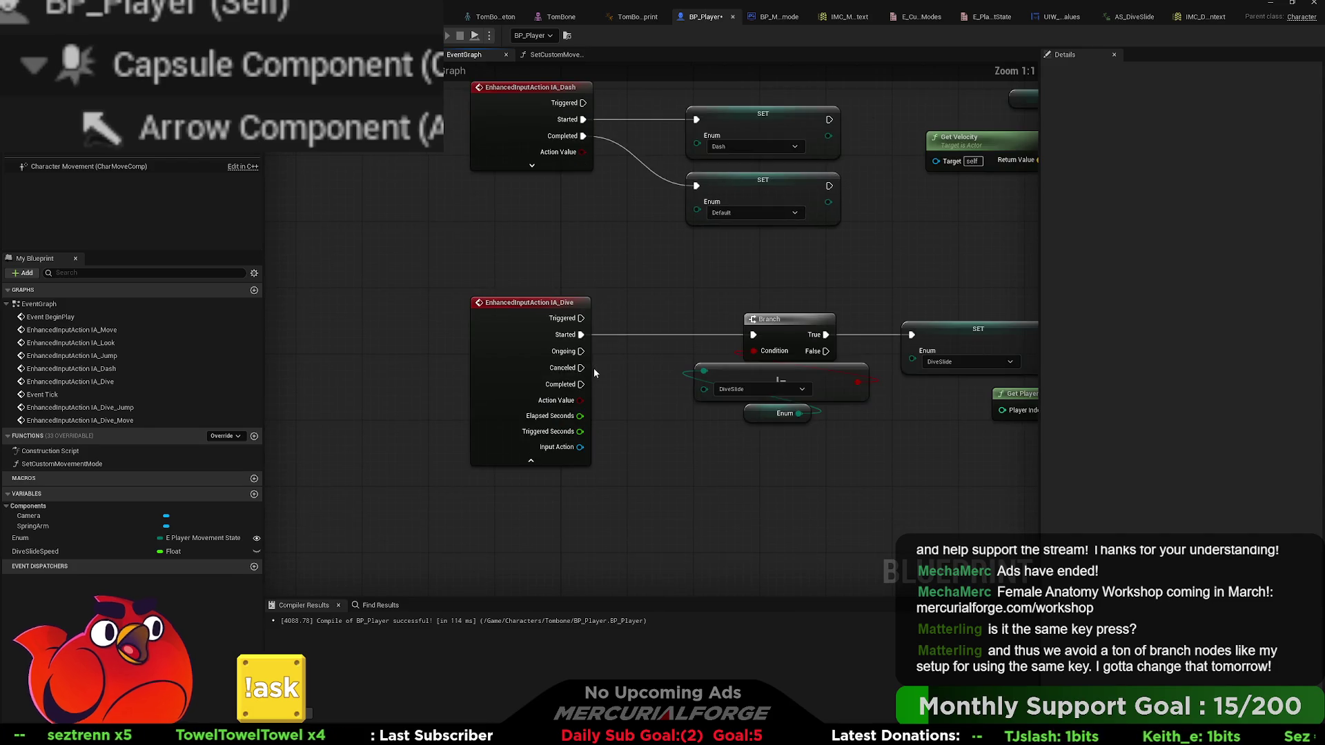
{"action": "scroll", "coordinate": [593, 368], "scroll_direction": "up", "scroll_amount": 7}
{"action": "mouse_move", "coordinate": [663, 318]}
{"action": "left_mouse_down"}
{"action": "mouse_move", "coordinate": [725, 228]}
{"action": "mouse_move", "coordinate": [726, 247]}
{"action": "mouse_move", "coordinate": [715, 186]}
{"action": "left_mouse_up"}
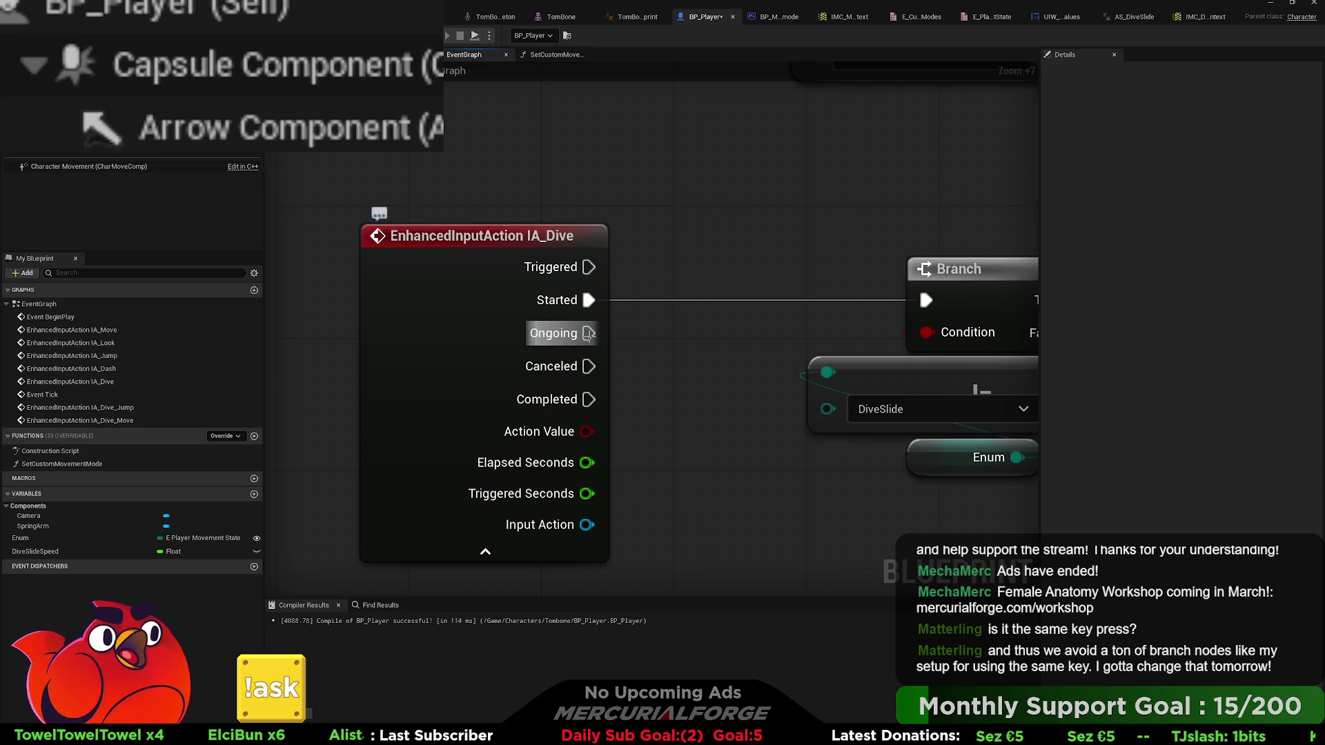
{"action": "mouse_move", "coordinate": [588, 334]}
{"action": "left_mouse_down"}
{"action": "mouse_move", "coordinate": [516, 341]}
{"action": "mouse_move", "coordinate": [765, 287]}
{"action": "mouse_move", "coordinate": [678, 276]}
{"action": "left_mouse_up"}
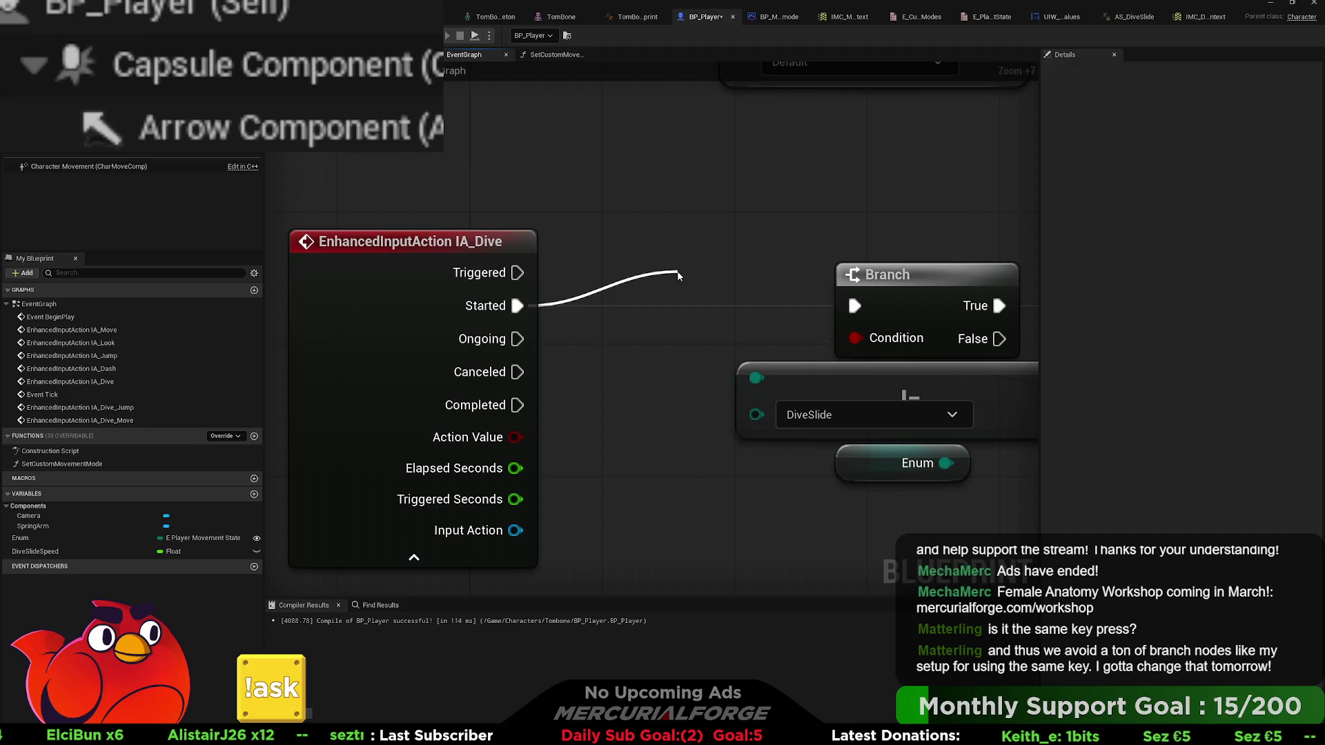
{"action": "mouse_move", "coordinate": [518, 339]}
{"action": "left_mouse_down"}
{"action": "mouse_move", "coordinate": [689, 239]}
{"action": "mouse_move", "coordinate": [565, 372]}
{"action": "left_mouse_up"}
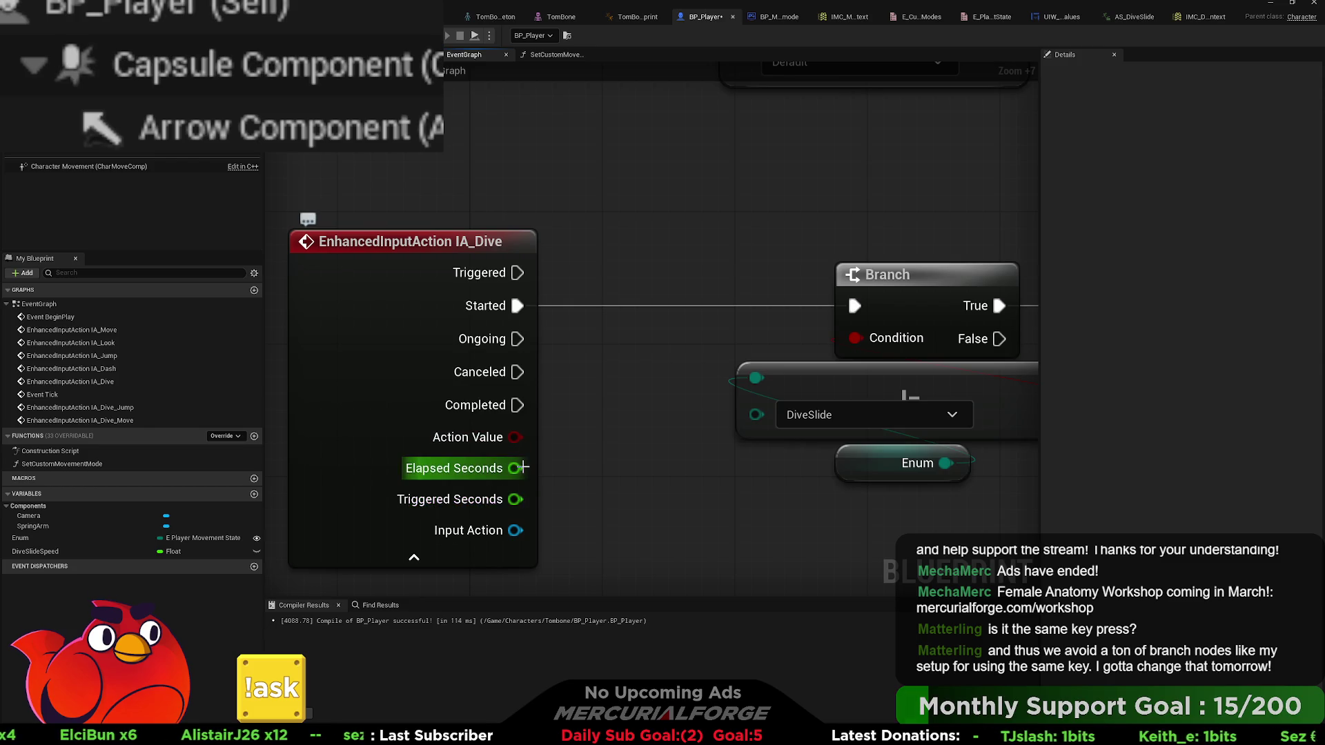
{"action": "mouse_move", "coordinate": [523, 467]}
{"action": "left_mouse_down"}
{"action": "mouse_move", "coordinate": [656, 445]}
{"action": "mouse_move", "coordinate": [541, 508]}
{"action": "mouse_move", "coordinate": [636, 459]}
{"action": "mouse_move", "coordinate": [617, 428]}
{"action": "left_mouse_up"}
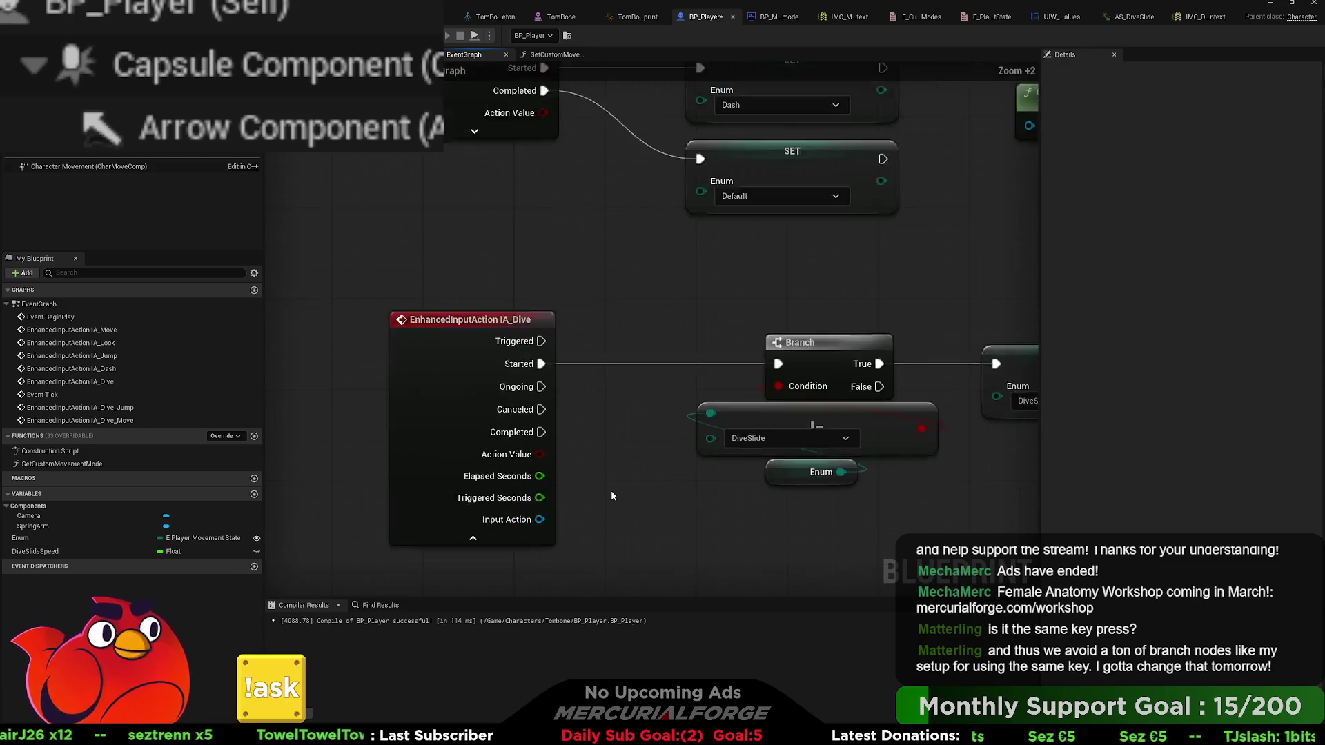
- Copy IA_Move's camera-relative movement nodes and paste them beside IA_Dive_Move
{"action": "scroll", "coordinate": [611, 491], "scroll_direction": "down", "scroll_amount": 6}
{"action": "scroll", "coordinate": [611, 495], "scroll_direction": "down", "scroll_amount": 4}
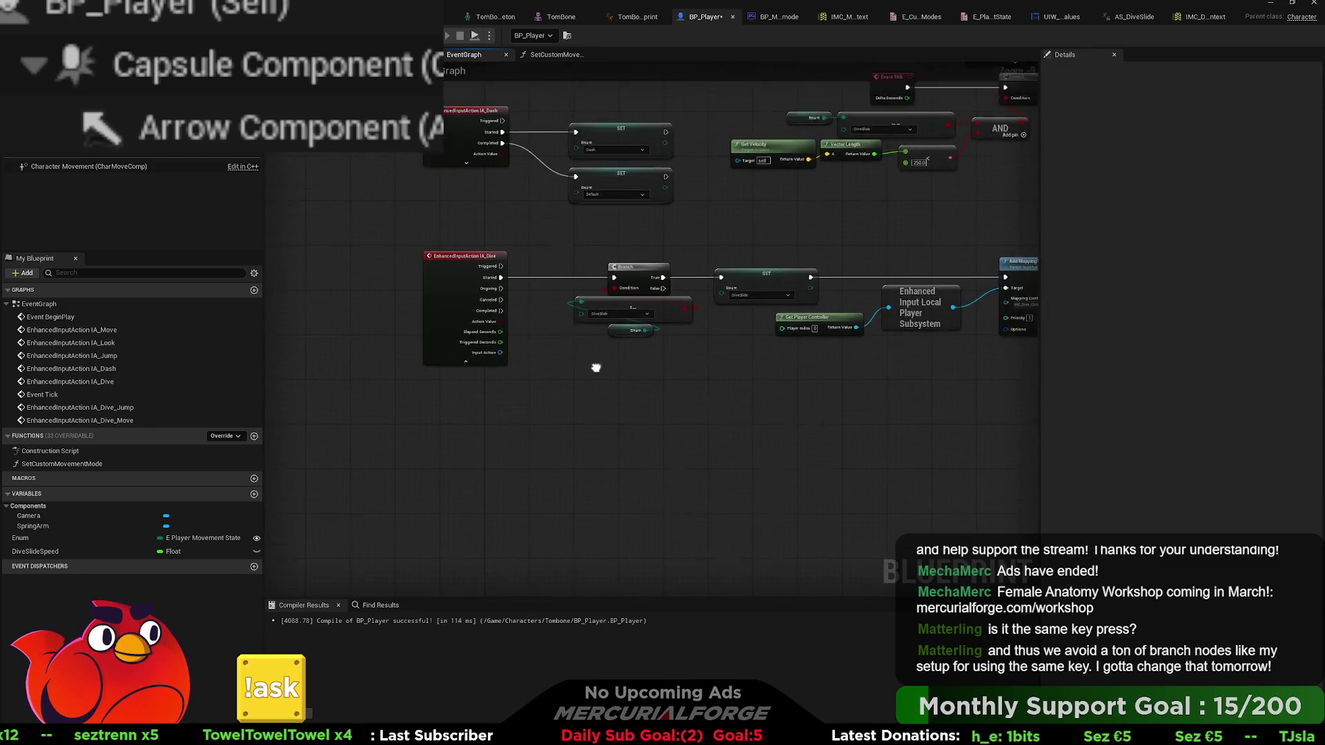
{"action": "scroll", "coordinate": [790, 238], "scroll_direction": "down", "scroll_amount": 3}
{"action": "scroll", "coordinate": [699, 321], "scroll_direction": "up", "scroll_amount": 3}
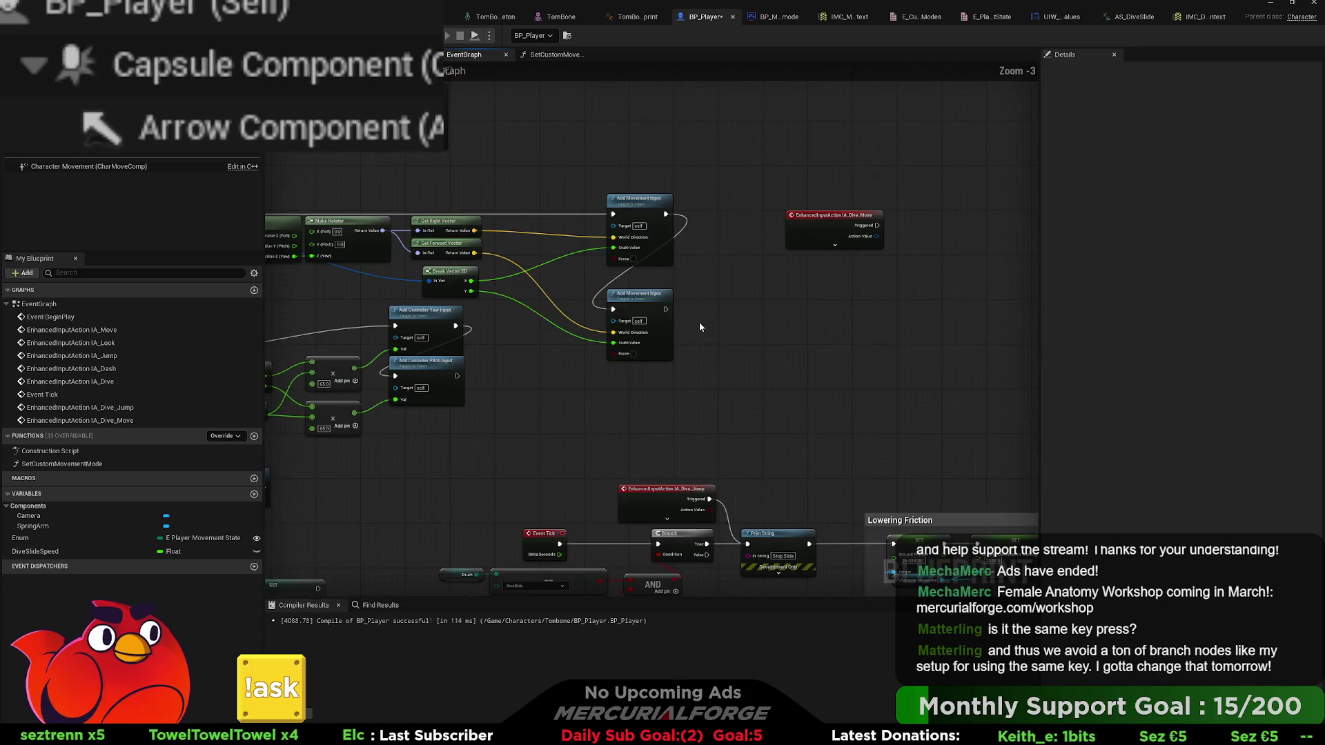
{"action": "left_click_drag", "start_coordinate": [489, 281], "coordinate": [678, 320]}
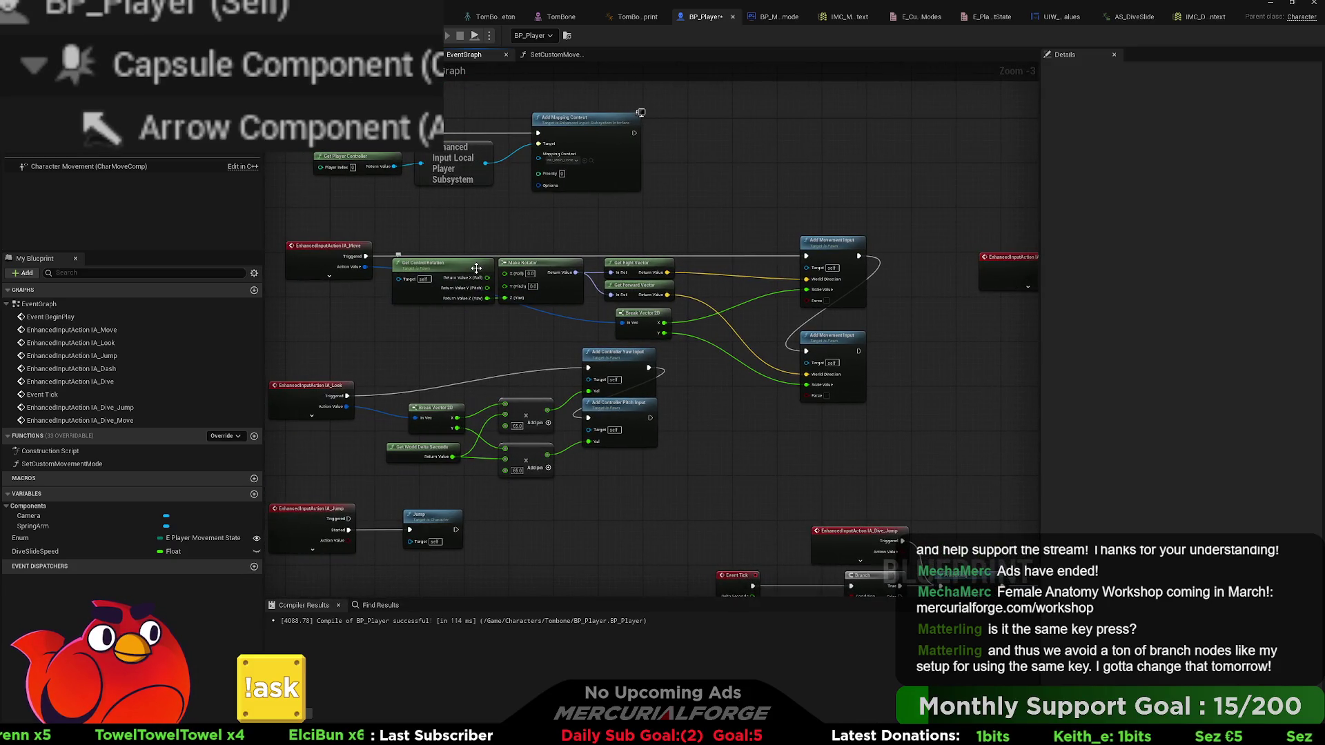
{"action": "mouse_move", "coordinate": [448, 245]}
{"action": "left_mouse_down"}
{"action": "mouse_move", "coordinate": [866, 314]}
{"action": "mouse_move", "coordinate": [818, 333]}
{"action": "mouse_move", "coordinate": [404, 312]}
{"action": "left_mouse_up"}
{"action": "key", "text": "ctrl+c"}
{"action": "key", "text": "ctrl+v"}
{"action": "mouse_move", "coordinate": [714, 289]}
{"action": "left_mouse_down"}
{"action": "mouse_move", "coordinate": [805, 300]}
{"action": "mouse_move", "coordinate": [772, 283]}
{"action": "mouse_move", "coordinate": [718, 328]}
{"action": "mouse_move", "coordinate": [661, 313]}
{"action": "left_mouse_up"}
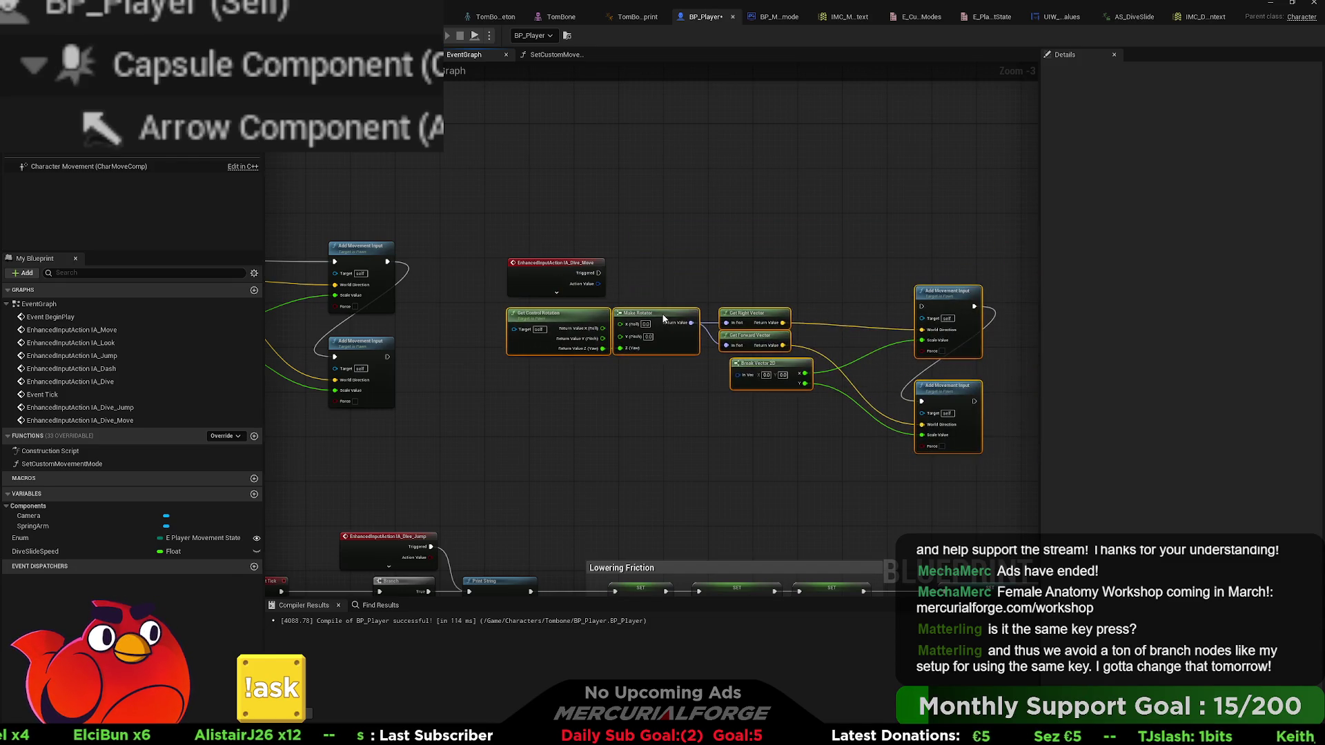
{"action": "left_click", "coordinate": [685, 239]}
- Wire Triggered and Action Value into the pasted nodes, delete the second Add Movement Input, and compile
{"action": "scroll", "coordinate": [548, 267], "scroll_direction": "up", "scroll_amount": 2}
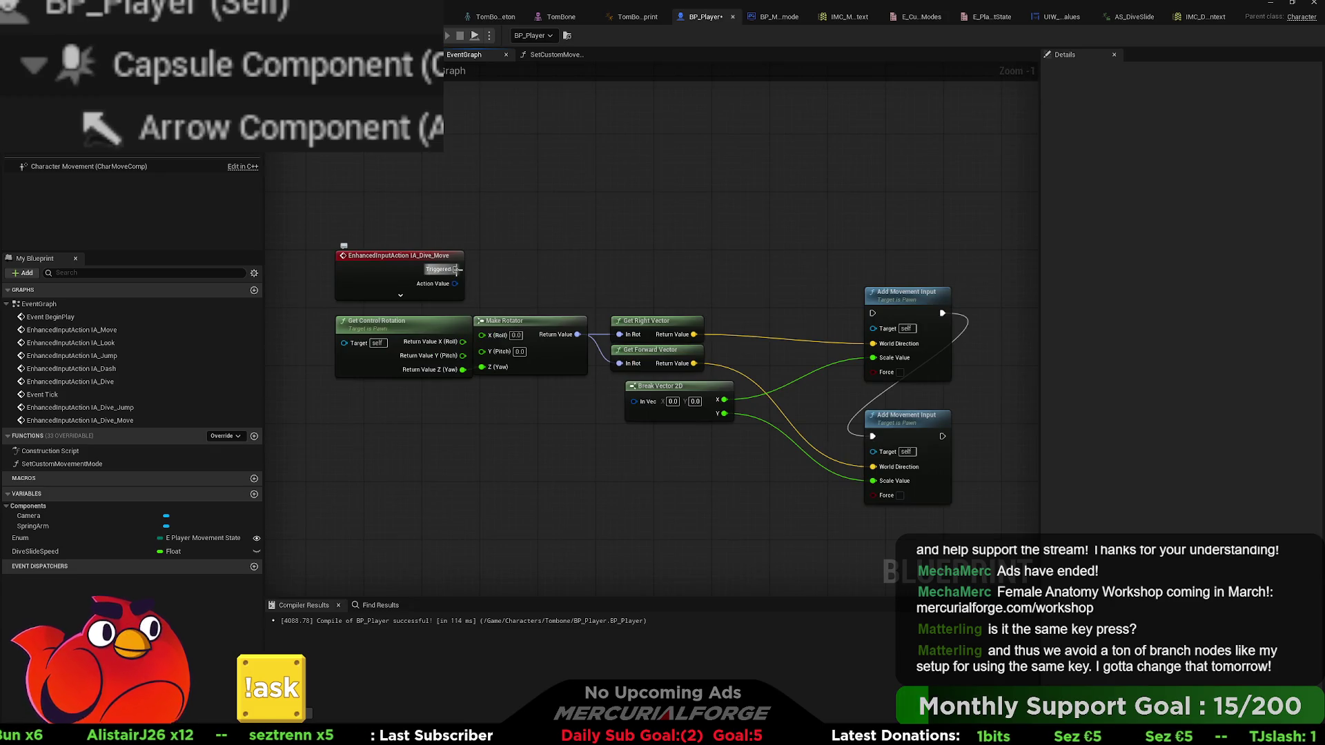
{"action": "left_click_drag", "start_coordinate": [456, 270], "coordinate": [889, 424]}
{"action": "left_click_drag", "start_coordinate": [871, 450], "coordinate": [874, 437]}
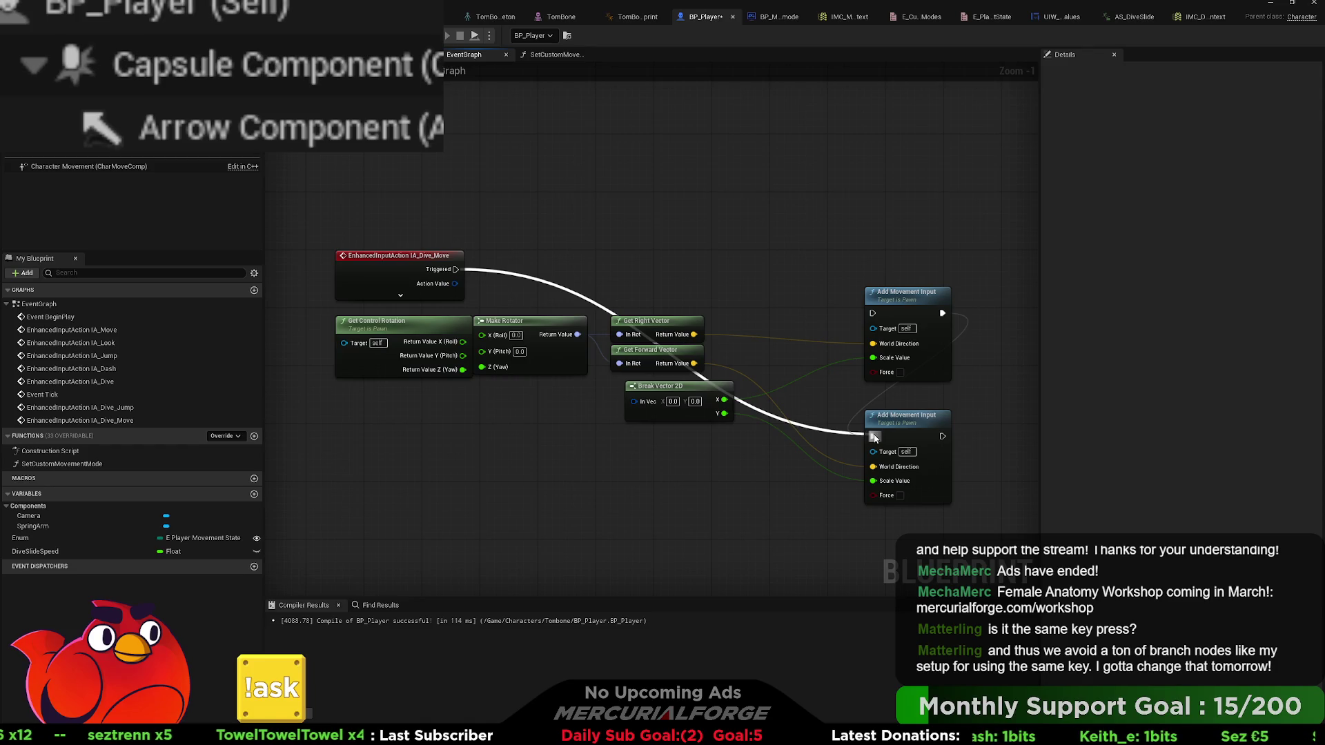
{"action": "mouse_move", "coordinate": [876, 438]}
{"action": "left_mouse_down"}
{"action": "mouse_move", "coordinate": [873, 312]}
{"action": "mouse_move", "coordinate": [898, 289]}
{"action": "mouse_move", "coordinate": [877, 261]}
{"action": "left_mouse_up"}
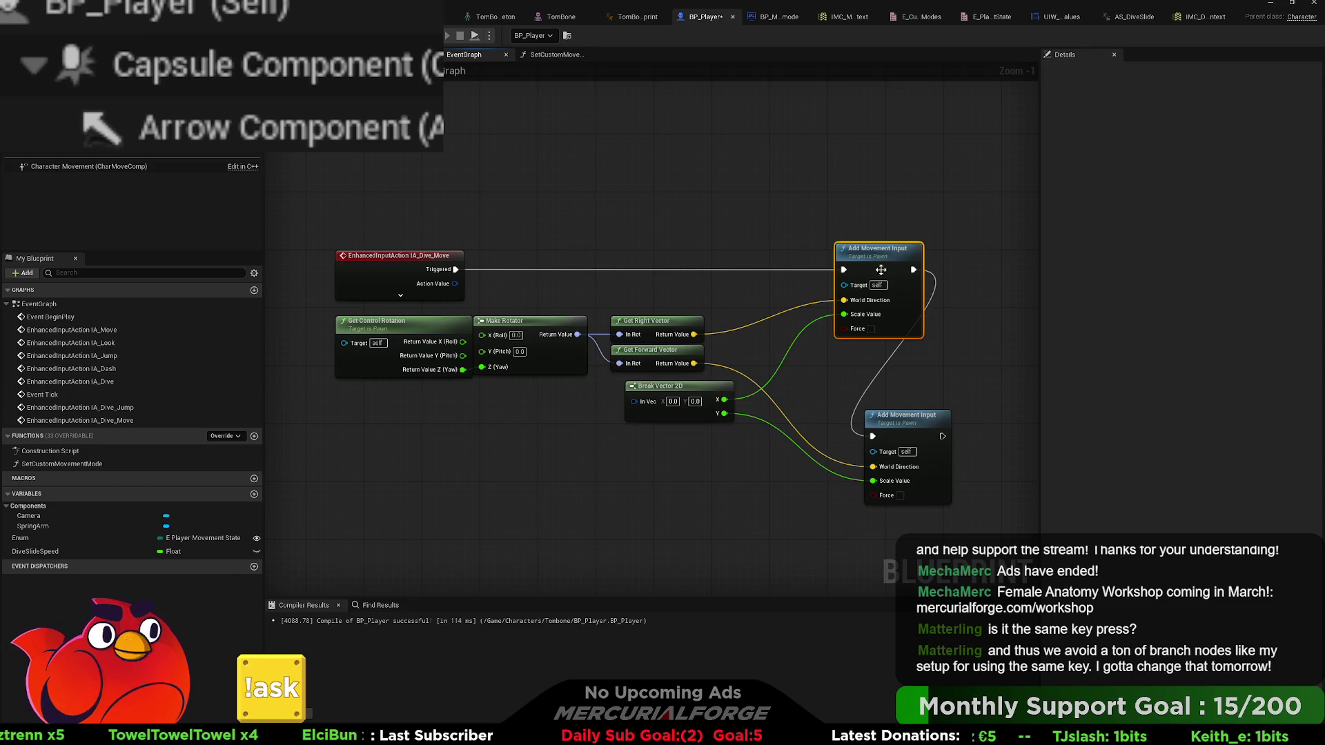
{"action": "left_click_drag", "start_coordinate": [955, 538], "coordinate": [701, 418]}
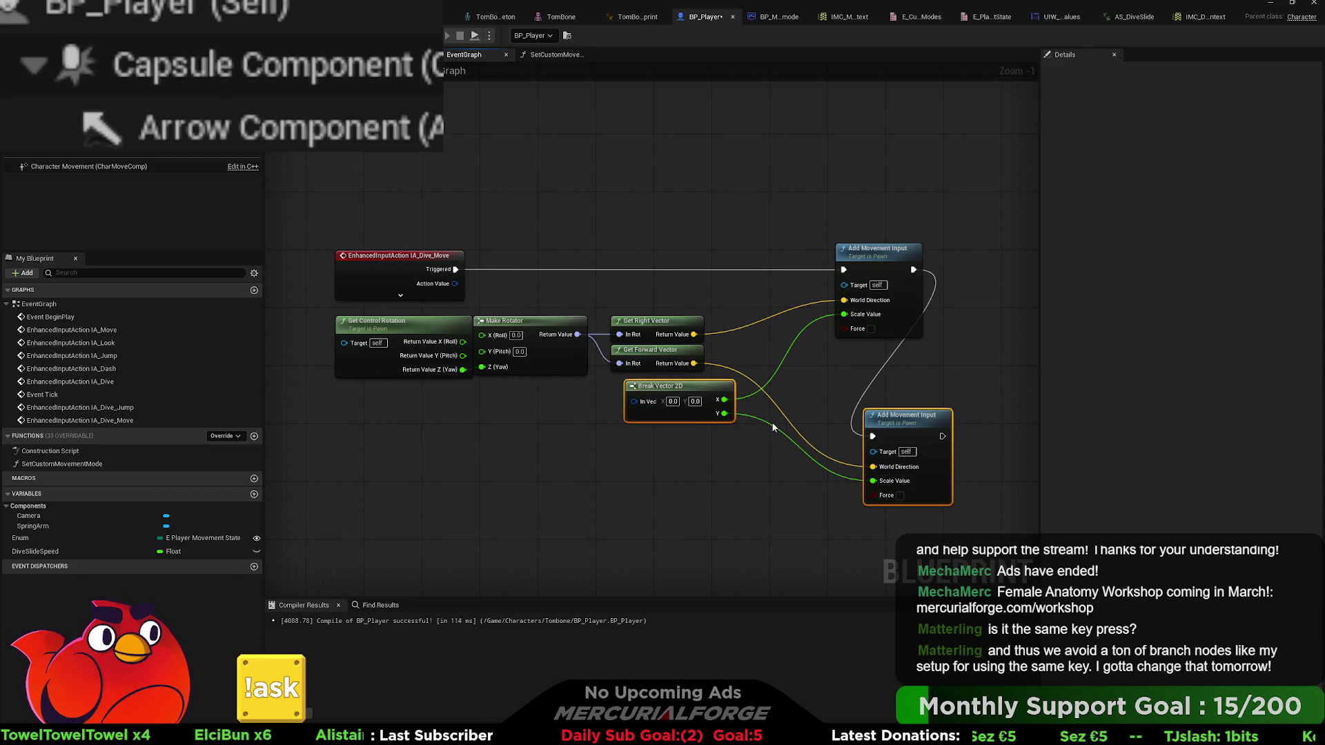
{"action": "mouse_move", "coordinate": [455, 283]}
{"action": "left_mouse_down"}
{"action": "mouse_move", "coordinate": [545, 372]}
{"action": "mouse_move", "coordinate": [634, 401]}
{"action": "left_mouse_up"}
{"action": "left_click", "coordinate": [895, 417]}
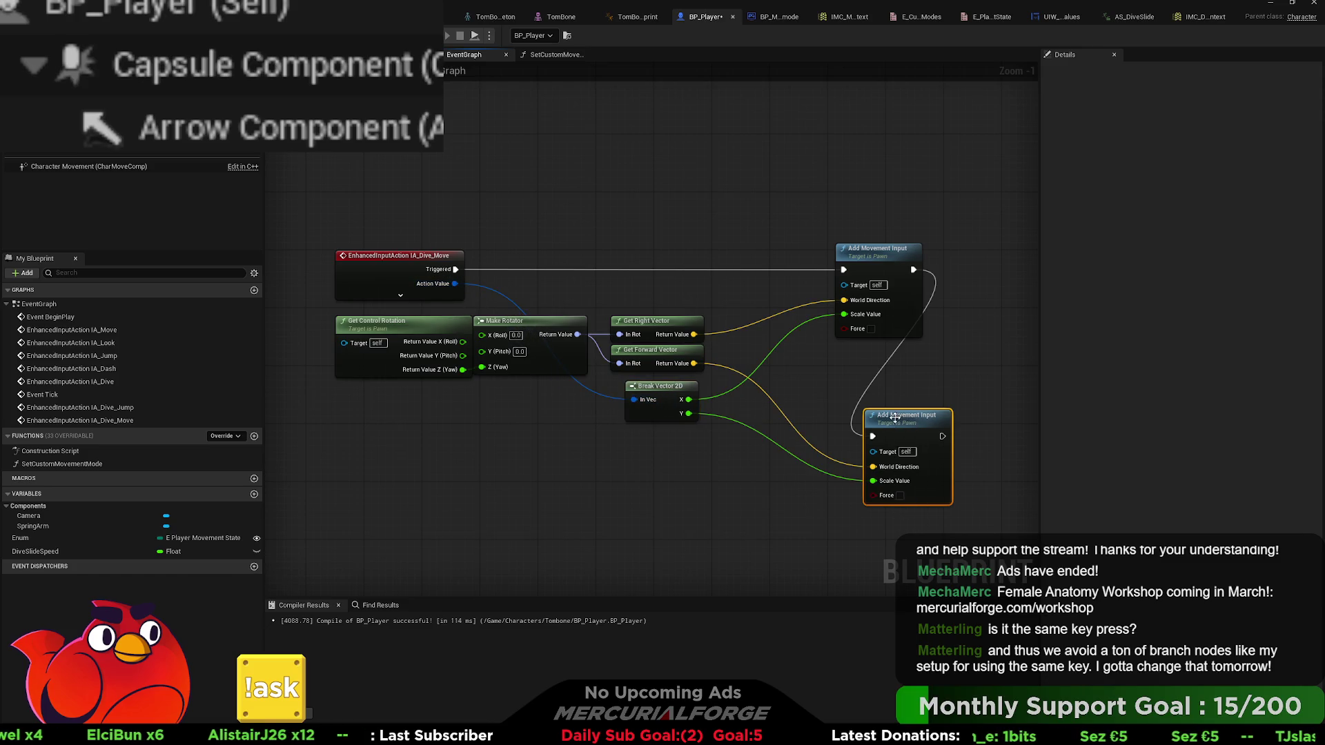
{"action": "key", "text": "Delete"}
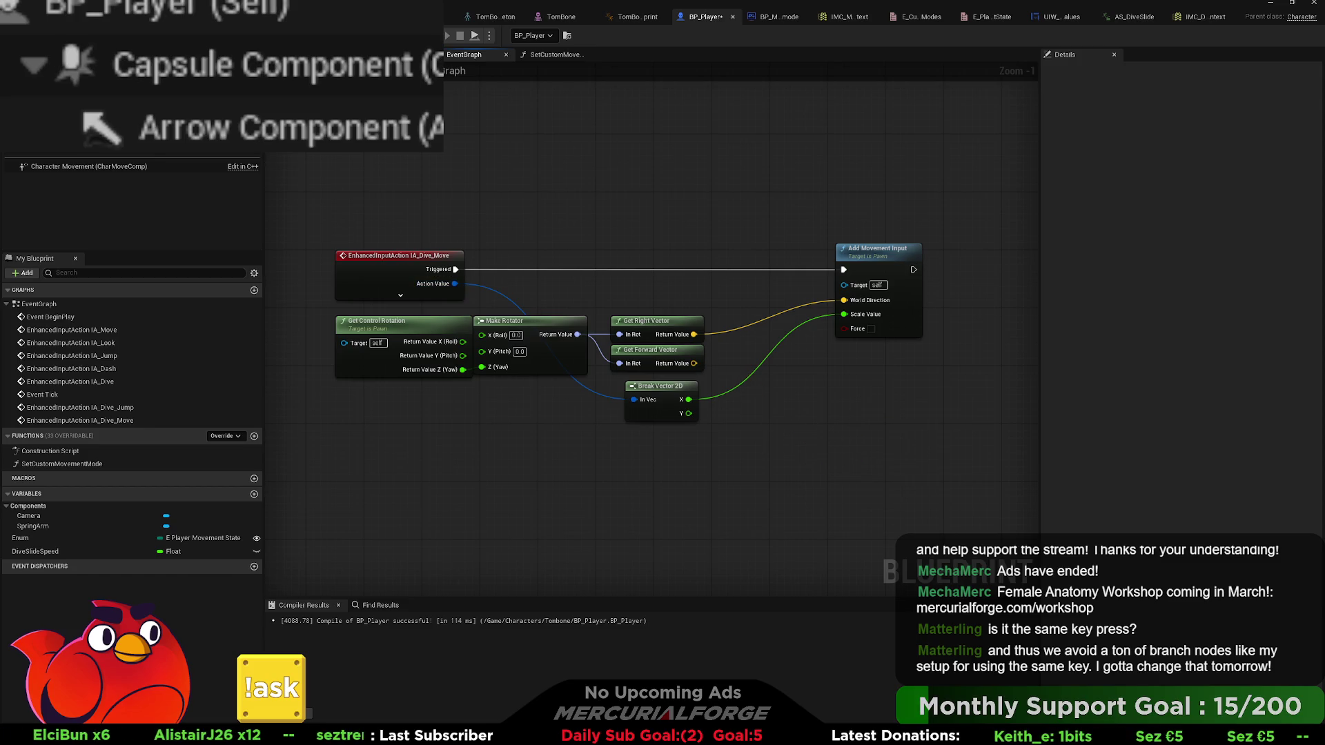
{"action": "key", "text": "F7"}
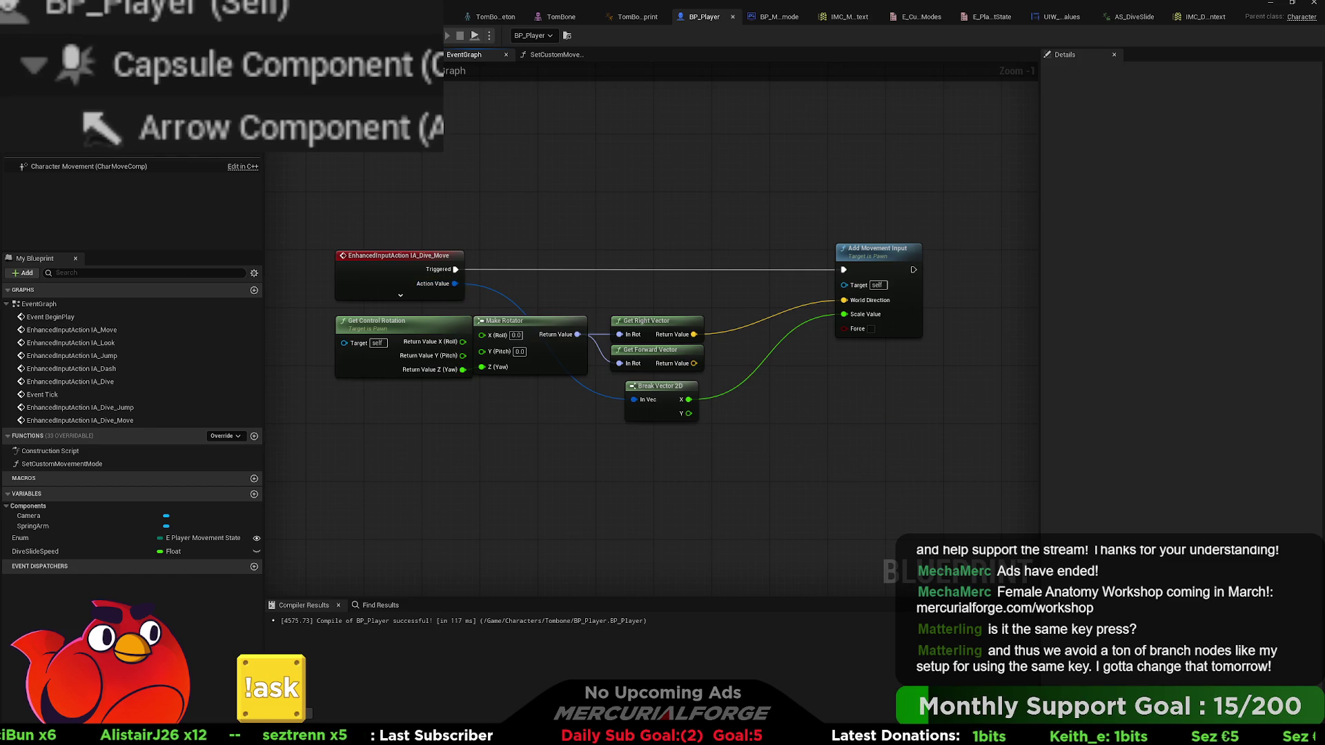
{"action": "key", "text": "alt+p"}
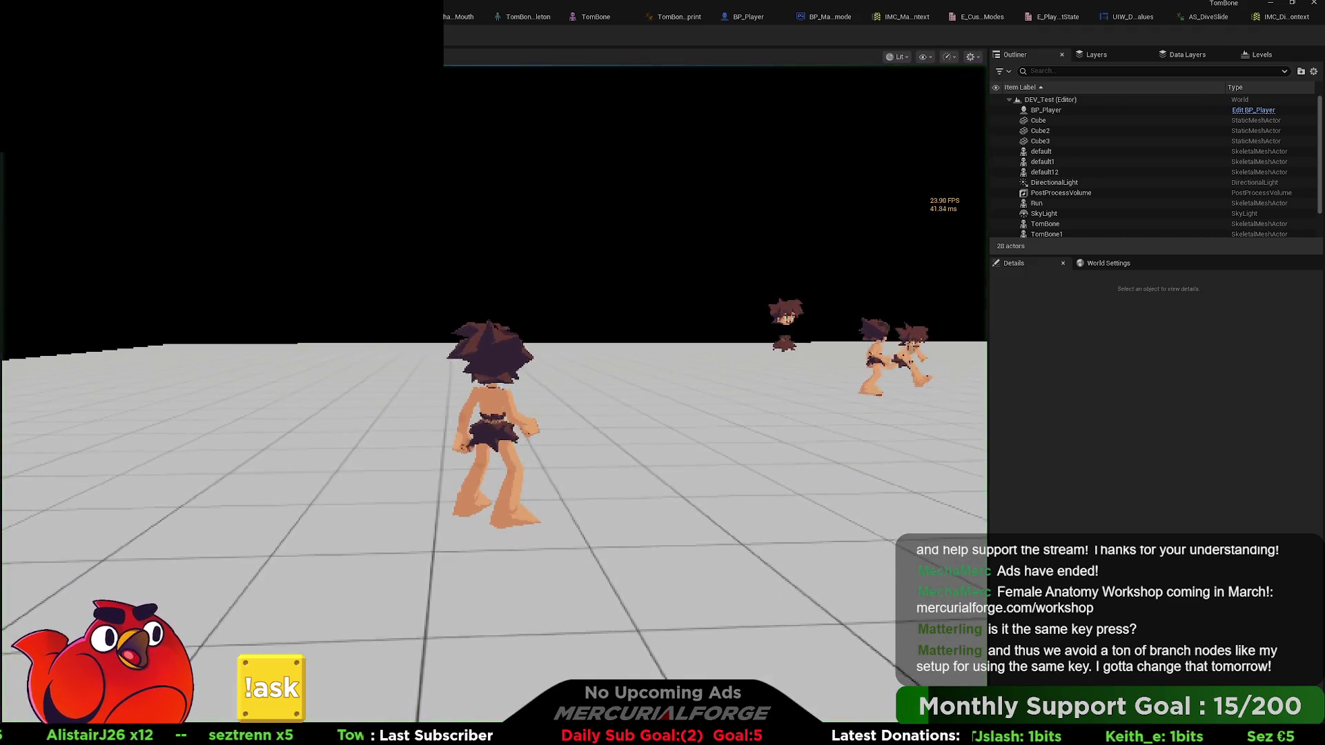
{"action": "key", "text": "a"}
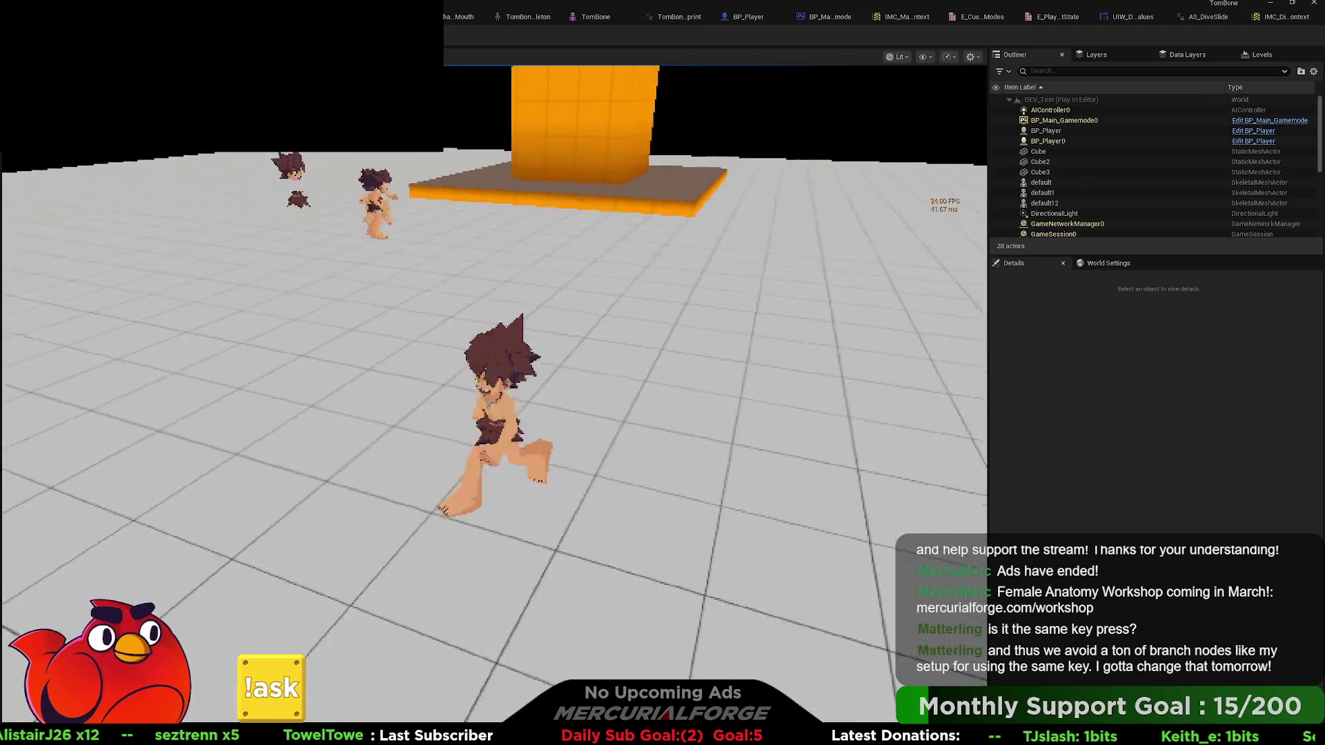
{"action": "key", "text": "c"}
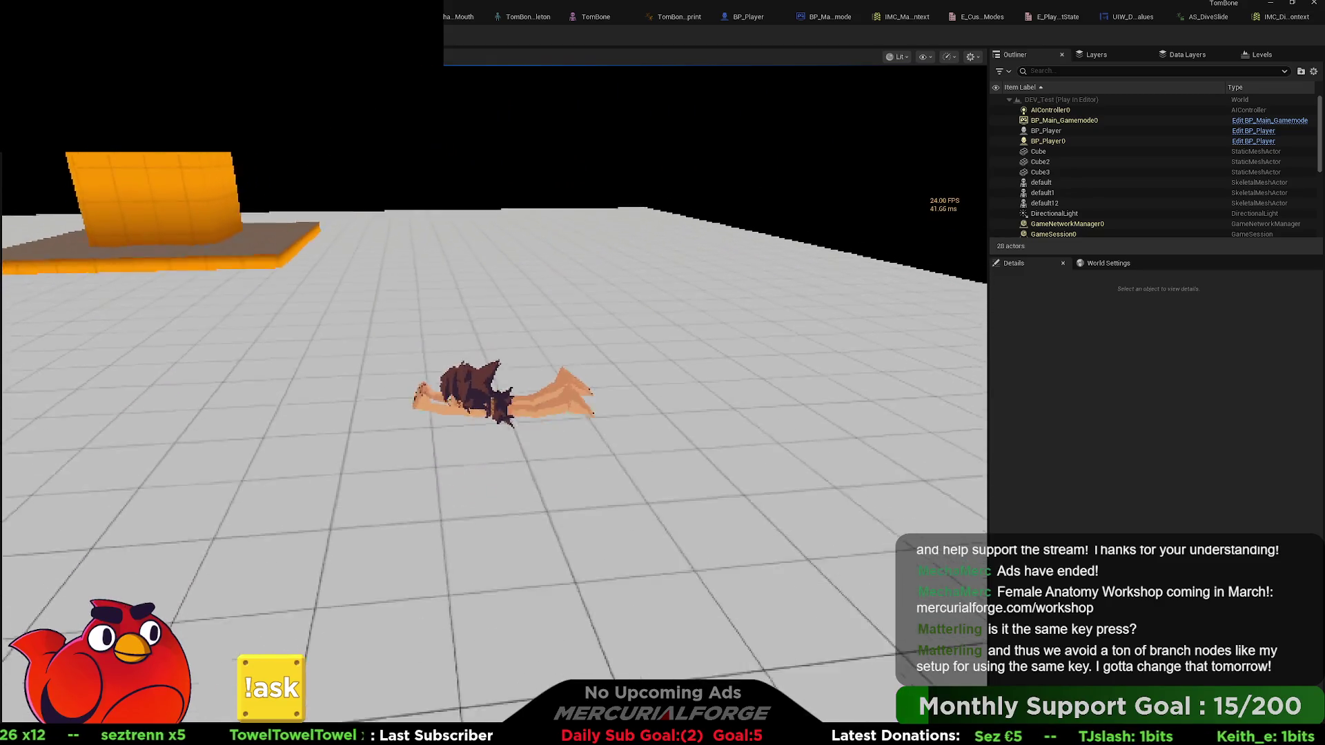
{"action": "key", "text": "c"}
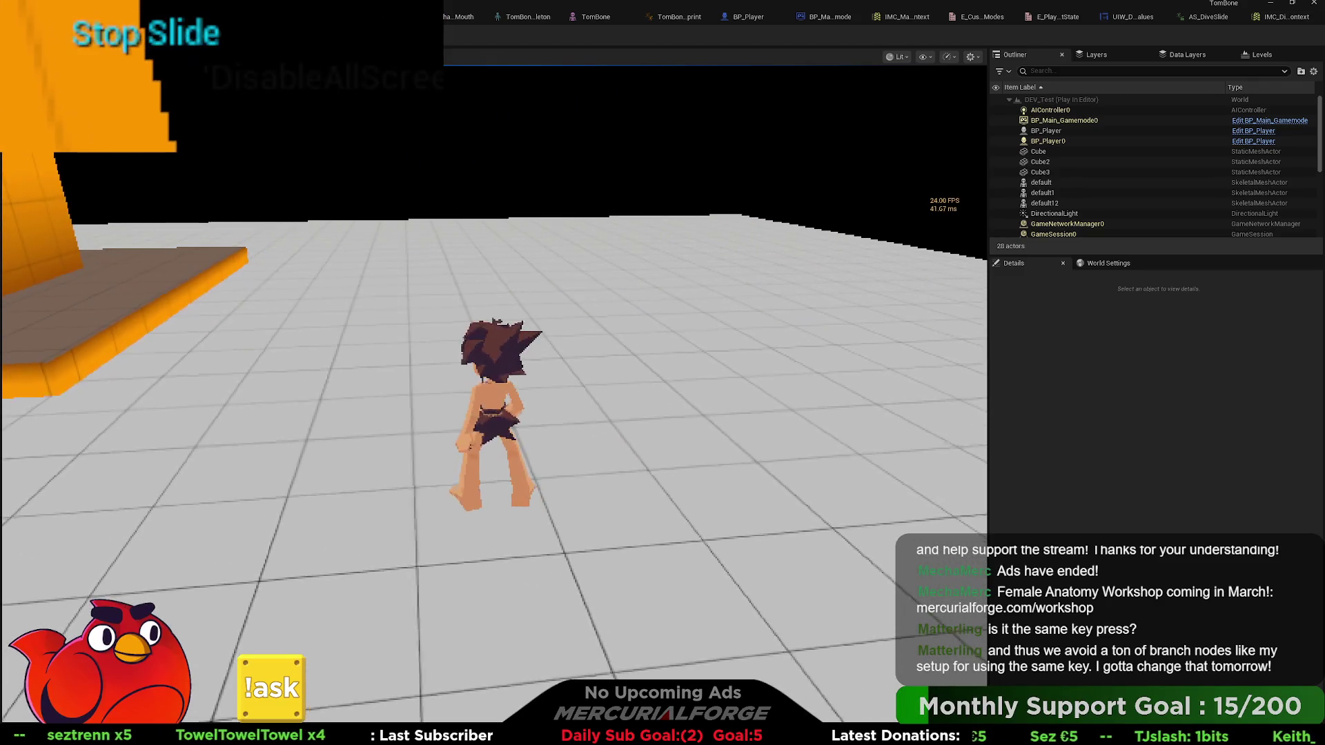
{"action": "key", "text": "Escape"}
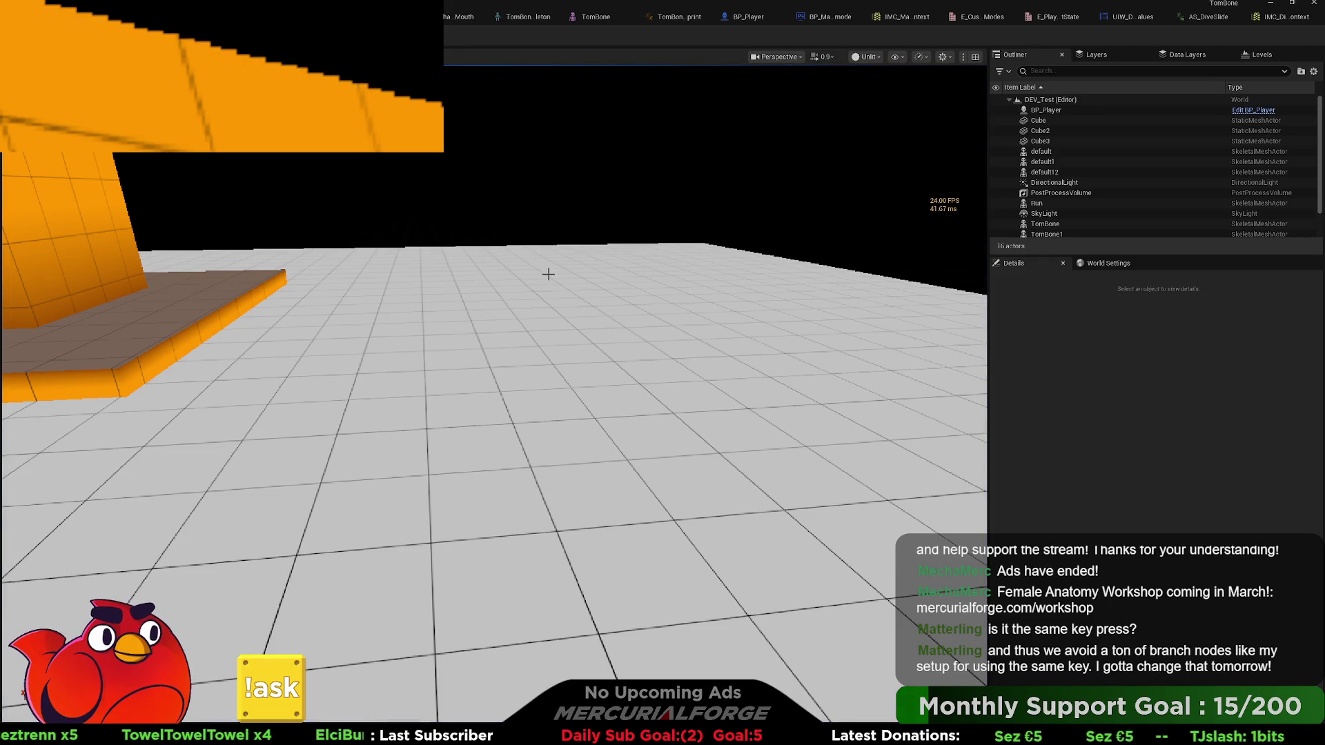
{"action": "left_click", "coordinate": [759, 18]}
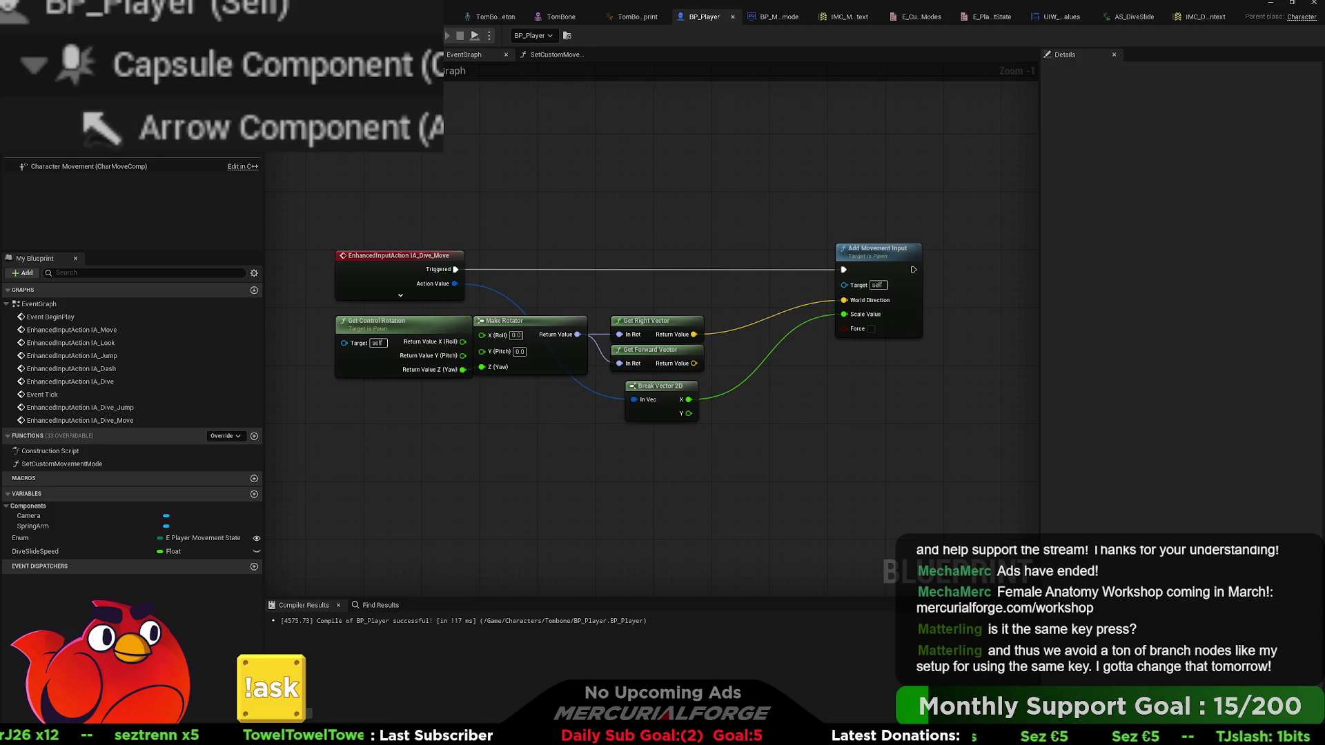
{"action": "scroll", "coordinate": [585, 358], "scroll_direction": "down", "scroll_amount": 2}
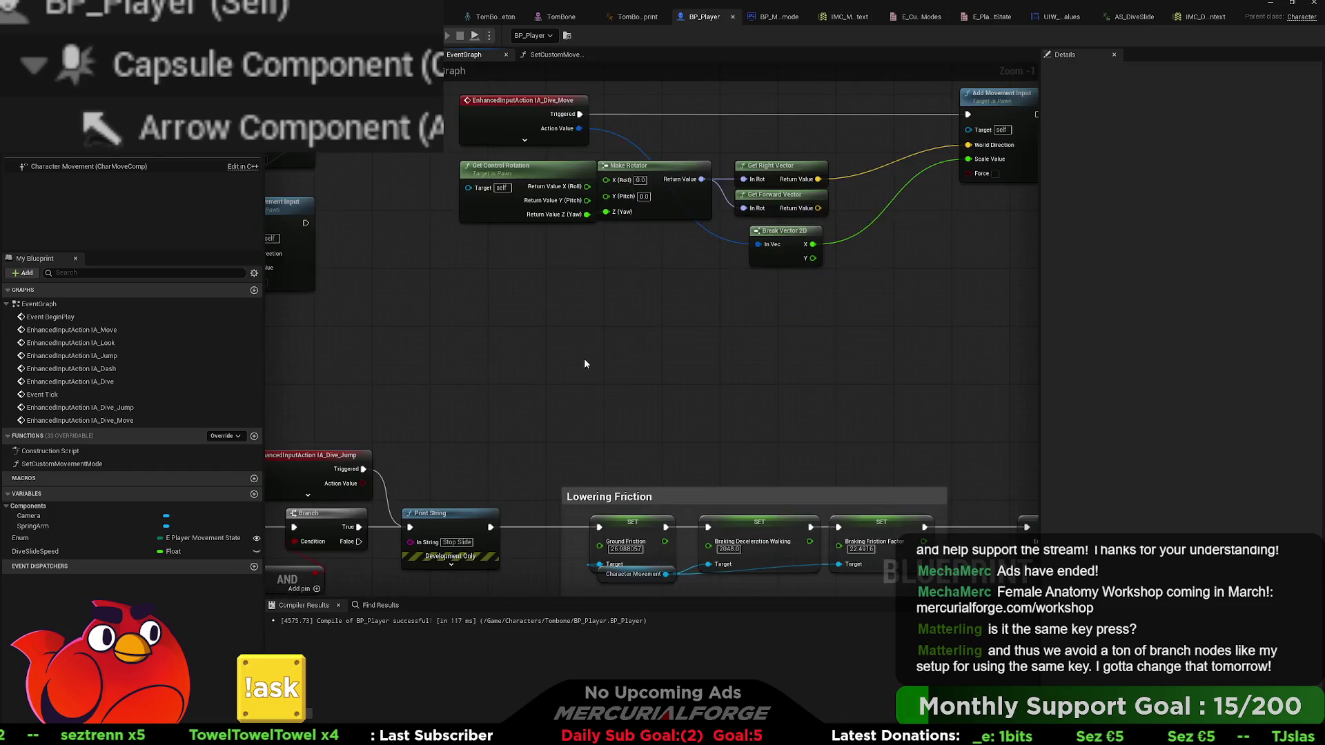
{"action": "left_click_drag", "start_coordinate": [673, 369], "coordinate": [496, 256]}
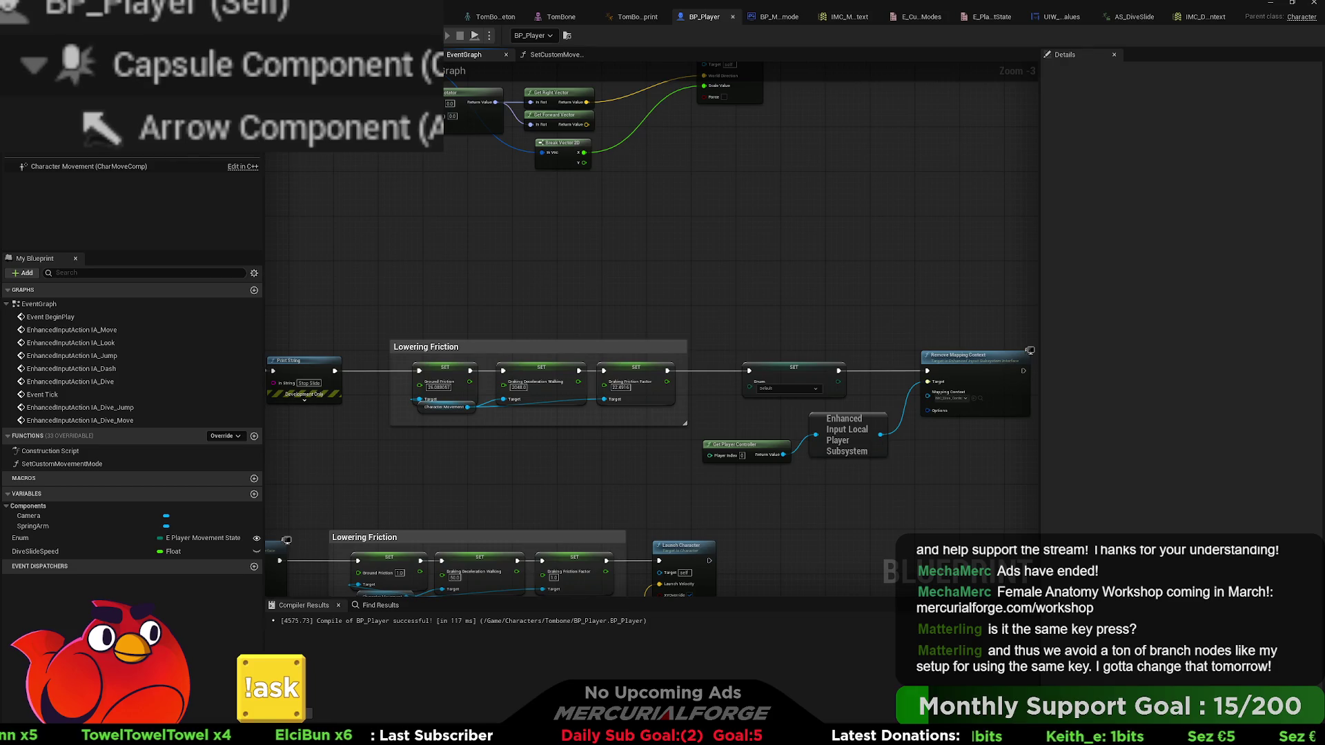
{"action": "key", "text": "alt+p"}
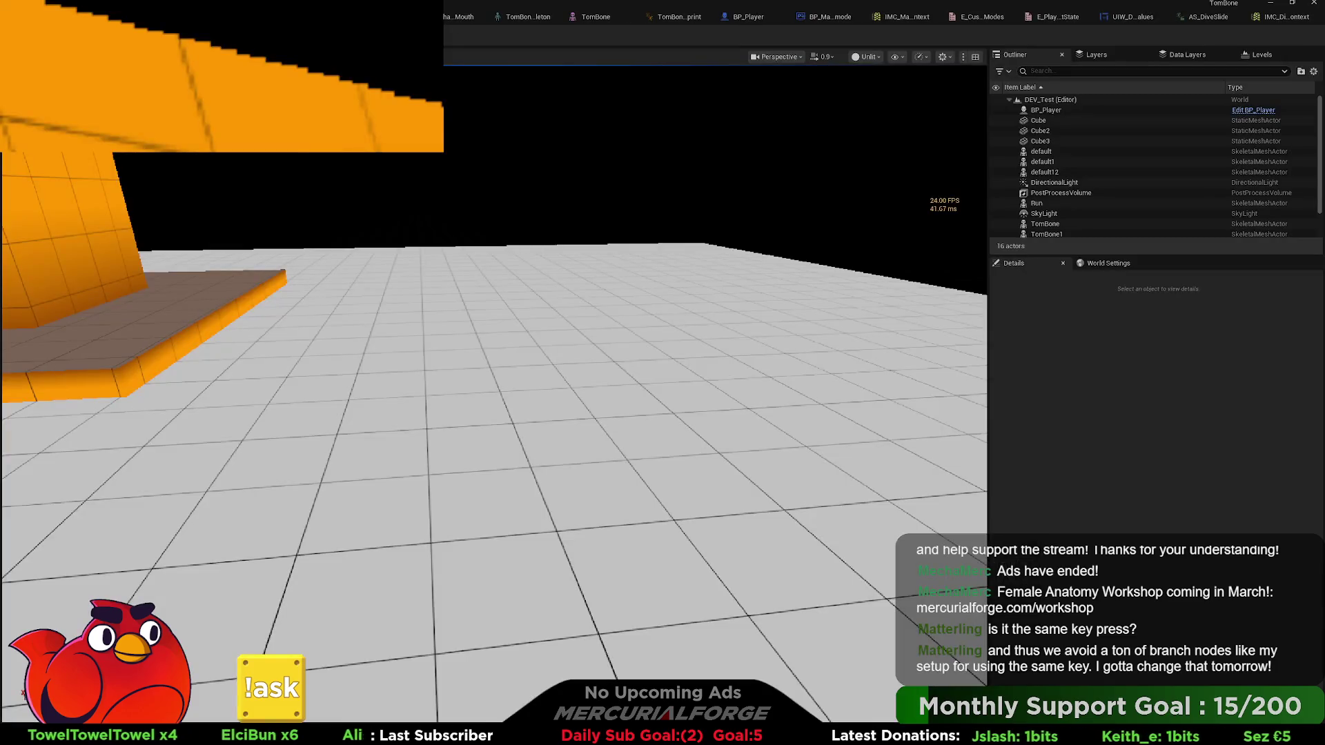
{"action": "key", "text": "w"}
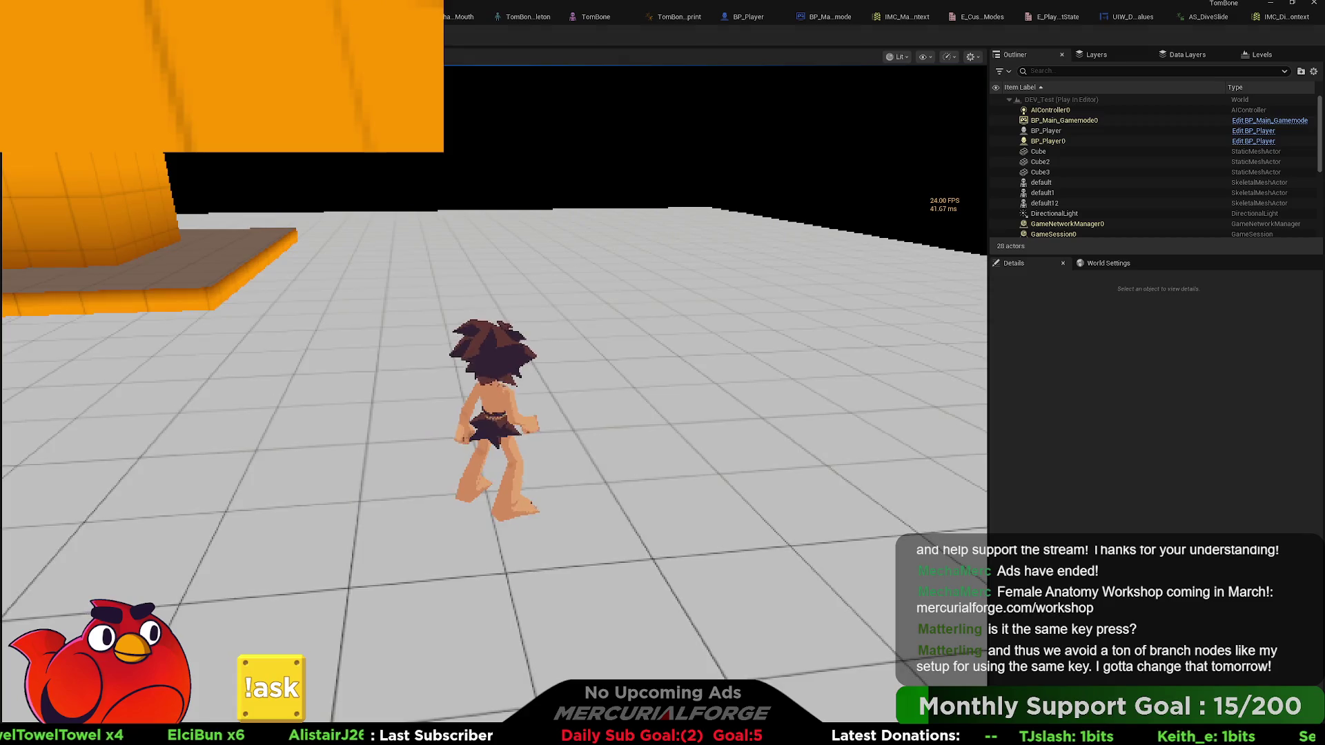
{"action": "key", "text": "ctrl"}
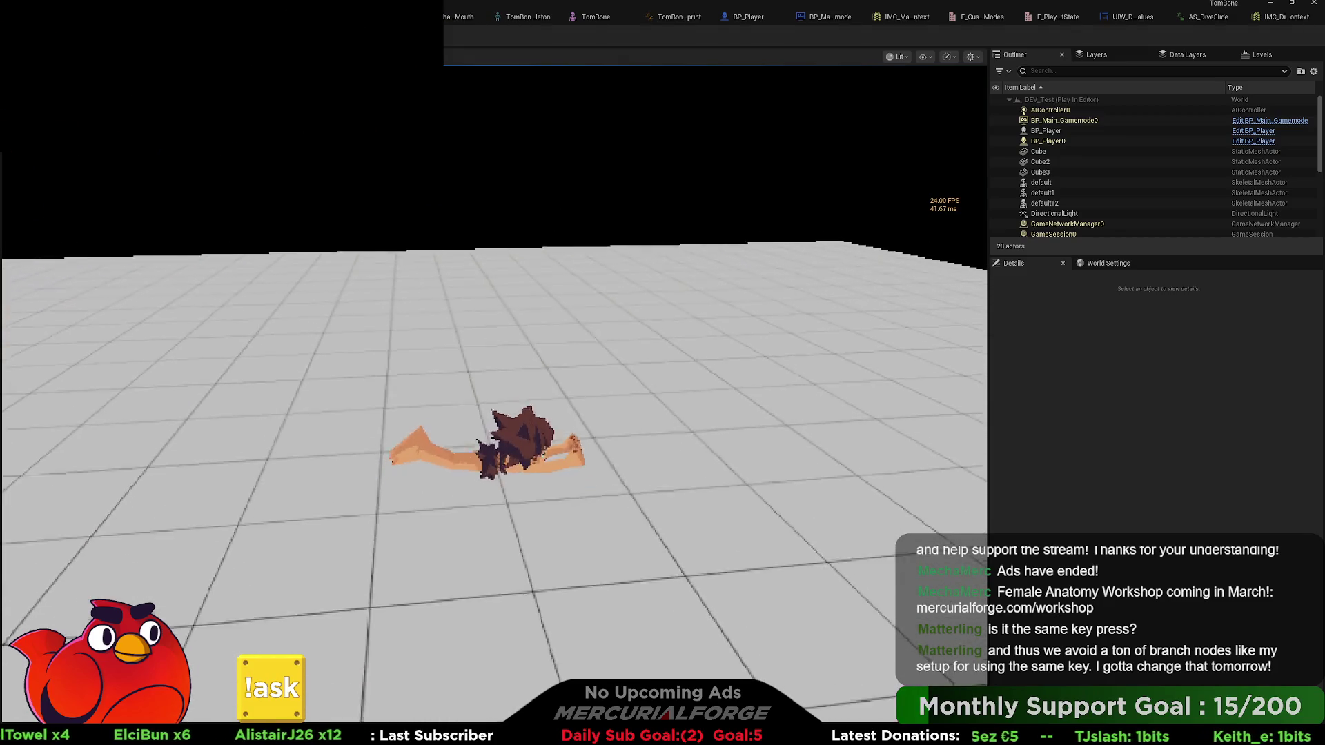
{"action": "key", "text": "ctrl"}
{"action": "key", "text": "w"}
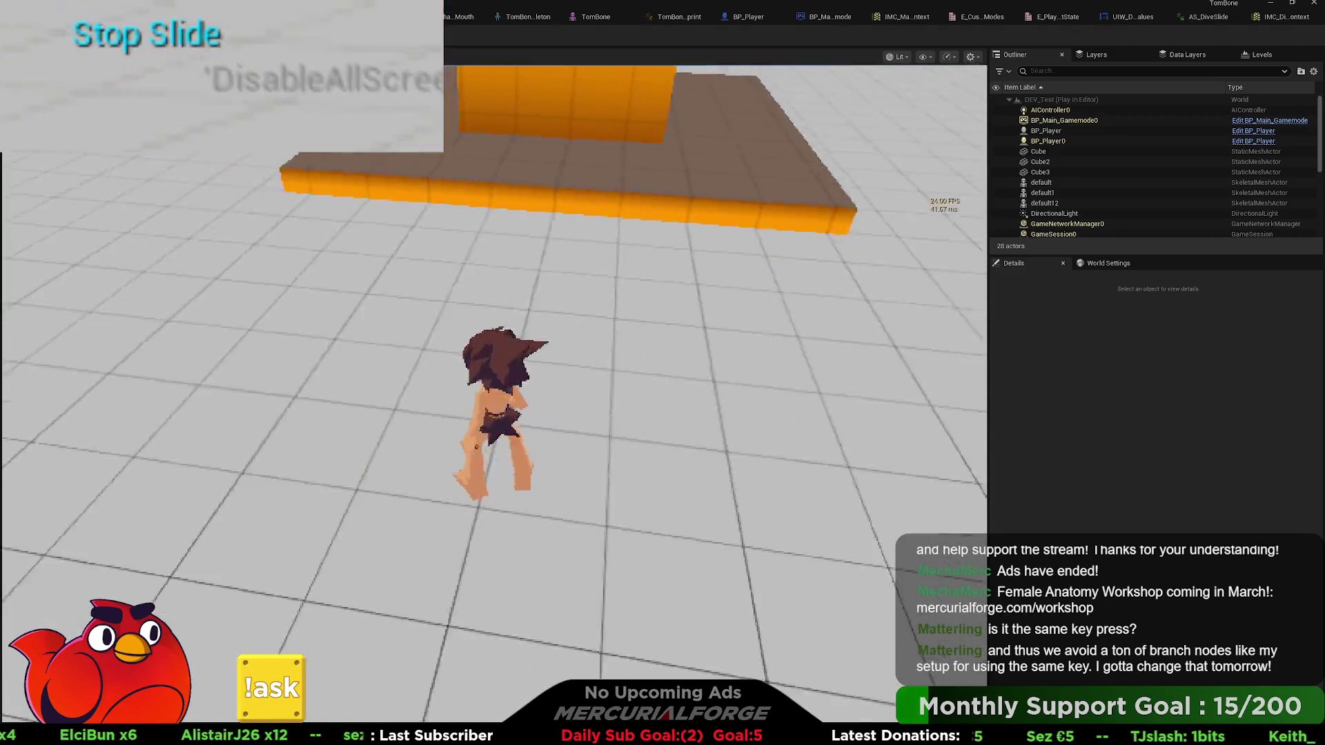
{"action": "key", "text": "ctrl"}
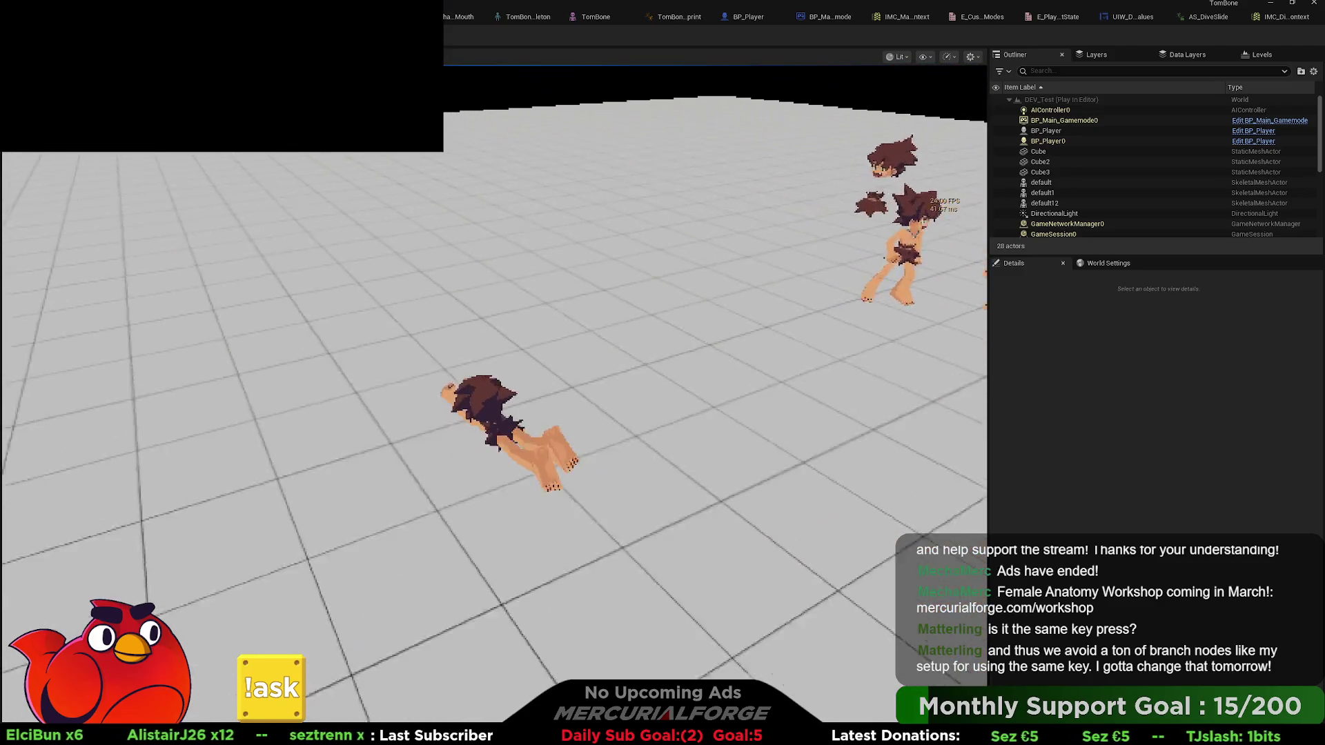
{"action": "key", "text": "ctrl"}
{"action": "key", "text": "Escape"}
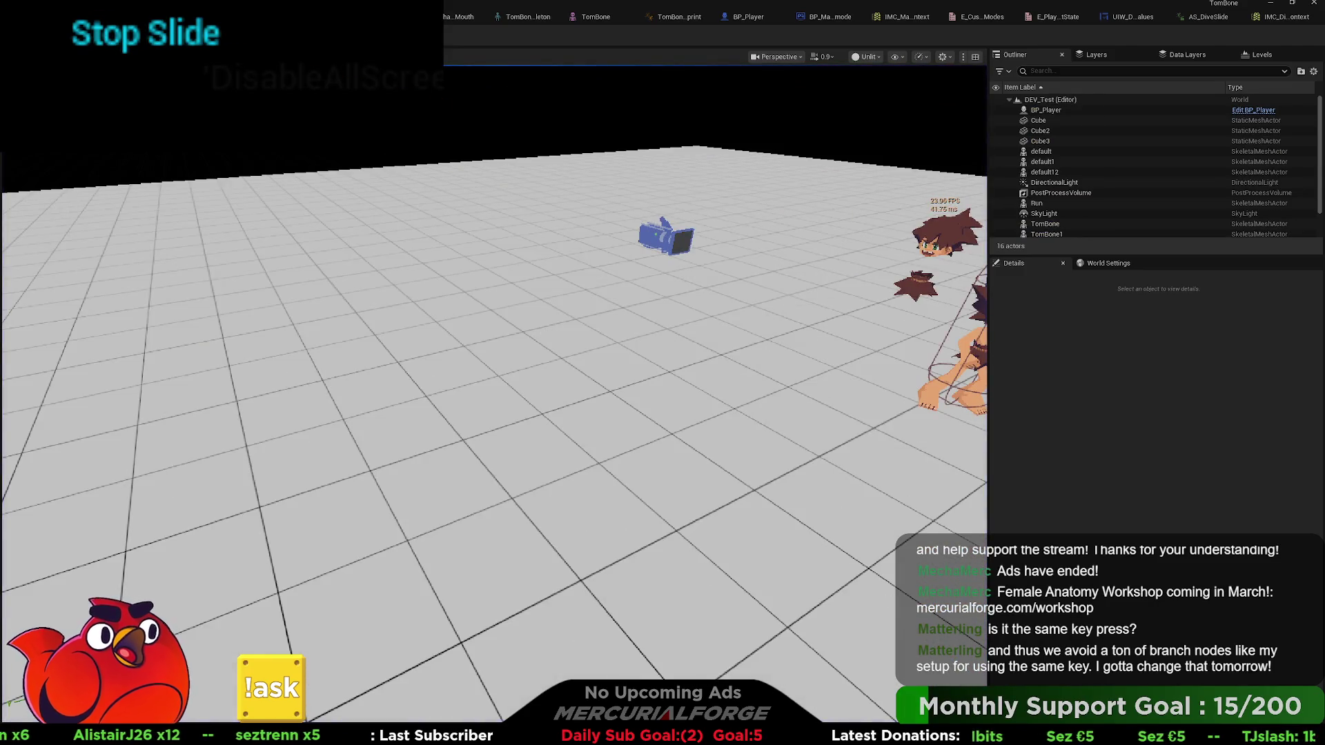
{"action": "left_click", "coordinate": [742, 17]}
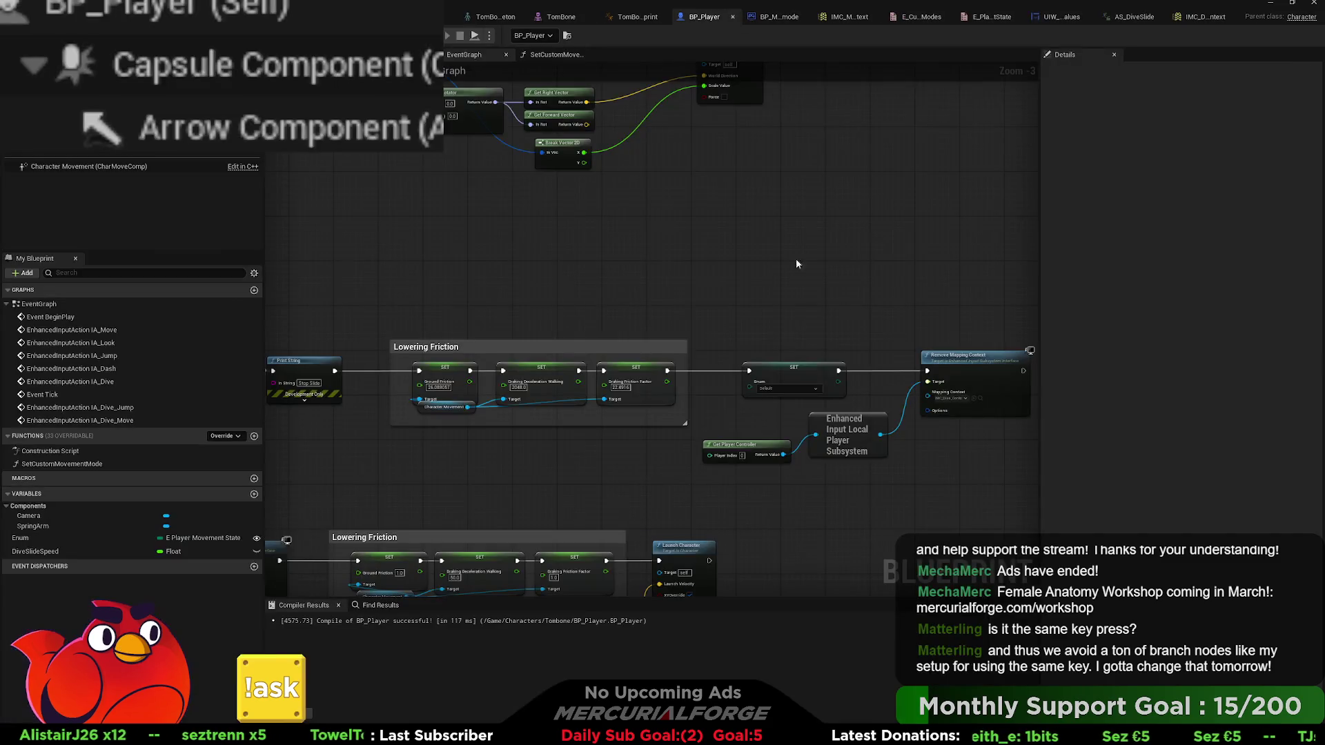
- Restore the deleted second Add Movement Input and place it beside the first
{"action": "mouse_move", "coordinate": [814, 247]}
{"action": "left_mouse_down"}
{"action": "mouse_move", "coordinate": [680, 381]}
{"action": "mouse_move", "coordinate": [710, 400]}
{"action": "mouse_move", "coordinate": [803, 385]}
{"action": "left_mouse_up"}
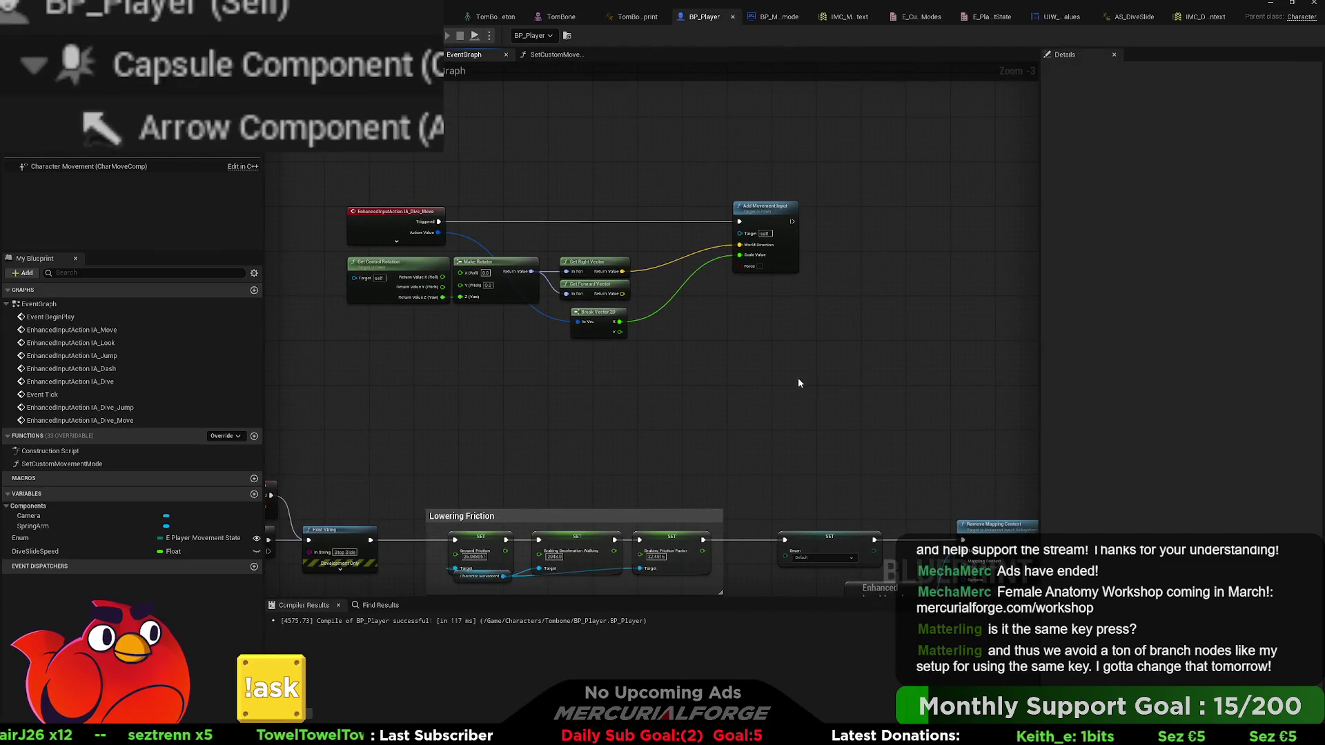
{"action": "key", "text": "ctrl+d"}
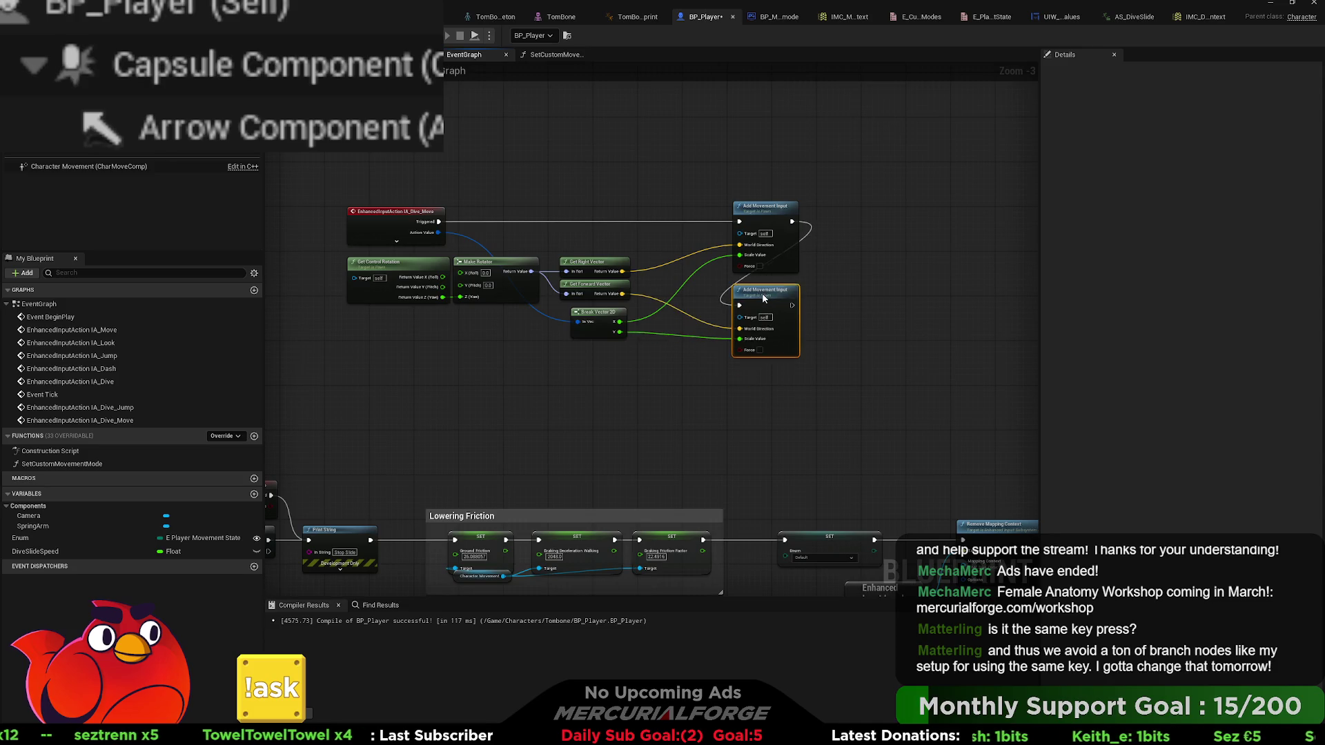
{"action": "left_click_drag", "start_coordinate": [762, 339], "coordinate": [762, 294]}
{"action": "scroll", "coordinate": [664, 324], "scroll_direction": "up", "scroll_amount": 3}
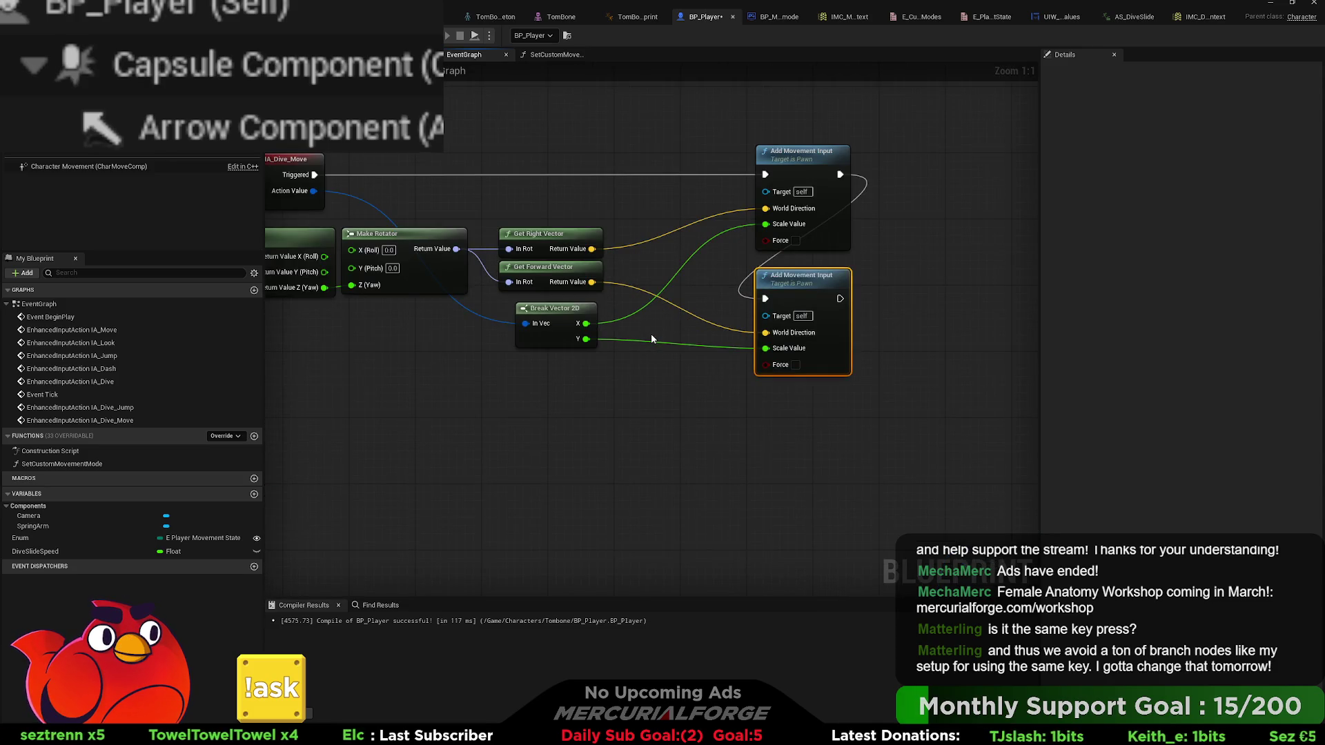
{"action": "left_click_drag", "start_coordinate": [660, 323], "coordinate": [722, 344]}
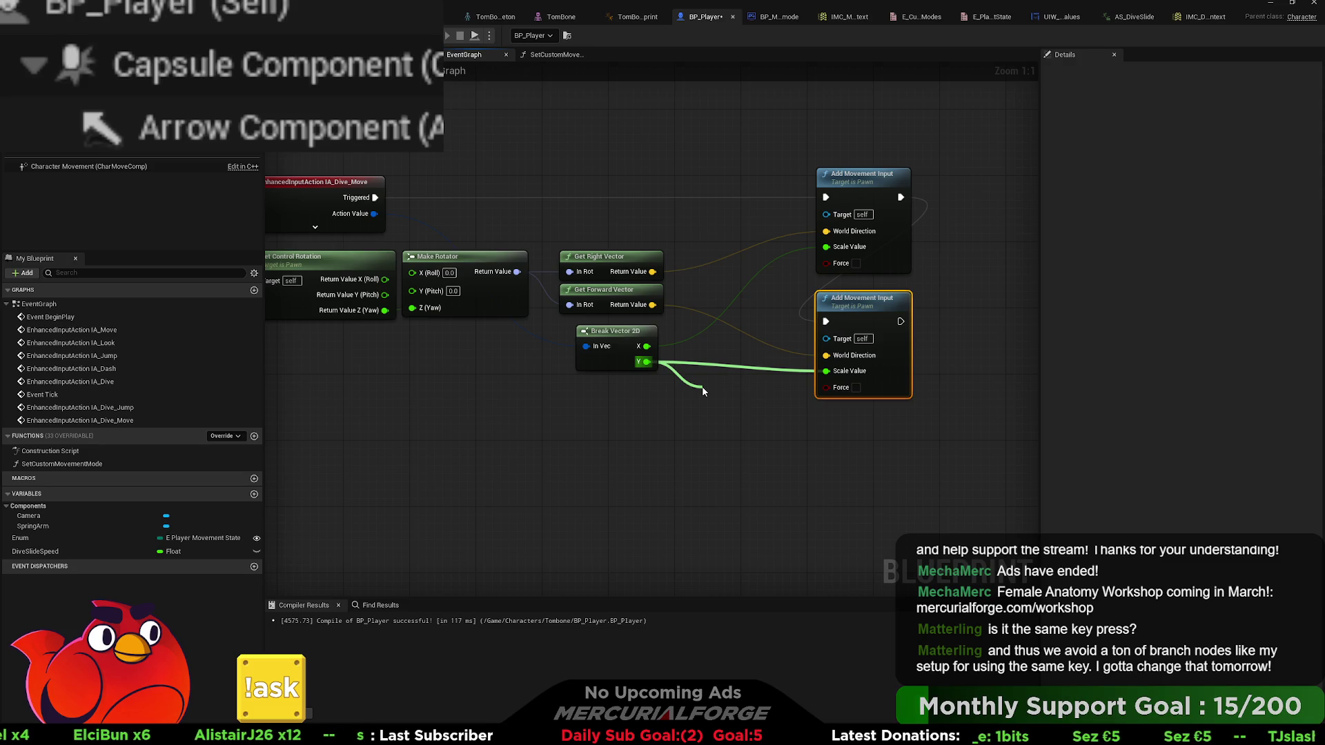
- Insert a 500 math node on the Y output feeding the lower Scale Value, then play the level
{"action": "key", "text": "Return"}
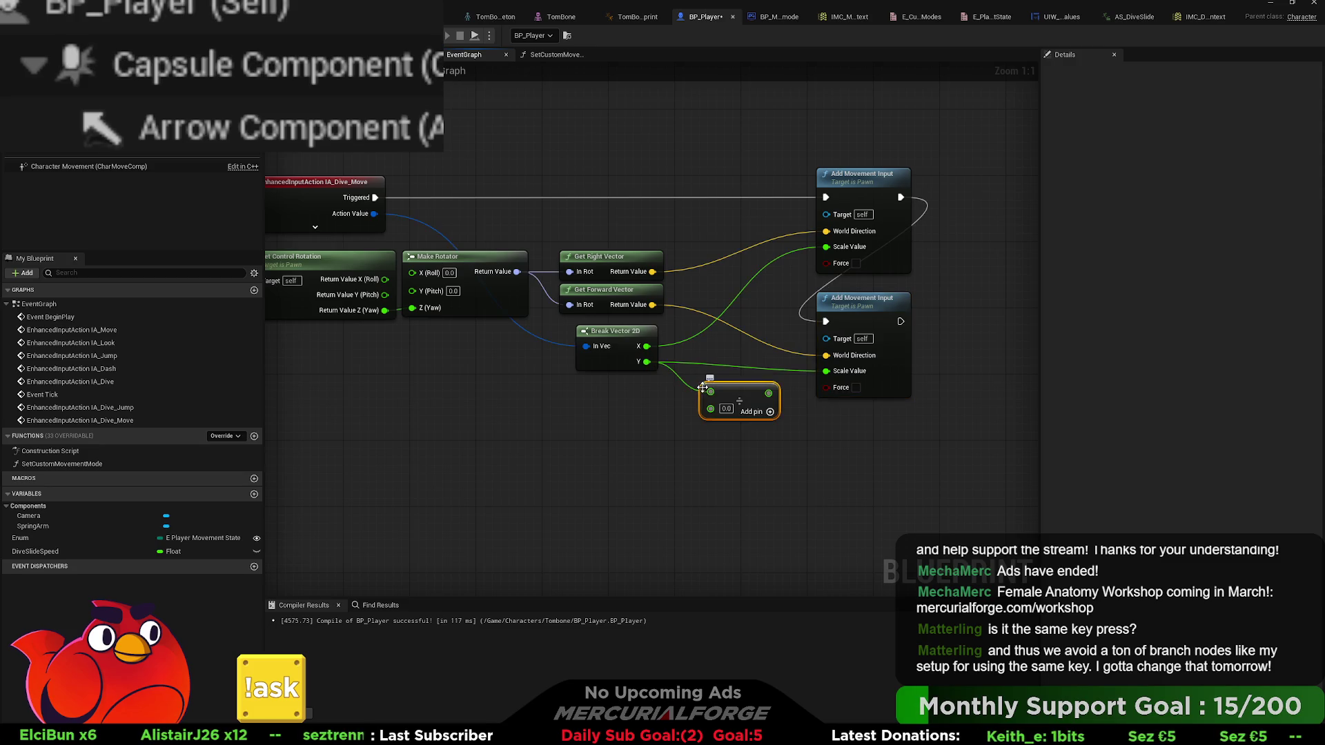
{"action": "left_click", "coordinate": [726, 408]}
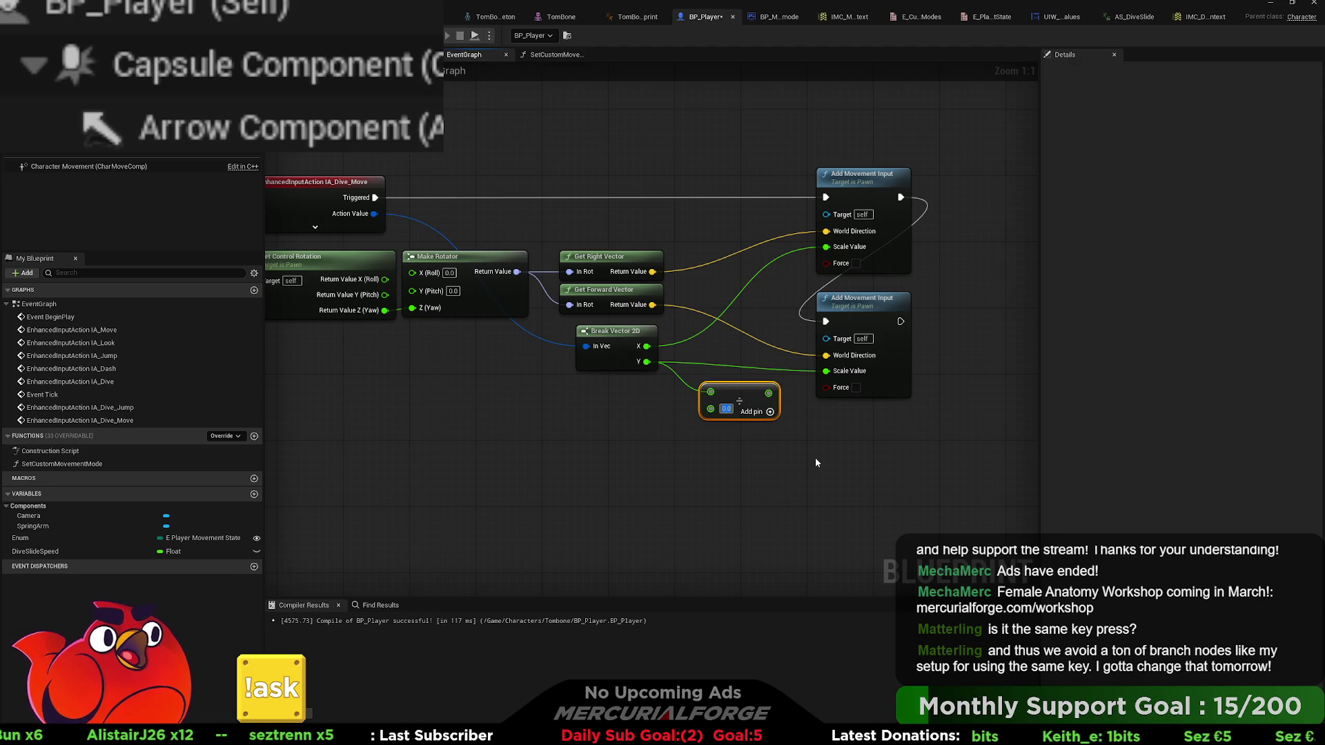
{"action": "type", "text": "500"}
{"action": "key", "text": "Return"}
{"action": "left_click_drag", "start_coordinate": [776, 393], "coordinate": [827, 372]}
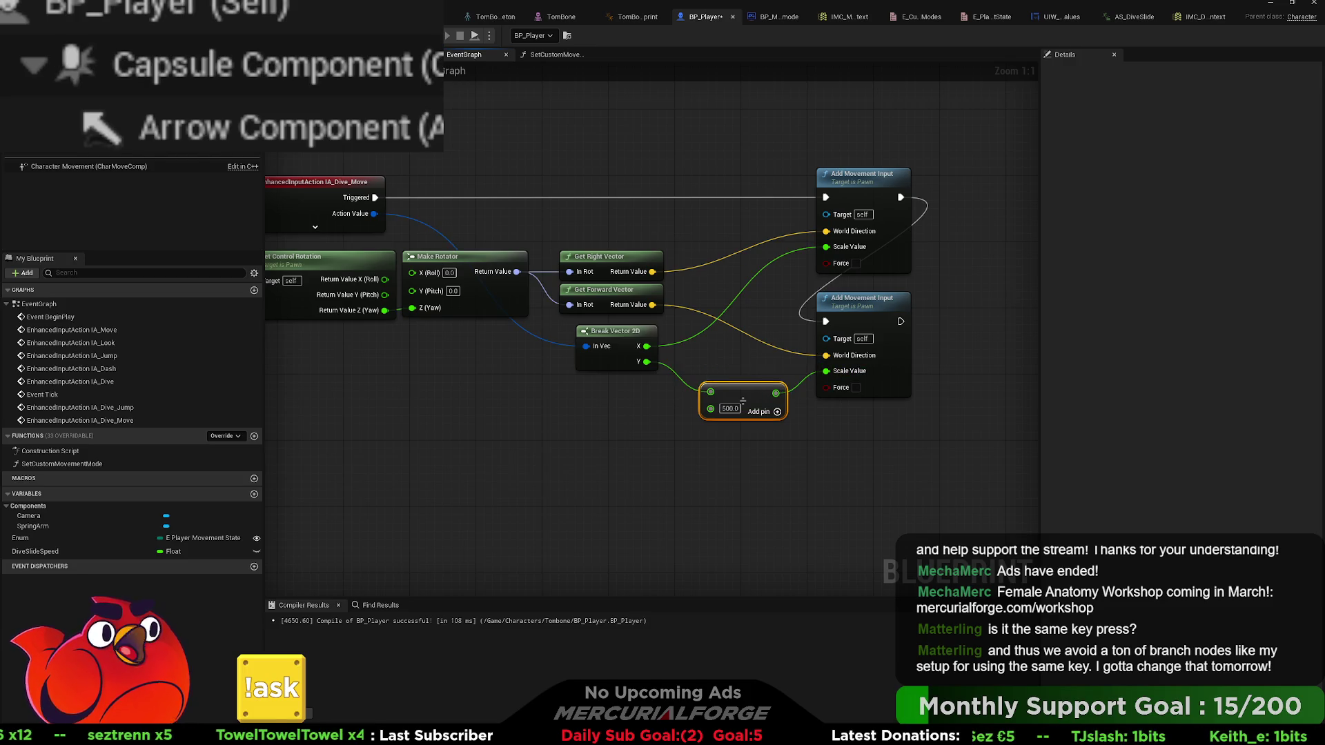
{"action": "key", "text": "alt+Tab"}
{"action": "key", "text": "alt+p"}
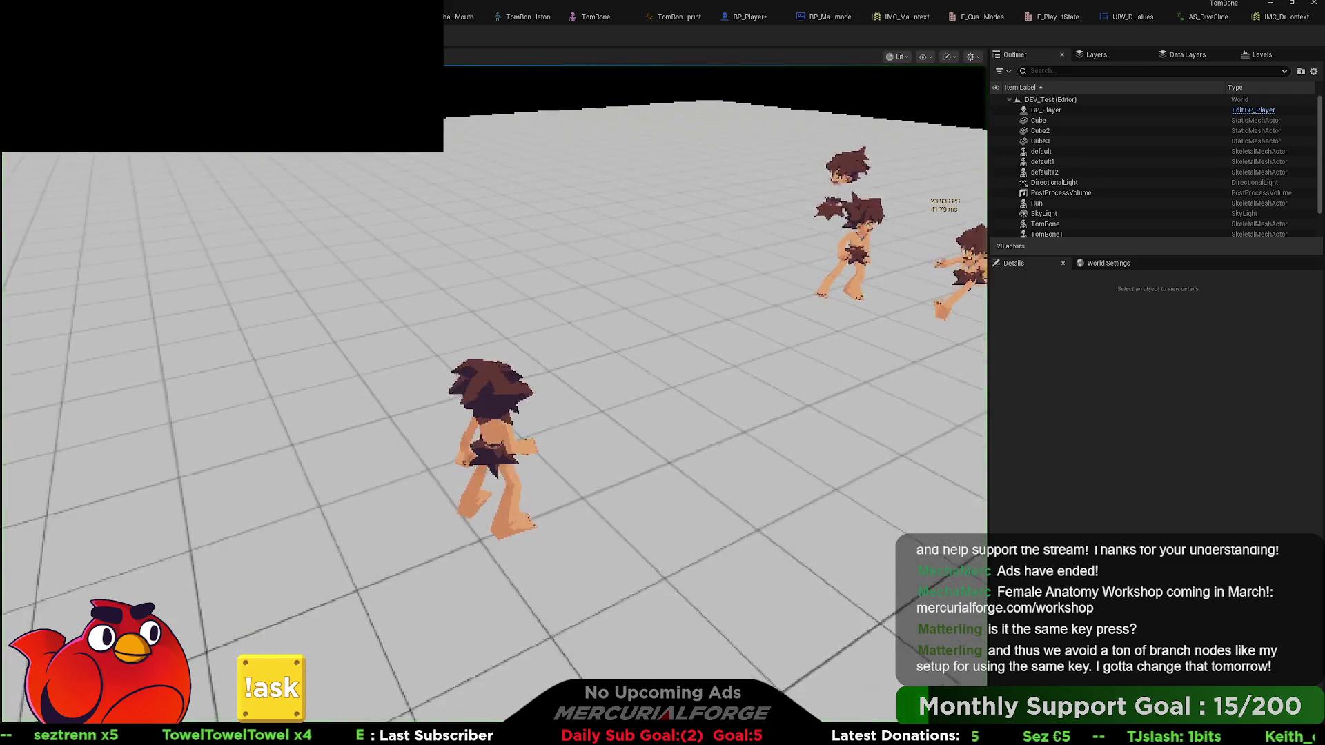
- Repeatedly dive-slide and stand up with C near the orange block, stop play, and return to BP_Player
{"action": "key", "text": "w"}
{"action": "key", "text": "c"}
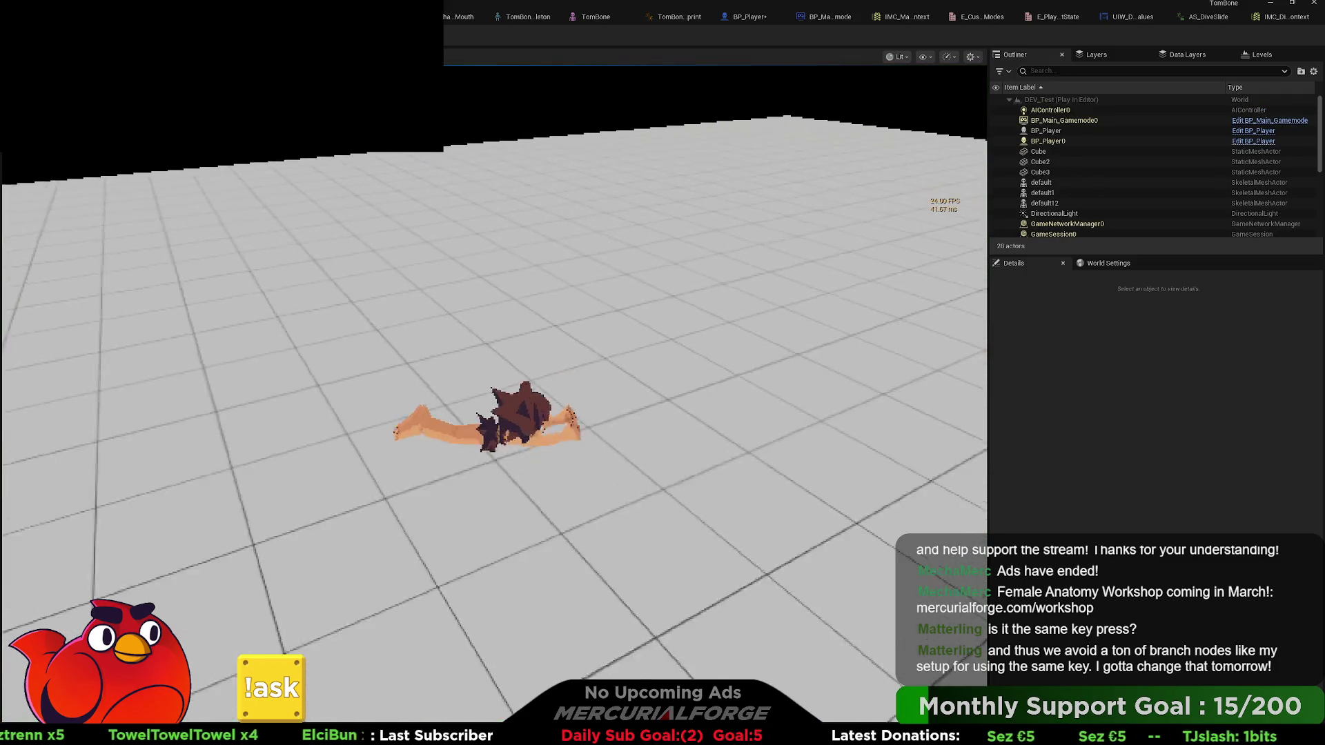
{"action": "key", "text": "c"}
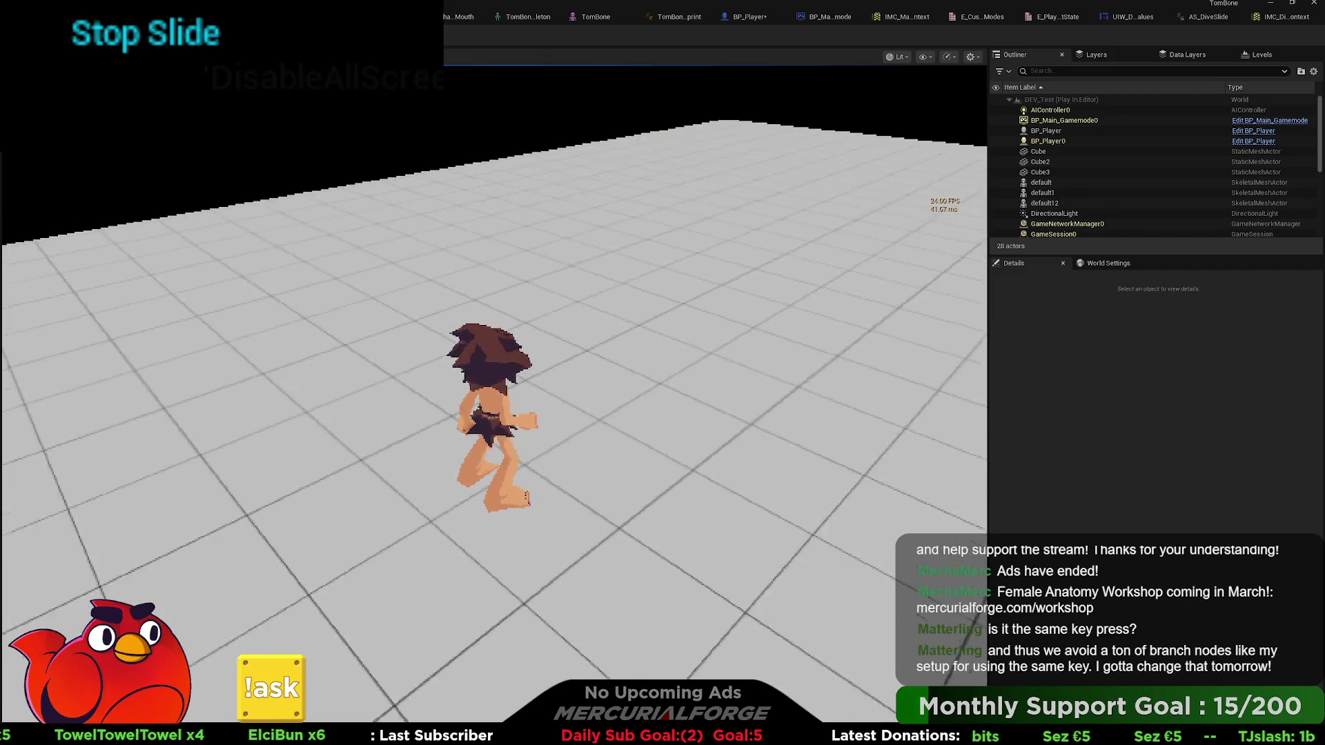
{"action": "key", "text": "c"}
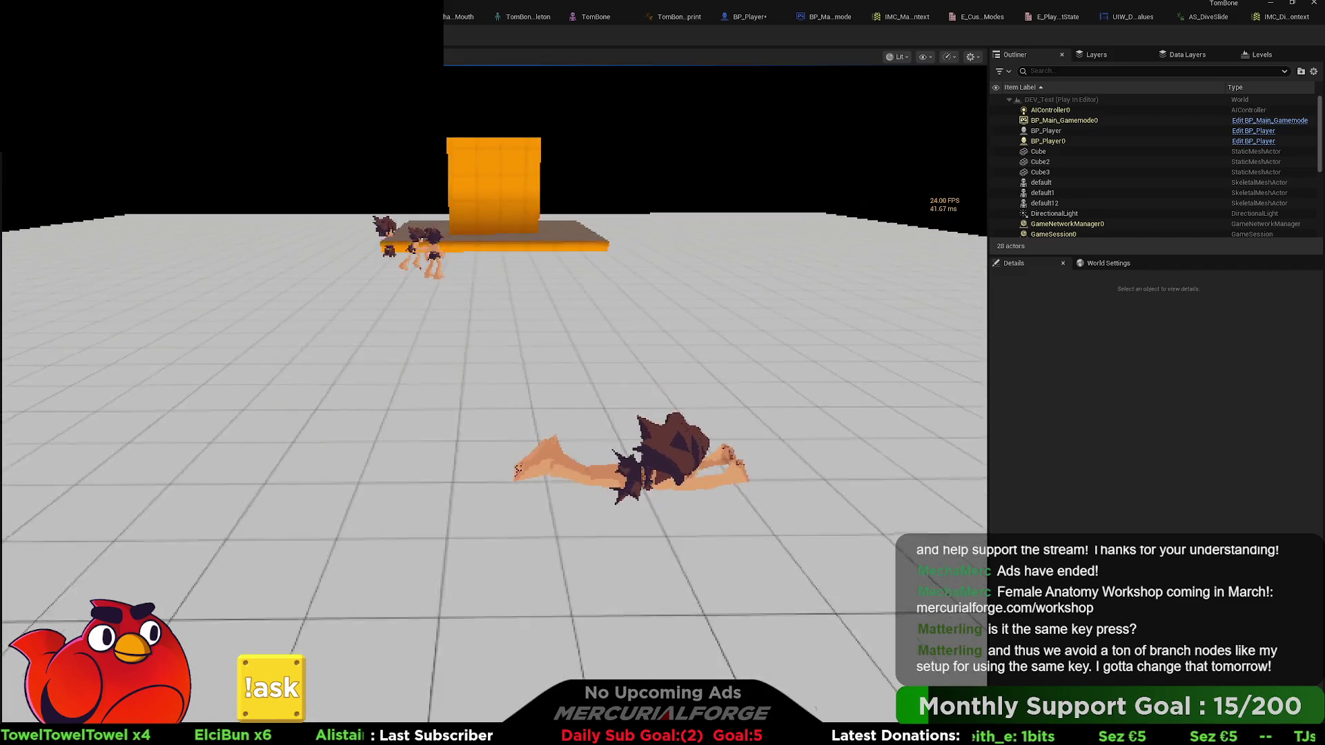
{"action": "key", "text": "c"}
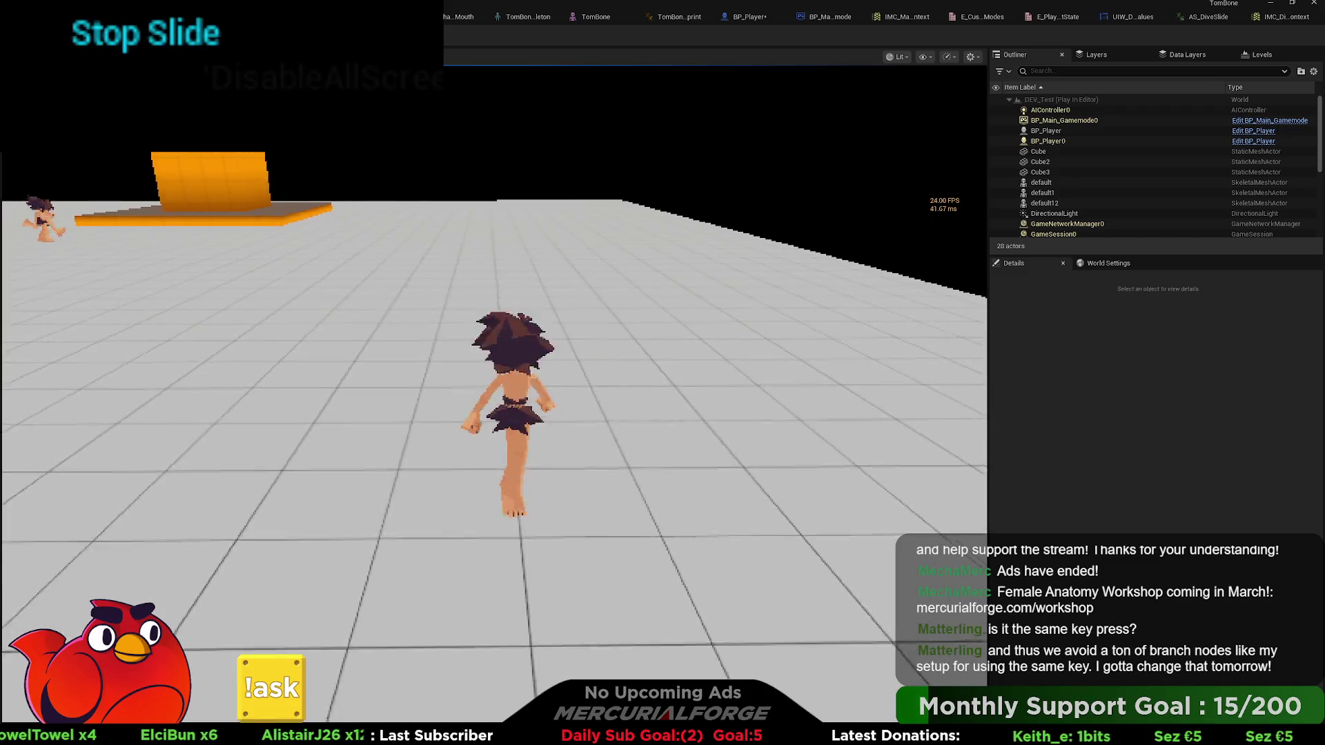
{"action": "key", "text": "c"}
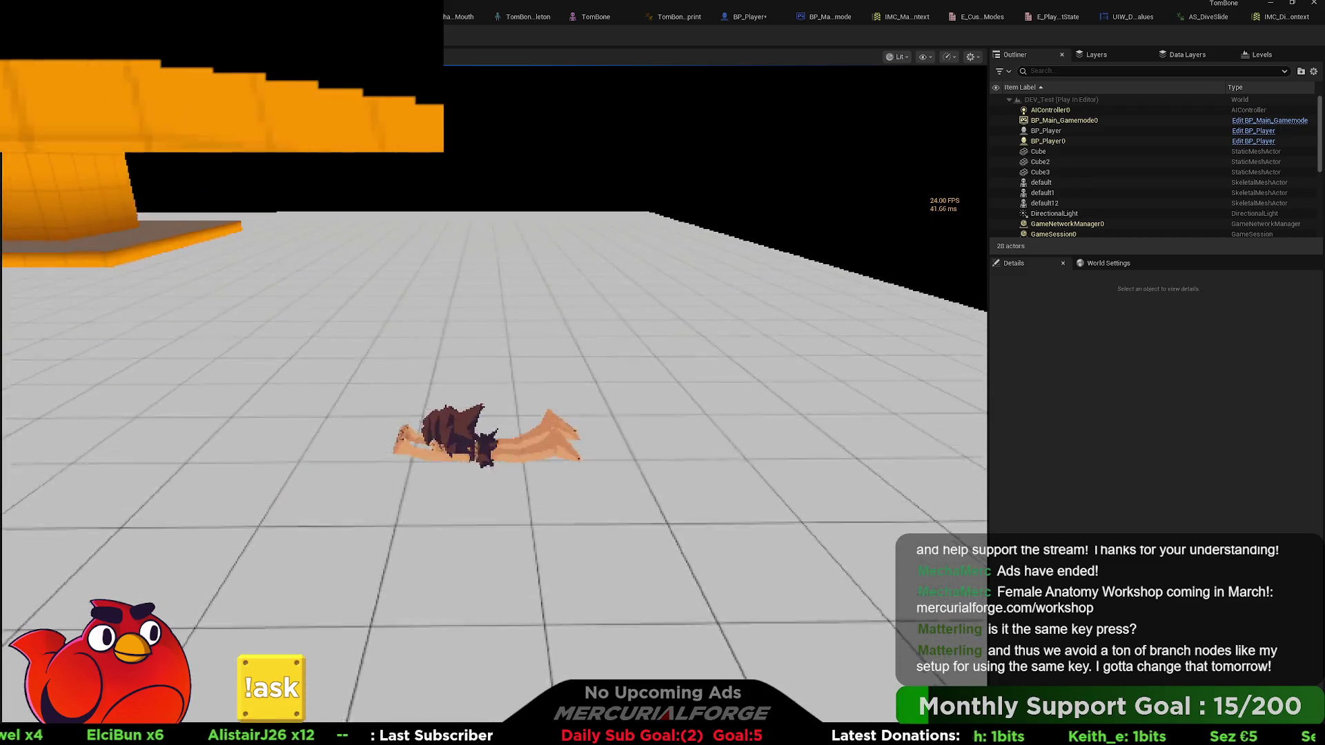
{"action": "key", "text": "c"}
{"action": "key", "text": "c"}
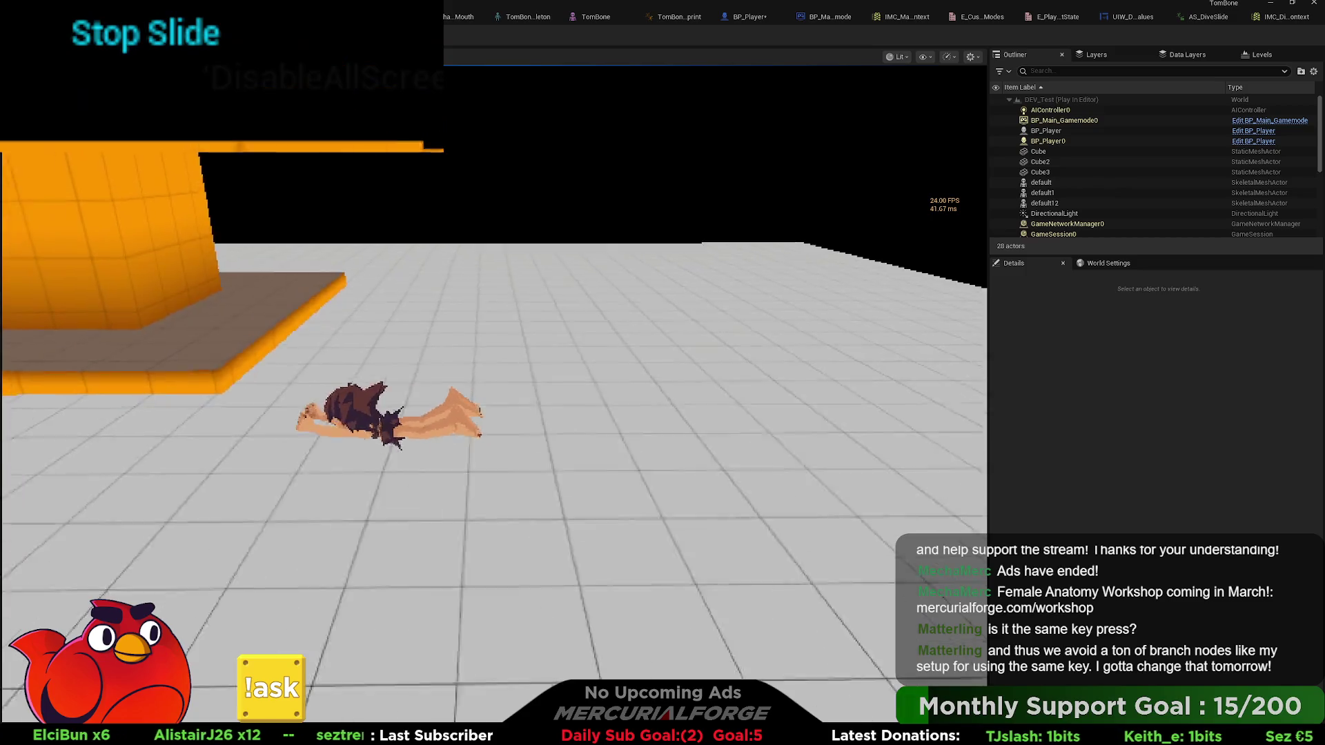
{"action": "key", "text": "c"}
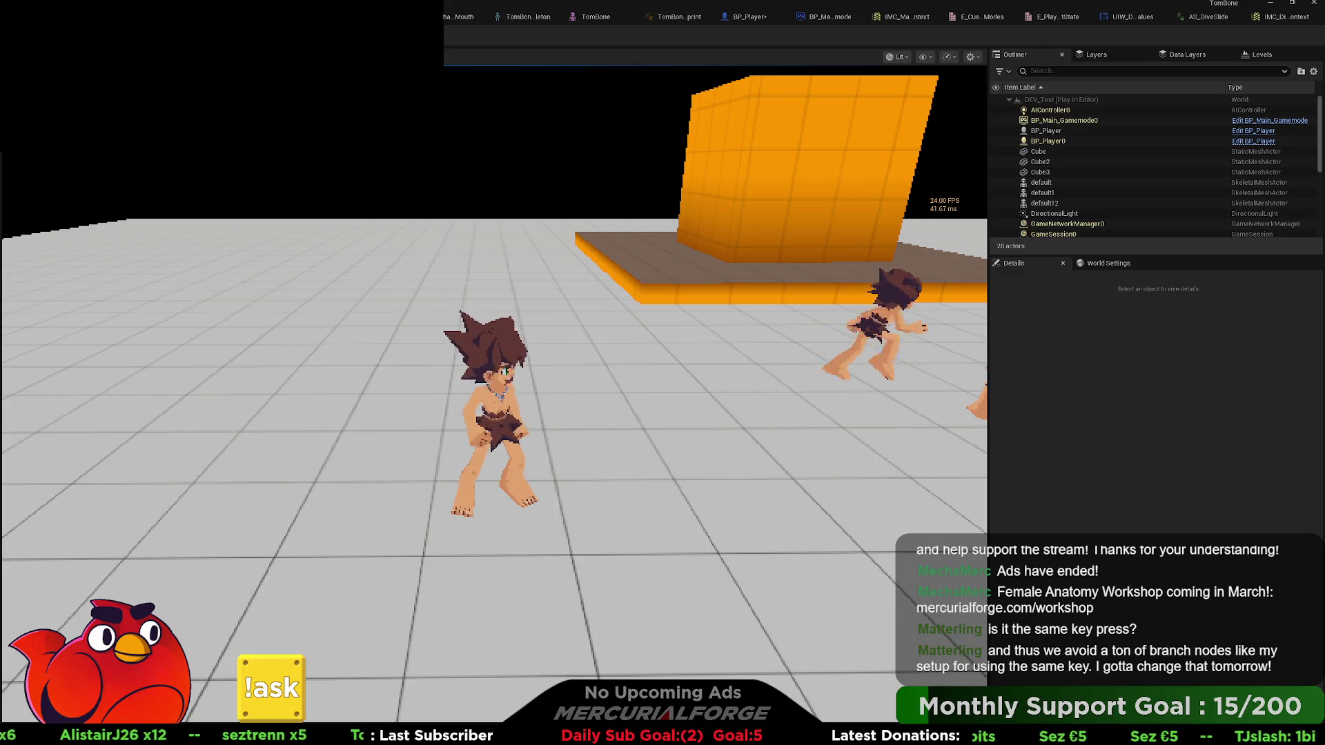
{"action": "key", "text": "Escape"}
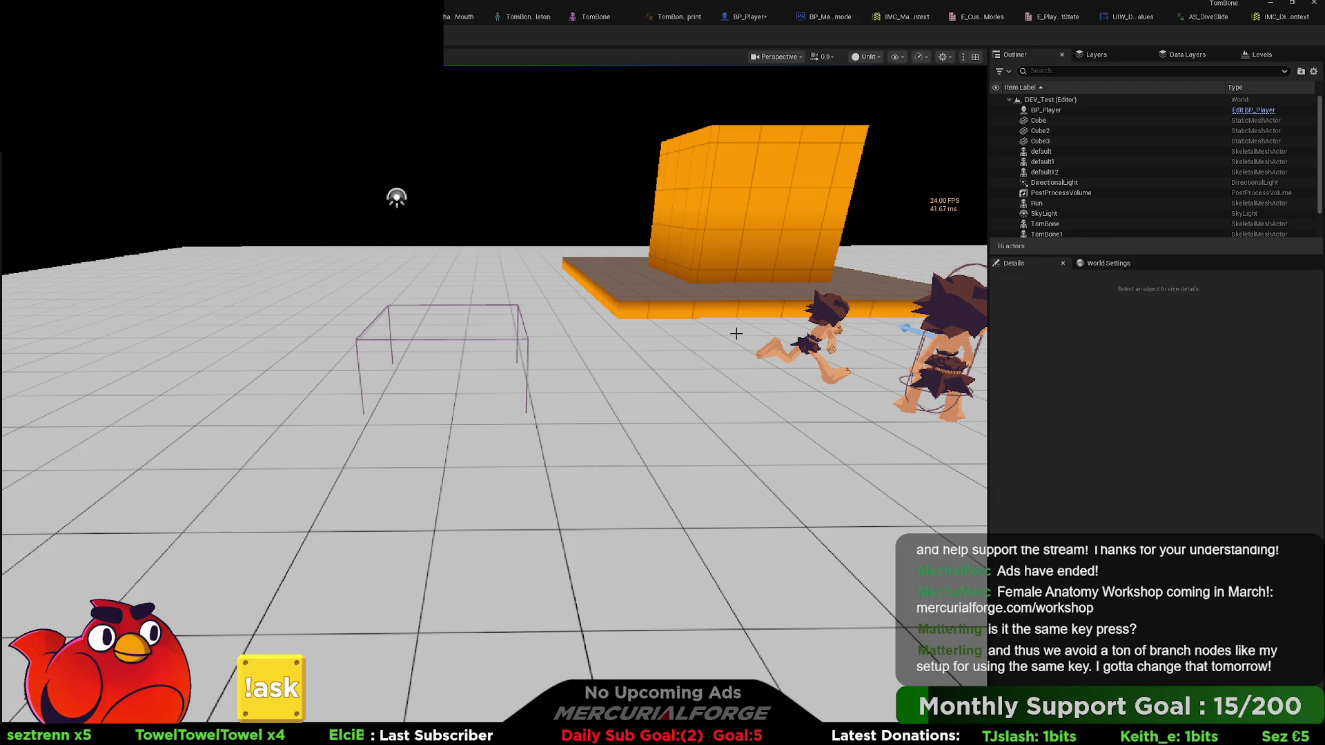
{"action": "key", "text": "Down"}
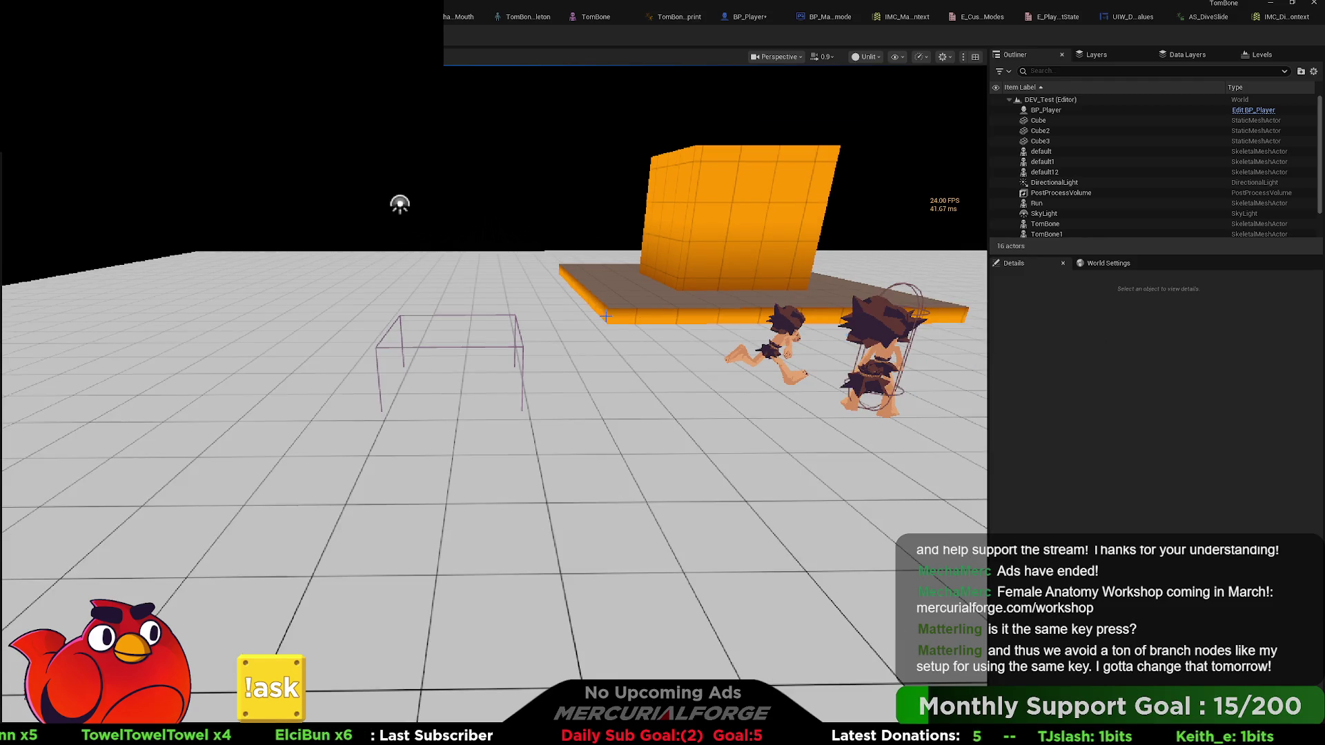
{"action": "key", "text": "Down"}
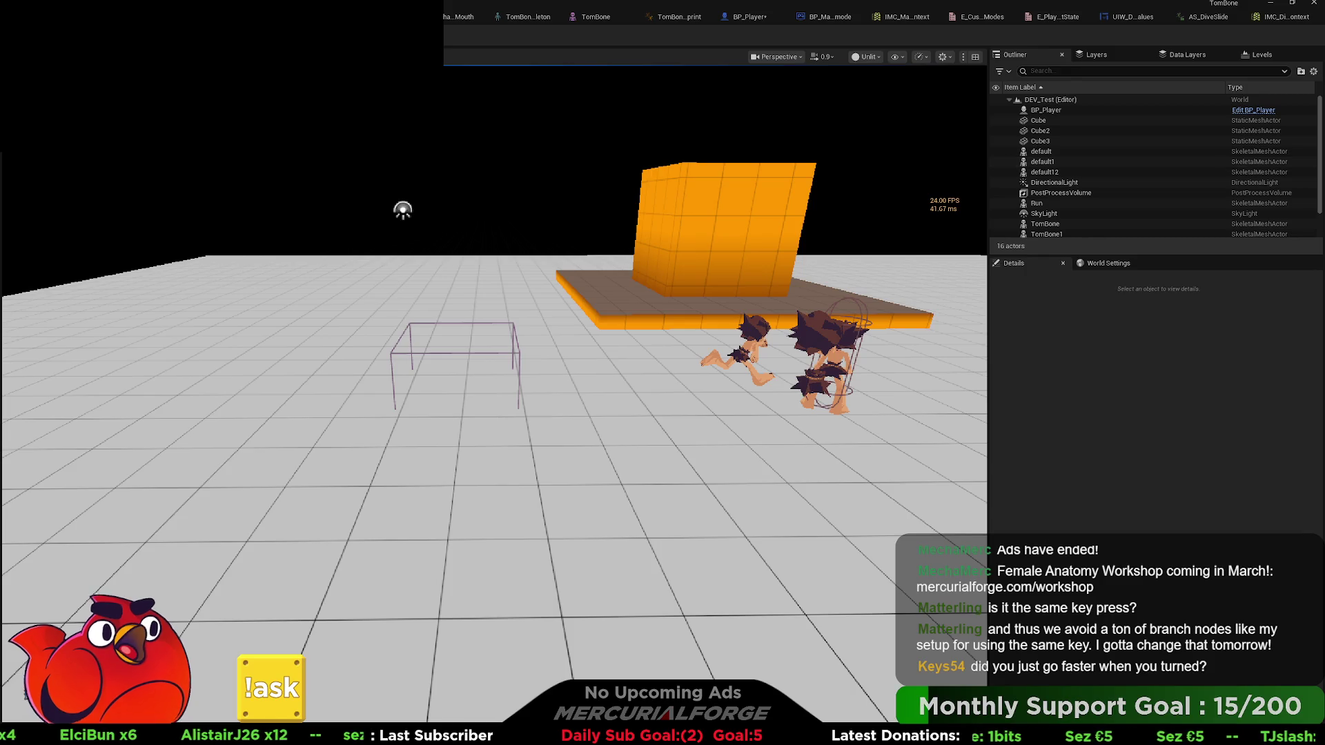
{"action": "left_click", "coordinate": [749, 16]}
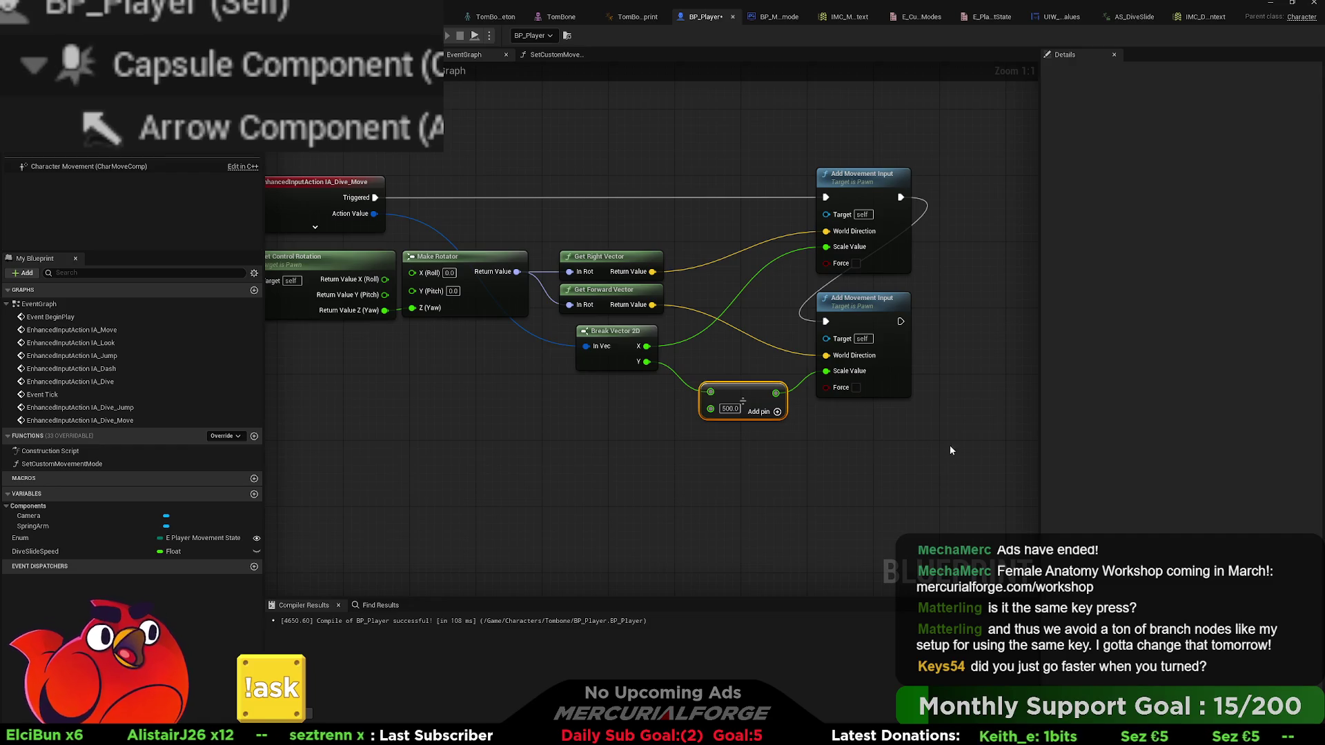
- Replace the 500 node with a 0.1 Multiply on the Y output feeding the lower Scale Value
{"action": "left_click_drag", "start_coordinate": [642, 269], "coordinate": [625, 253]}
{"action": "key", "text": "ctrl+z"}
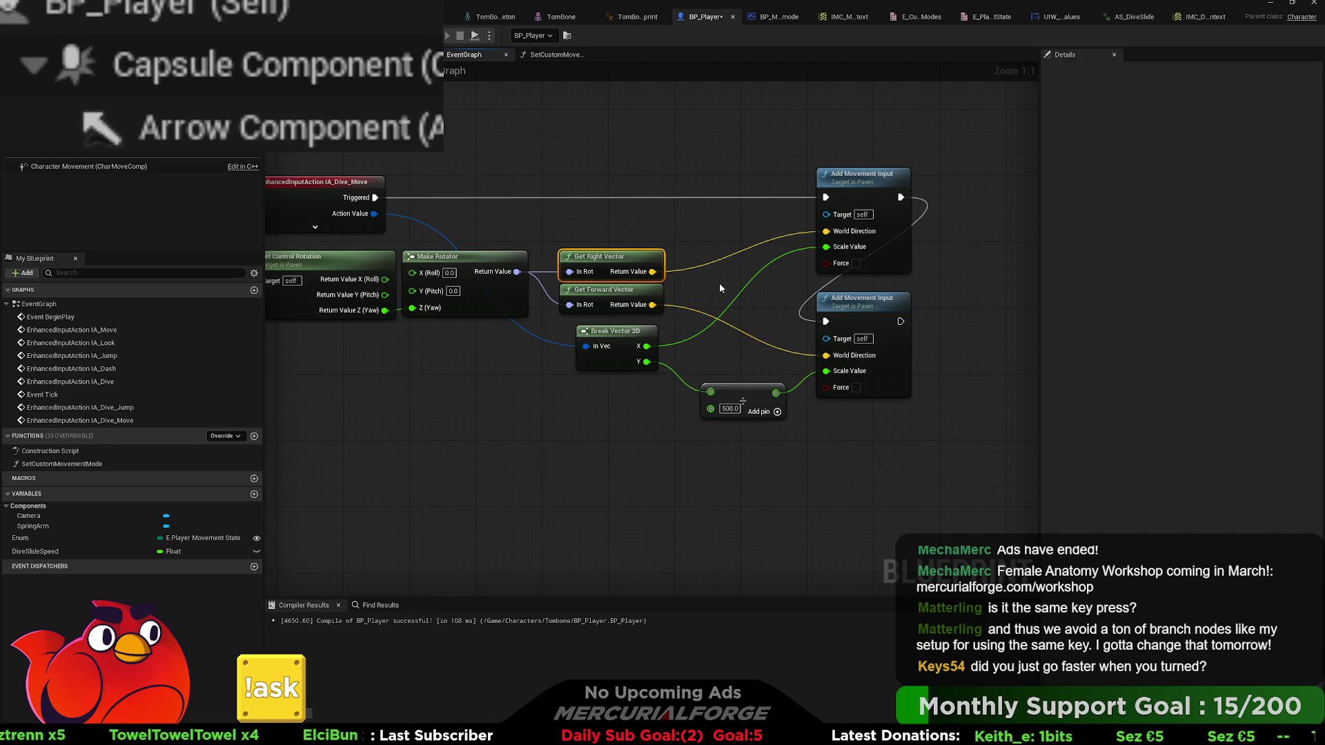
{"action": "left_click", "coordinate": [742, 399]}
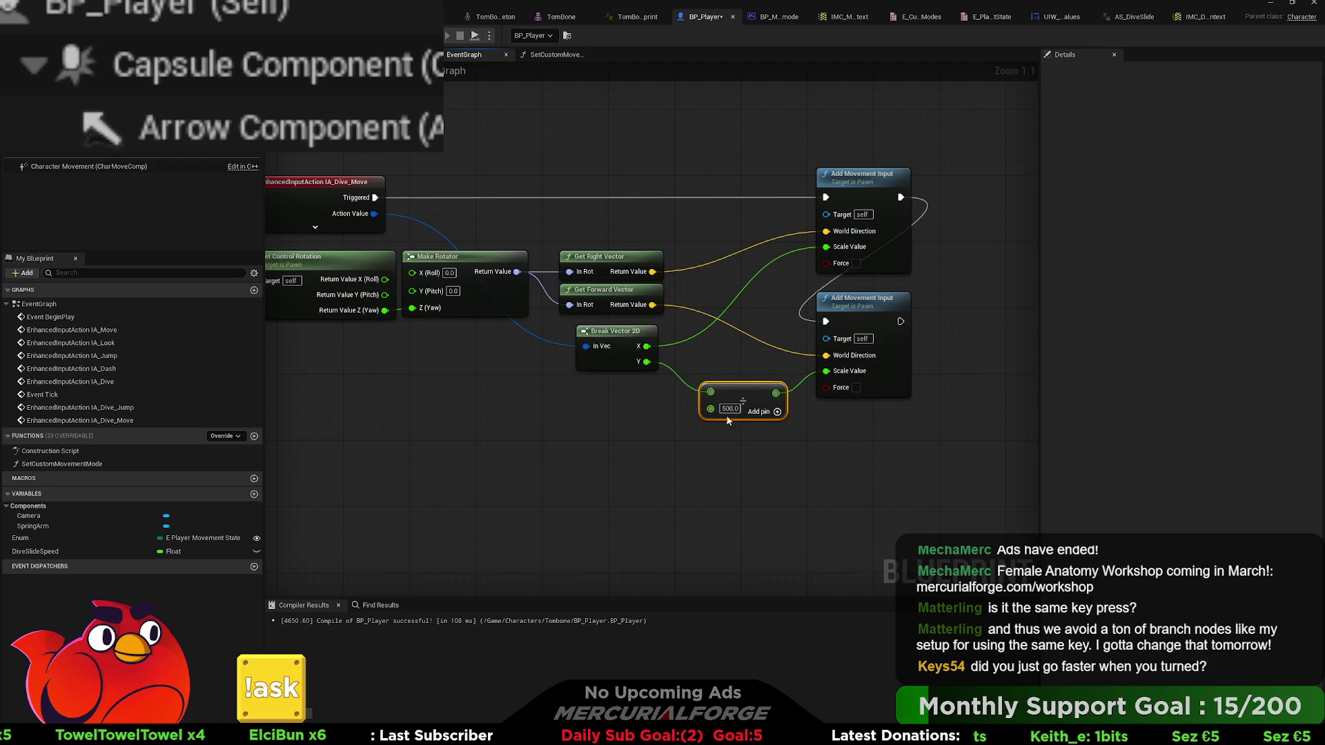
{"action": "key", "text": "Delete"}
{"action": "left_click_drag", "start_coordinate": [646, 363], "coordinate": [699, 377]}
{"action": "key", "text": "m"}
{"action": "left_click", "coordinate": [675, 365]}
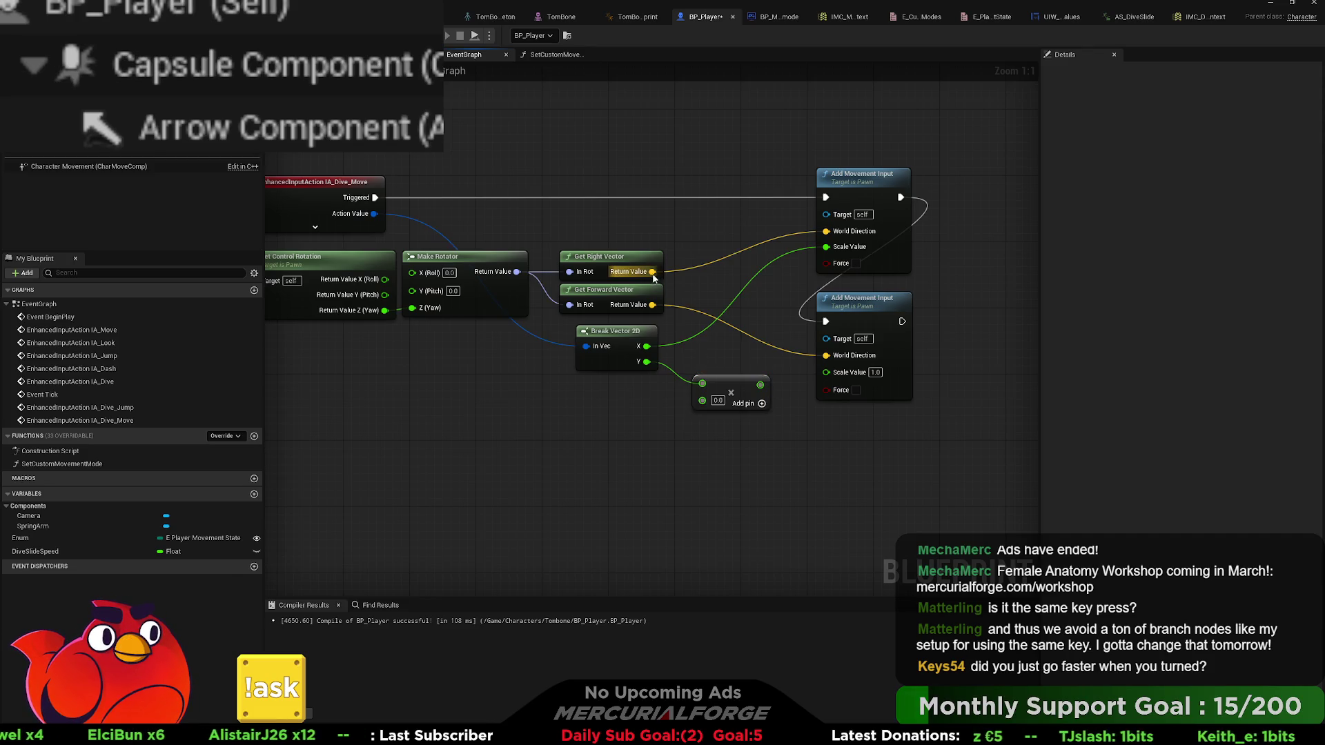
{"action": "left_click_drag", "start_coordinate": [760, 384], "coordinate": [826, 372]}
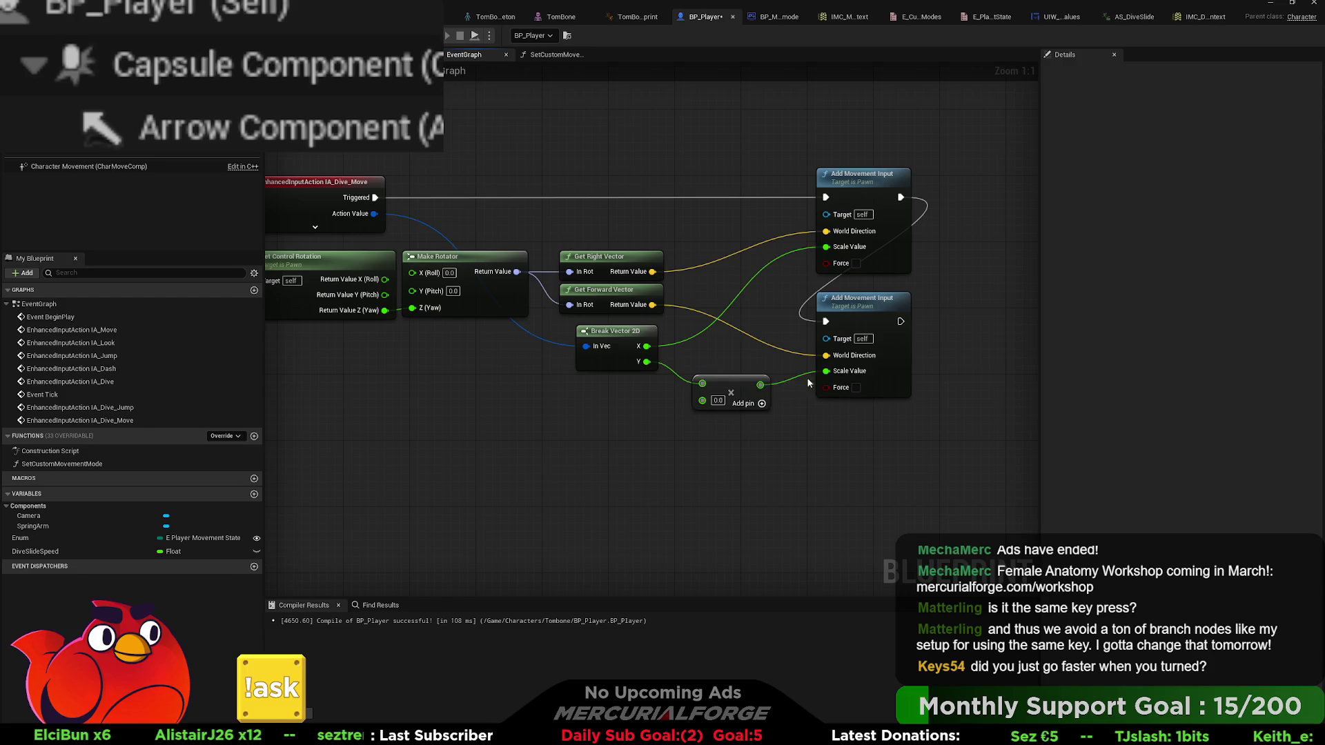
{"action": "left_click", "coordinate": [718, 400]}
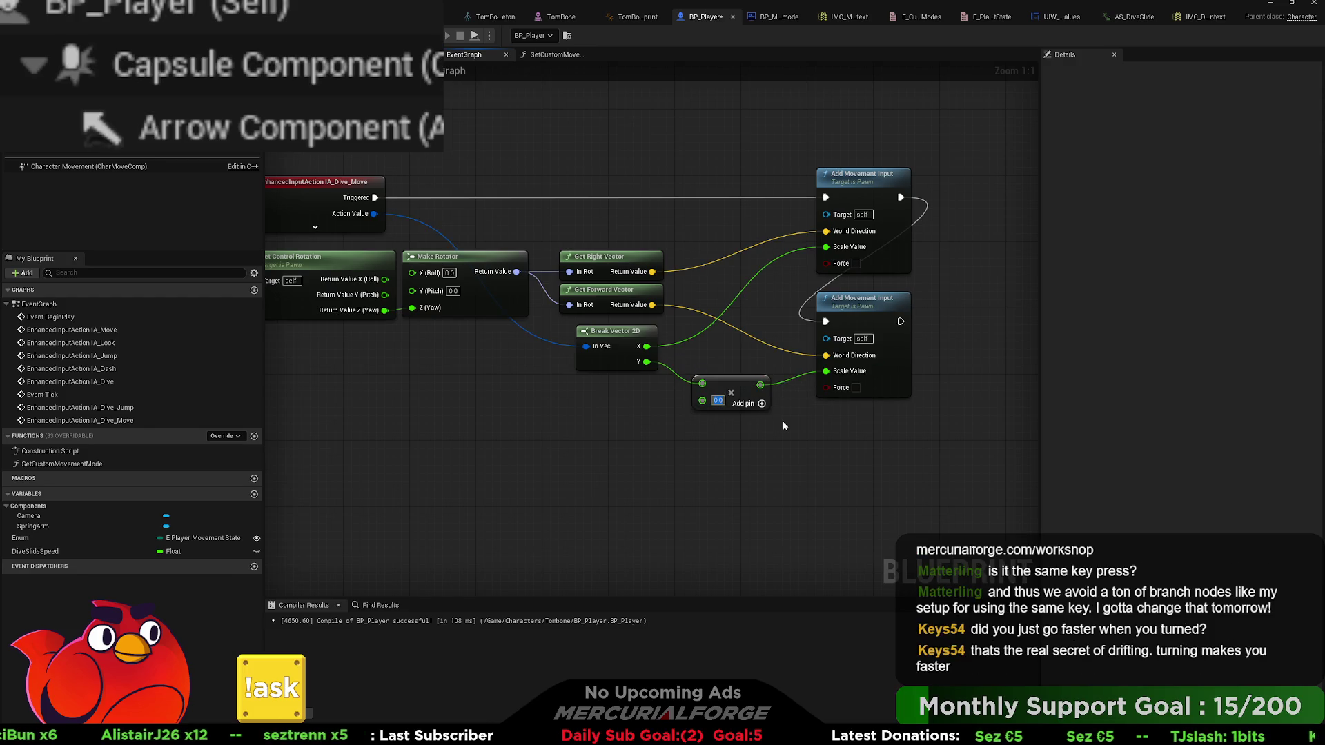
{"action": "type", "text": "10.1"}
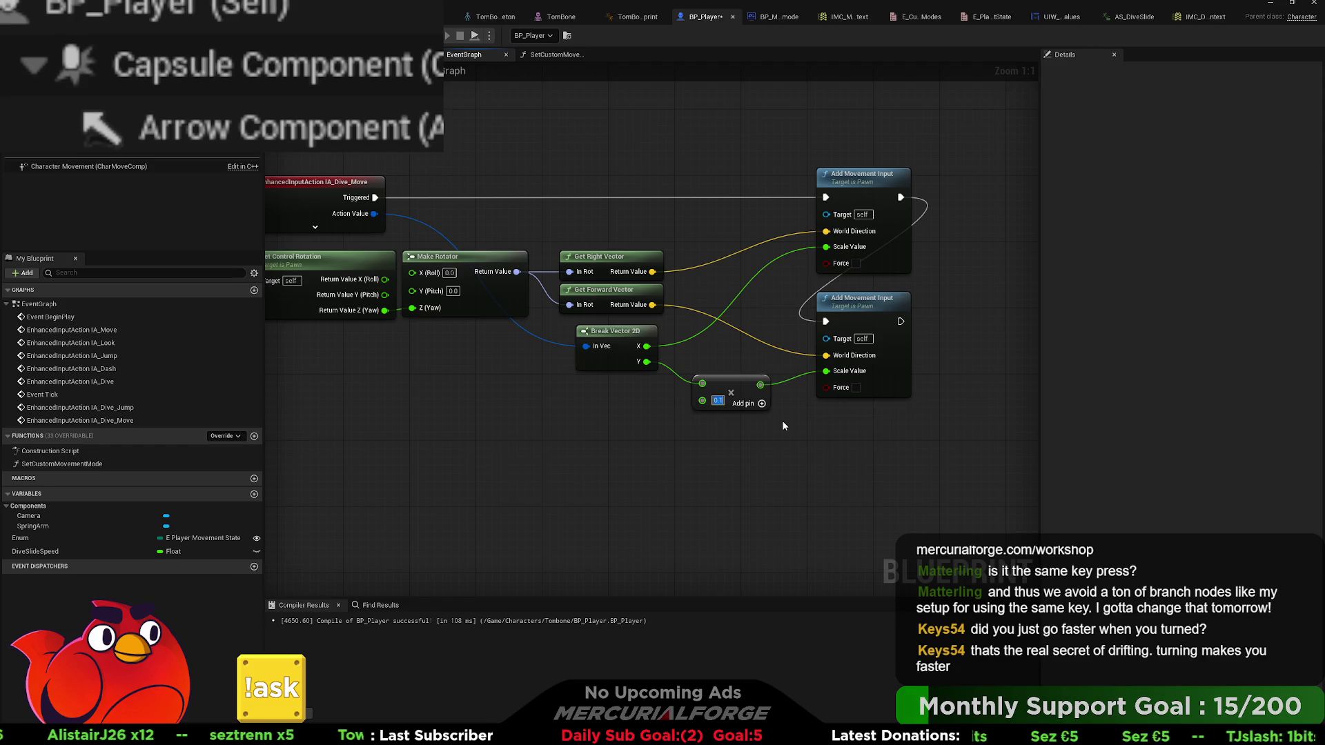
- Duplicate the 0.1 Multiply for the X output into the upper Scale Value and tidy the nodes
{"action": "left_click", "coordinate": [731, 384]}
{"action": "key", "text": "ctrl+c"}
{"action": "key", "text": "ctrl+v"}
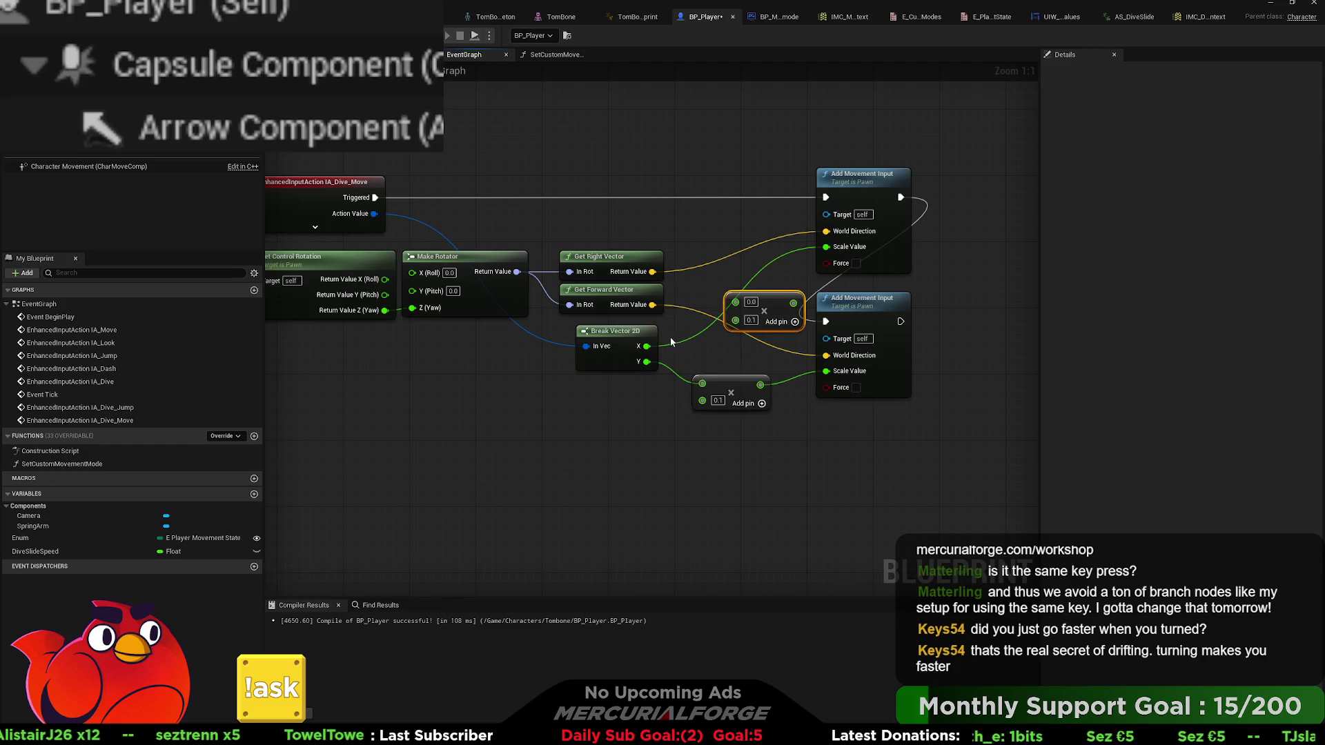
{"action": "left_click_drag", "start_coordinate": [652, 349], "coordinate": [739, 306]}
{"action": "mouse_move", "coordinate": [771, 304]}
{"action": "left_mouse_down"}
{"action": "mouse_move", "coordinate": [746, 296]}
{"action": "mouse_move", "coordinate": [826, 246]}
{"action": "left_mouse_up"}
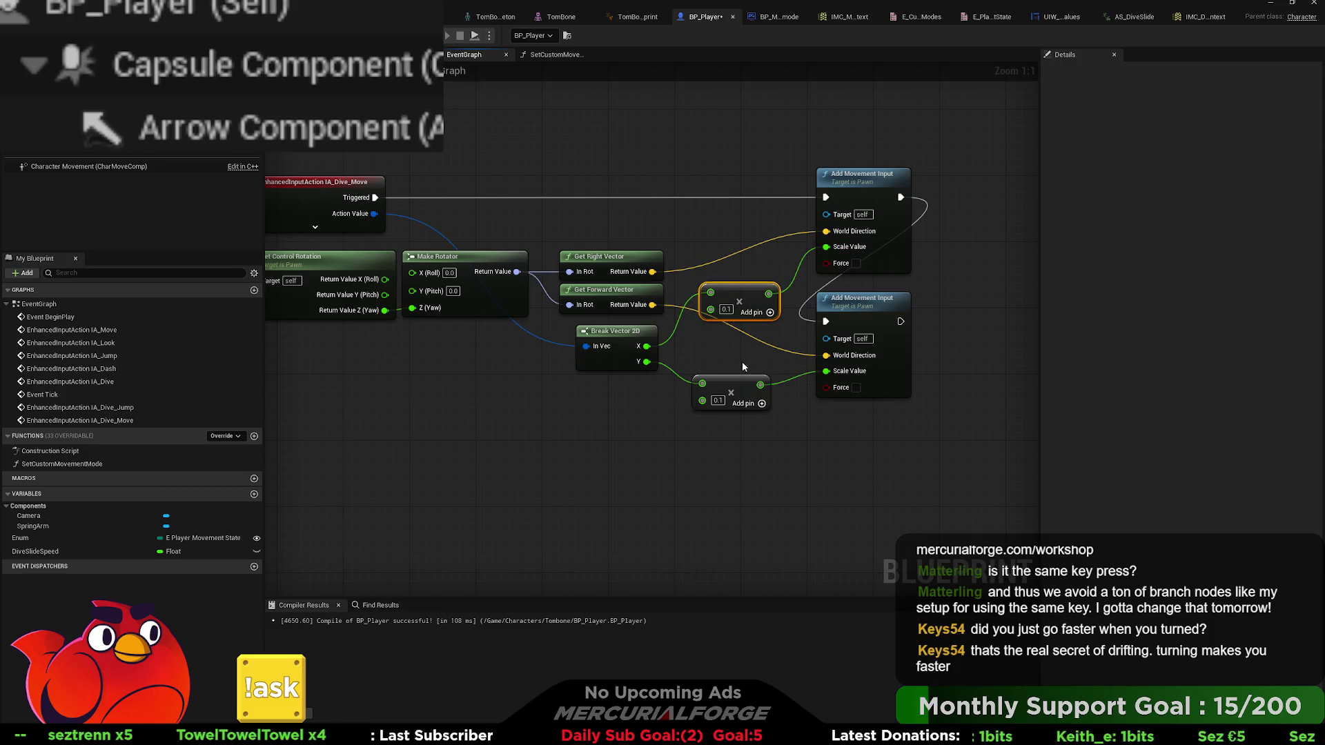
{"action": "left_click_drag", "start_coordinate": [742, 300], "coordinate": [734, 349]}
{"action": "left_click_drag", "start_coordinate": [618, 342], "coordinate": [618, 359]}
{"action": "mouse_move", "coordinate": [563, 425]}
{"action": "left_mouse_down"}
{"action": "mouse_move", "coordinate": [698, 357]}
{"action": "mouse_move", "coordinate": [623, 357]}
{"action": "left_mouse_up"}
{"action": "left_click", "coordinate": [766, 407]}
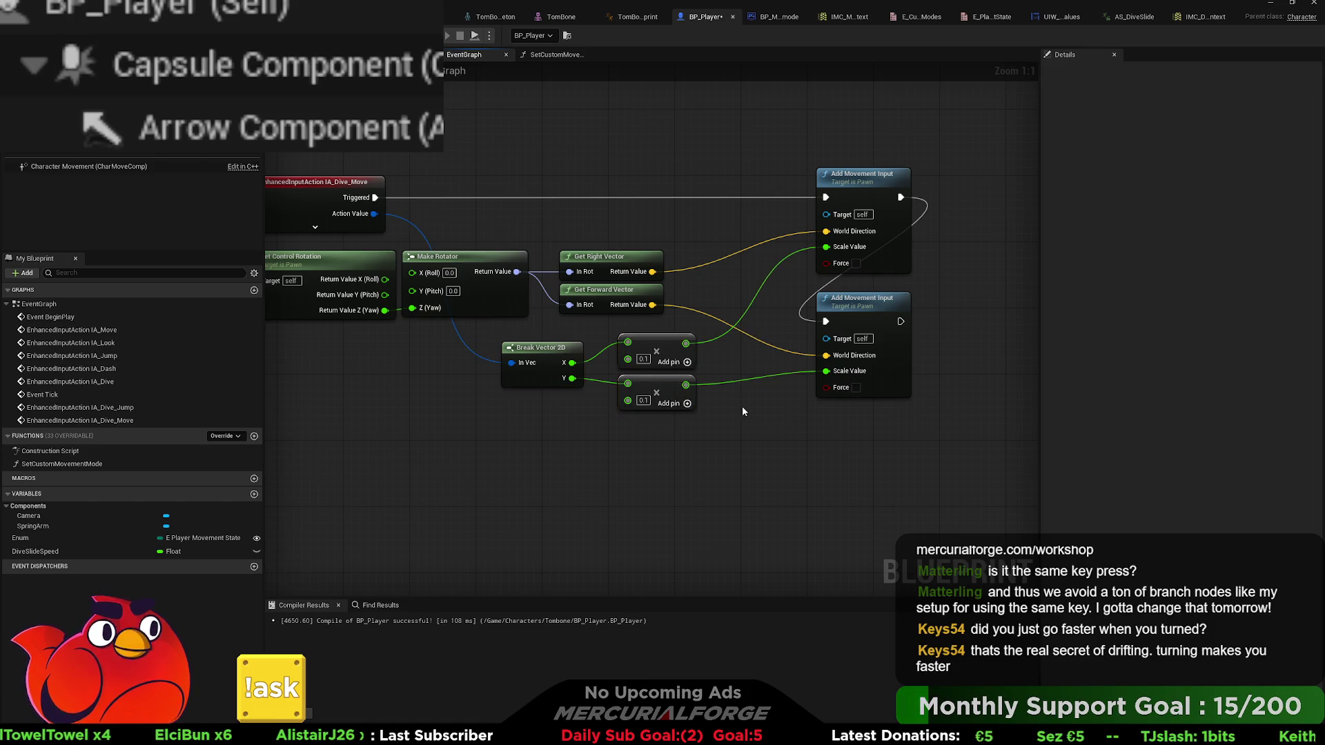
{"action": "scroll", "coordinate": [742, 406], "scroll_direction": "down", "scroll_amount": 2}
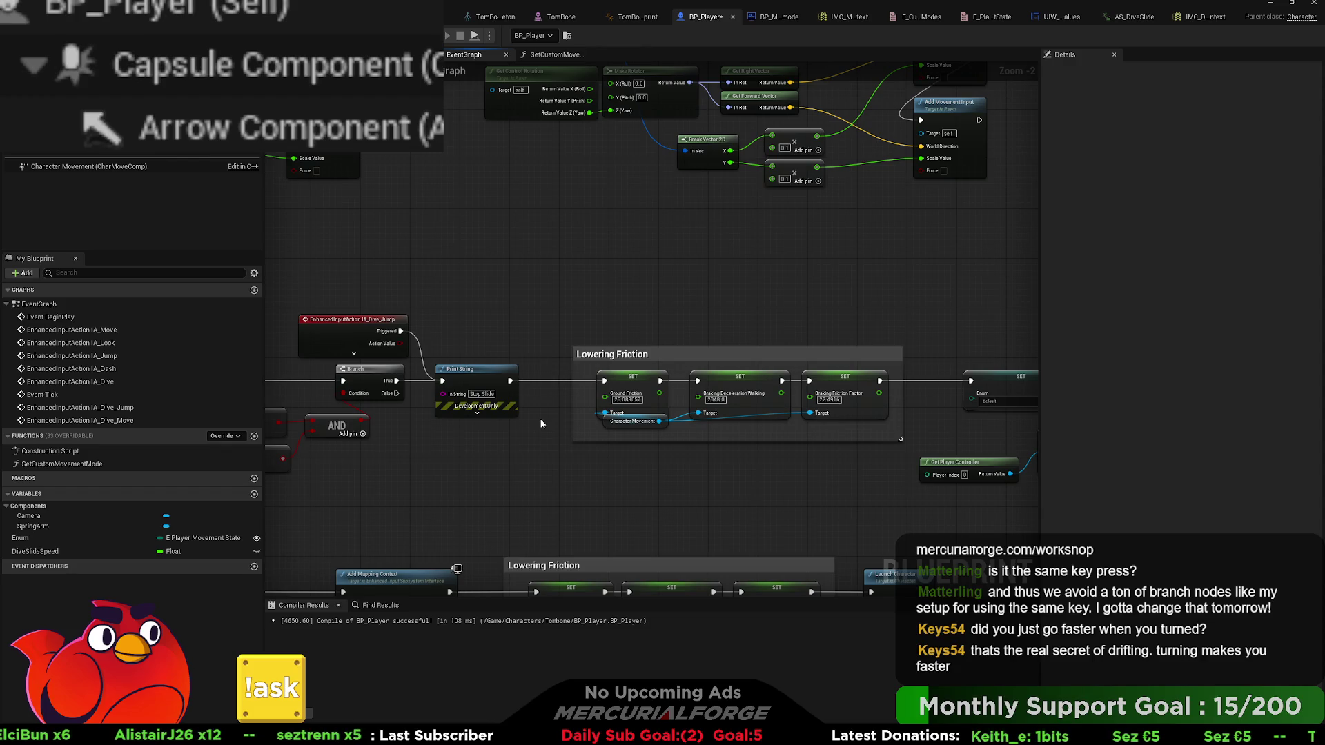
- Drag Event Tick left, clear of the dive-jump Branch and AND nodes, then start a play session
{"action": "scroll", "coordinate": [541, 423], "scroll_direction": "down", "scroll_amount": 3}
{"action": "left_click_drag", "start_coordinate": [758, 293], "coordinate": [679, 342]}
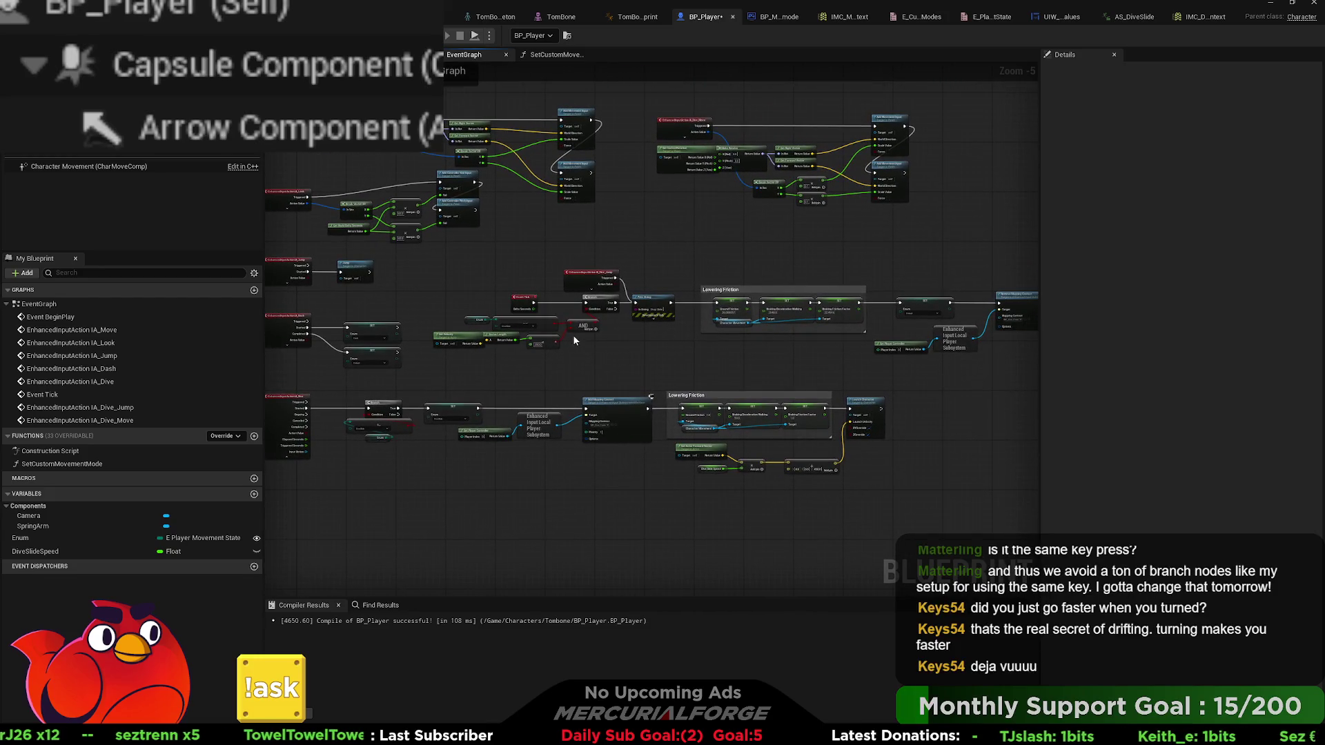
{"action": "scroll", "coordinate": [571, 333], "scroll_direction": "up", "scroll_amount": 3}
{"action": "scroll", "coordinate": [559, 287], "scroll_direction": "up", "scroll_amount": 1}
{"action": "mouse_move", "coordinate": [600, 278]}
{"action": "left_mouse_down"}
{"action": "mouse_move", "coordinate": [664, 291]}
{"action": "mouse_move", "coordinate": [412, 275]}
{"action": "mouse_move", "coordinate": [601, 276]}
{"action": "mouse_move", "coordinate": [421, 277]}
{"action": "left_mouse_up"}
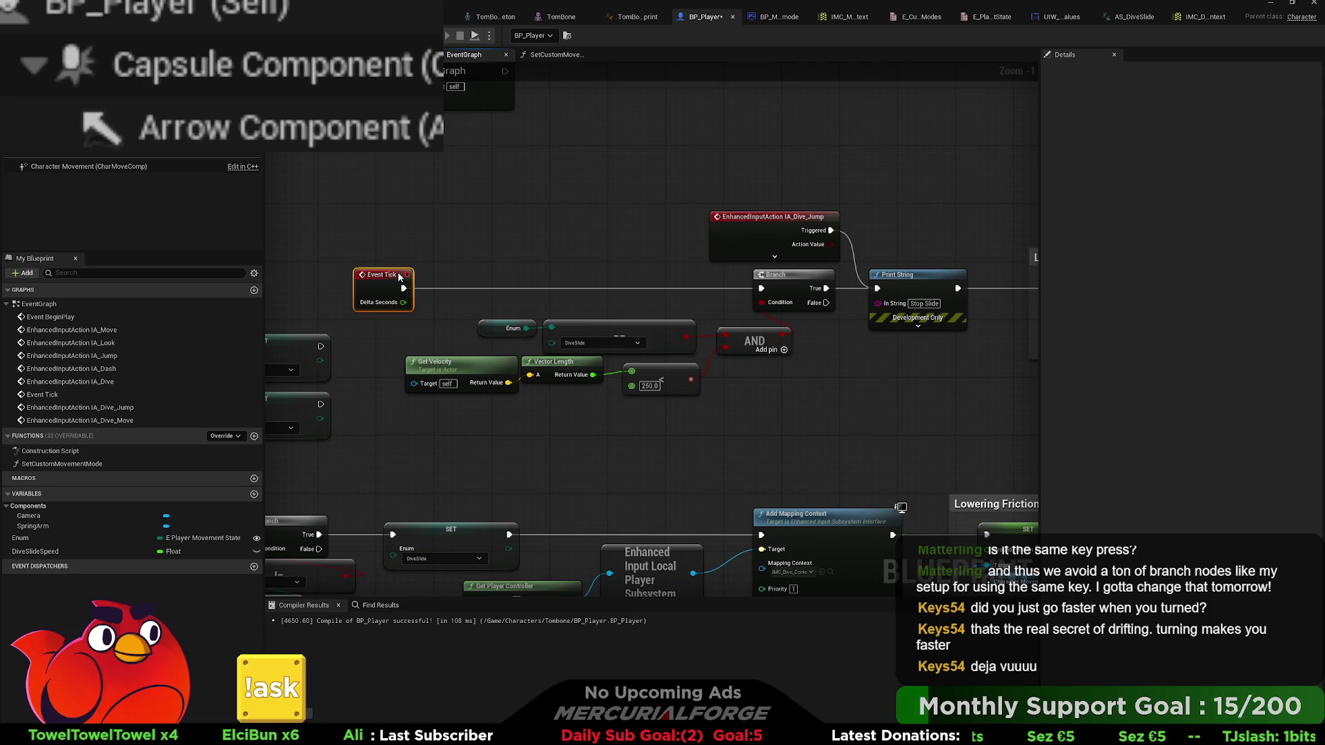
{"action": "mouse_move", "coordinate": [398, 274]}
{"action": "left_mouse_down"}
{"action": "mouse_move", "coordinate": [356, 276]}
{"action": "mouse_move", "coordinate": [592, 296]}
{"action": "left_mouse_up"}
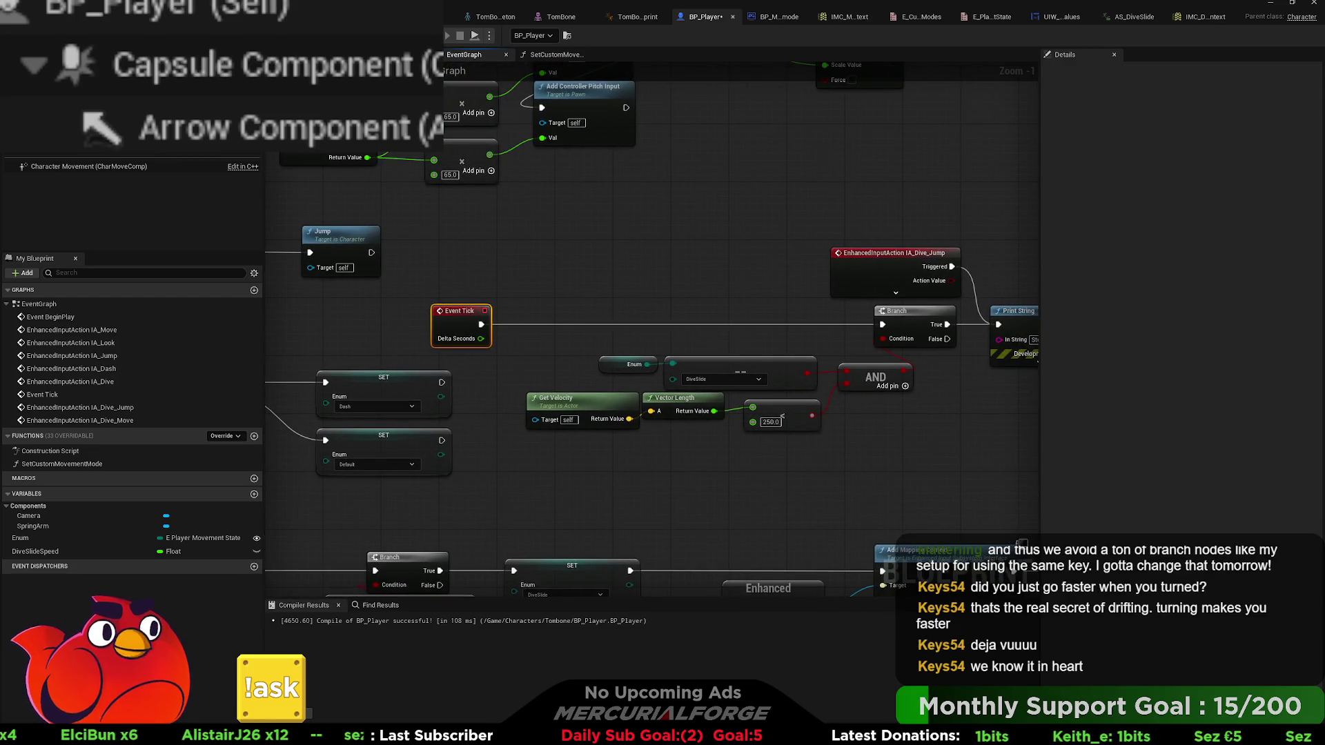
{"action": "key", "text": "alt+p"}
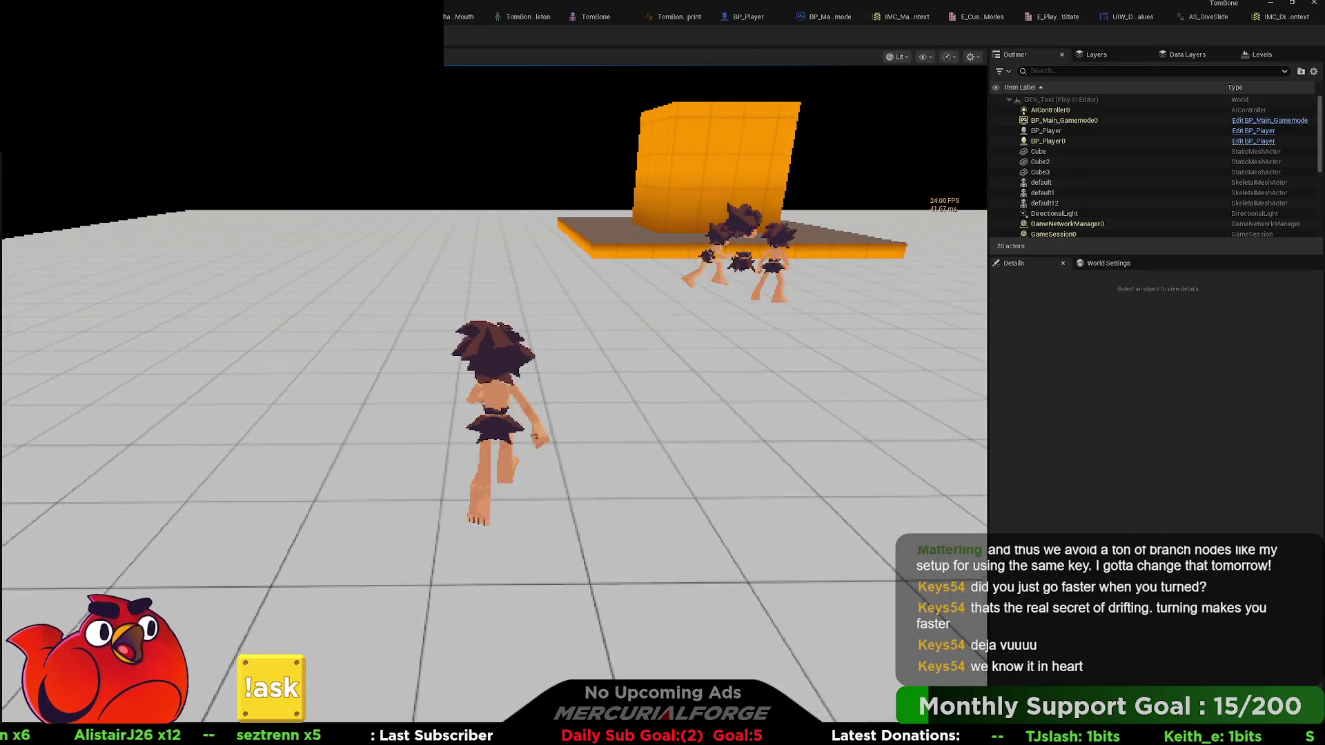
- Test running and diving into slides with Shift, W, S and C around the orange block, then stop
{"action": "key", "text": "shift"}
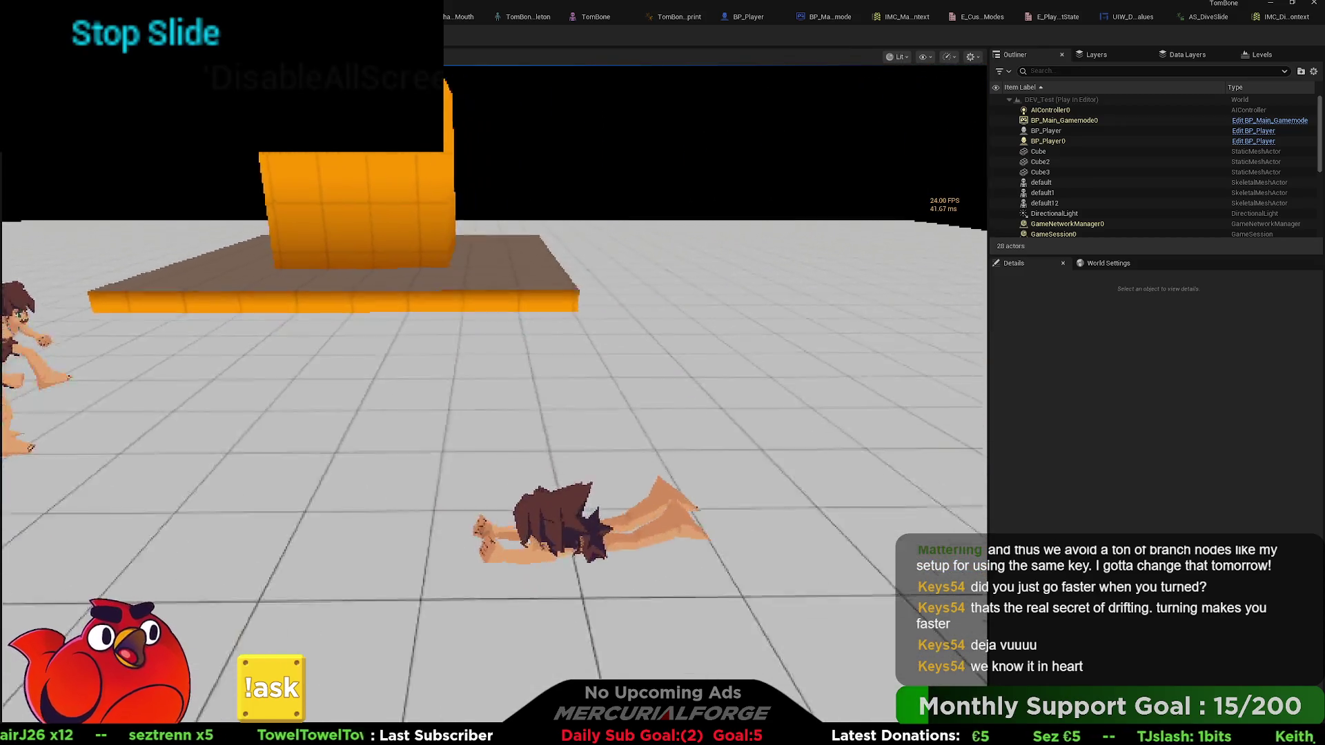
{"action": "key", "text": "w"}
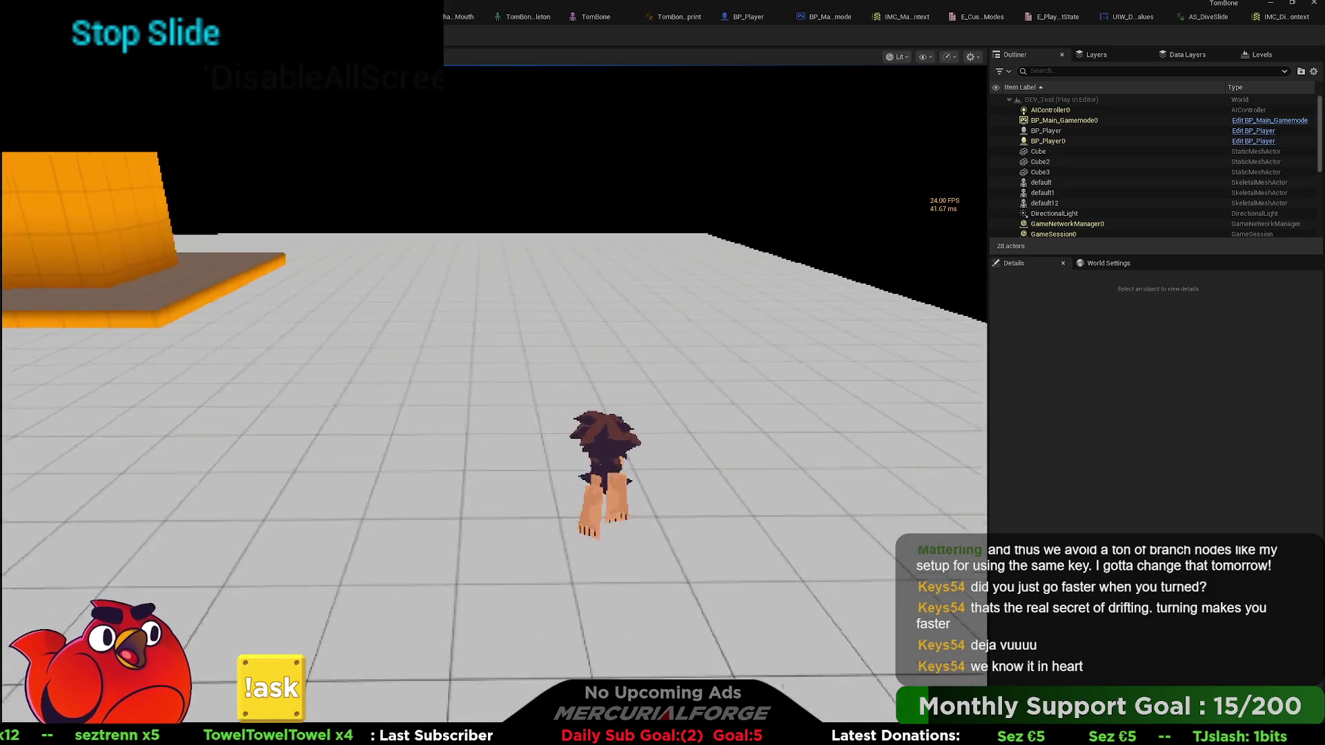
{"action": "key", "text": "shift"}
{"action": "key", "text": "shift"}
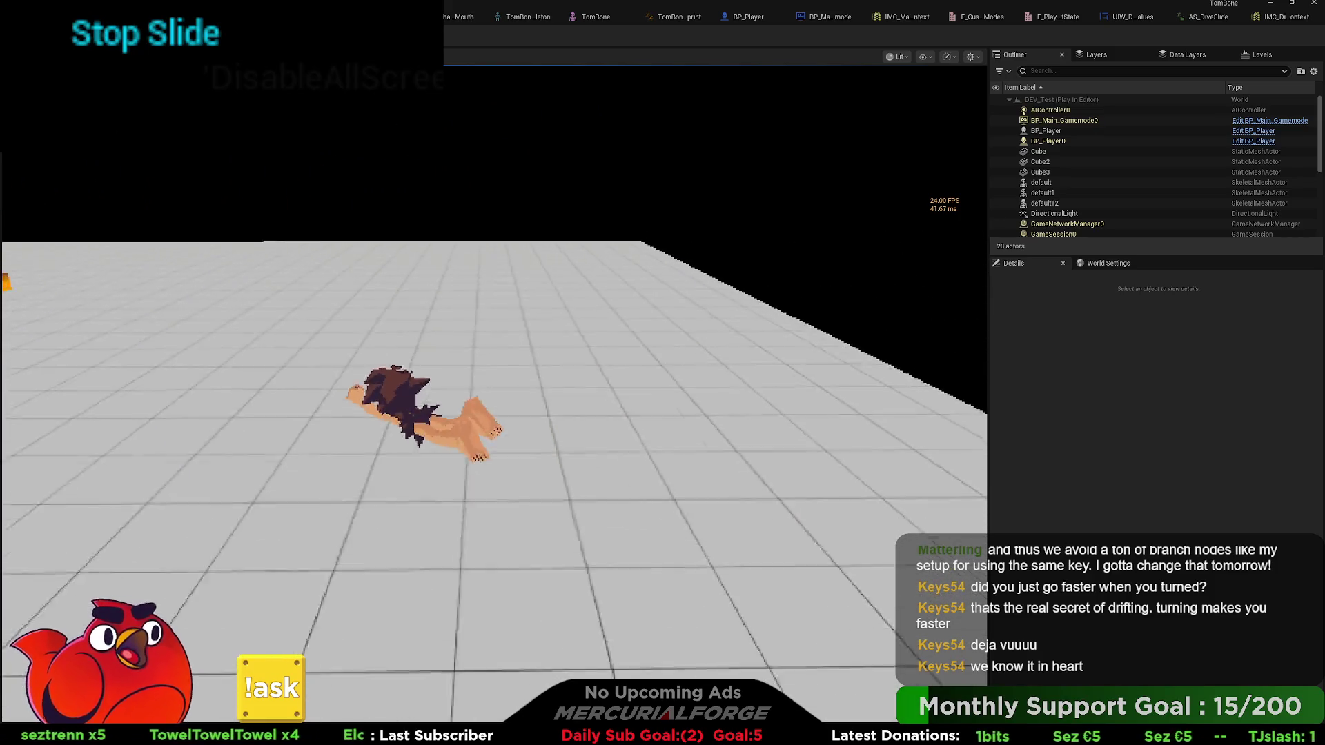
{"action": "key", "text": "s"}
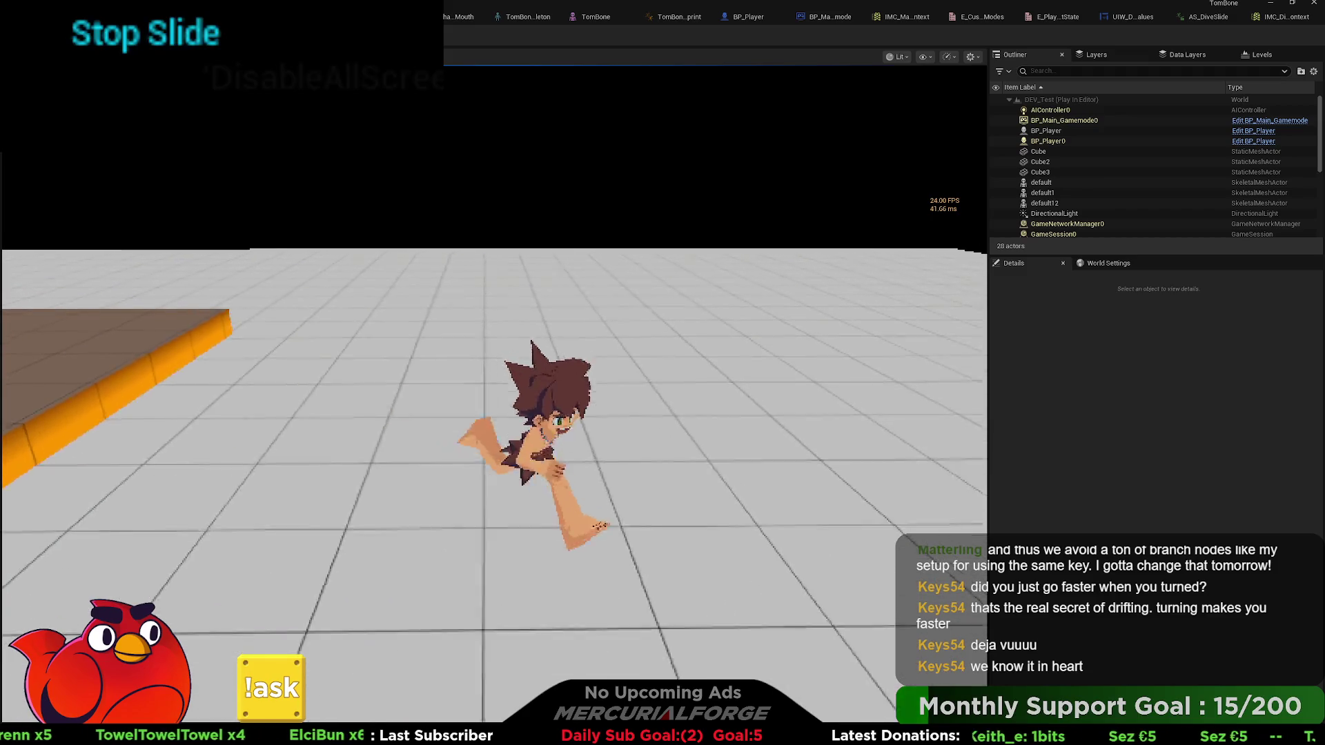
{"action": "key", "text": "shift"}
{"action": "key", "text": "w"}
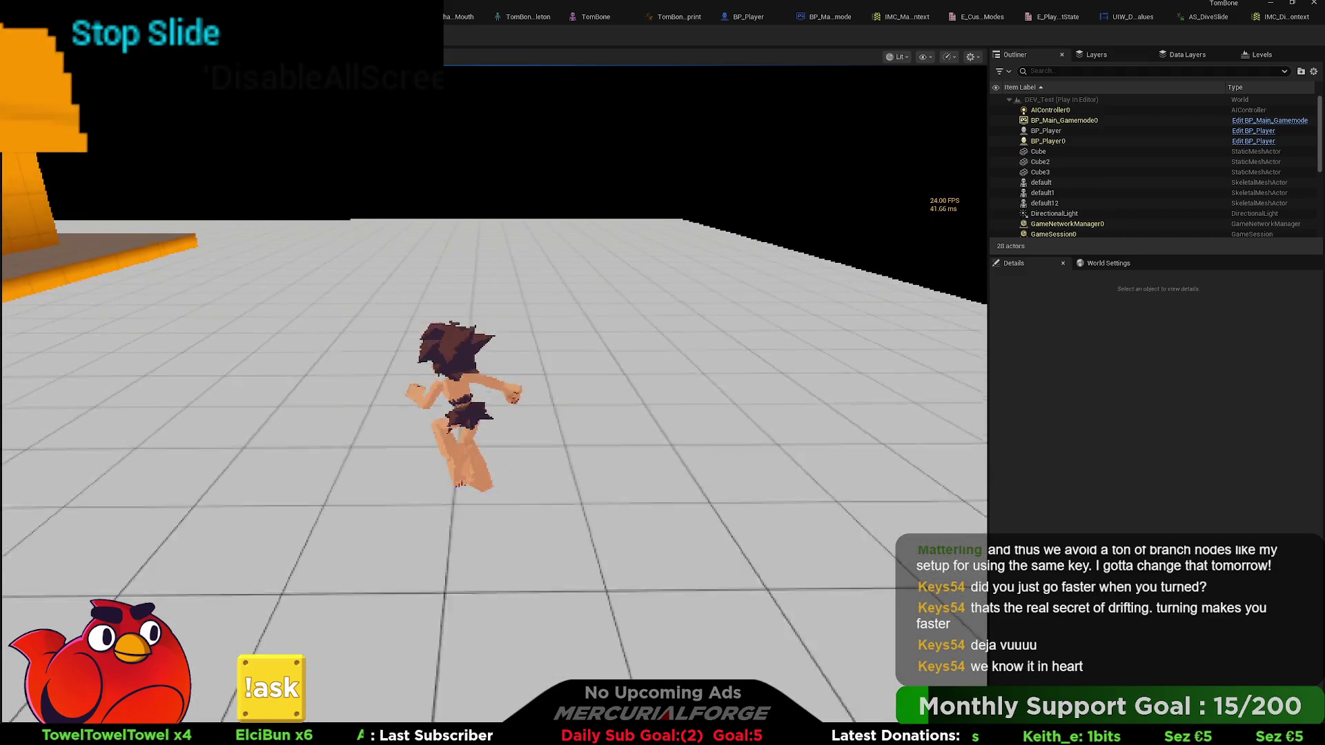
{"action": "key", "text": "s"}
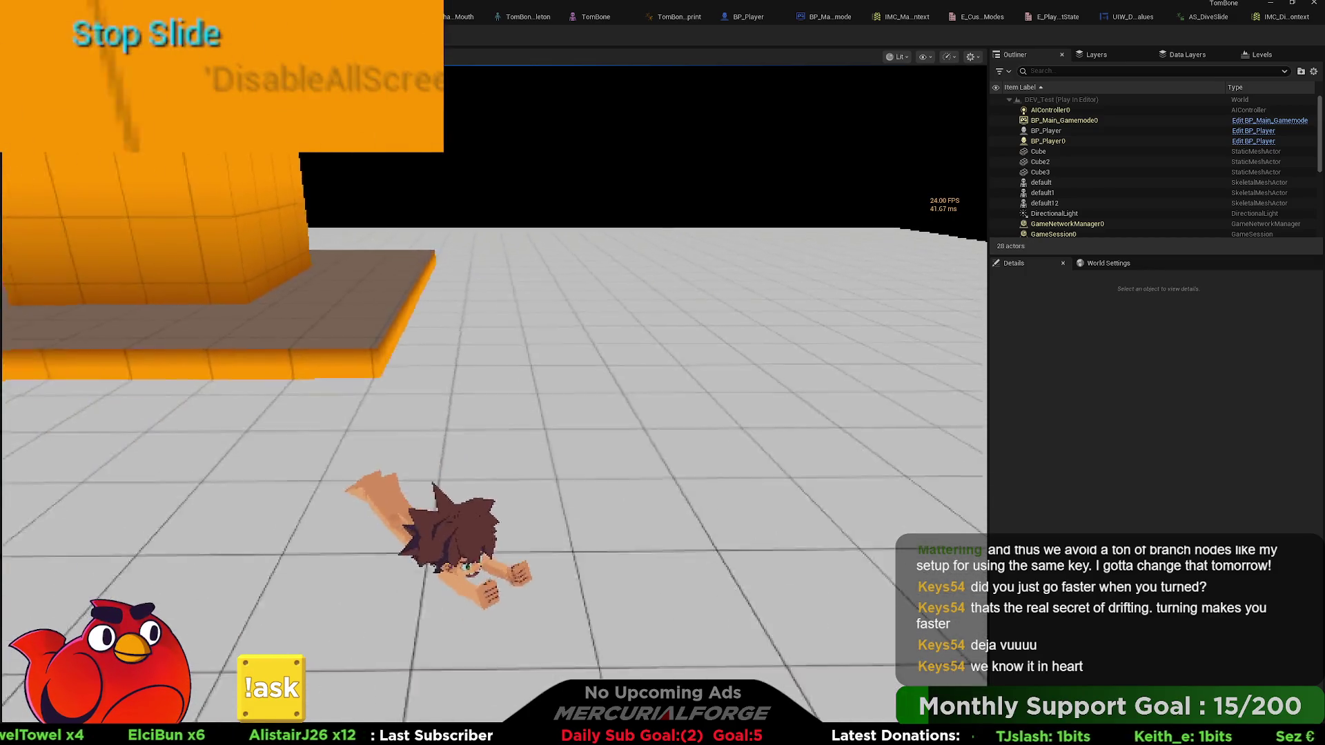
{"action": "key", "text": "c"}
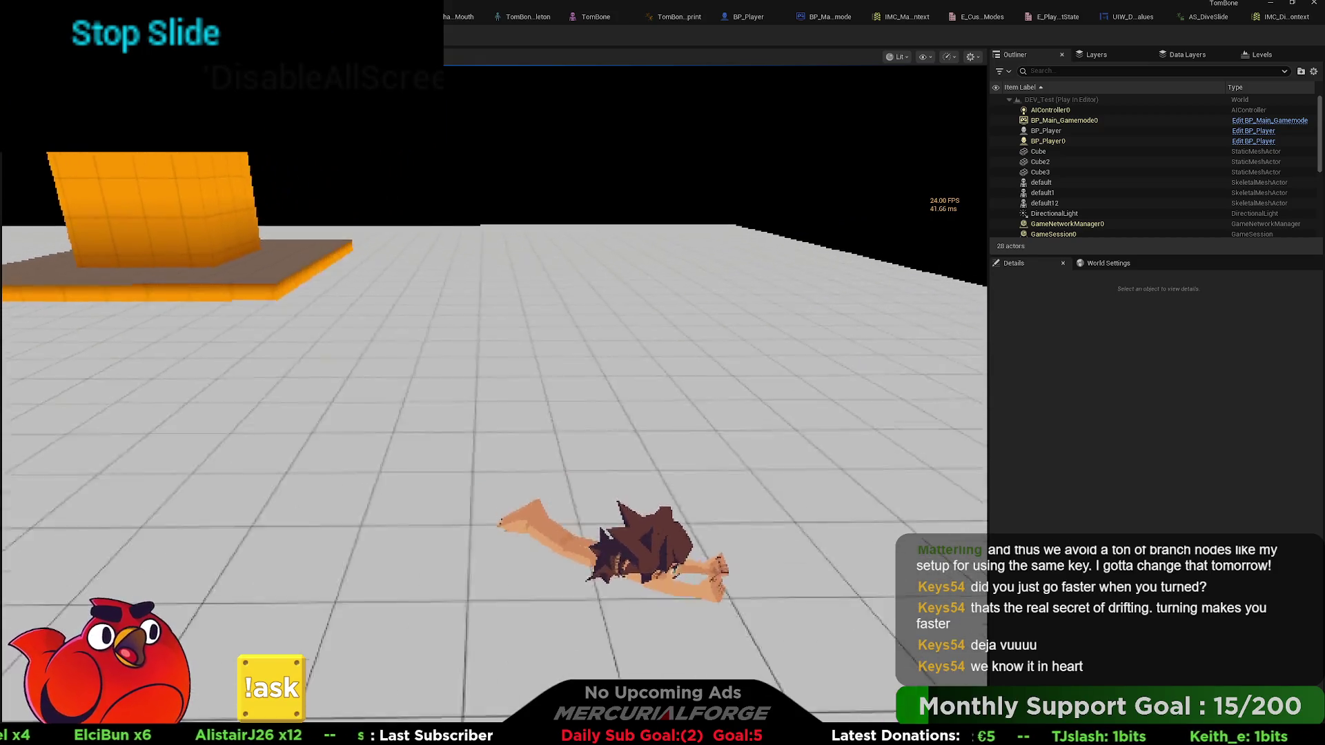
{"action": "key", "text": "c"}
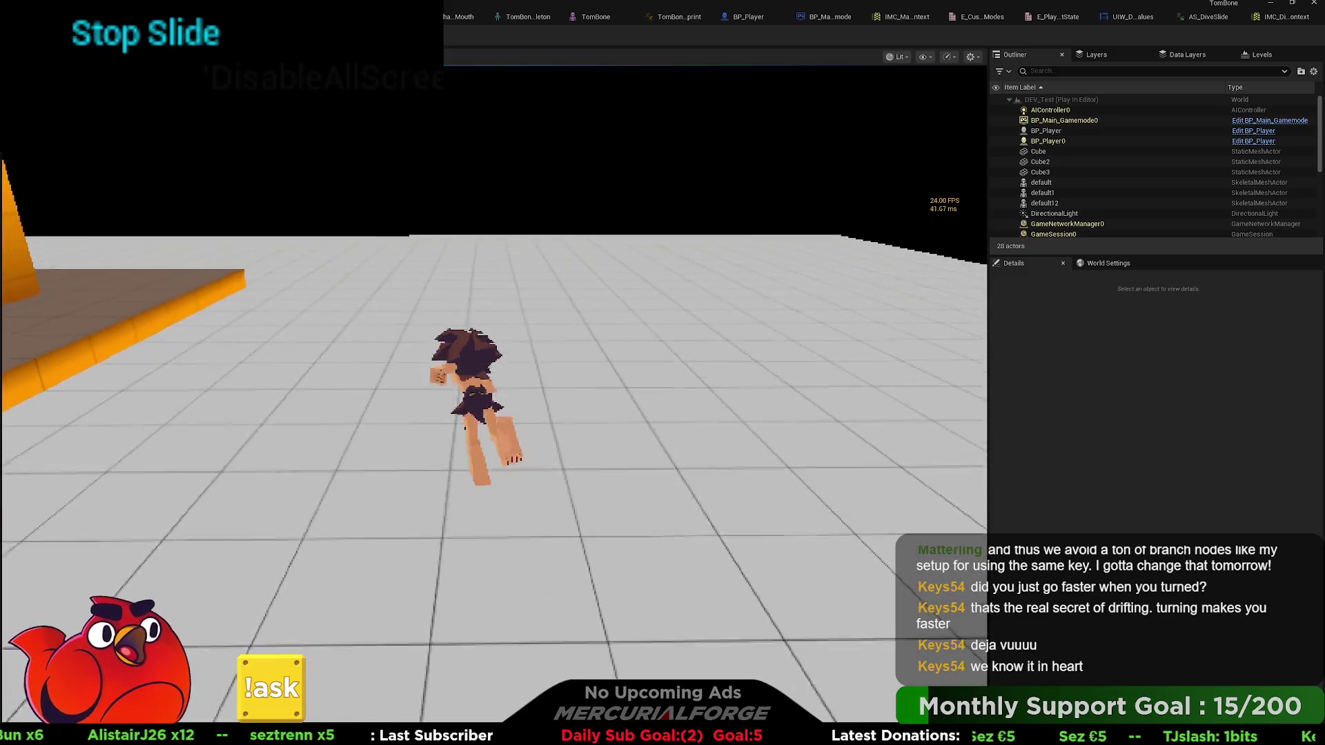
{"action": "key", "text": "c"}
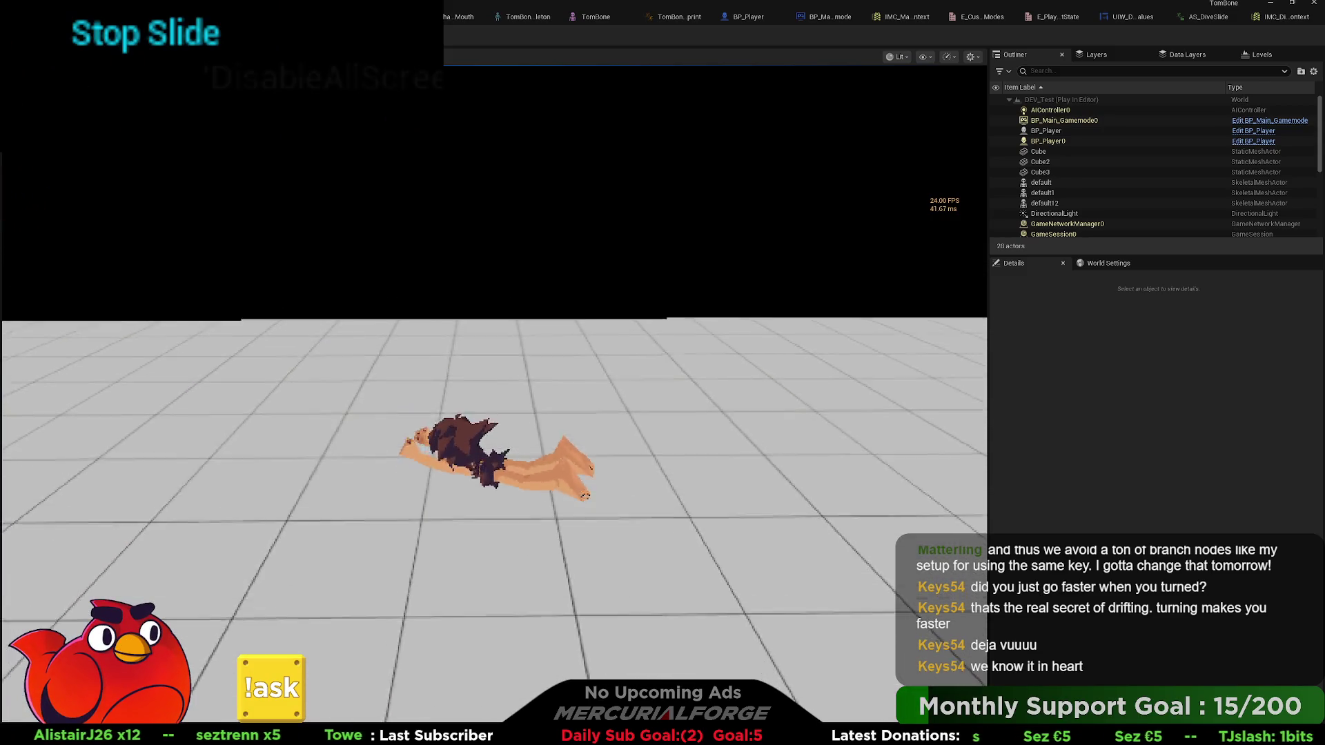
{"action": "key", "text": "c"}
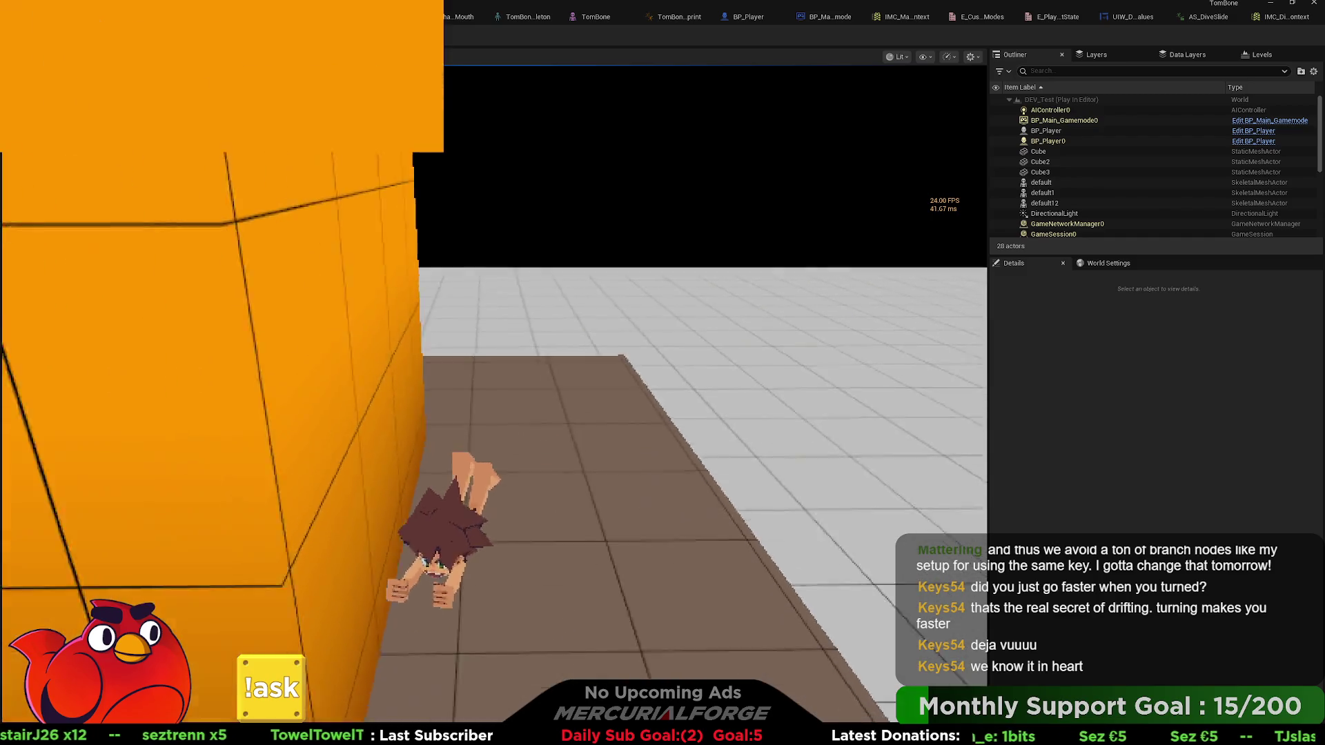
{"action": "key", "text": "c"}
{"action": "key", "text": "c"}
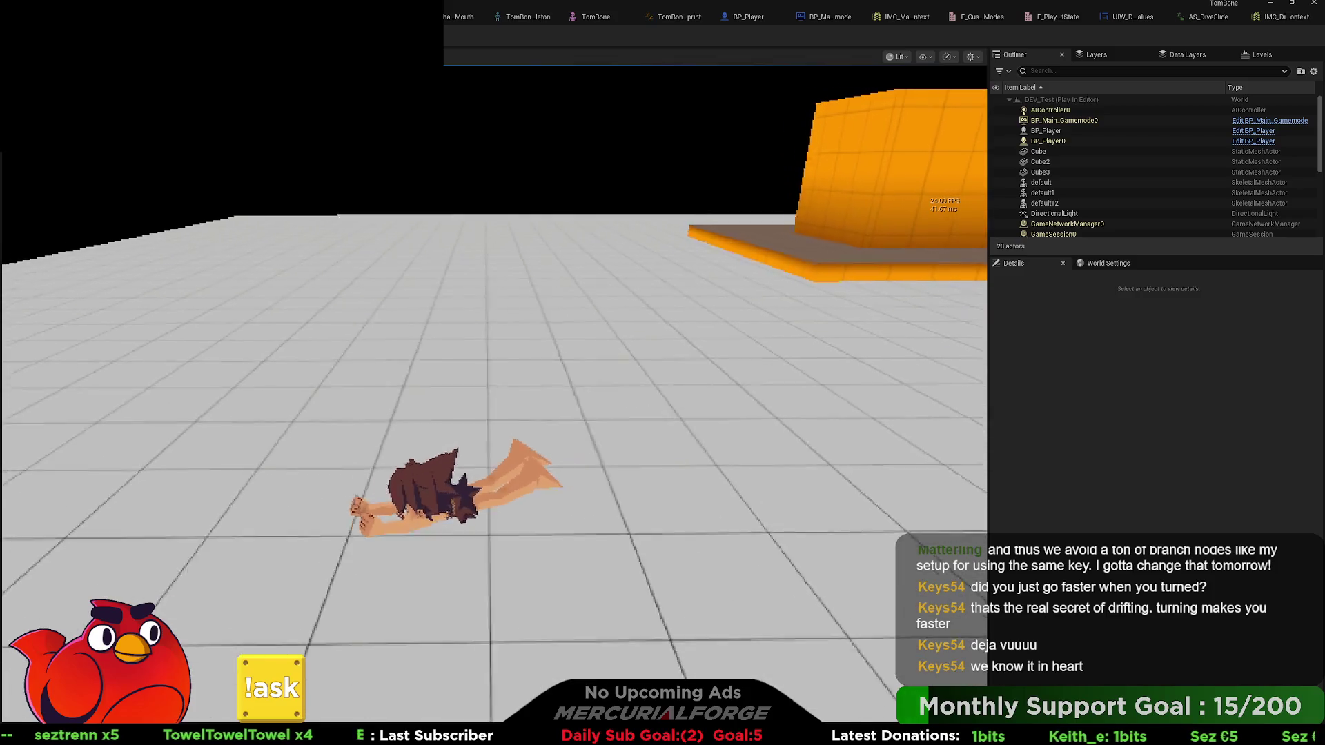
{"action": "key", "text": "c"}
{"action": "key", "text": "c"}
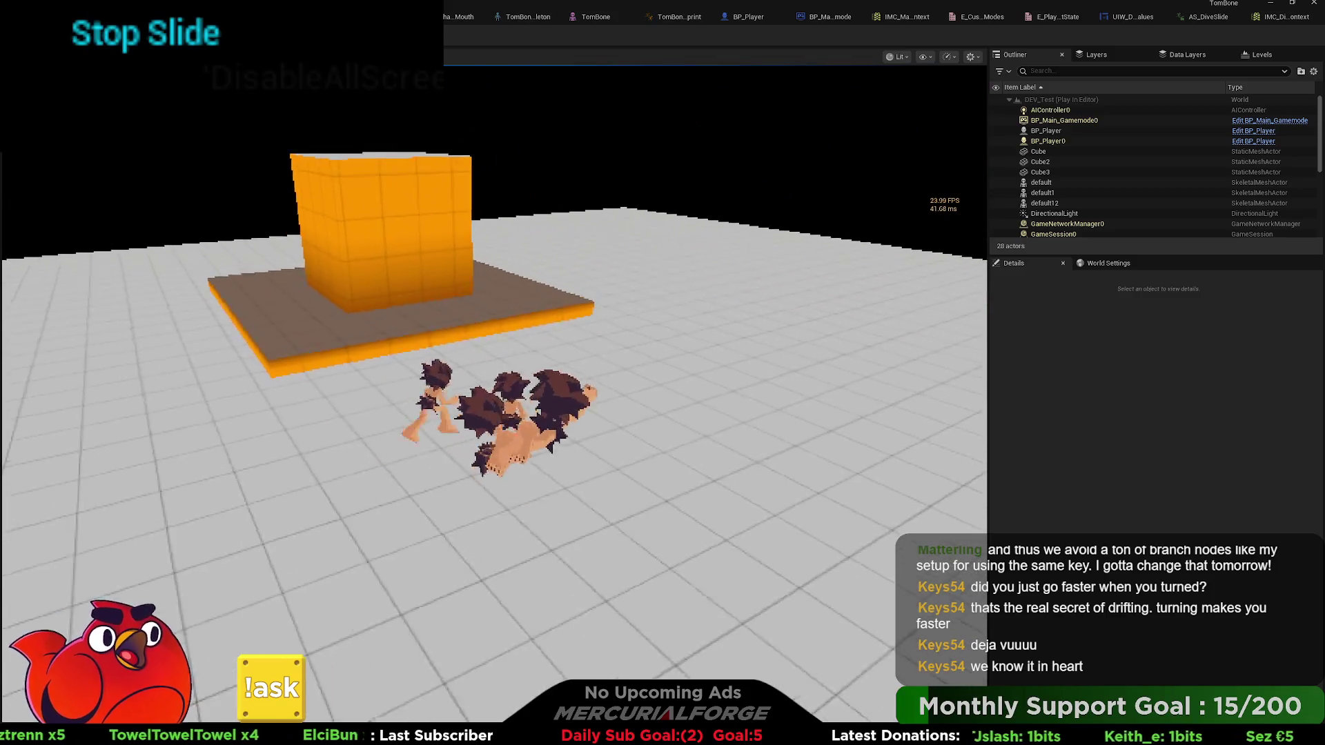
{"action": "key", "text": "c"}
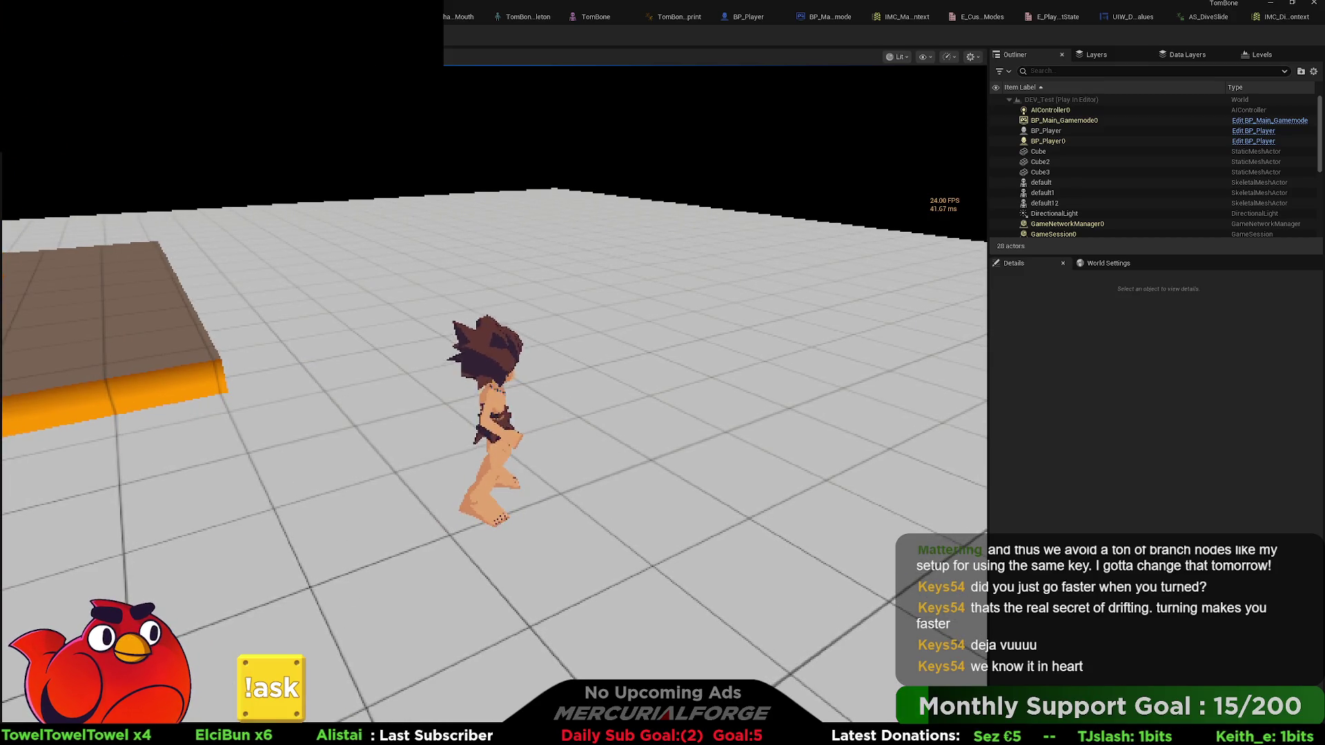
{"action": "key", "text": "Escape"}
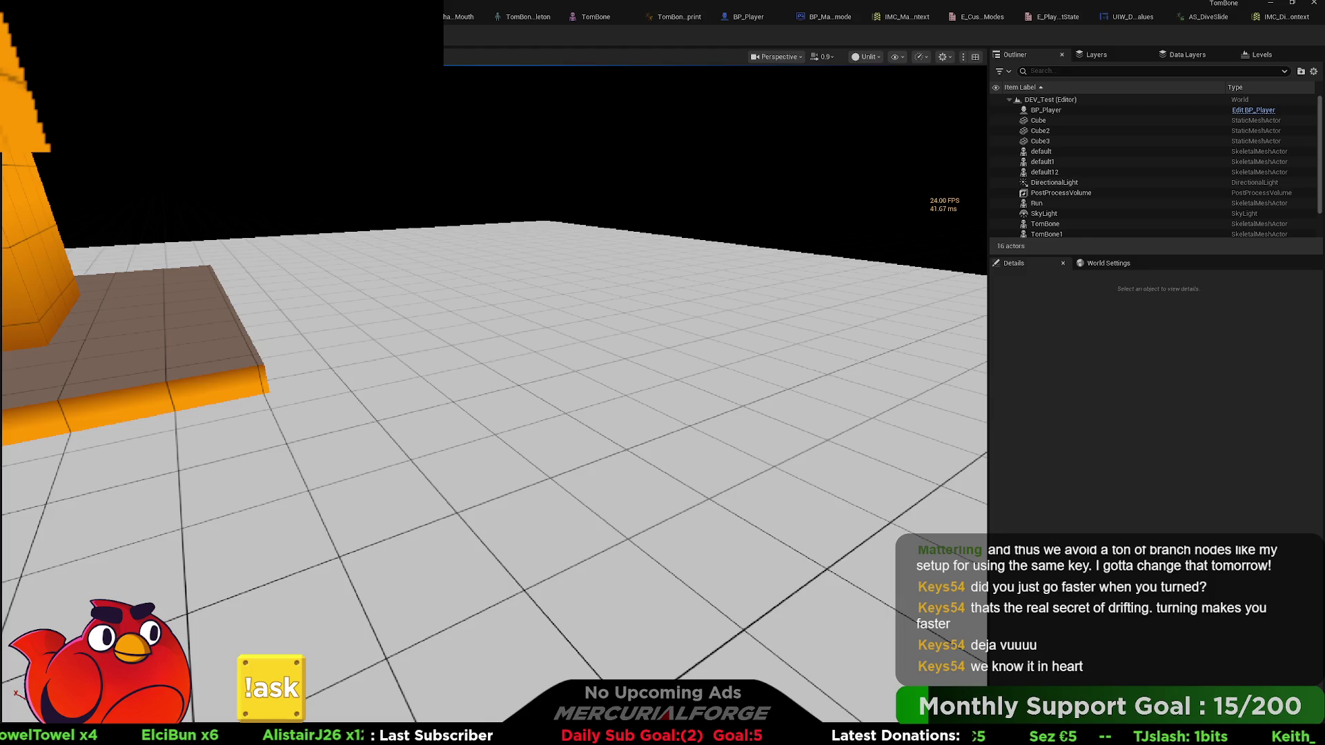
- Run another session, dive into a belly slide with Ctrl, stop, and return to BP_Player
{"action": "key", "text": "alt+p"}
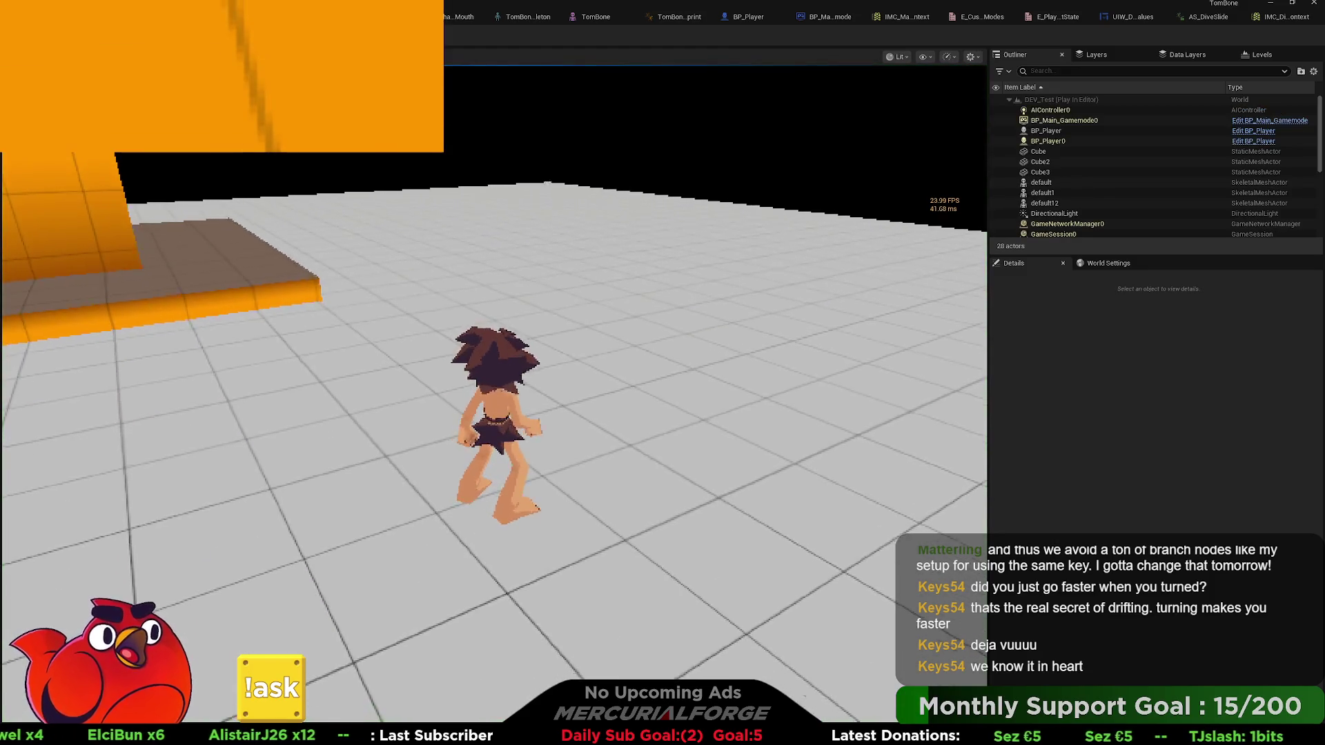
{"action": "key", "text": "s"}
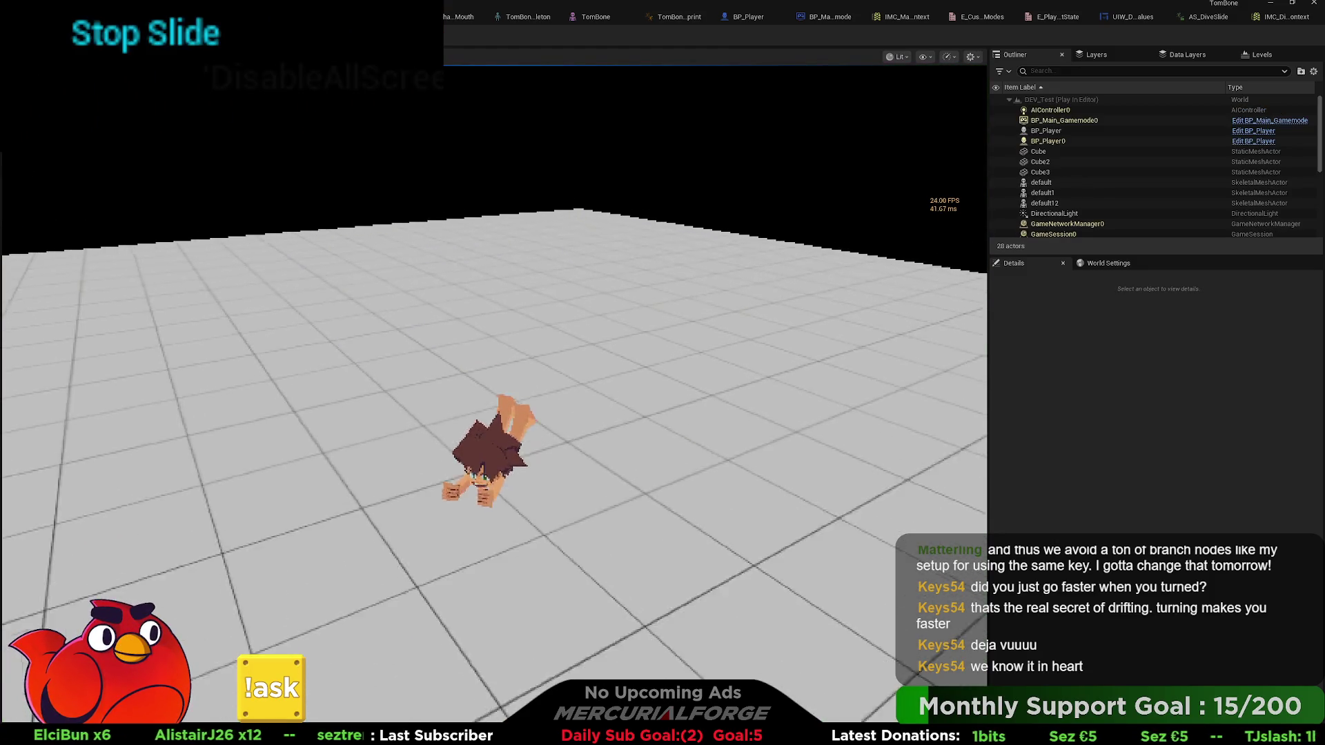
{"action": "key", "text": "ctrl"}
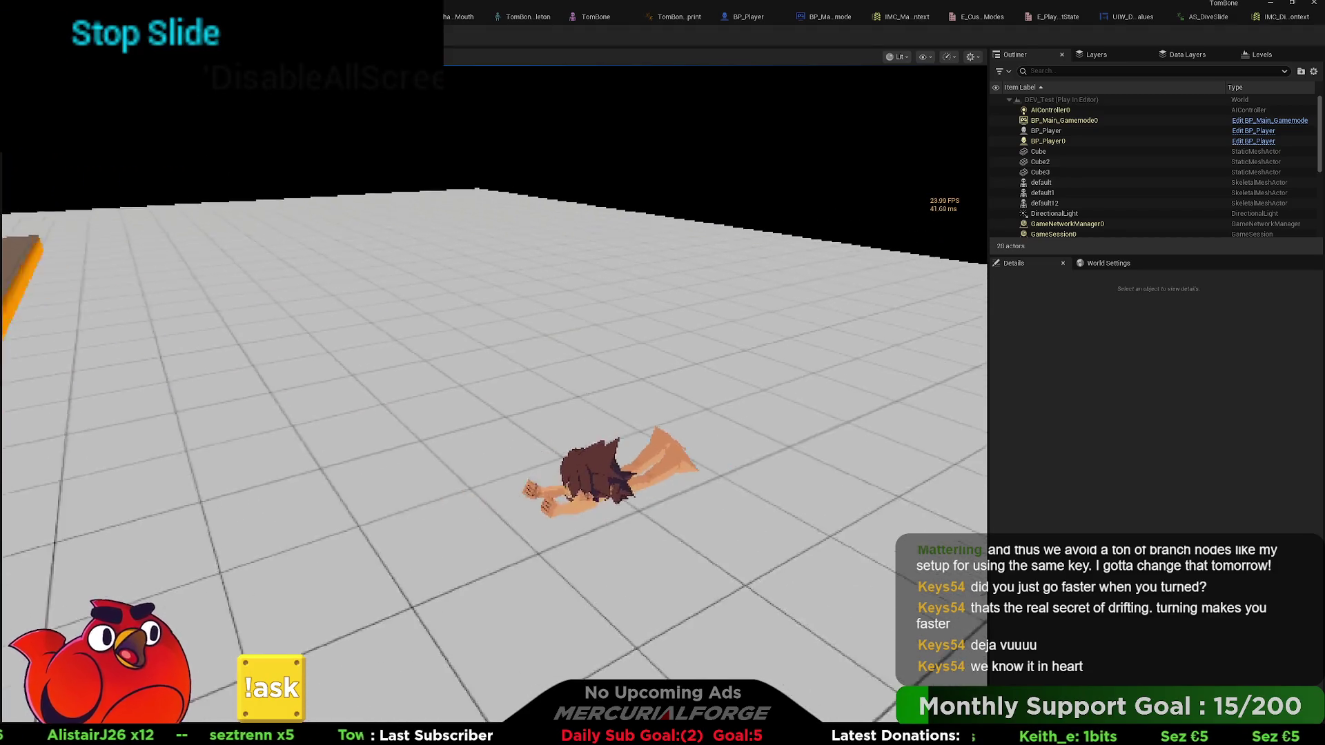
{"action": "key", "text": "Escape"}
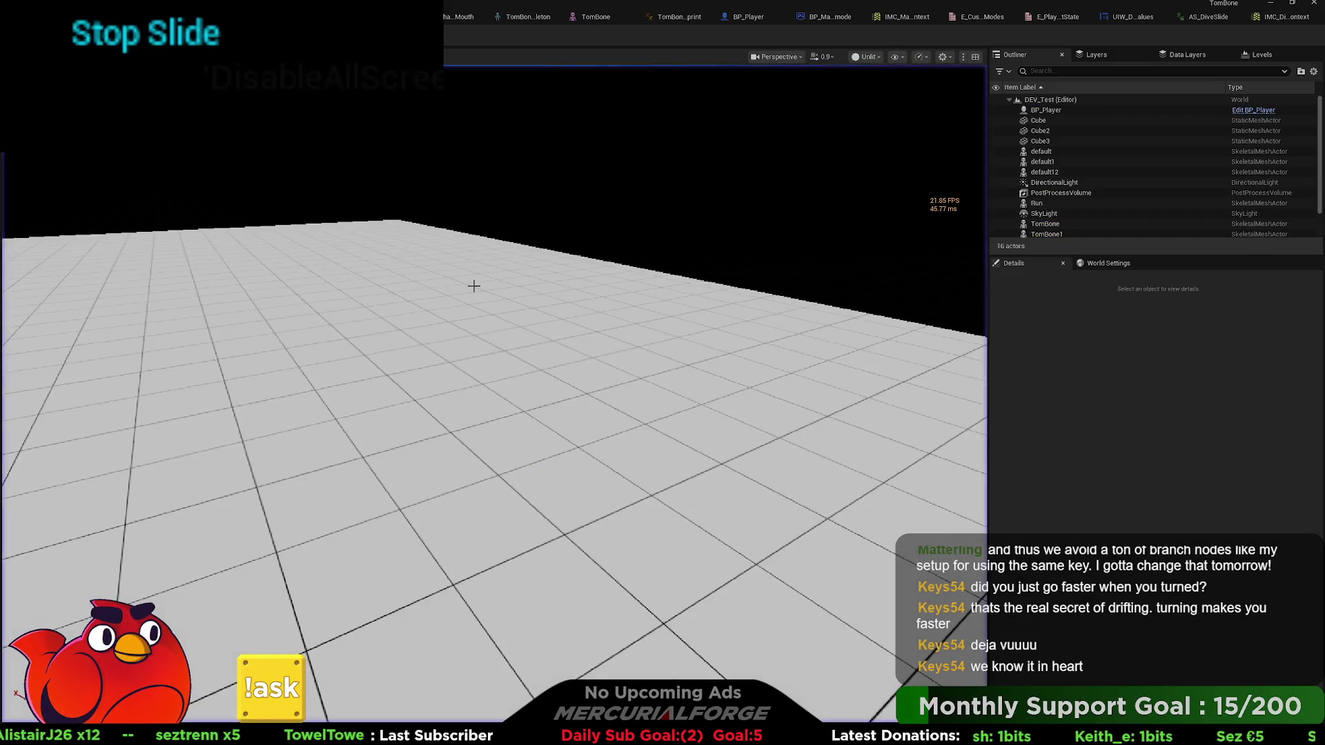
{"action": "left_click", "coordinate": [744, 16]}
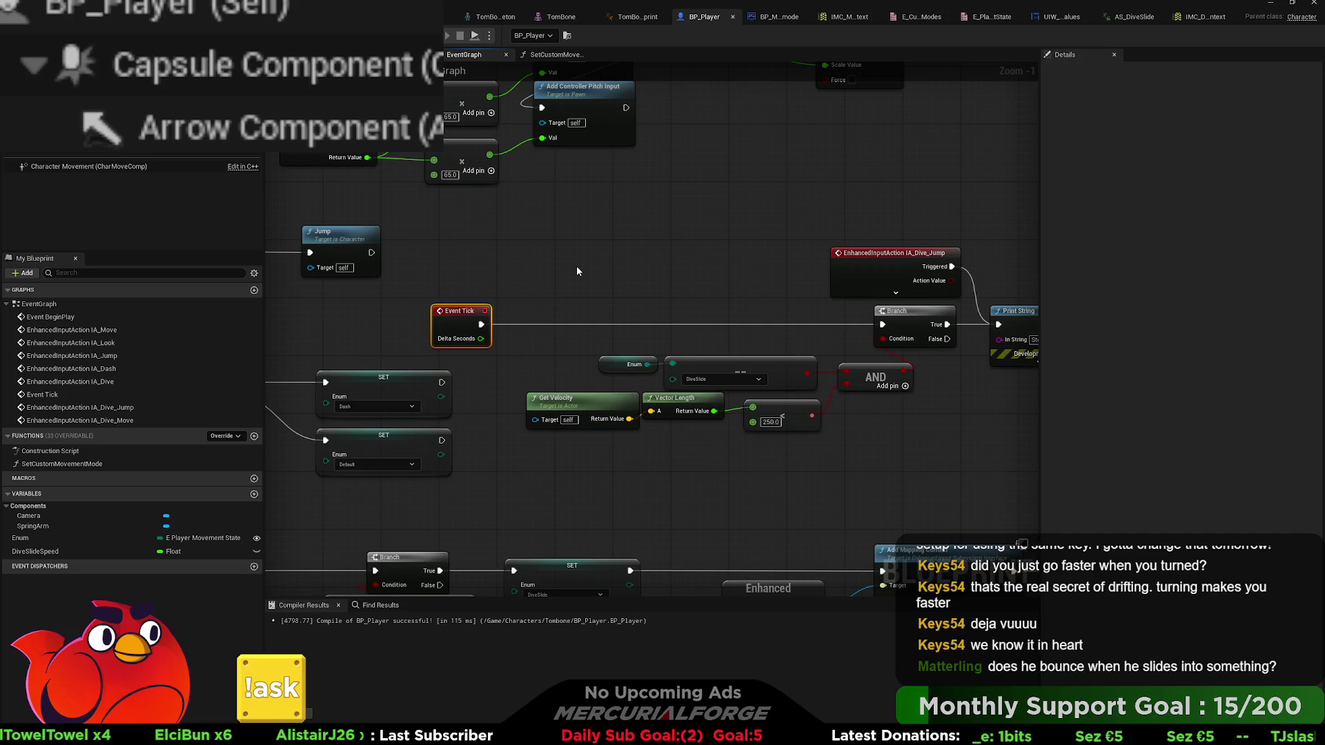
- Paste a Set Actor Rotation node, wire it from Event Tick, and move it above the dive-jump event
{"action": "key", "text": "ctrl+v"}
{"action": "left_click_drag", "start_coordinate": [479, 326], "coordinate": [578, 288]}
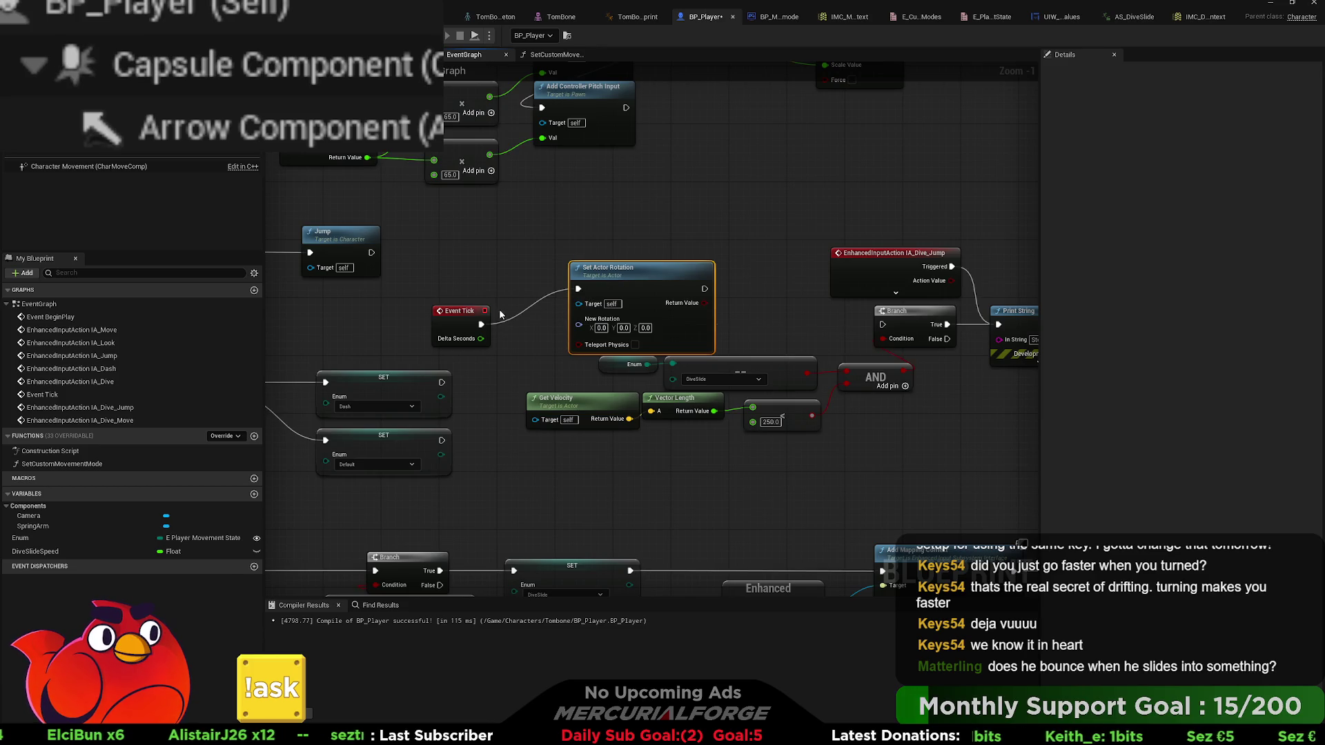
{"action": "left_click", "coordinate": [579, 288]}
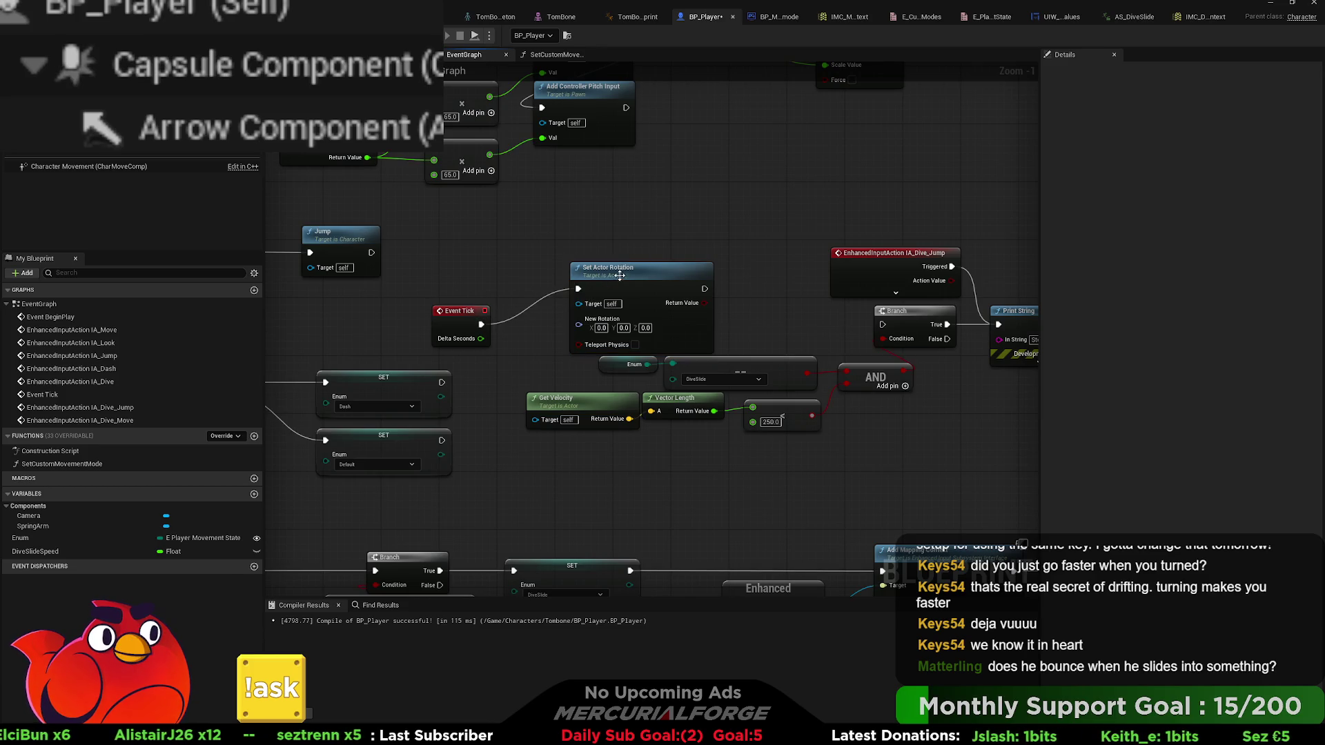
{"action": "left_click_drag", "start_coordinate": [610, 278], "coordinate": [925, 154]}
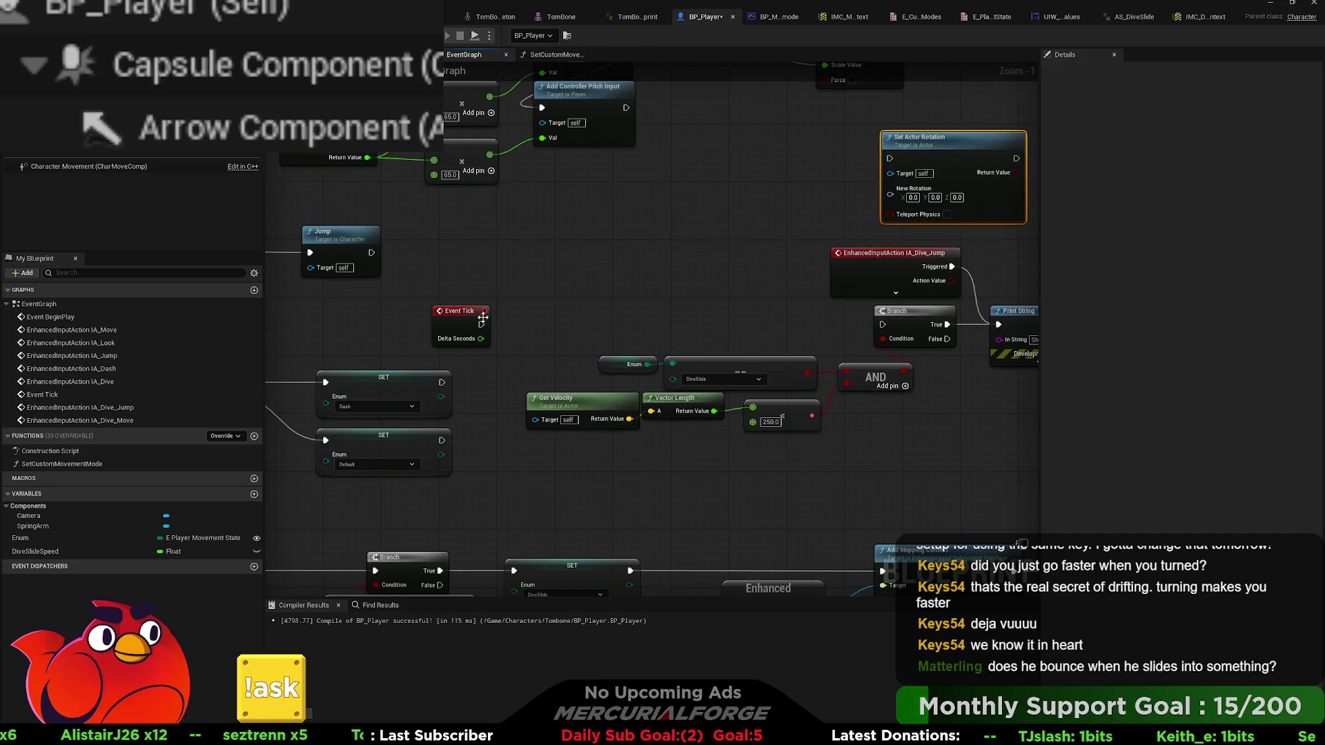
{"action": "mouse_move", "coordinate": [467, 318]}
{"action": "left_mouse_down"}
{"action": "mouse_move", "coordinate": [602, 301]}
{"action": "mouse_move", "coordinate": [691, 309]}
{"action": "mouse_move", "coordinate": [511, 321]}
{"action": "mouse_move", "coordinate": [552, 232]}
{"action": "left_mouse_up"}
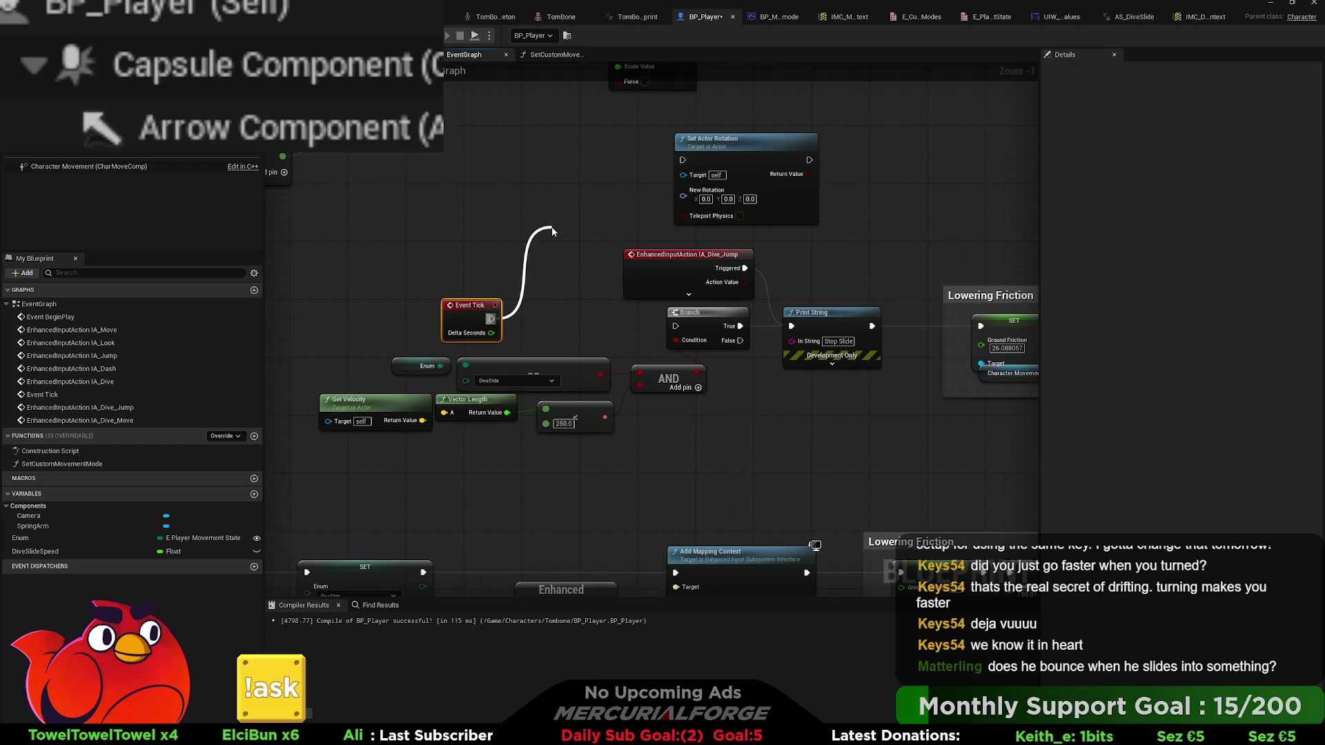
- Add a Sequence node after Event Tick, replacing the stray MultiGate, then select the Enum/Equal compare nodes
{"action": "left_click_drag", "start_coordinate": [552, 227], "coordinate": [552, 226]}
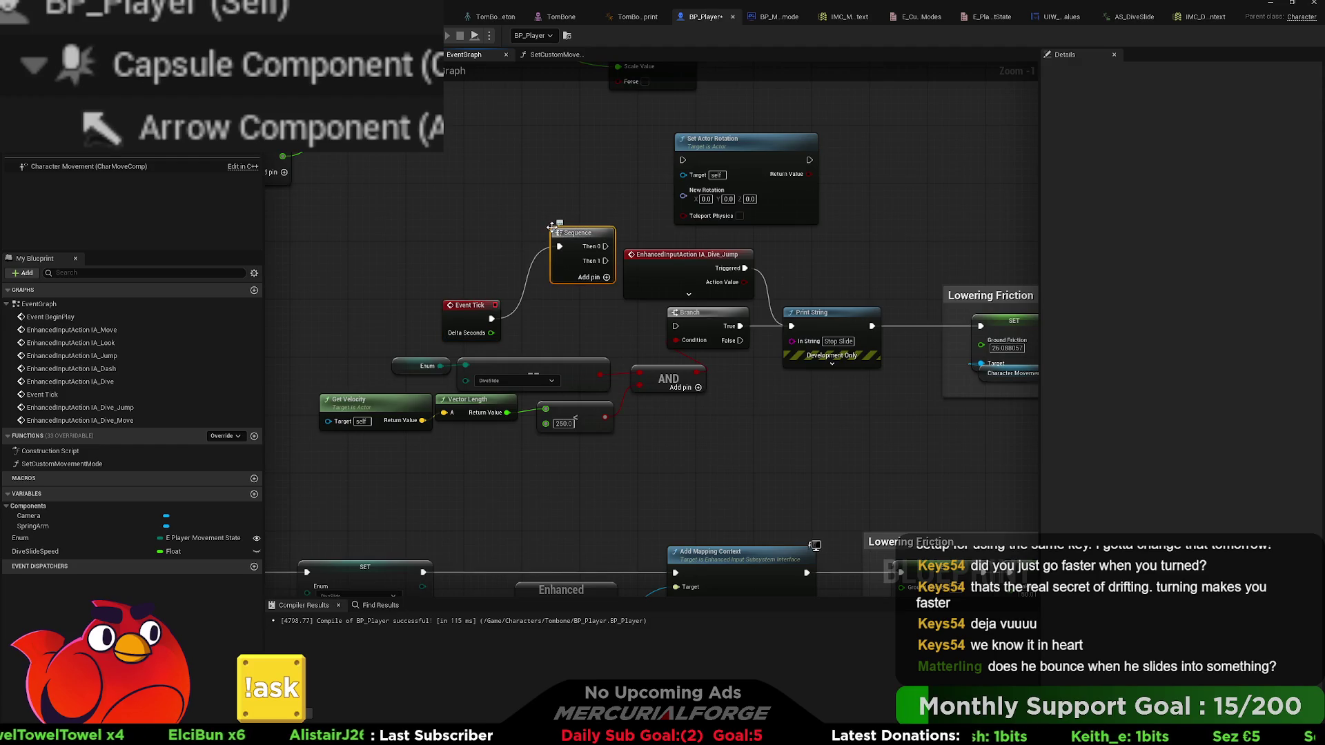
{"action": "key", "text": "ctrl+z"}
{"action": "left_click_drag", "start_coordinate": [491, 319], "coordinate": [559, 178]}
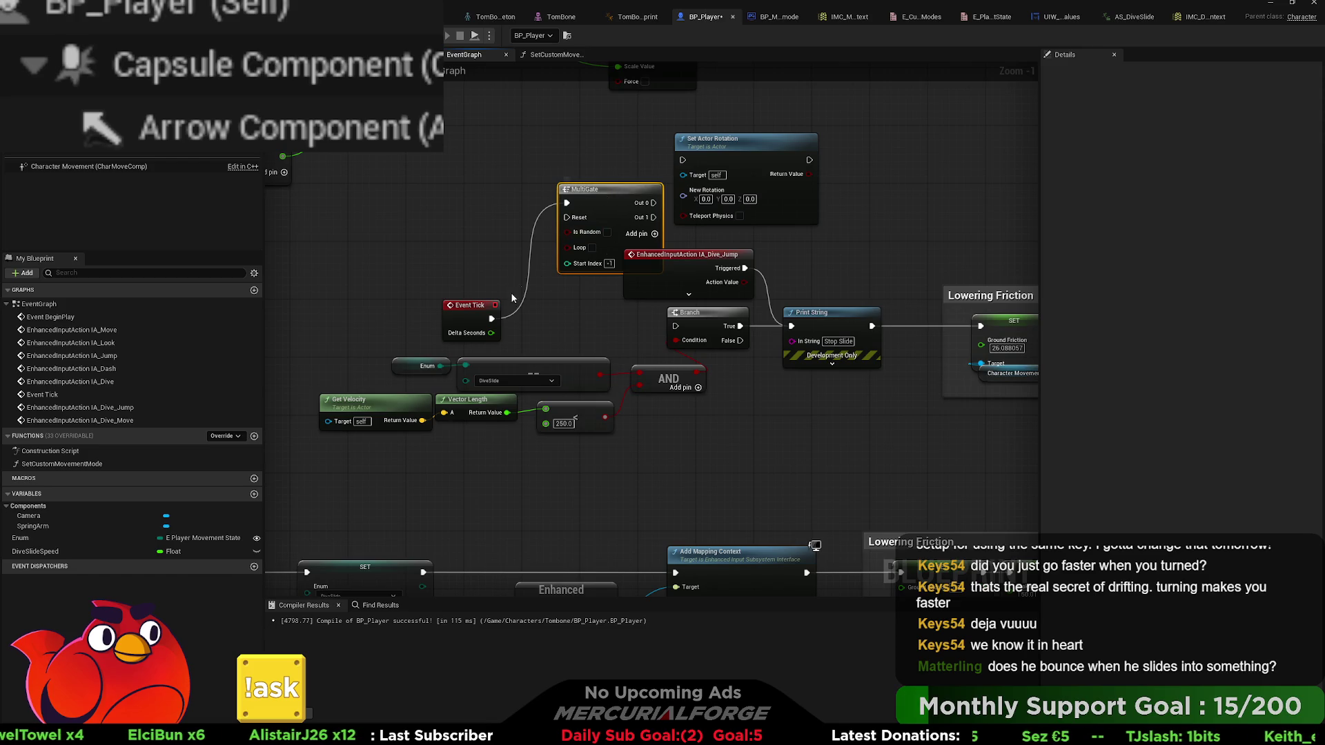
{"action": "key", "text": "Delete"}
{"action": "left_click_drag", "start_coordinate": [491, 319], "coordinate": [554, 178]}
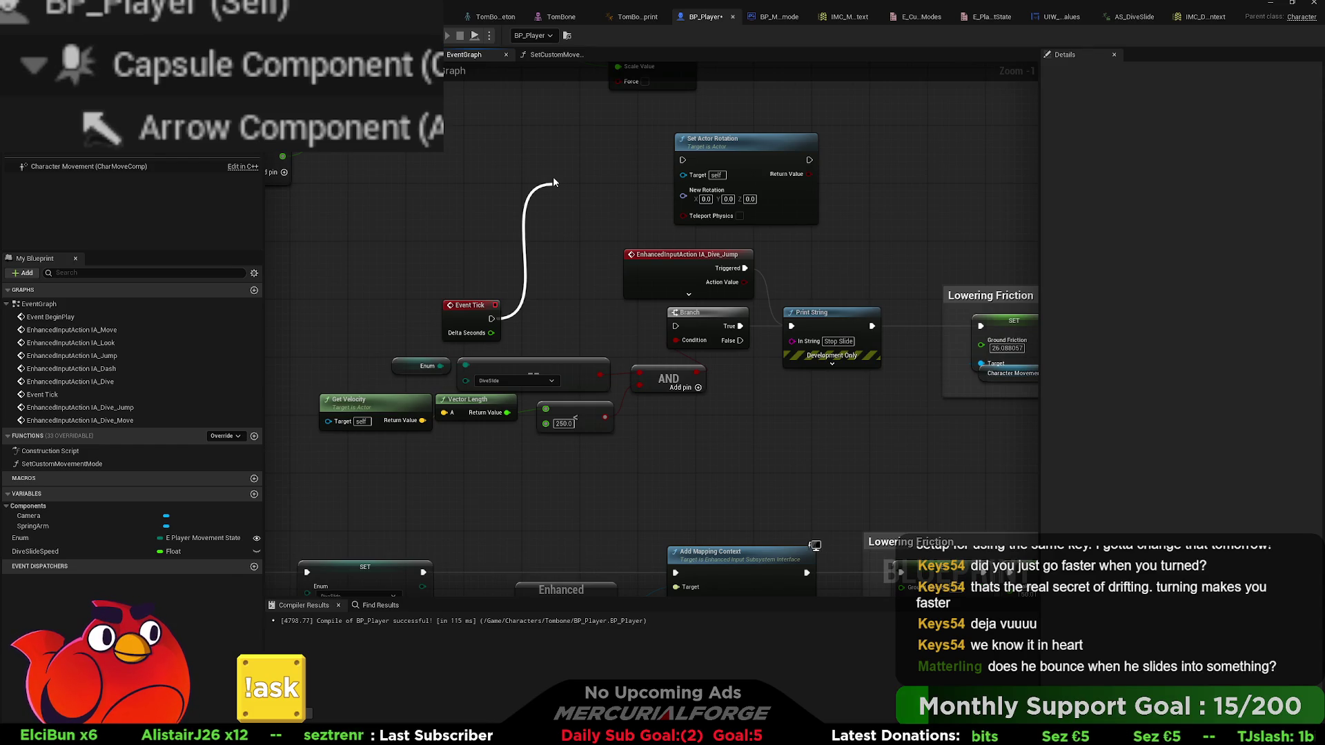
{"action": "left_click", "coordinate": [607, 385]}
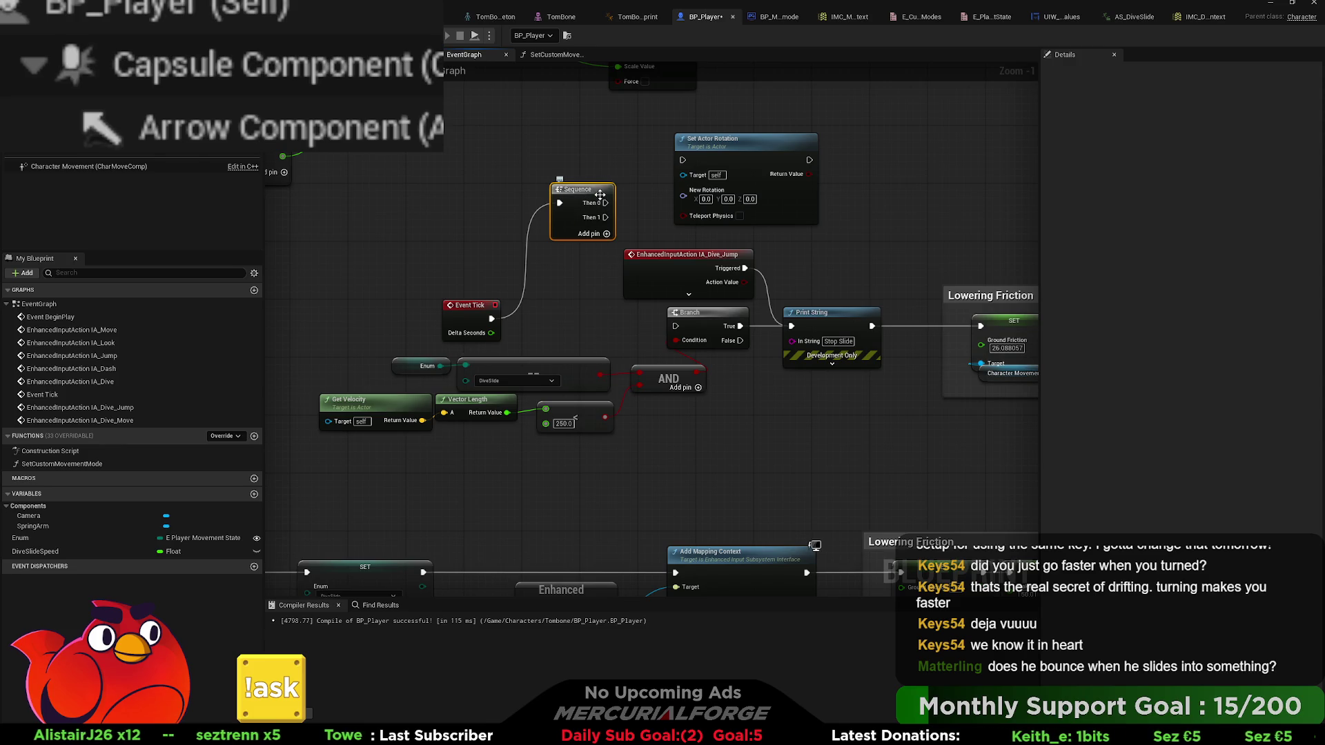
{"action": "mouse_move", "coordinate": [590, 187]}
{"action": "left_mouse_down"}
{"action": "mouse_move", "coordinate": [554, 288]}
{"action": "mouse_move", "coordinate": [675, 326]}
{"action": "left_mouse_up"}
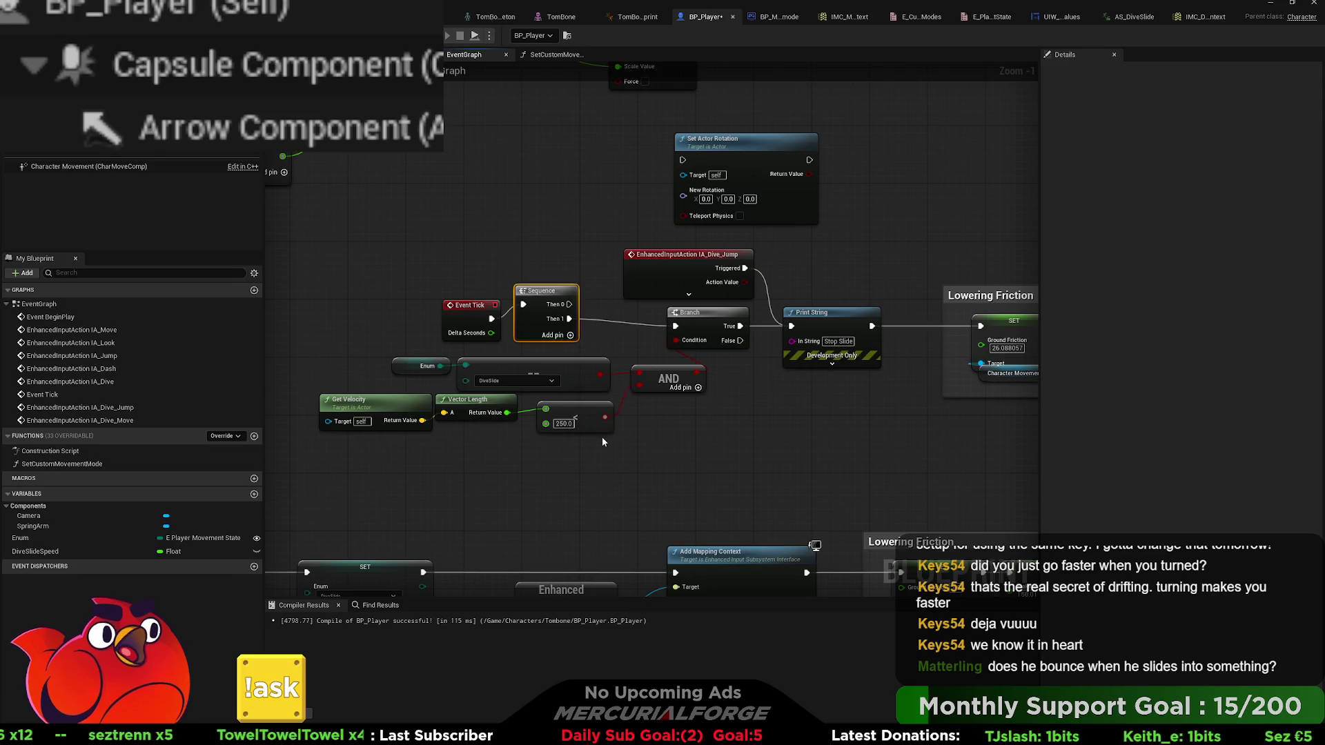
{"action": "left_click", "coordinate": [503, 362]}
{"action": "left_click", "coordinate": [406, 363], "text": "shift"}
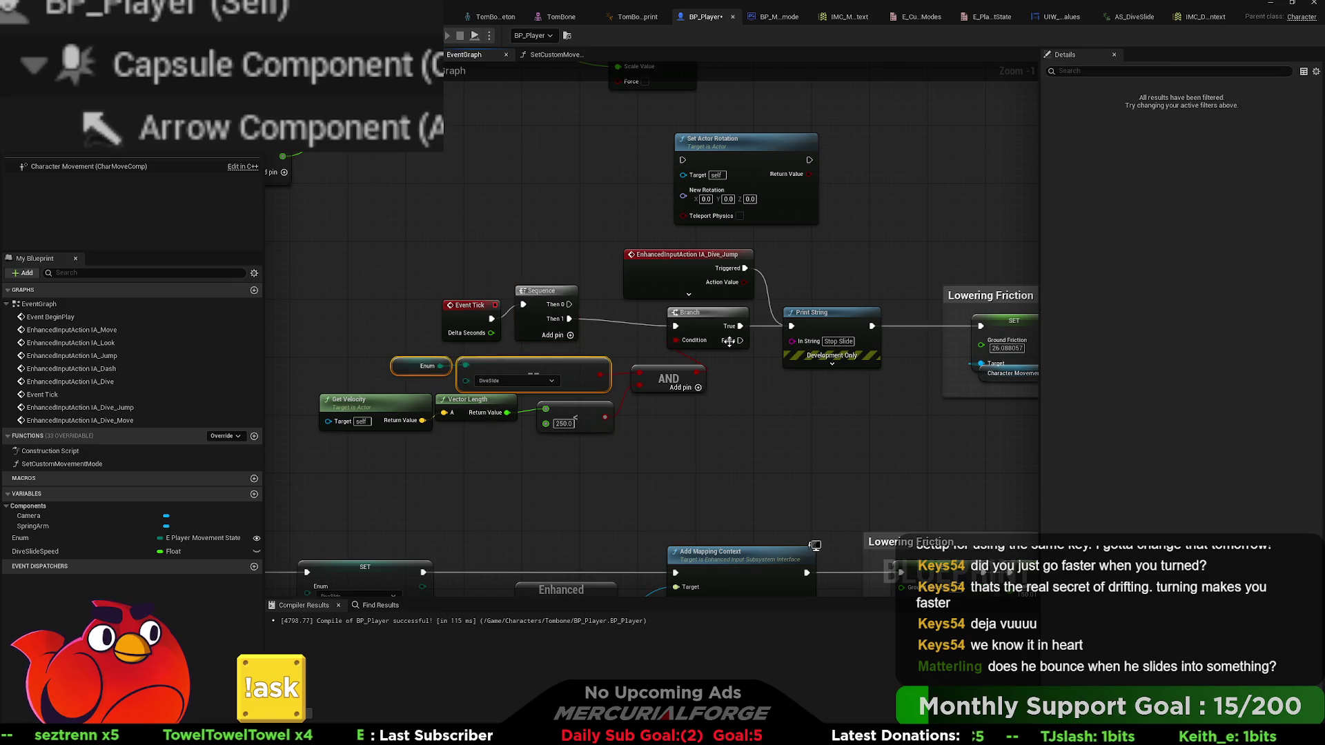
- Duplicate the Enum/Equal compare nodes and the Branch, making room by shifting Set Actor Rotation right
{"action": "key", "text": "ctrl+c"}
{"action": "key", "text": "ctrl+v"}
{"action": "left_click_drag", "start_coordinate": [723, 148], "coordinate": [845, 148]}
{"action": "left_click", "coordinate": [713, 316]}
{"action": "key", "text": "ctrl+c"}
{"action": "key", "text": "ctrl+v"}
- Wire Sequence Then 0 and the DiveSlide comparison into the copied Branch, moving Set Actor Rotation further right
{"action": "mouse_move", "coordinate": [568, 300]}
{"action": "left_mouse_down"}
{"action": "mouse_move", "coordinate": [610, 283]}
{"action": "mouse_move", "coordinate": [673, 207]}
{"action": "mouse_move", "coordinate": [724, 185]}
{"action": "left_mouse_up"}
{"action": "mouse_move", "coordinate": [743, 176]}
{"action": "left_mouse_down"}
{"action": "mouse_move", "coordinate": [714, 155]}
{"action": "mouse_move", "coordinate": [730, 168]}
{"action": "left_mouse_up"}
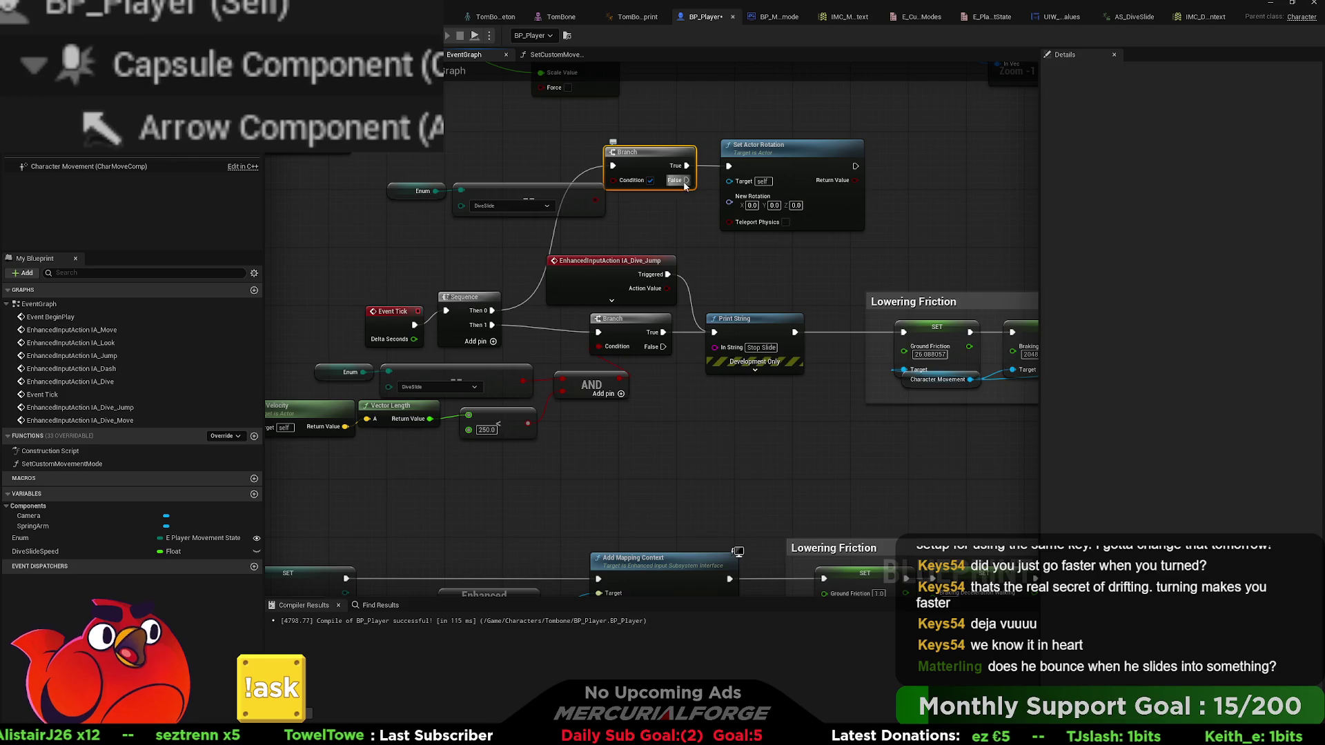
{"action": "mouse_move", "coordinate": [595, 200]}
{"action": "left_mouse_down"}
{"action": "mouse_move", "coordinate": [723, 246]}
{"action": "mouse_move", "coordinate": [739, 228]}
{"action": "mouse_move", "coordinate": [733, 201]}
{"action": "mouse_move", "coordinate": [677, 208]}
{"action": "mouse_move", "coordinate": [617, 182]}
{"action": "mouse_move", "coordinate": [639, 210]}
{"action": "mouse_move", "coordinate": [524, 205]}
{"action": "left_mouse_up"}
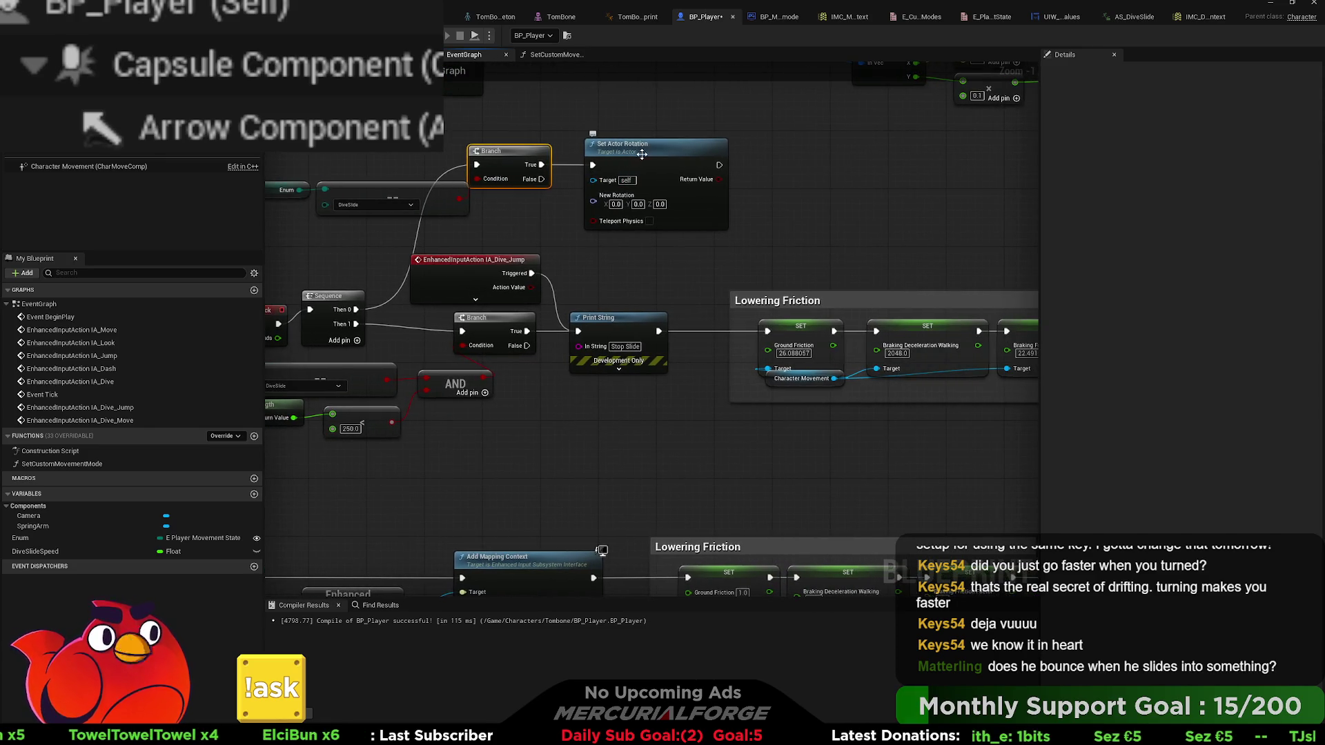
{"action": "left_click_drag", "start_coordinate": [651, 161], "coordinate": [850, 160]}
{"action": "left_click_drag", "start_coordinate": [619, 219], "coordinate": [684, 246]}
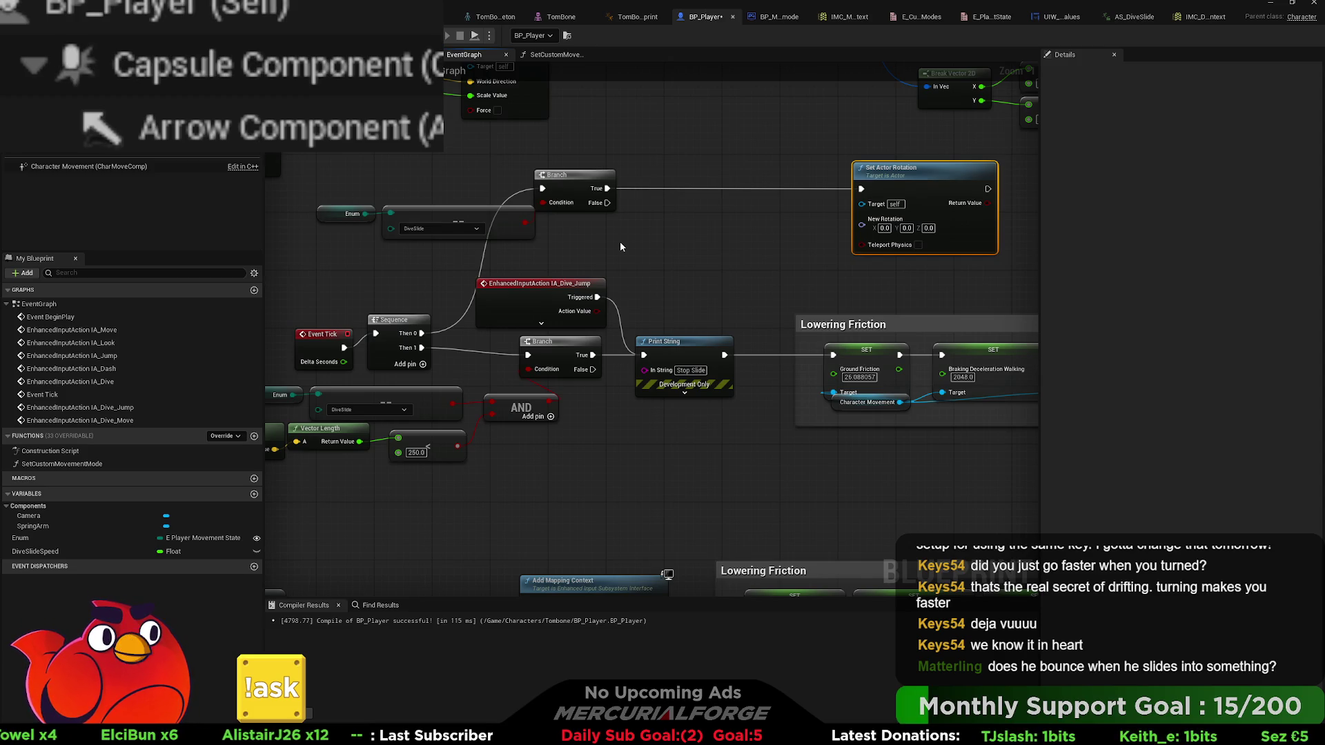
- Add Get Velocity and feed it through Rotation From X Vector into Set Actor Rotation's New Rotation
{"action": "key", "text": "ctrl+v"}
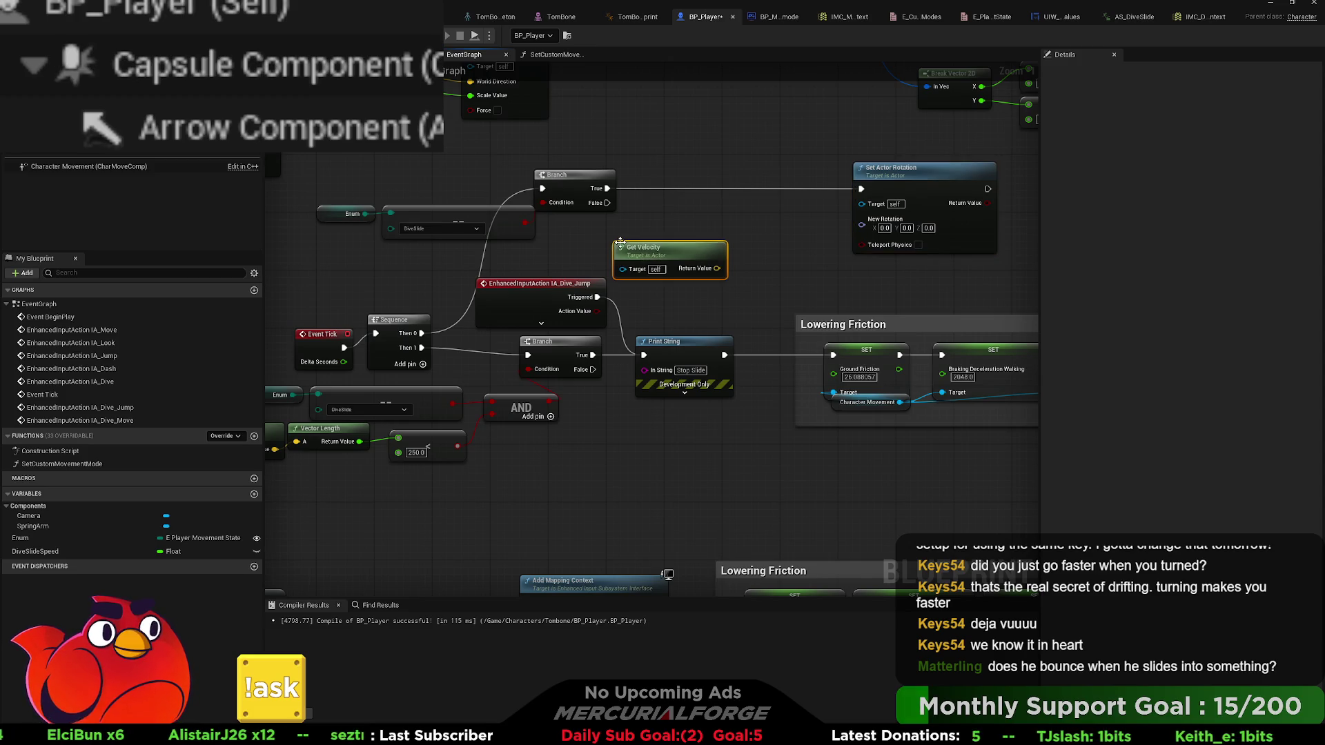
{"action": "left_click_drag", "start_coordinate": [629, 236], "coordinate": [585, 221]}
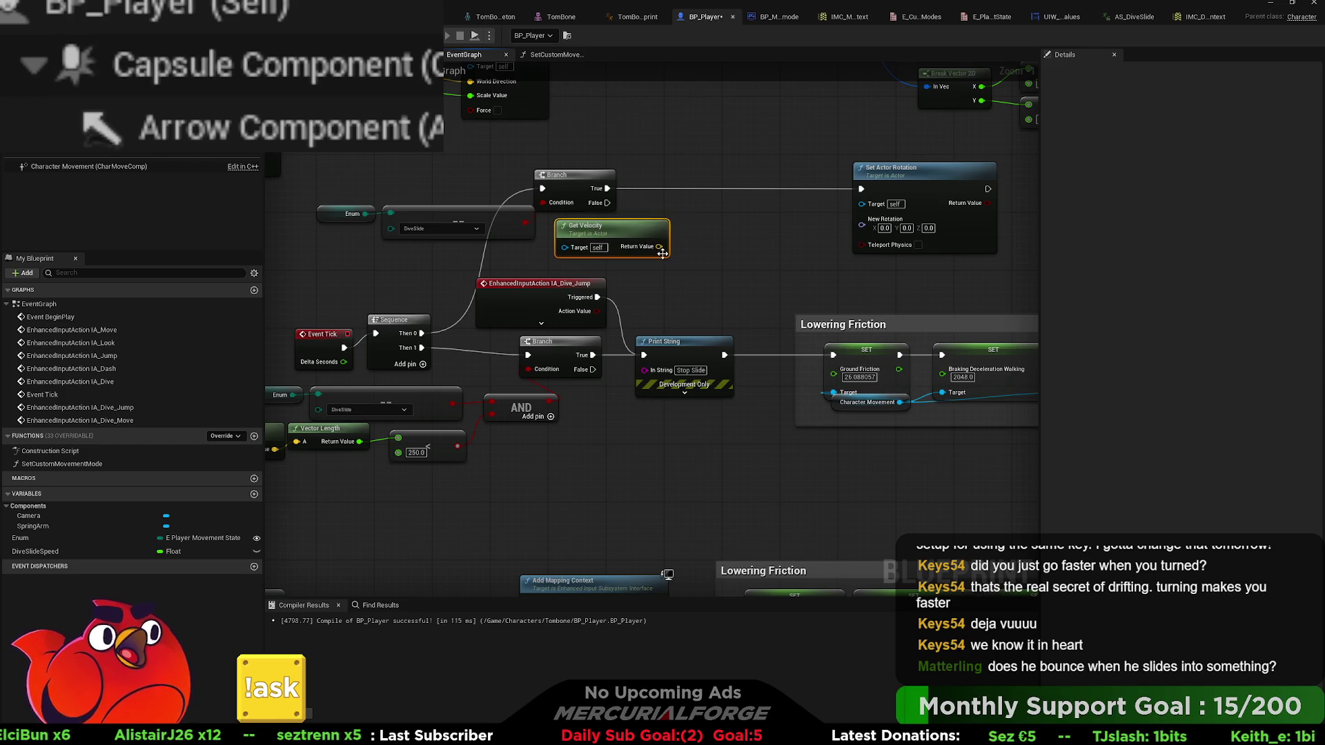
{"action": "left_click_drag", "start_coordinate": [691, 246], "coordinate": [698, 245]}
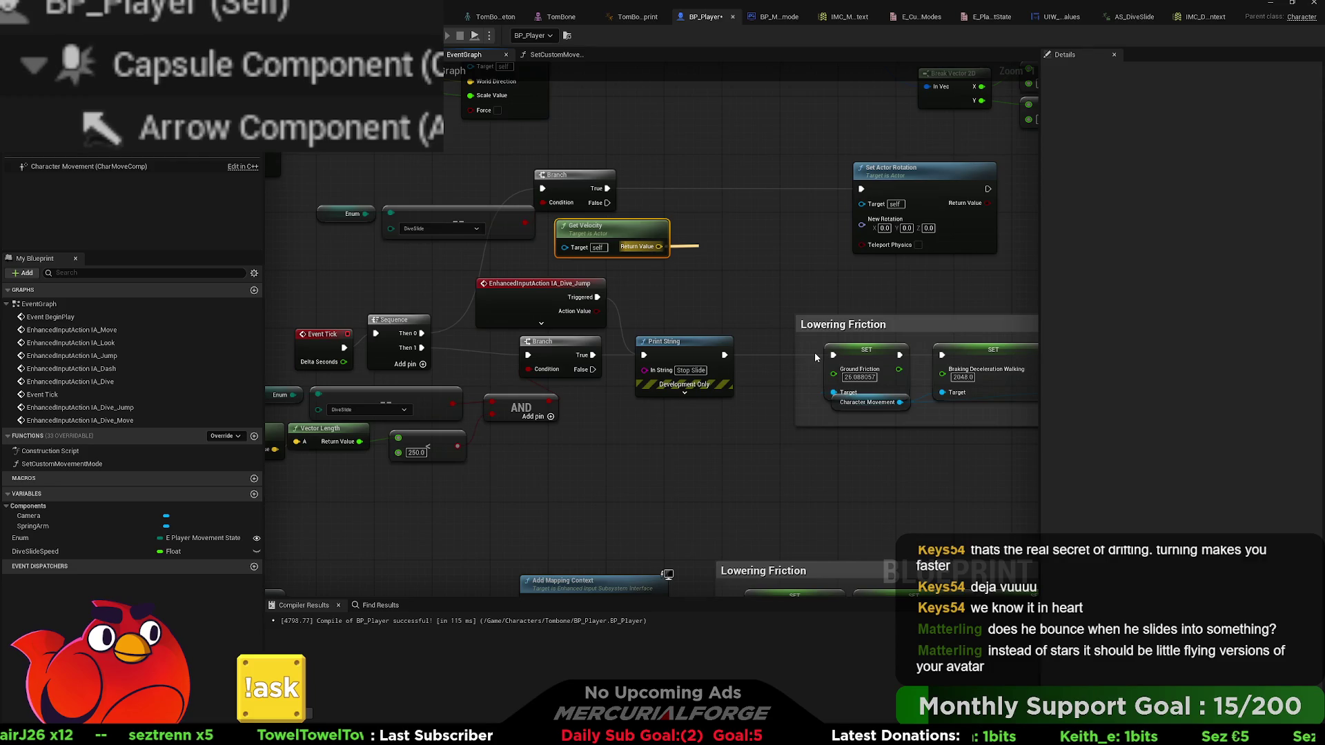
{"action": "left_click", "coordinate": [766, 300]}
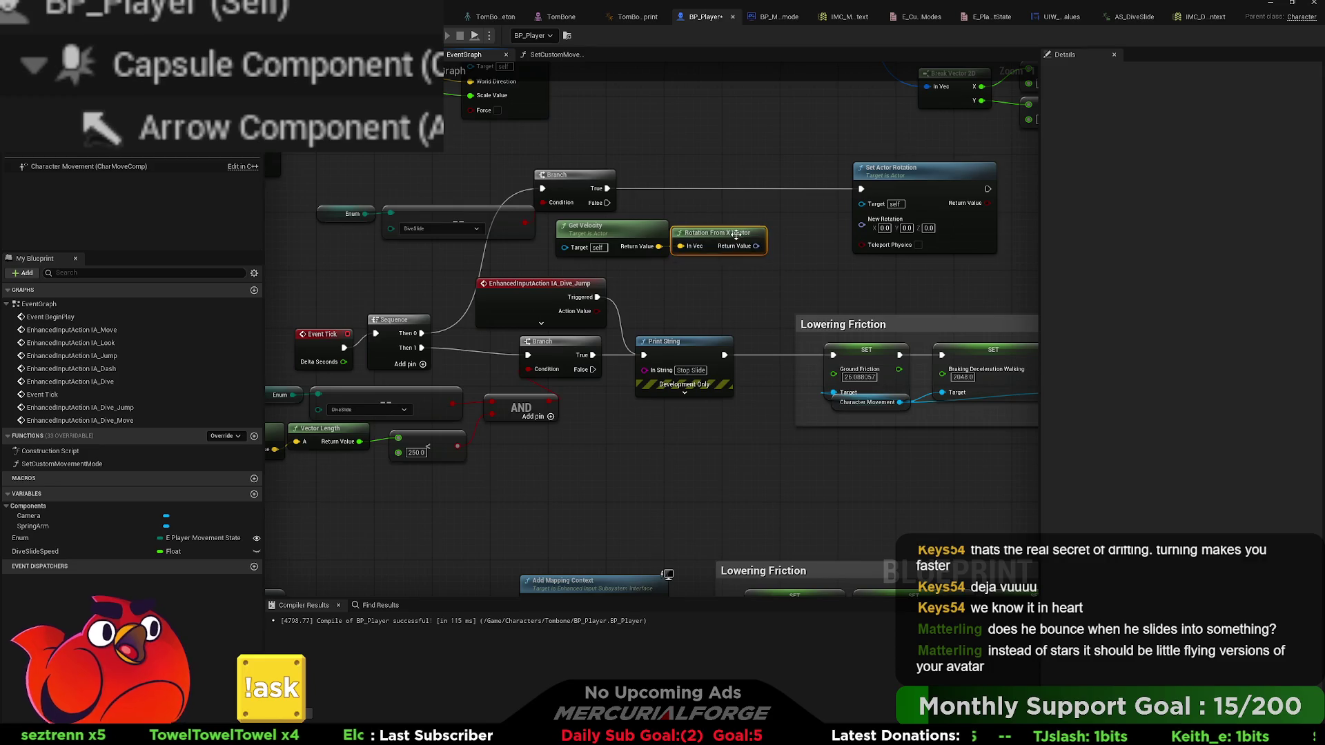
{"action": "left_click_drag", "start_coordinate": [758, 246], "coordinate": [862, 228]}
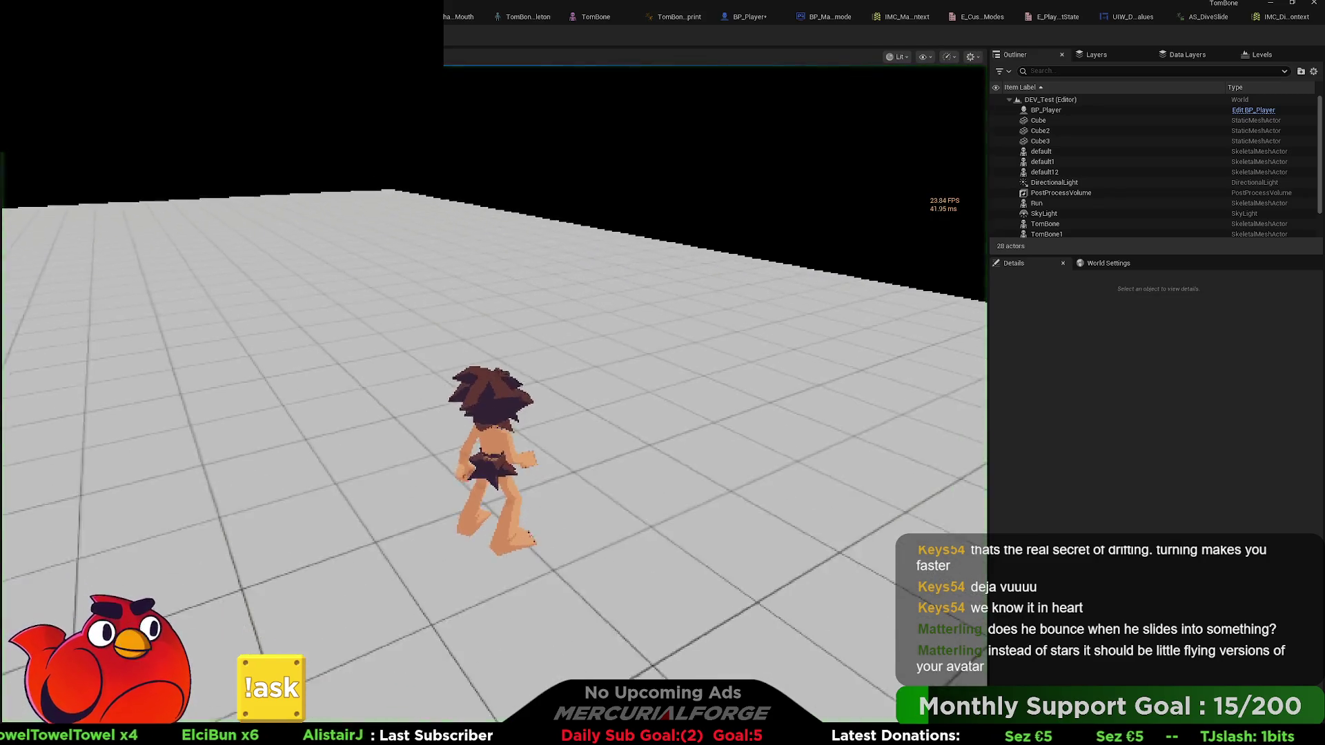
- Run the character with W/A/S, dive-slide with Ctrl, then stop the play session
{"action": "key", "text": "w"}
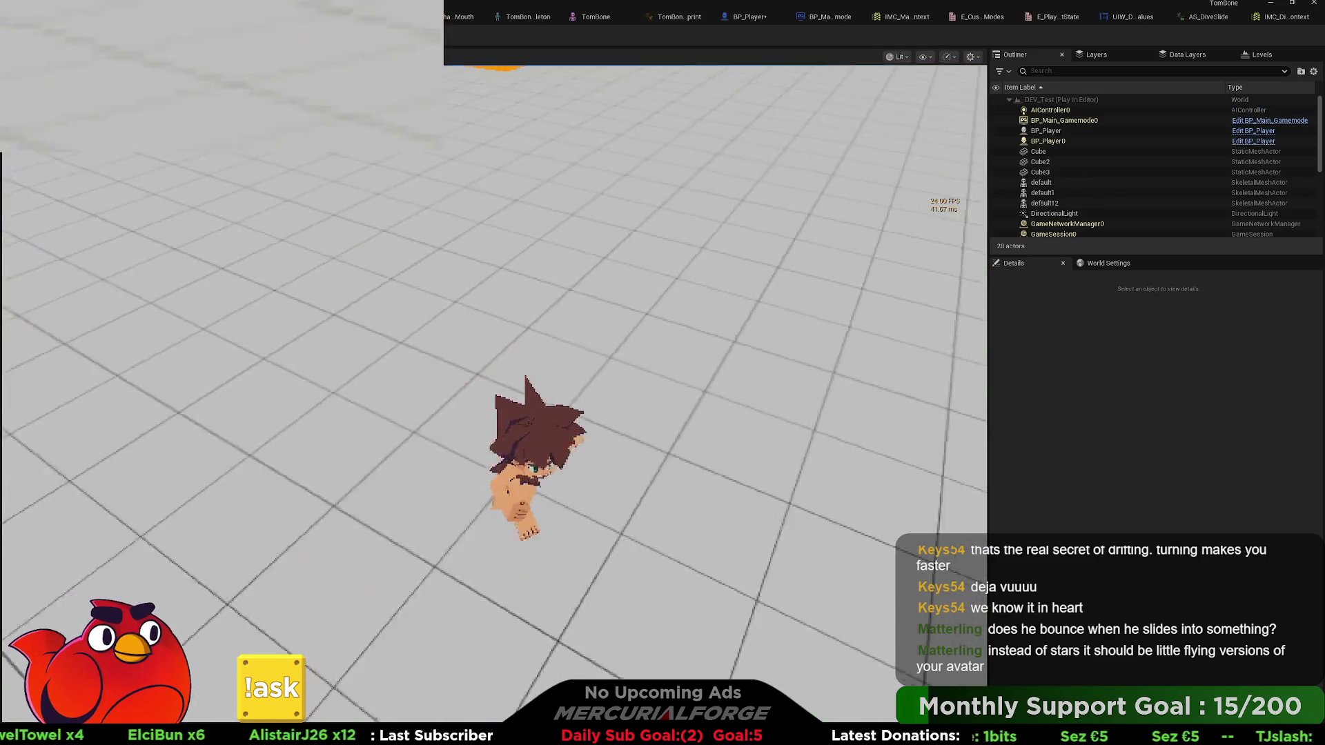
{"action": "key", "text": "s"}
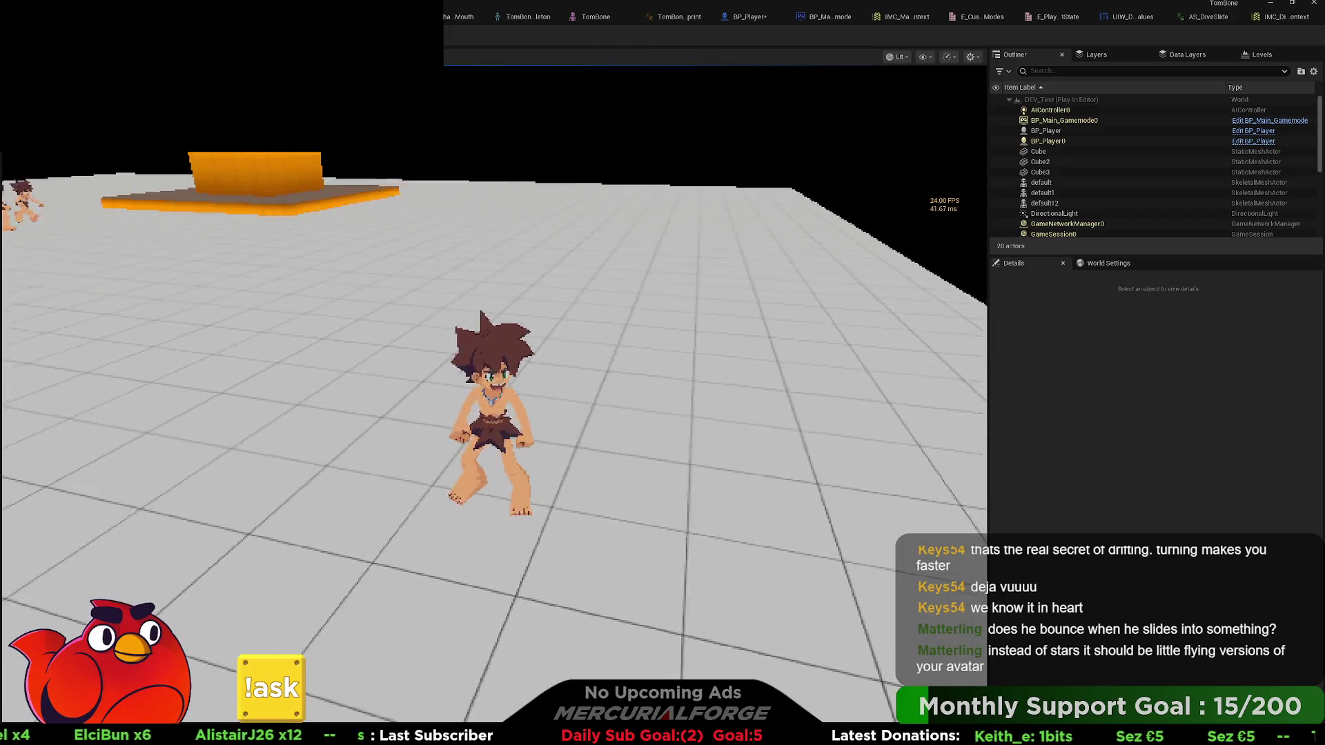
{"action": "key", "text": "w"}
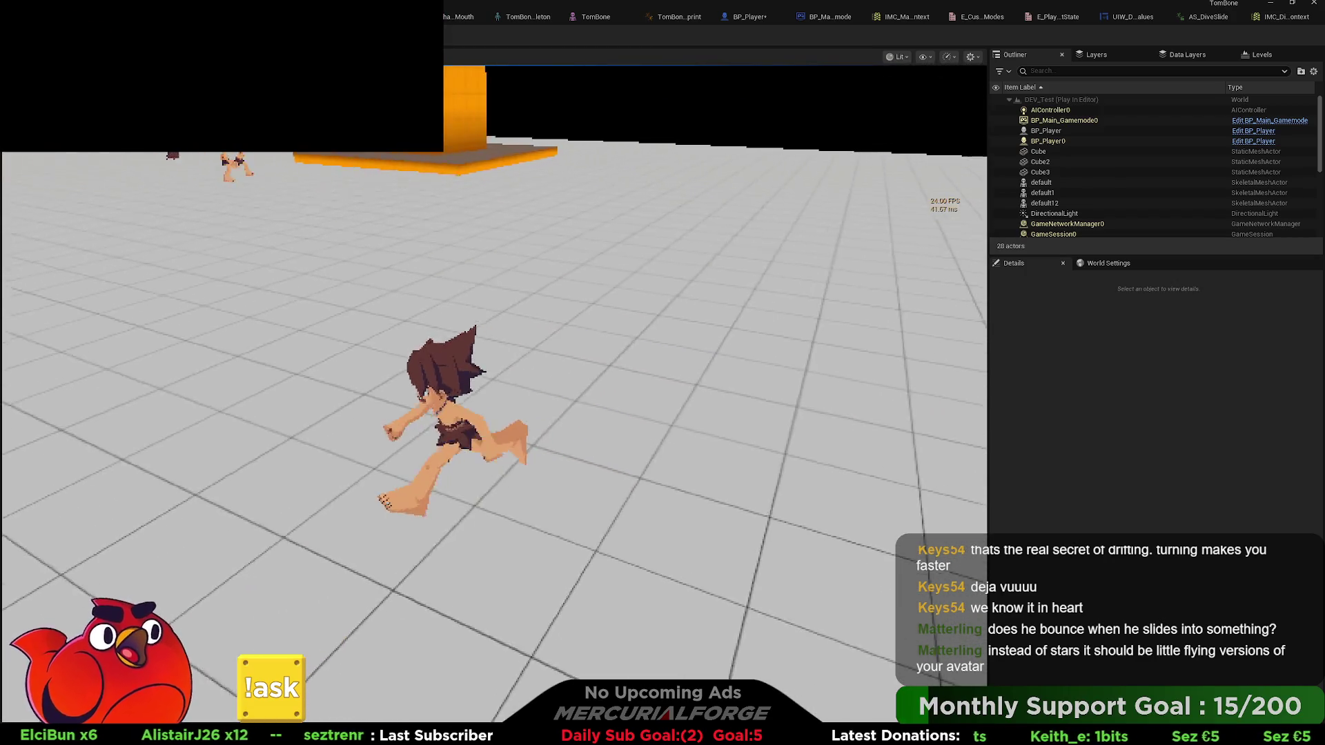
{"action": "key", "text": "w"}
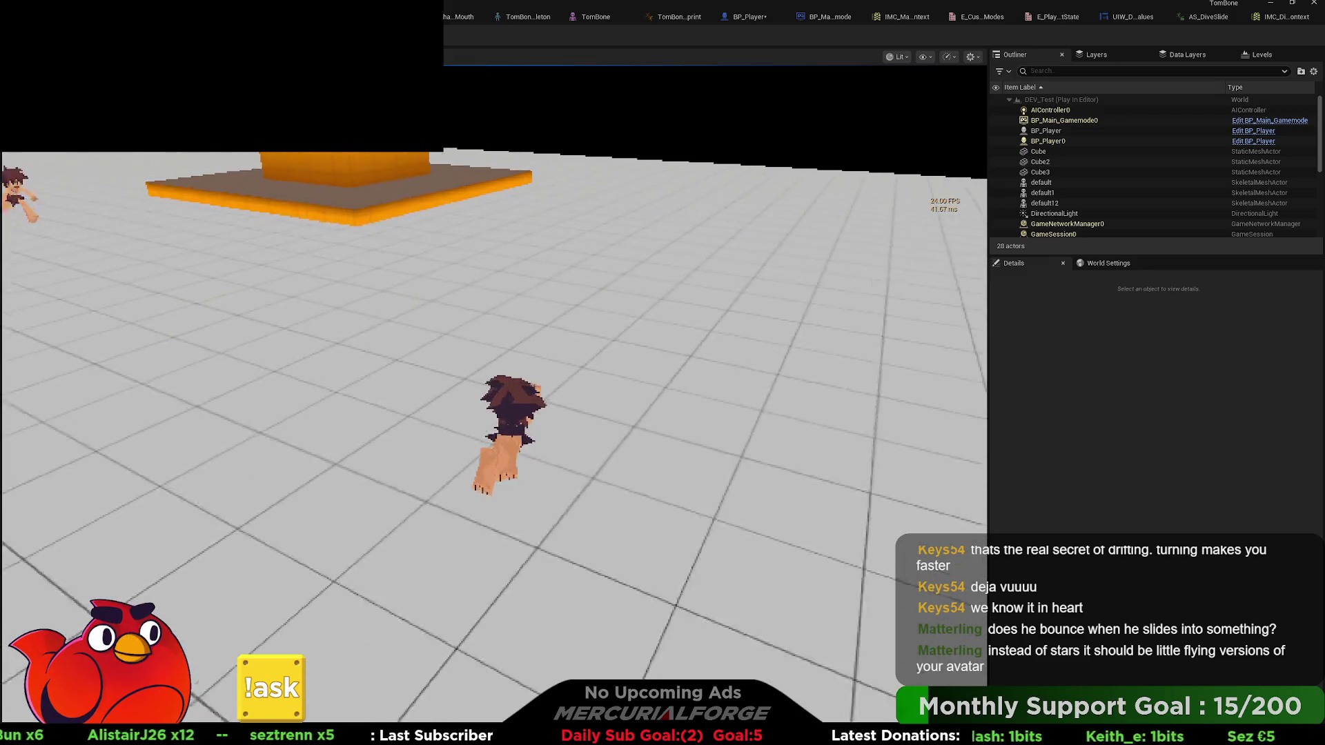
{"action": "key", "text": "ctrl"}
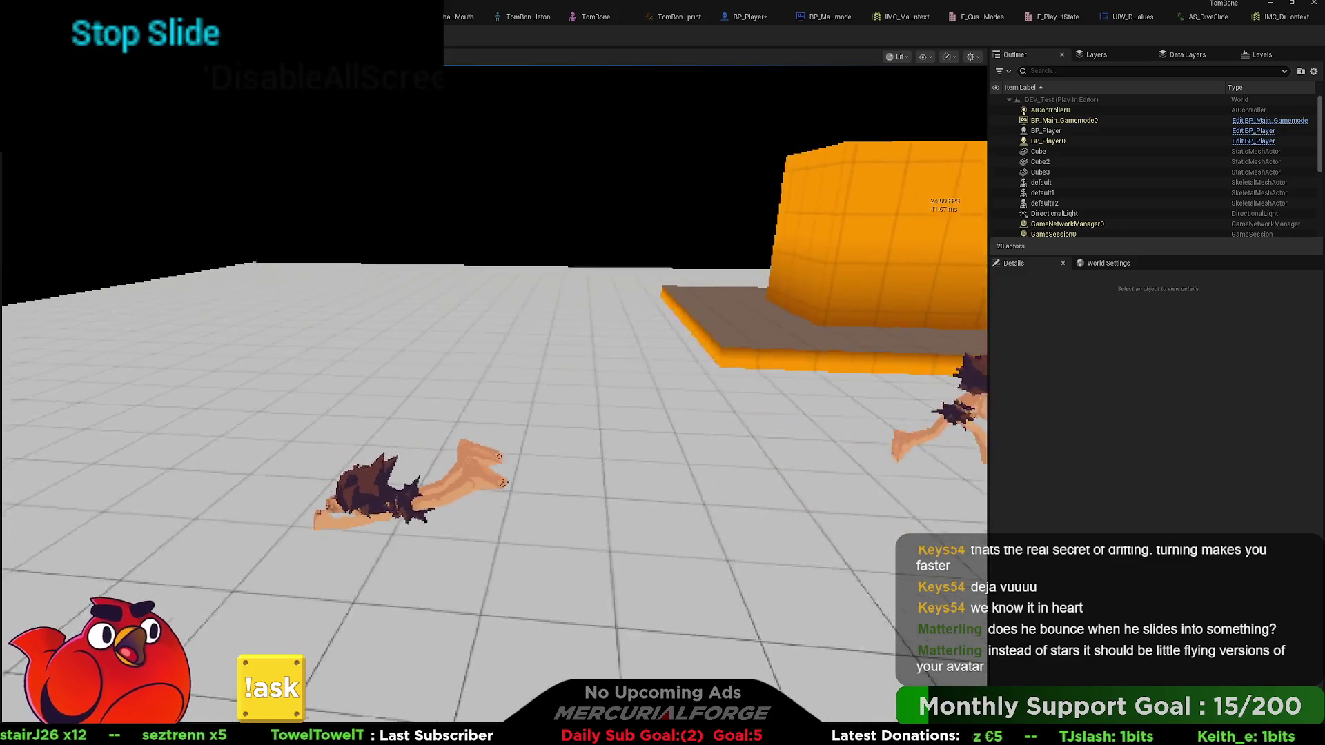
{"action": "key", "text": "w"}
{"action": "key", "text": "a"}
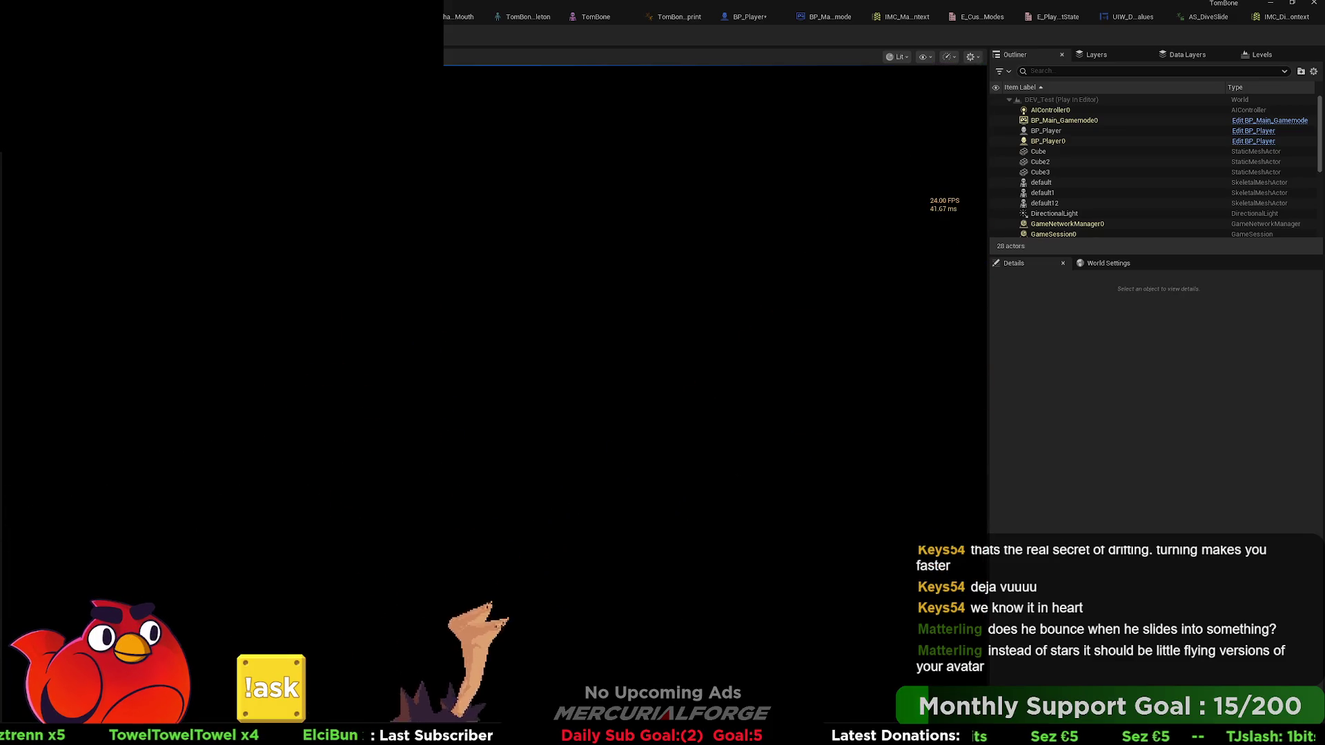
{"action": "key", "text": "Escape"}
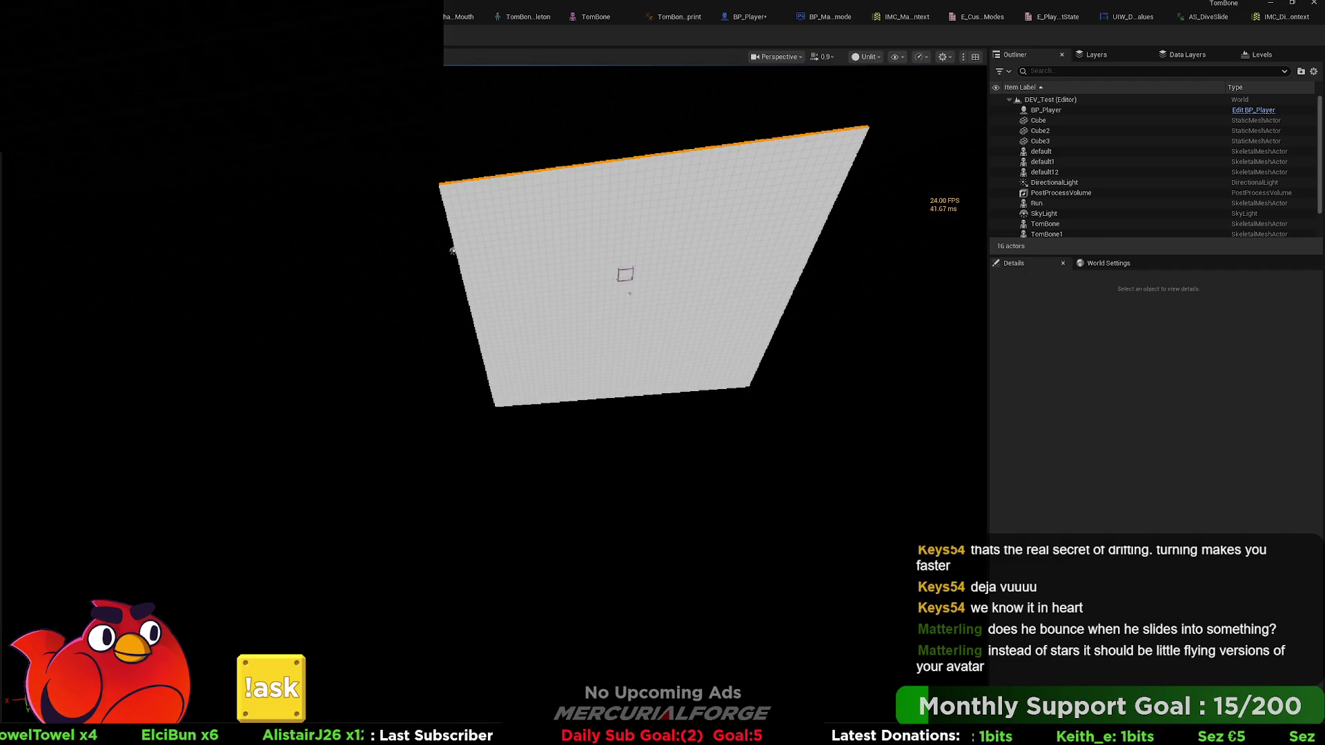
- Play again with Alt+P, running off the orange platform into several Ctrl belly slides, then stop
{"action": "left_click", "coordinate": [626, 274]}
{"action": "key", "text": "f"}
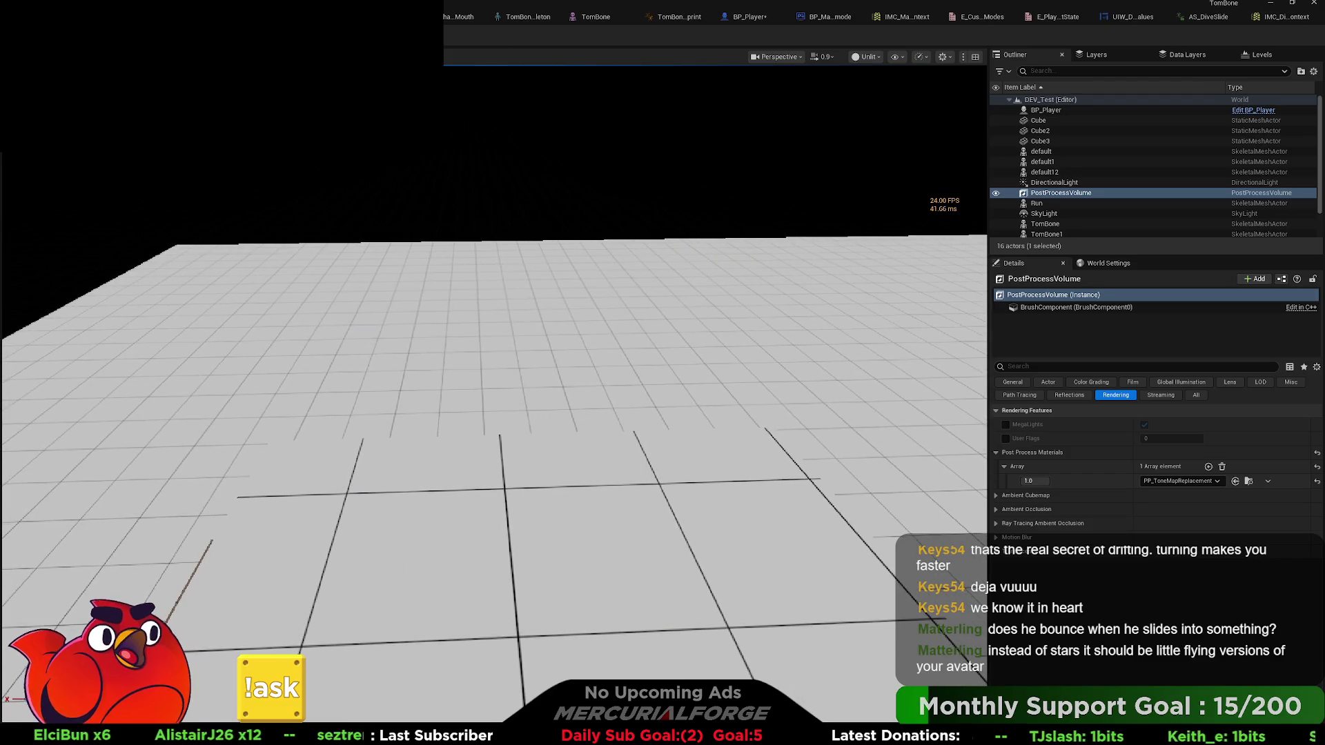
{"action": "key", "text": "alt+p"}
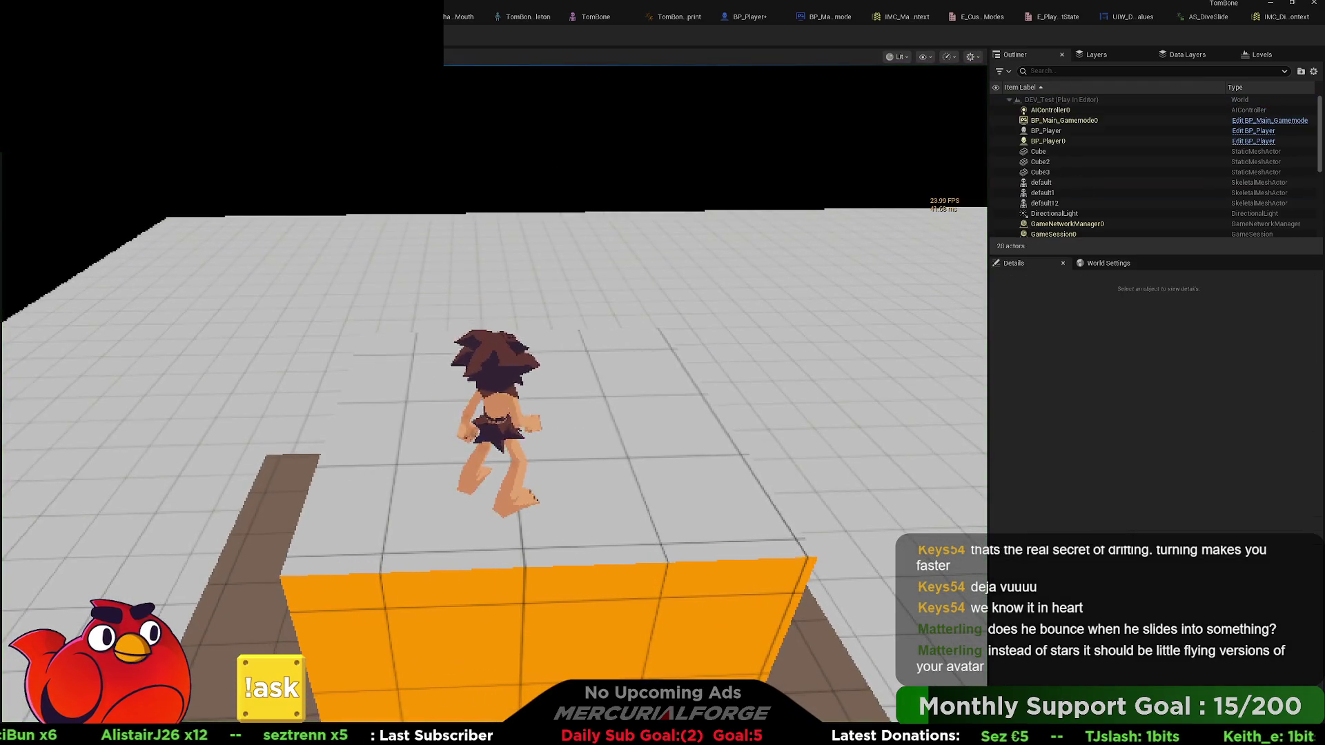
{"action": "key", "text": "w"}
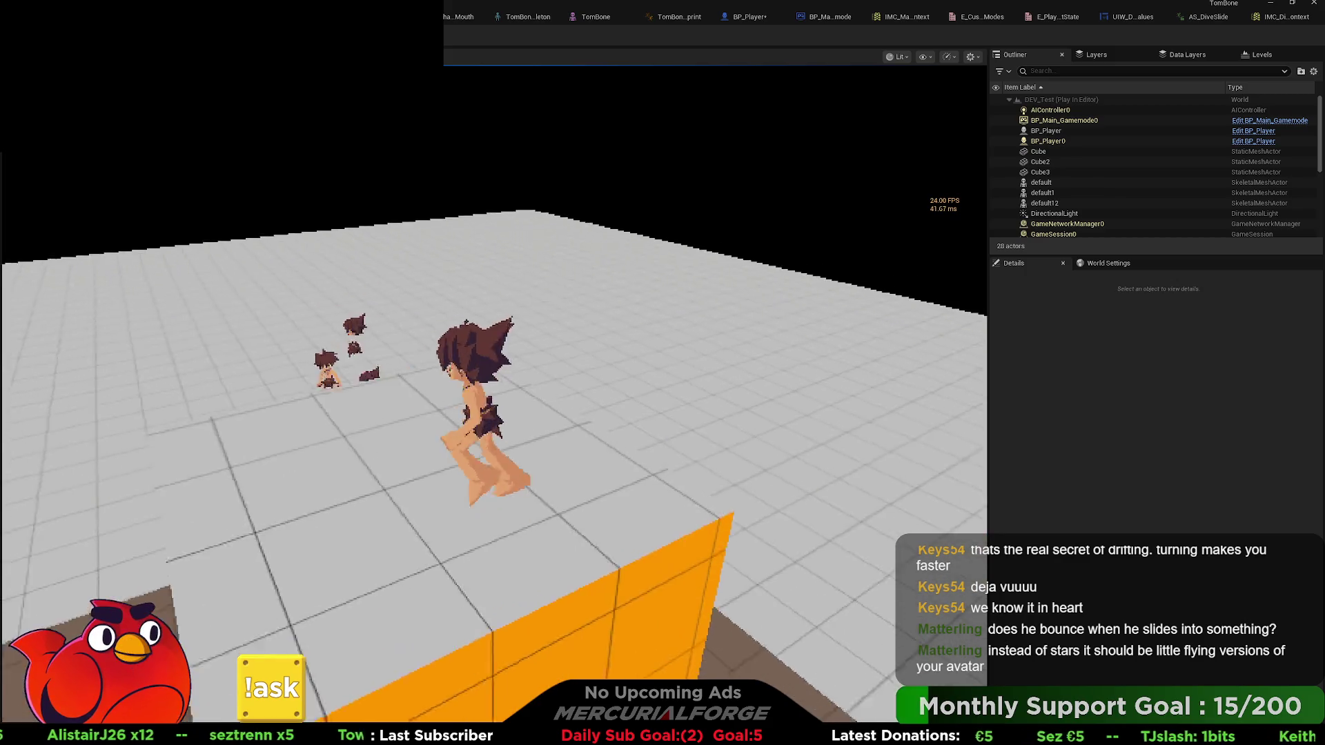
{"action": "key", "text": "ctrl"}
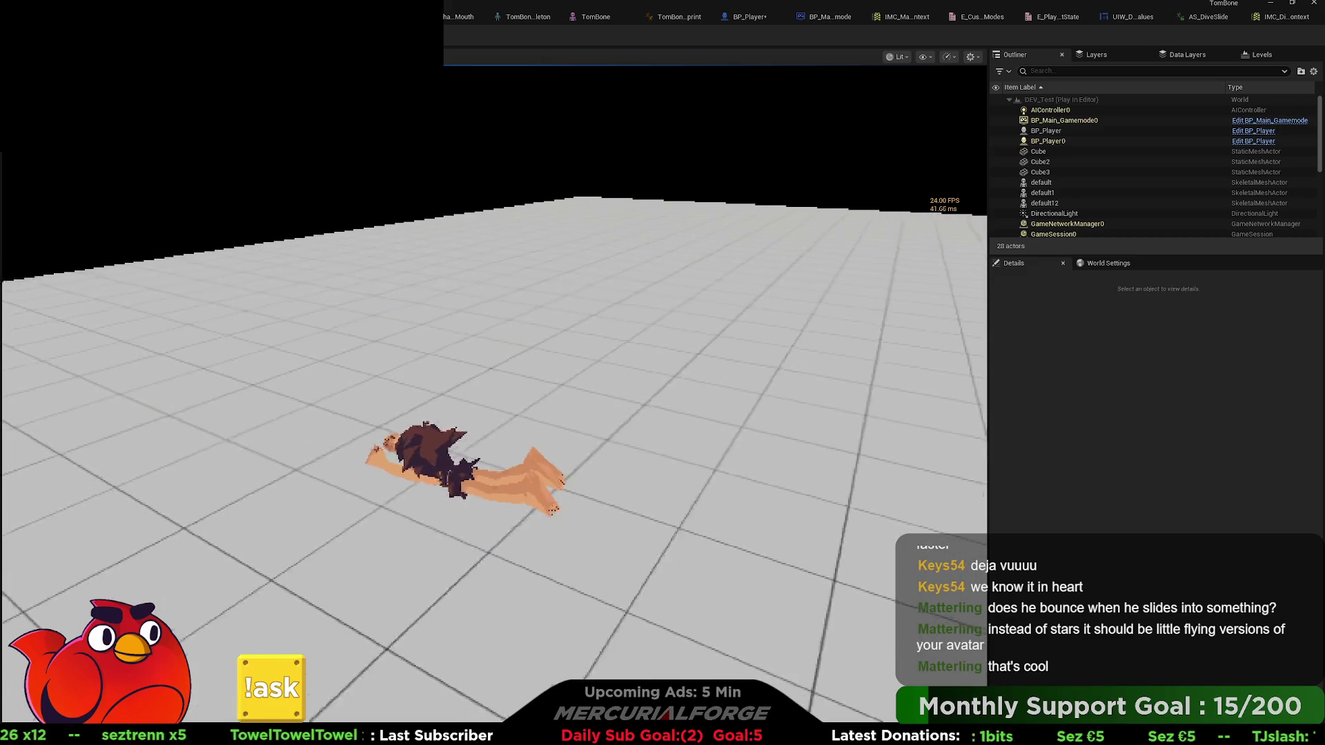
{"action": "key", "text": "ctrl"}
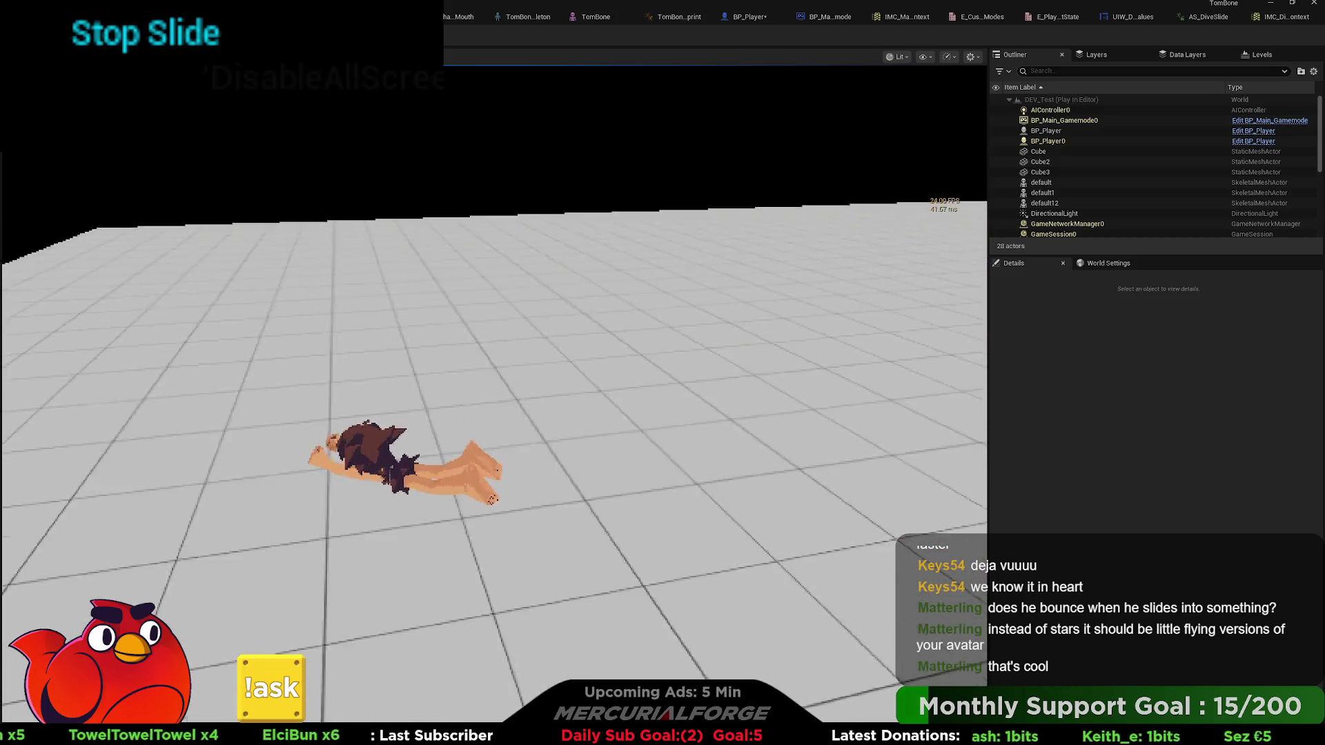
{"action": "key", "text": "ctrl"}
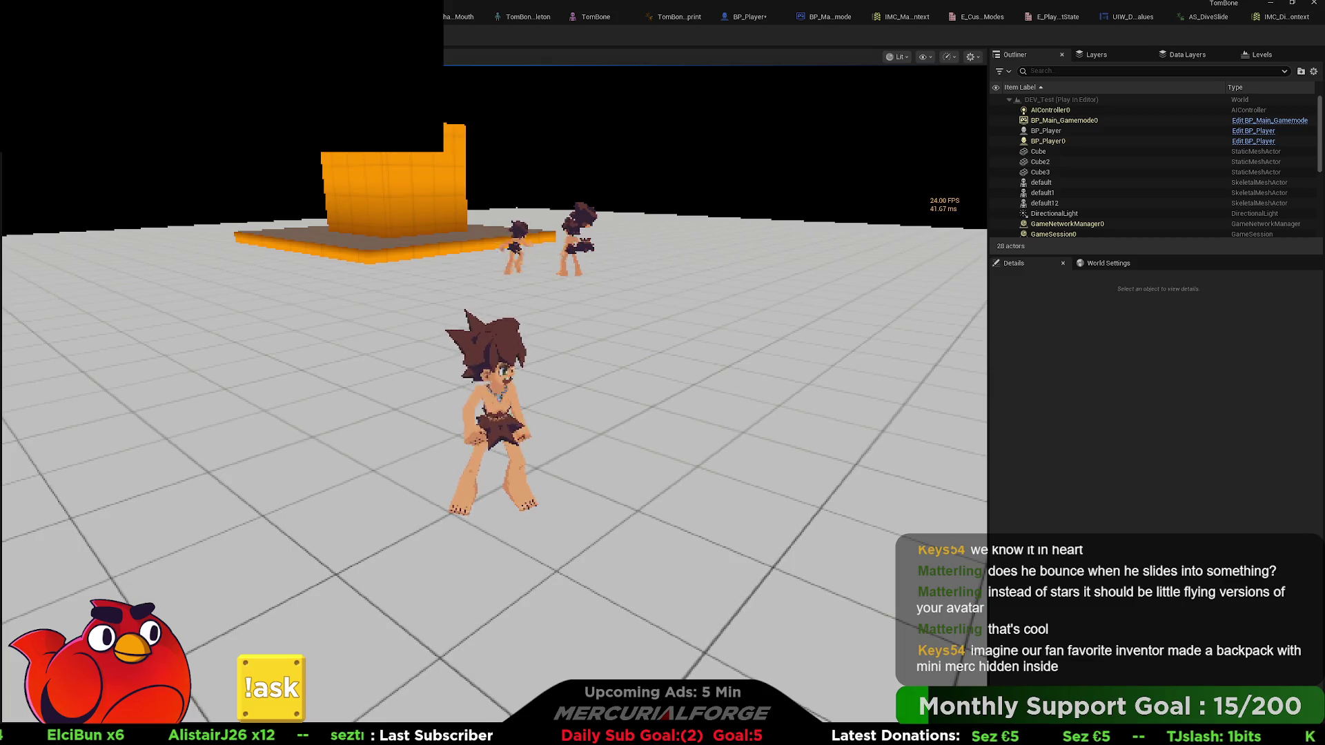
{"action": "key", "text": "Escape"}
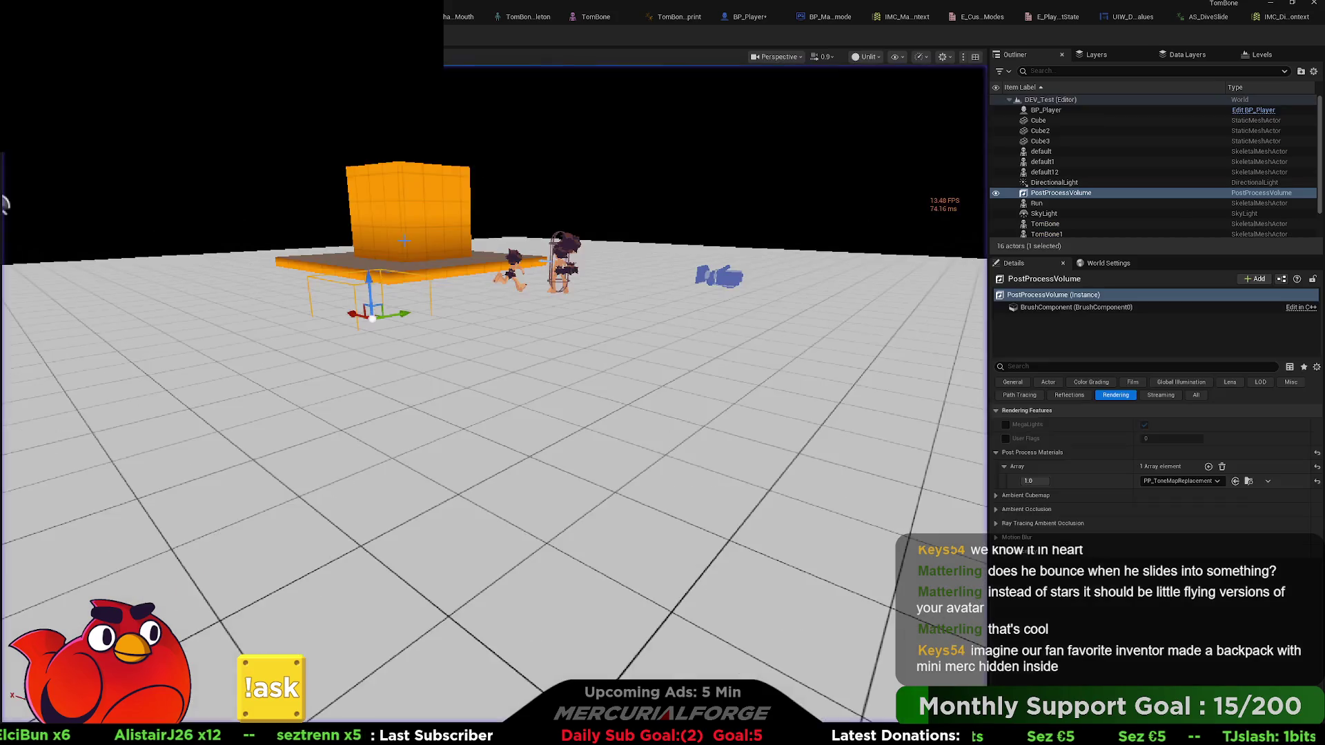
{"action": "left_click", "coordinate": [667, 19]}
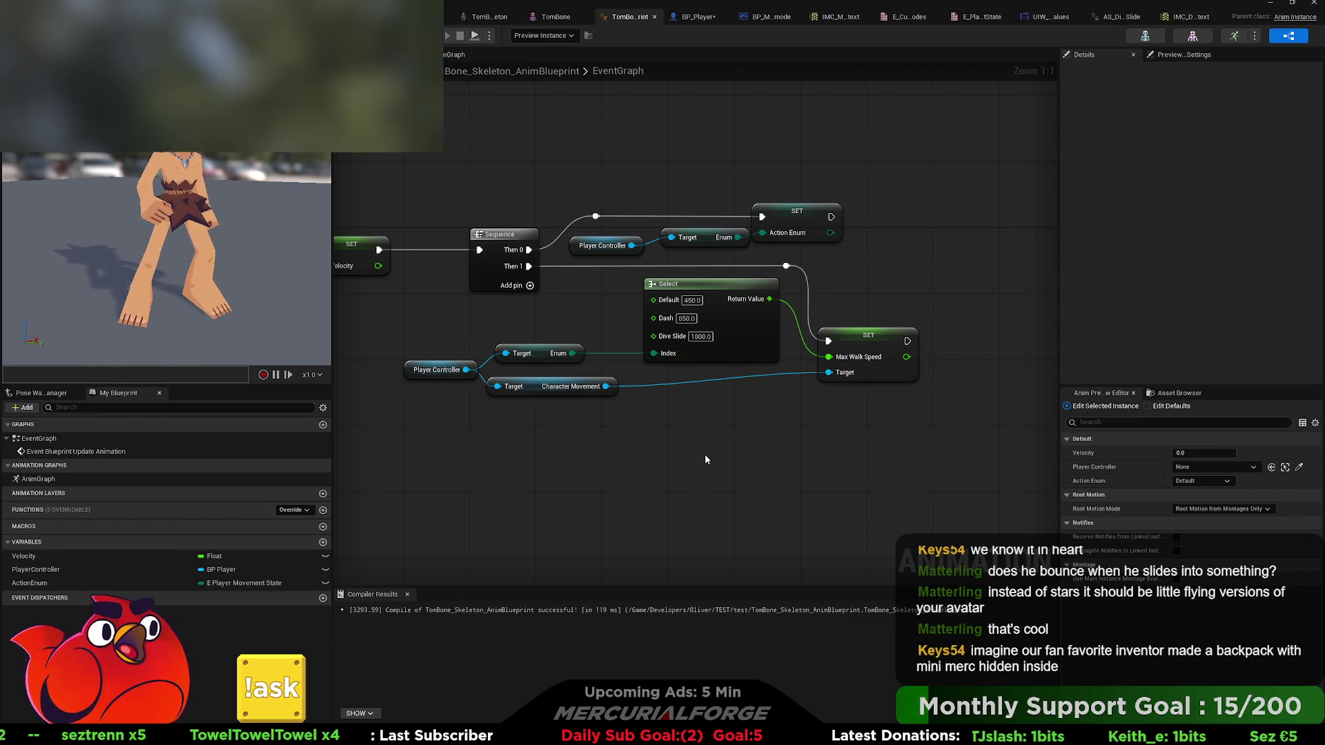
- Inspect the TomBone AnimBlueprint's speed-select nodes, then recentre BP_Player's graph on the dive nodes
{"action": "mouse_move", "coordinate": [633, 422]}
{"action": "left_mouse_down"}
{"action": "mouse_move", "coordinate": [620, 436]}
{"action": "mouse_move", "coordinate": [602, 409]}
{"action": "mouse_move", "coordinate": [565, 421]}
{"action": "left_mouse_up"}
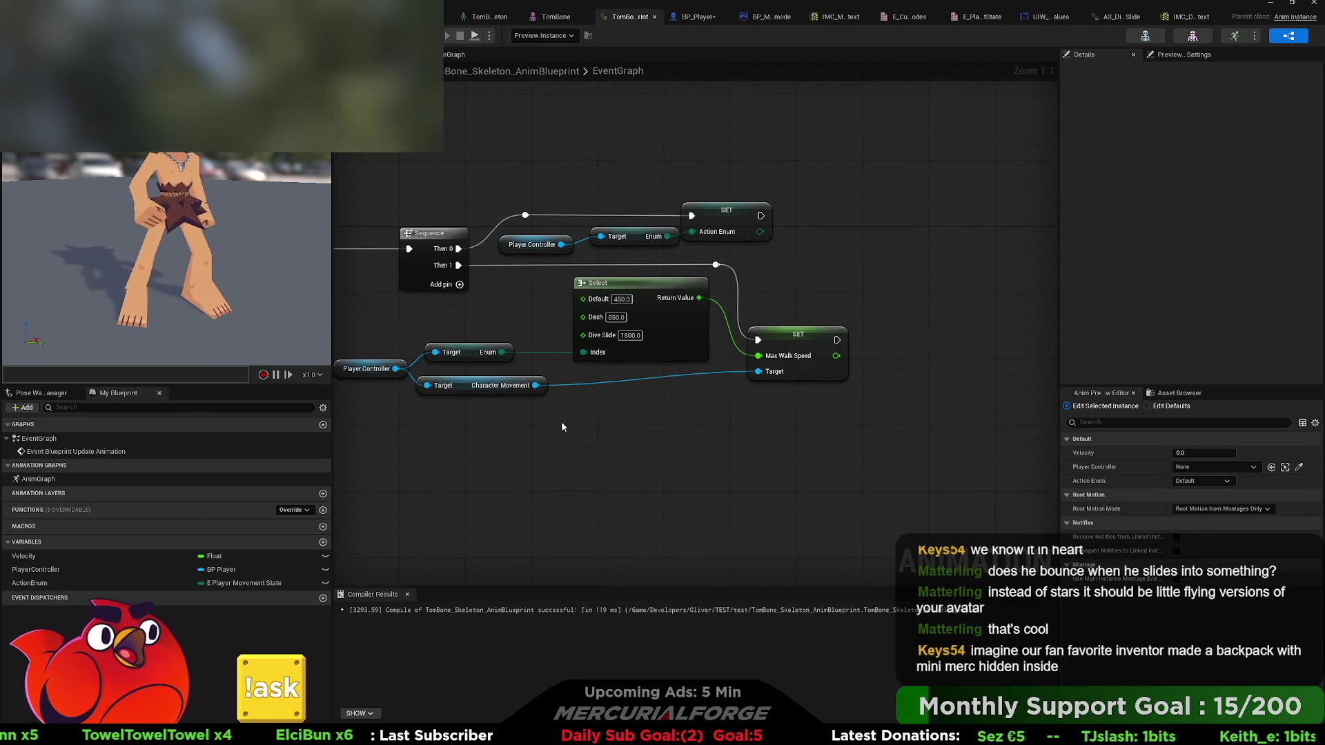
{"action": "scroll", "coordinate": [654, 445], "scroll_direction": "down", "scroll_amount": 3}
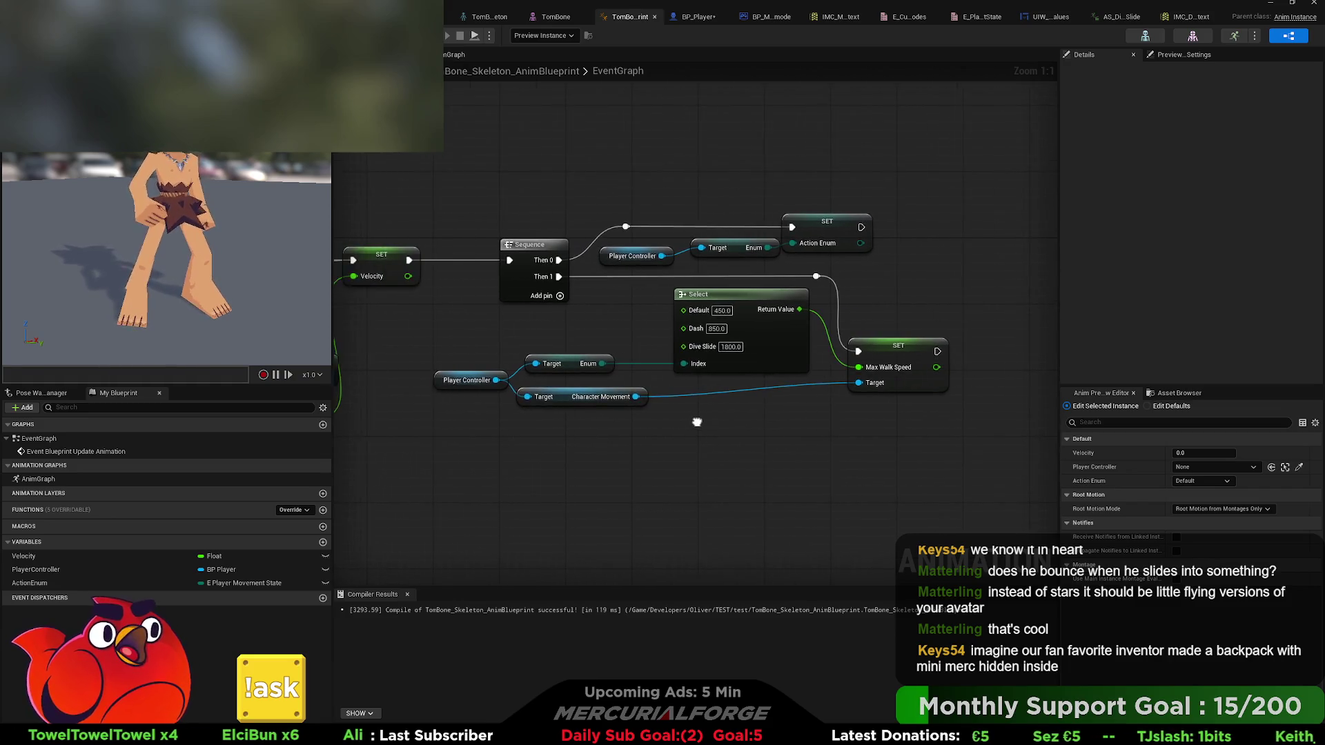
{"action": "mouse_move", "coordinate": [524, 428]}
{"action": "left_mouse_down"}
{"action": "mouse_move", "coordinate": [654, 445]}
{"action": "mouse_move", "coordinate": [873, 443]}
{"action": "mouse_move", "coordinate": [583, 438]}
{"action": "mouse_move", "coordinate": [553, 392]}
{"action": "left_mouse_up"}
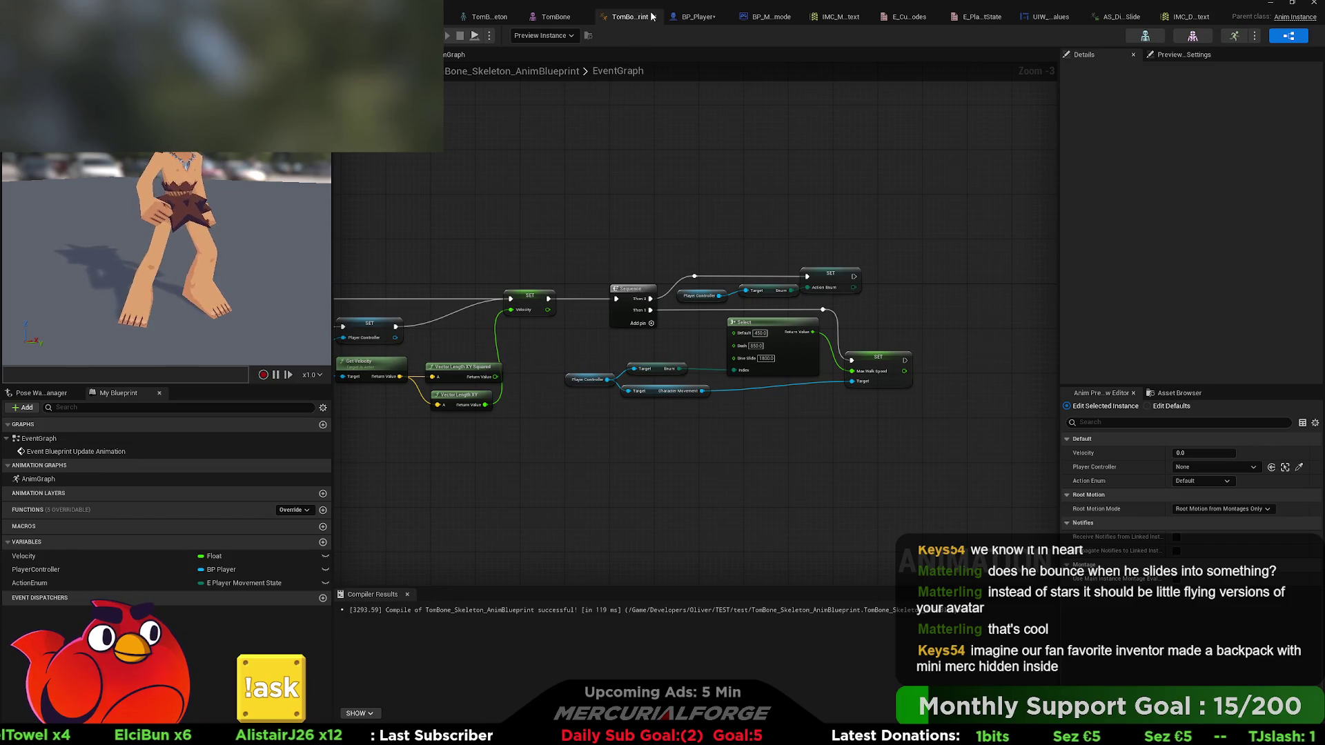
{"action": "left_click", "coordinate": [687, 18]}
{"action": "mouse_move", "coordinate": [675, 331]}
{"action": "left_mouse_down"}
{"action": "mouse_move", "coordinate": [608, 356]}
{"action": "mouse_move", "coordinate": [902, 397]}
{"action": "mouse_move", "coordinate": [735, 338]}
{"action": "mouse_move", "coordinate": [483, 324]}
{"action": "mouse_move", "coordinate": [719, 309]}
{"action": "left_mouse_up"}
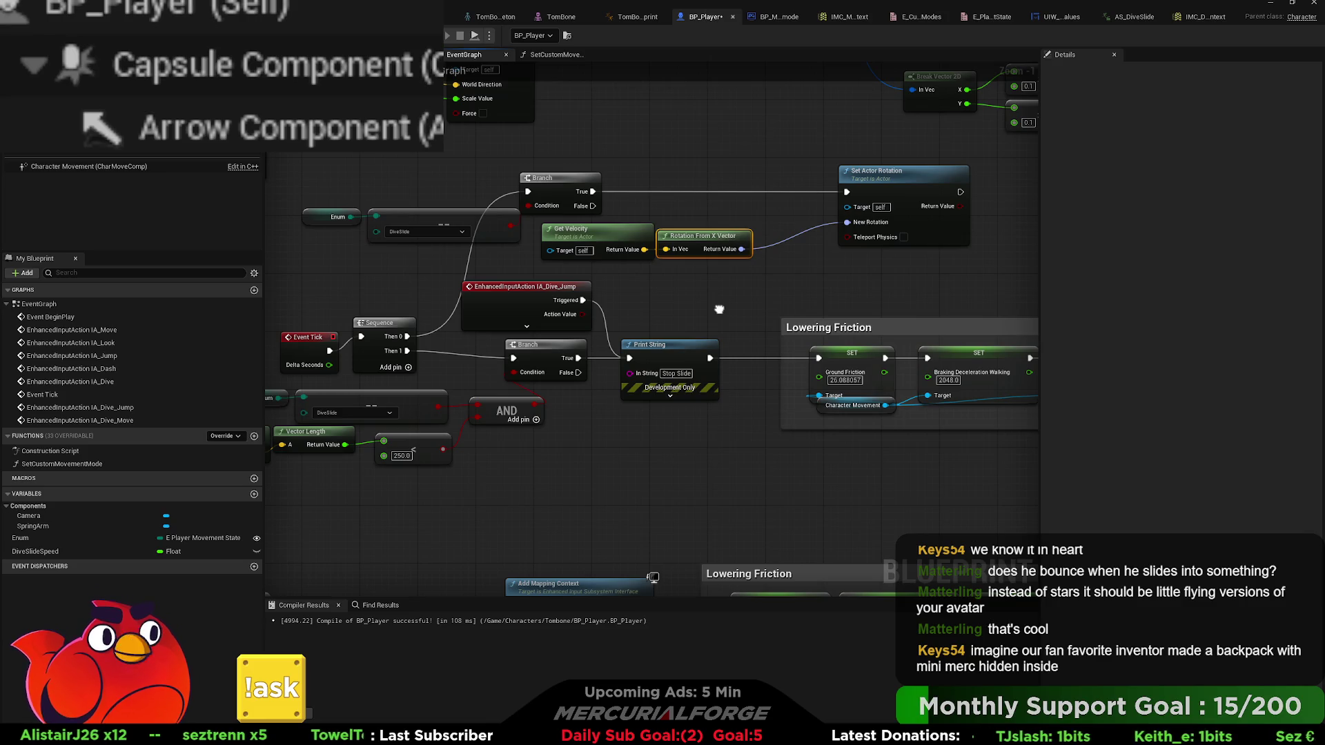
- Enter 0.5 as the Braking Friction Factor in the Lowering Friction SET node
{"action": "left_click_drag", "start_coordinate": [719, 309], "coordinate": [445, 230]}
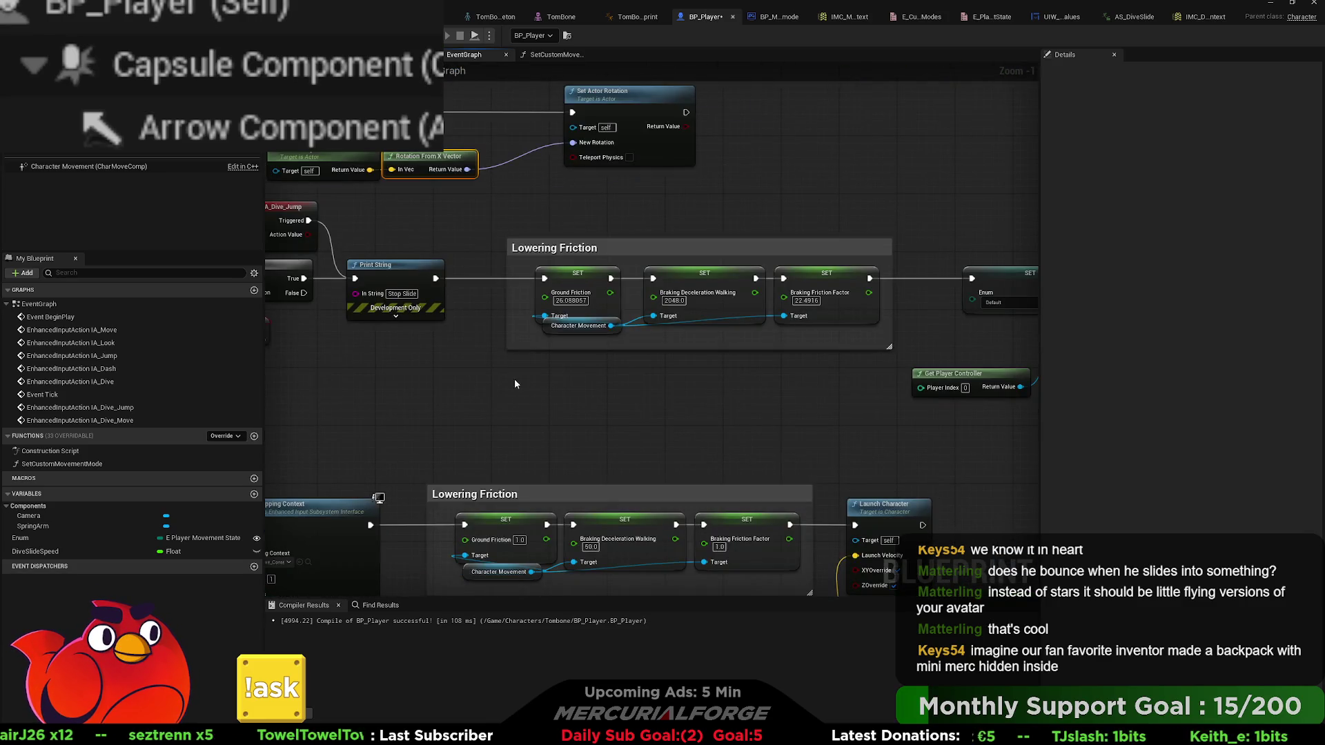
{"action": "left_click_drag", "start_coordinate": [556, 458], "coordinate": [522, 320]}
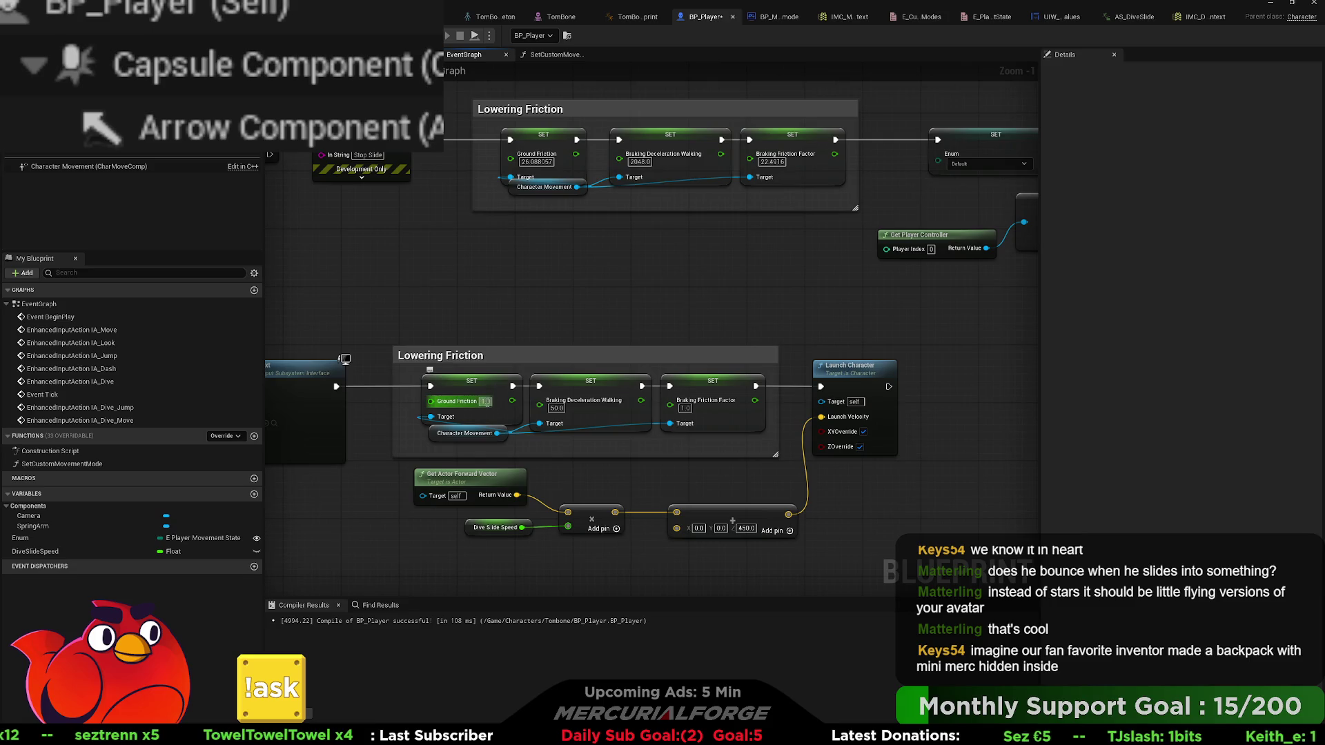
{"action": "type", "text": ".5"}
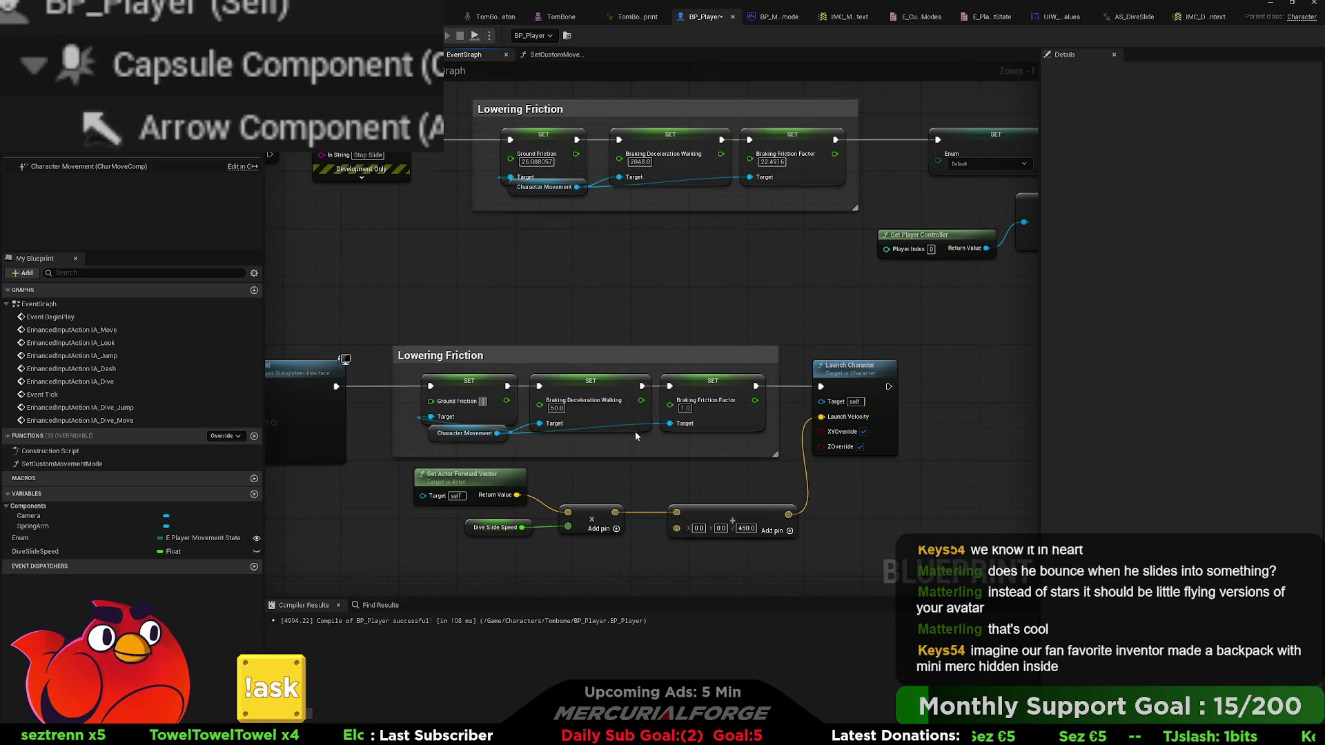
{"action": "left_click", "coordinate": [686, 408]}
{"action": "type", "text": ".5"}
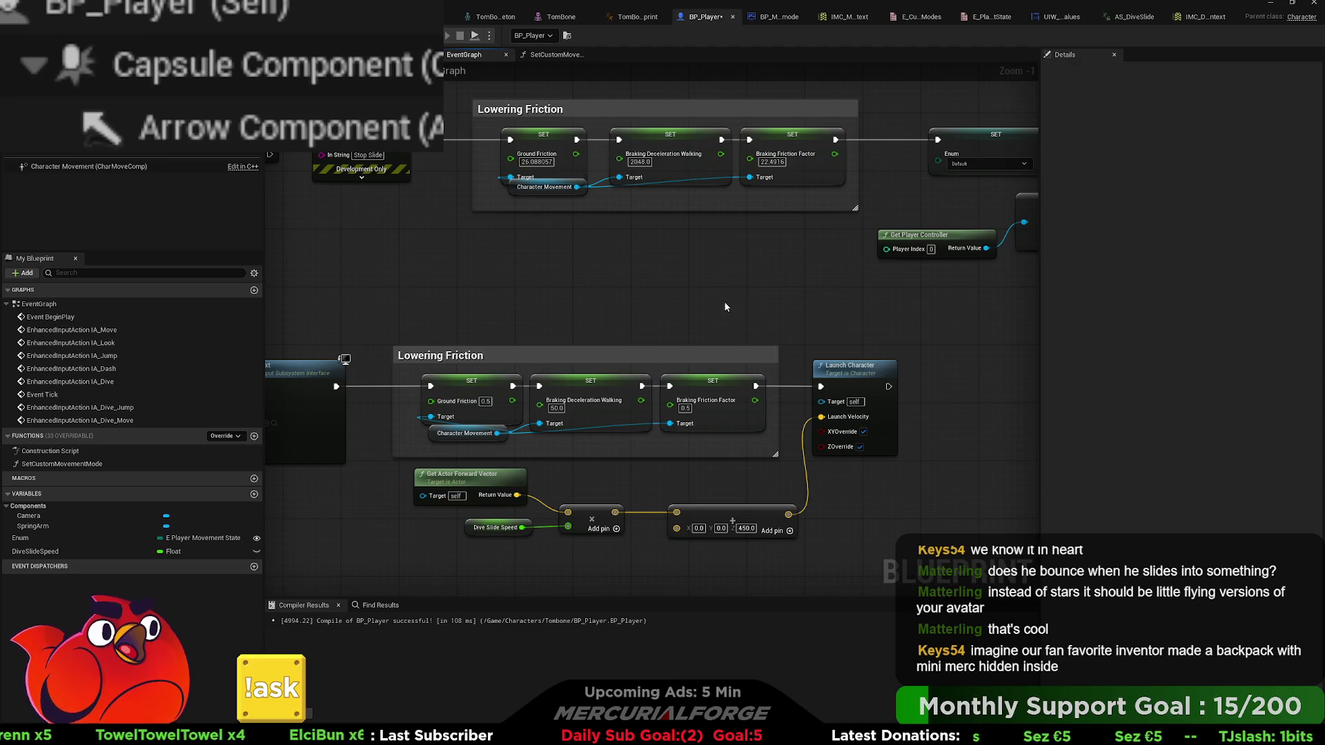
{"action": "mouse_move", "coordinate": [762, 280]}
{"action": "left_mouse_down"}
{"action": "mouse_move", "coordinate": [644, 485]}
{"action": "mouse_move", "coordinate": [649, 593]}
{"action": "left_mouse_up"}
{"action": "left_click_drag", "start_coordinate": [801, 205], "coordinate": [846, 299]}
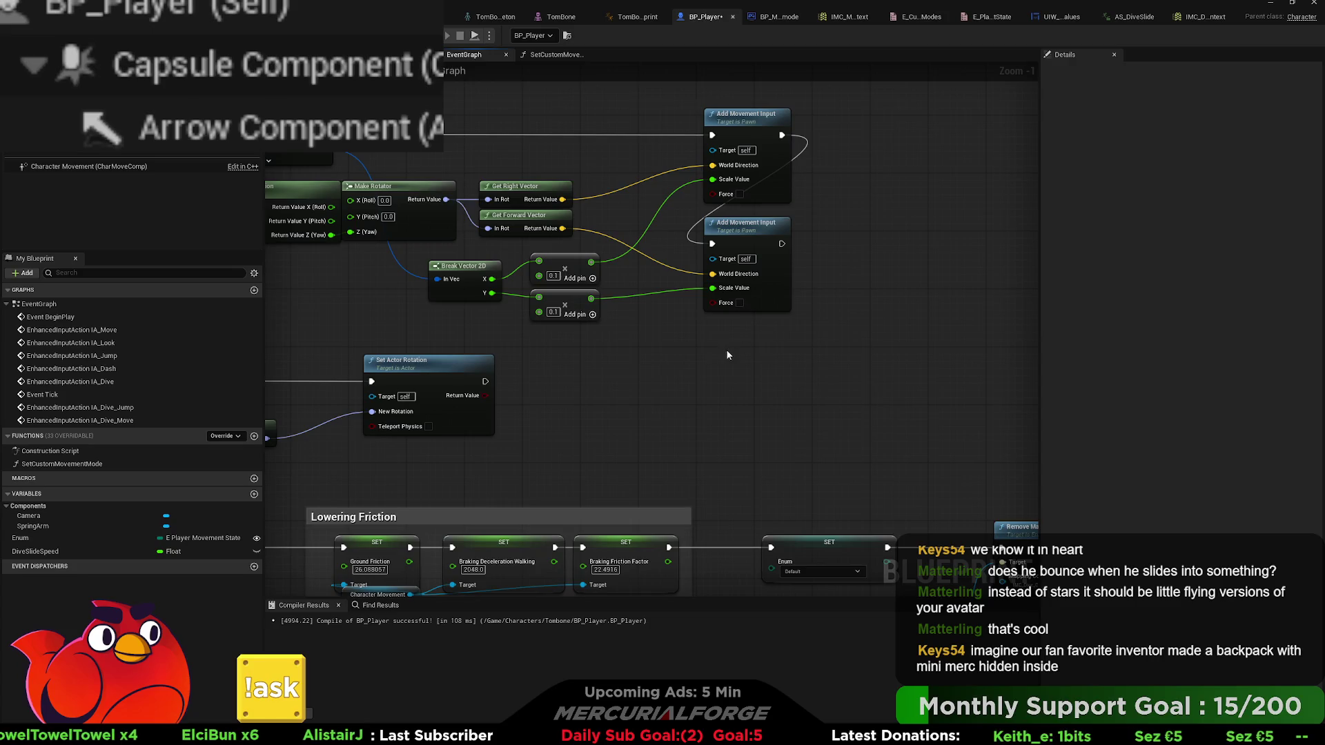
{"action": "left_click_drag", "start_coordinate": [728, 355], "coordinate": [749, 360]}
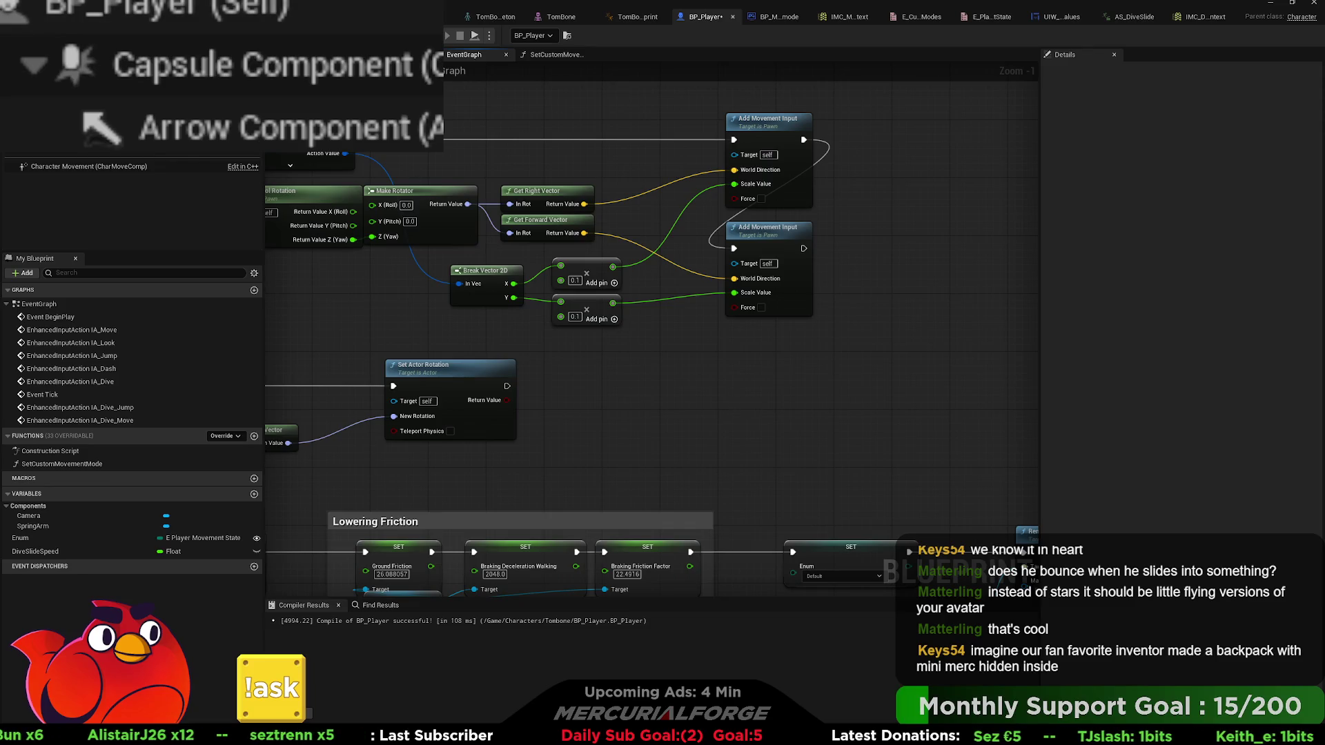
{"action": "key", "text": "alt+Tab"}
- Play-test with Alt+P, running with W/S and dive-sliding with C, then stop with Esc
{"action": "key", "text": "alt+p"}
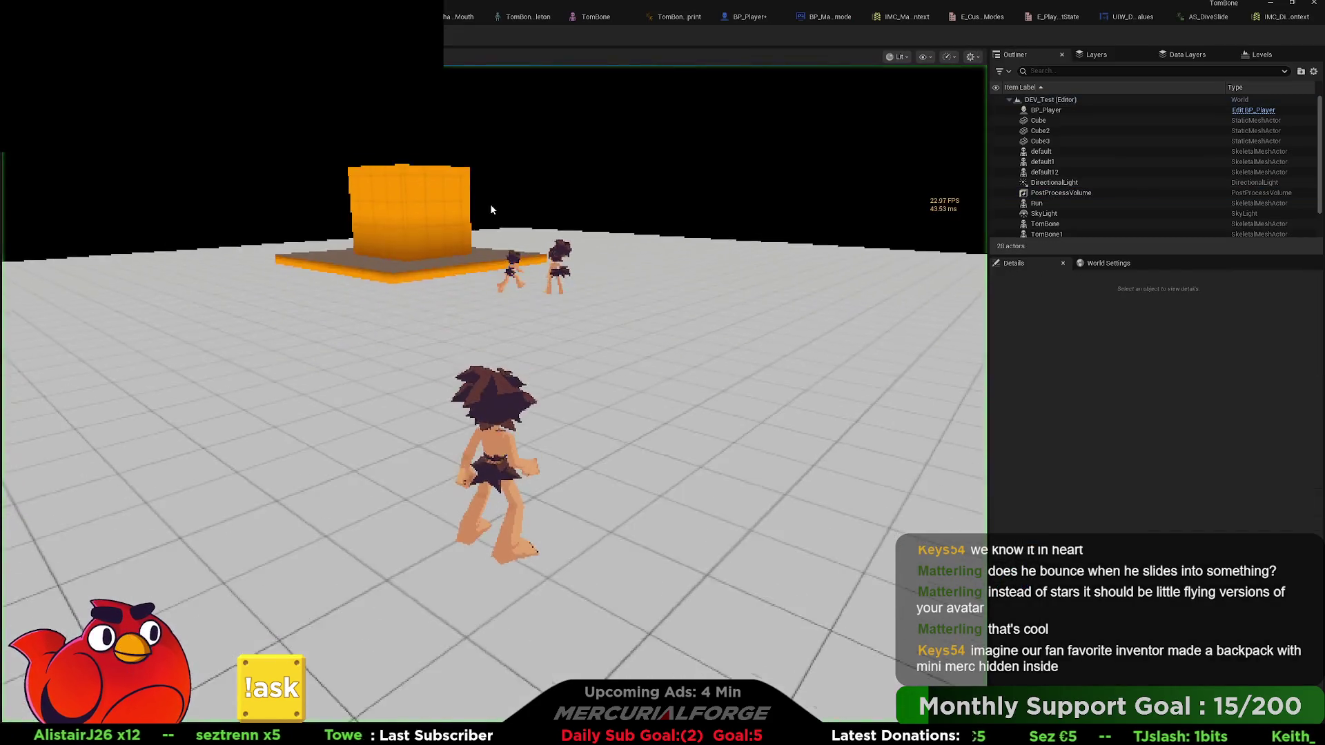
{"action": "key", "text": "s"}
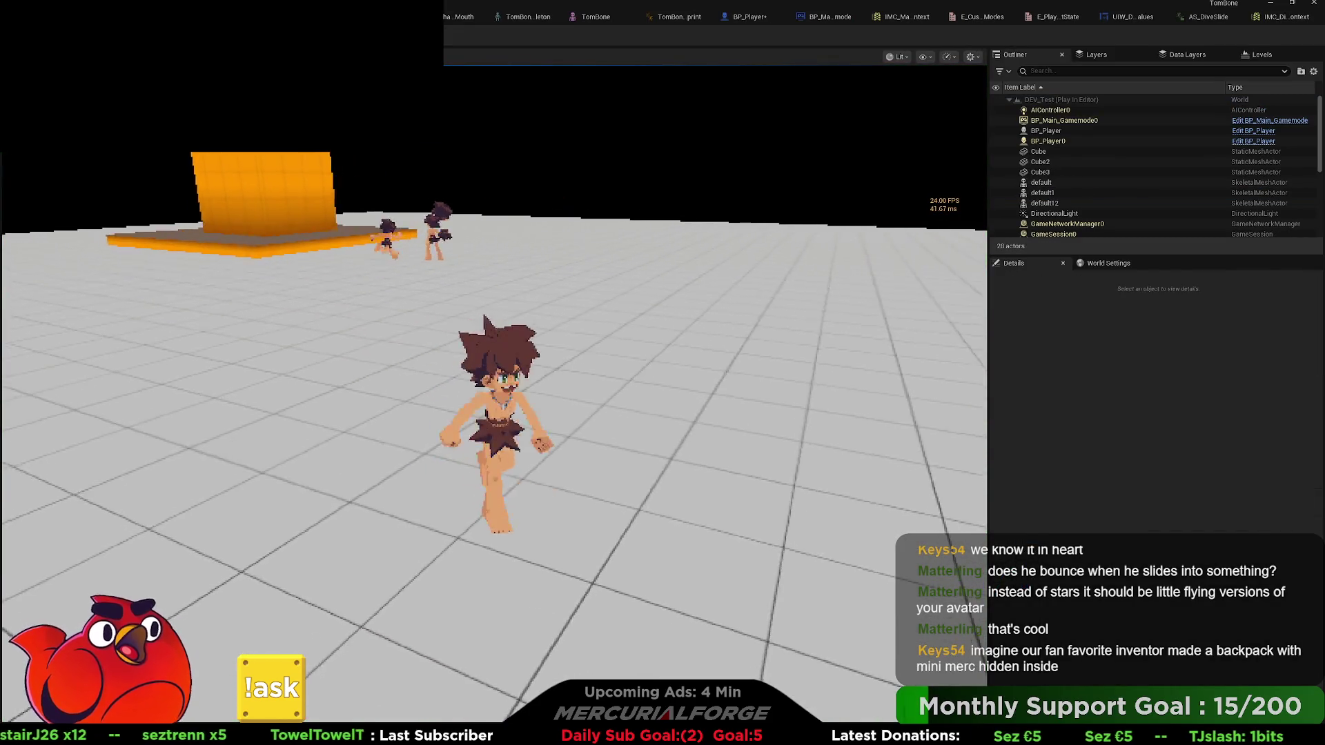
{"action": "key", "text": "c"}
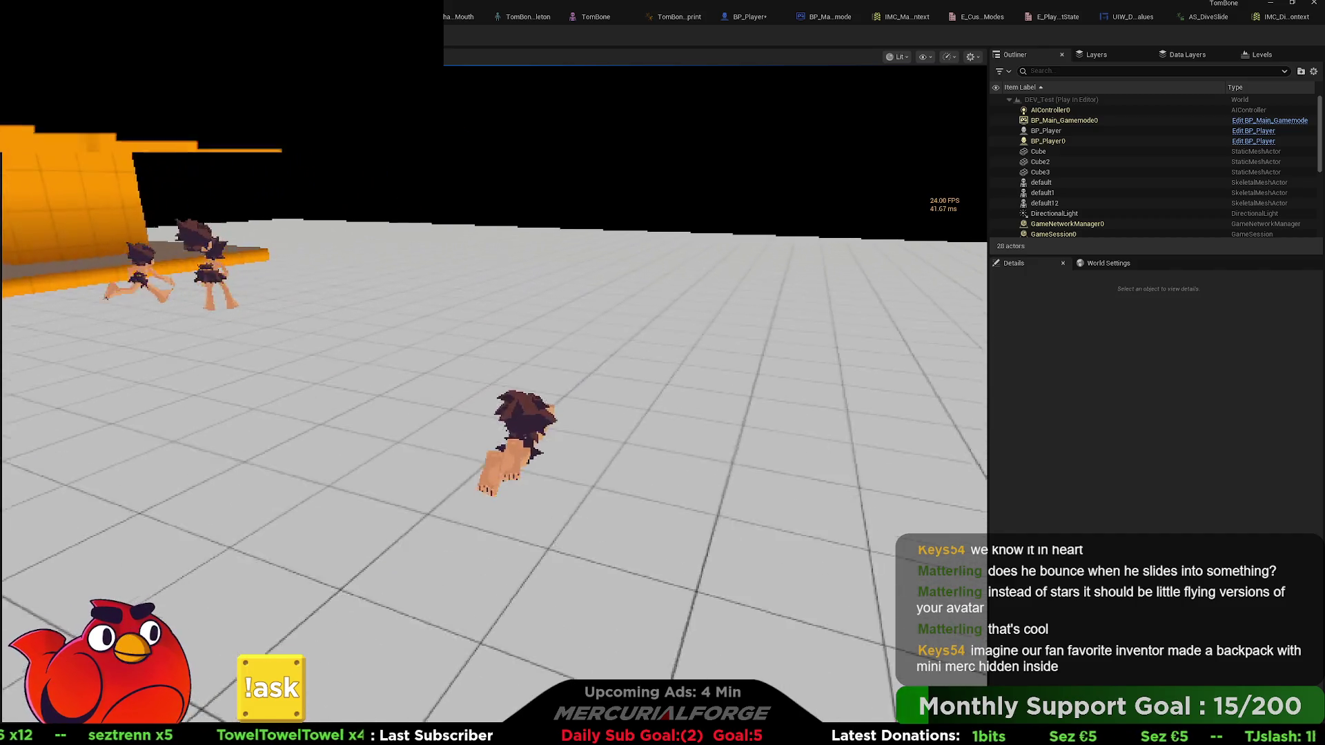
{"action": "key", "text": "w"}
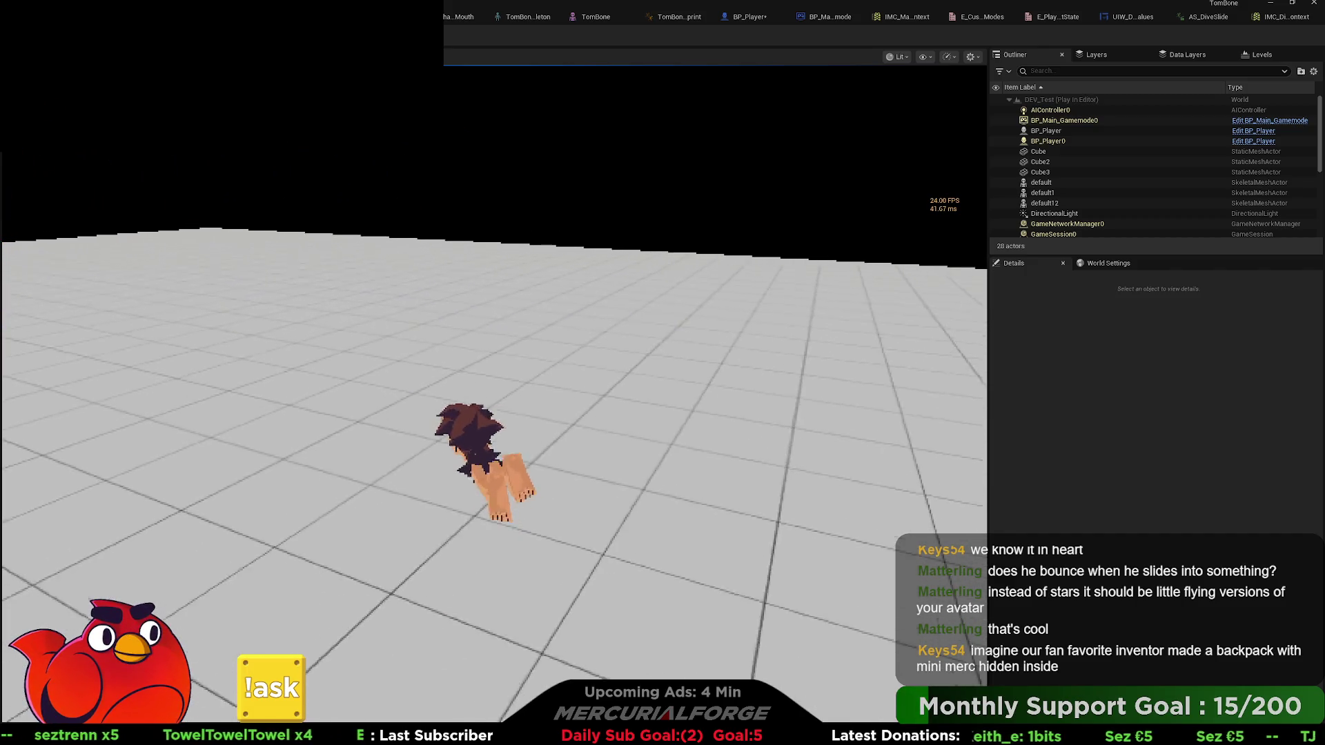
{"action": "key", "text": "c"}
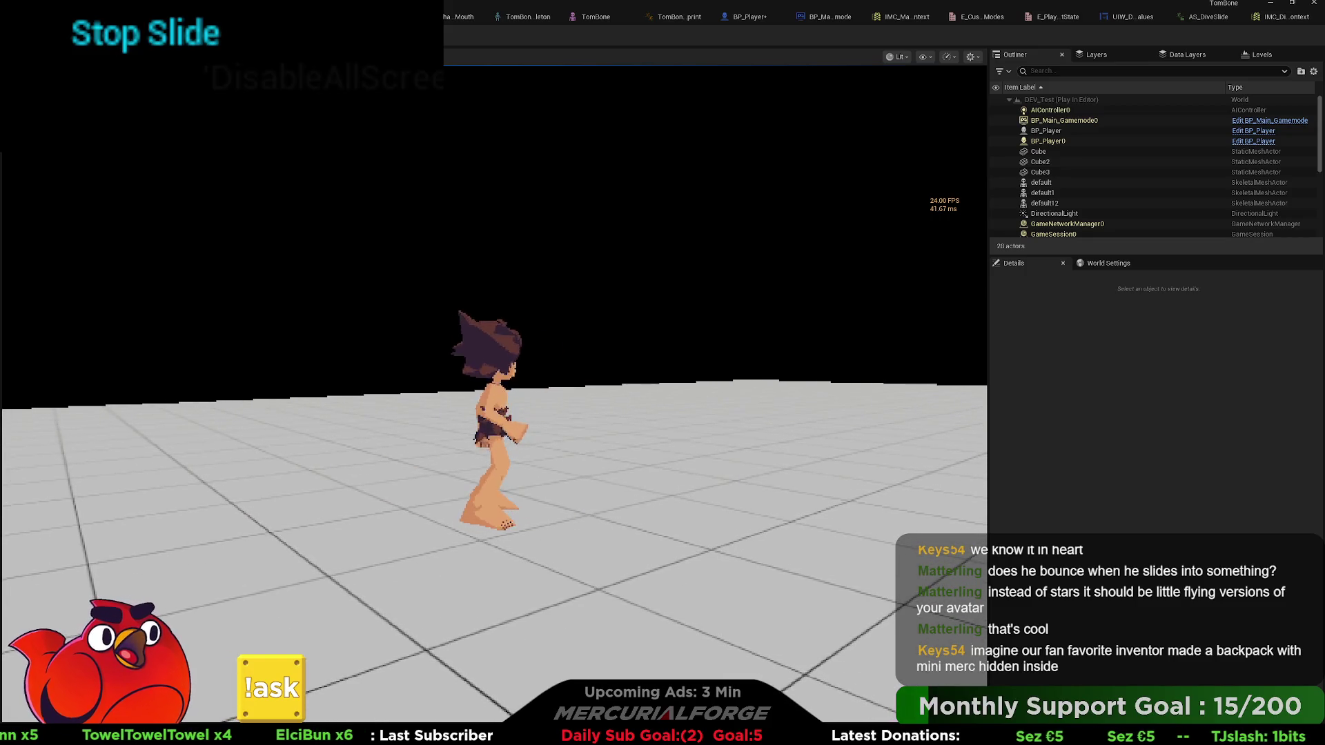
{"action": "key", "text": "Escape"}
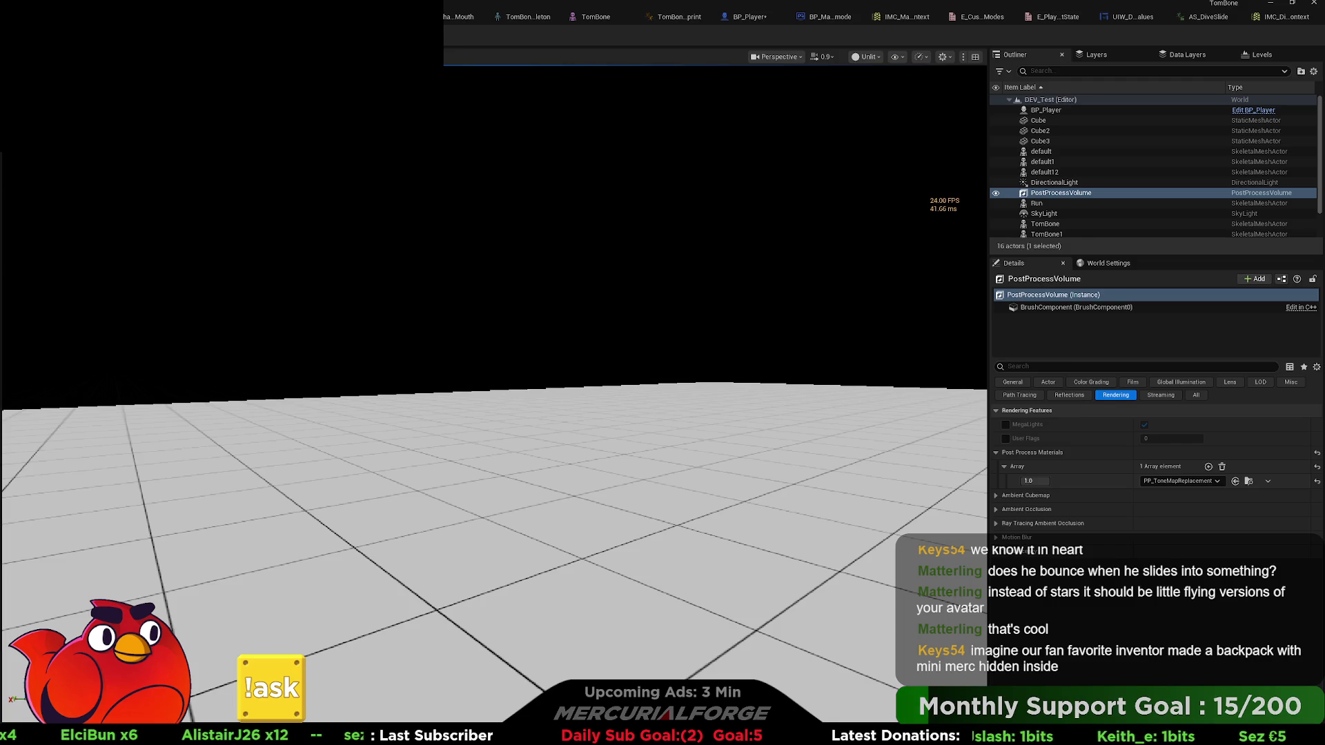
{"action": "scroll", "coordinate": [790, 305], "scroll_direction": "down", "scroll_amount": 3}
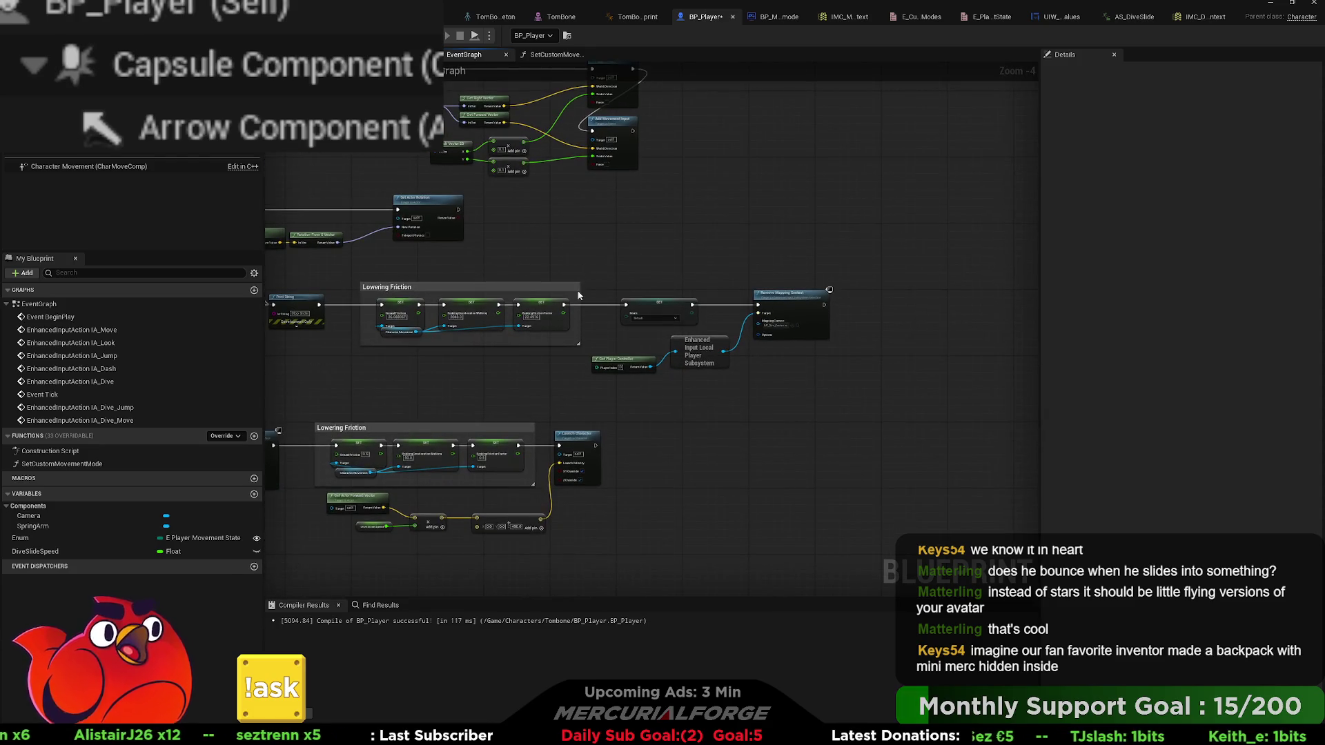
- Relocate the IA_Dive_Jump event node beneath the Lowering Friction group and zoom back in
{"action": "scroll", "coordinate": [488, 312], "scroll_direction": "up", "scroll_amount": 3}
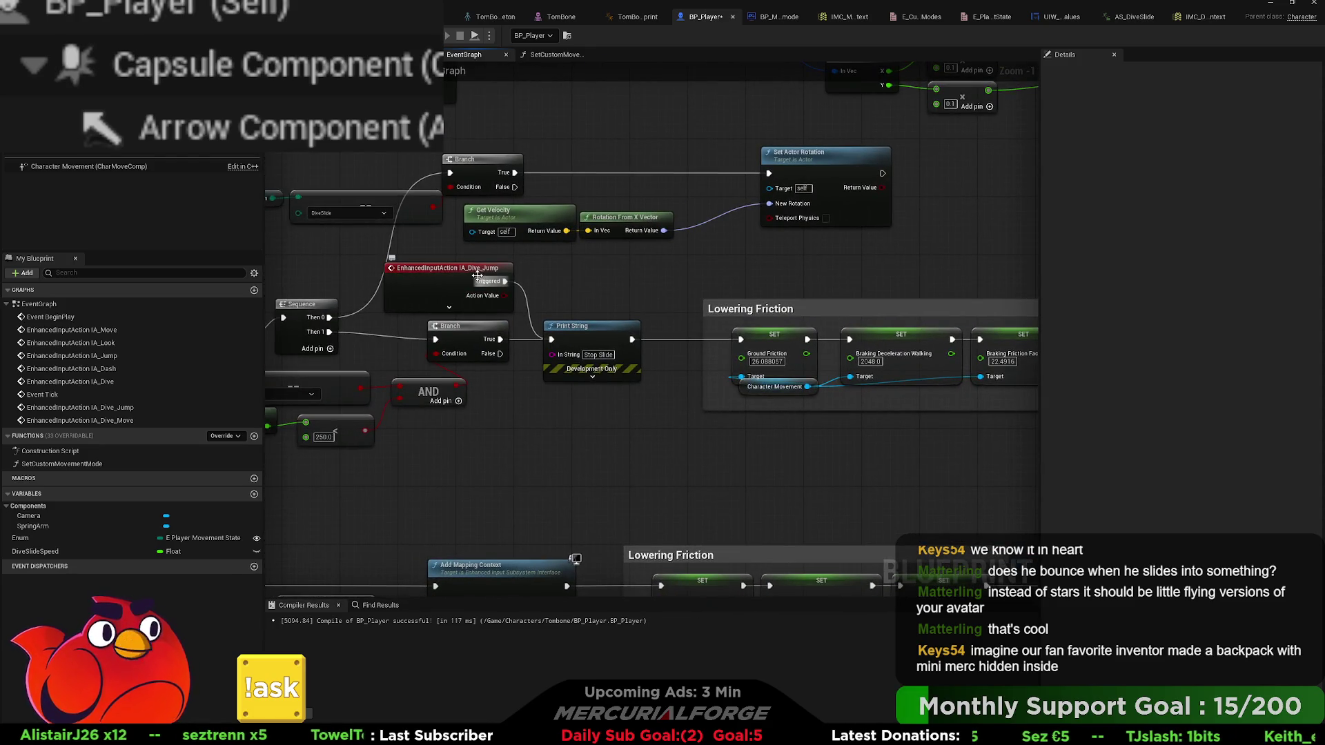
{"action": "left_click", "coordinate": [476, 272]}
{"action": "left_click_drag", "start_coordinate": [505, 282], "coordinate": [796, 465]}
{"action": "scroll", "coordinate": [796, 464], "scroll_direction": "down", "scroll_amount": 2}
{"action": "left_click_drag", "start_coordinate": [561, 412], "coordinate": [371, 381]}
{"action": "scroll", "coordinate": [512, 404], "scroll_direction": "down", "scroll_amount": 1}
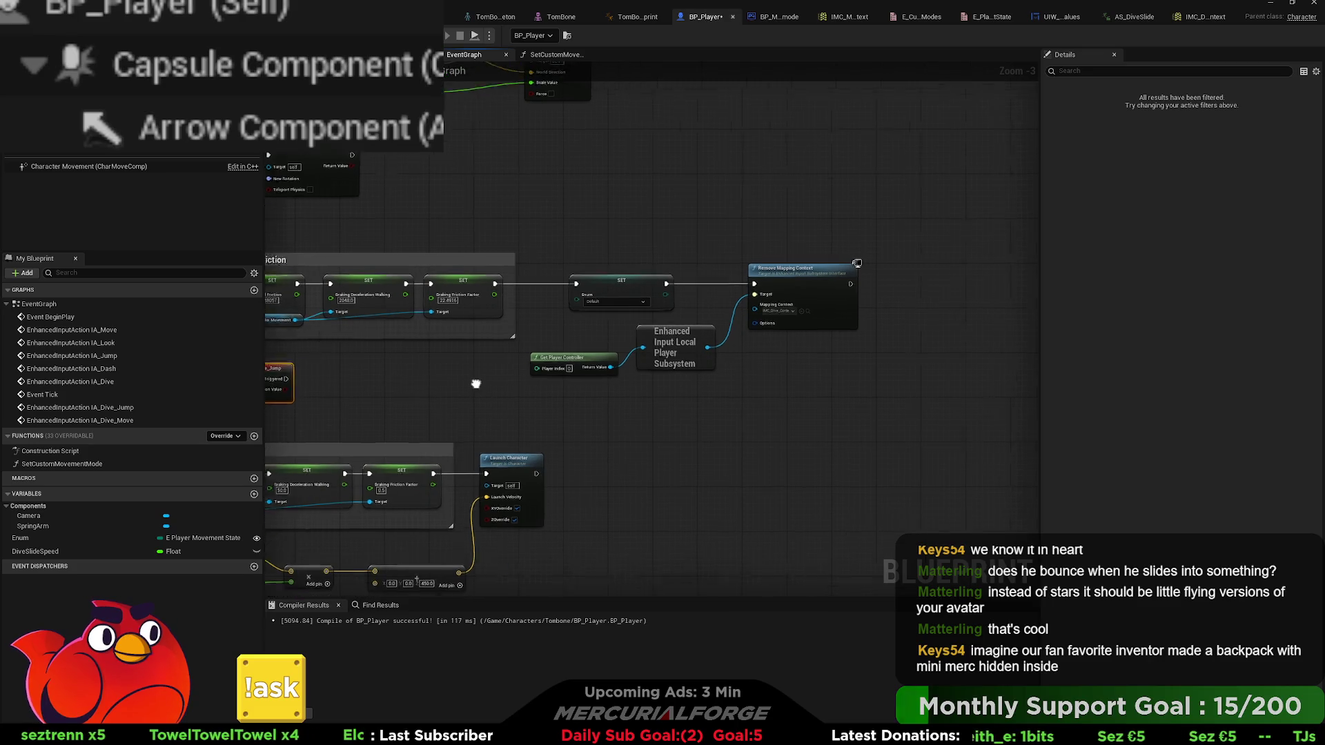
{"action": "mouse_move", "coordinate": [766, 401]}
{"action": "left_mouse_down"}
{"action": "mouse_move", "coordinate": [483, 287]}
{"action": "mouse_move", "coordinate": [371, 290]}
{"action": "mouse_move", "coordinate": [839, 280]}
{"action": "left_mouse_up"}
{"action": "mouse_move", "coordinate": [540, 358]}
{"action": "left_mouse_down"}
{"action": "mouse_move", "coordinate": [401, 358]}
{"action": "mouse_move", "coordinate": [501, 364]}
{"action": "left_mouse_up"}
{"action": "scroll", "coordinate": [401, 358], "scroll_direction": "up", "scroll_amount": 3}
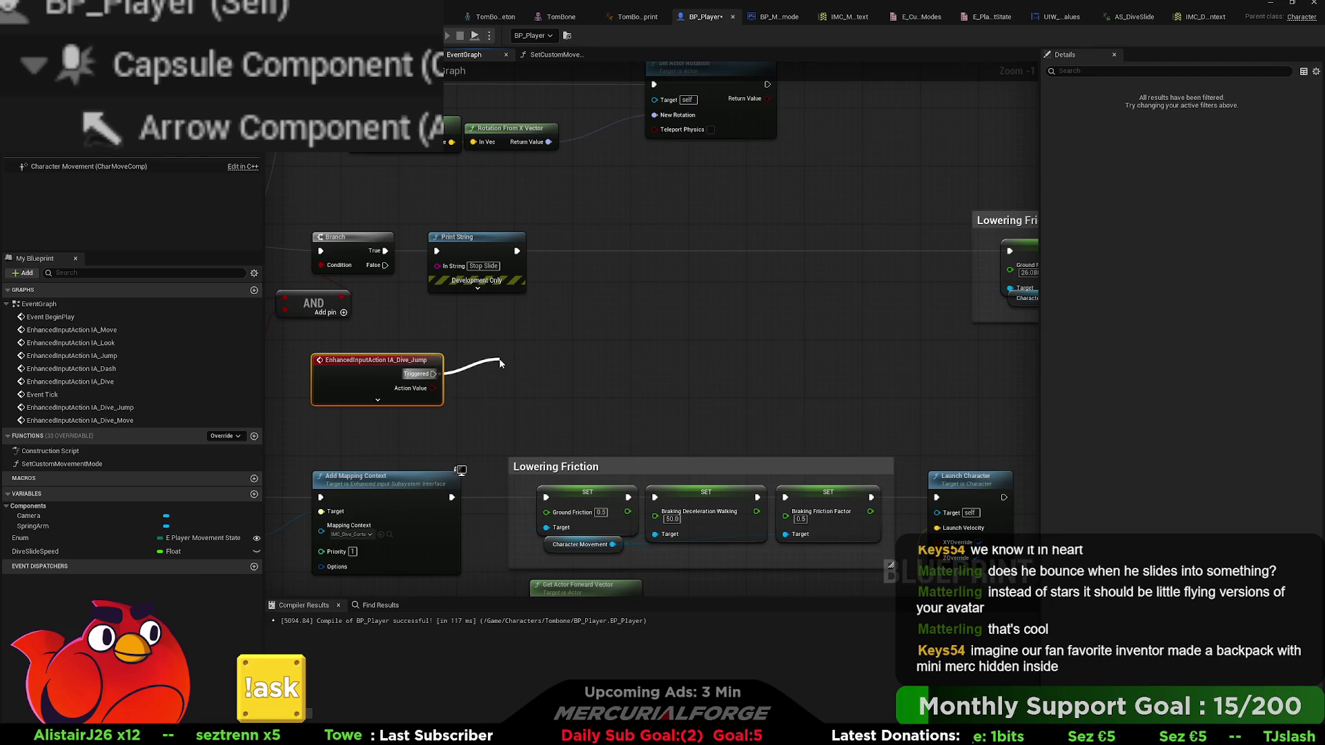
- Create a Launch Character node from IA_Dive_Jump's Triggered with Launch Velocity Z 250, shifted right
{"action": "mouse_move", "coordinate": [500, 364]}
{"action": "left_mouse_down"}
{"action": "mouse_move", "coordinate": [592, 336]}
{"action": "mouse_move", "coordinate": [544, 331]}
{"action": "left_mouse_up"}
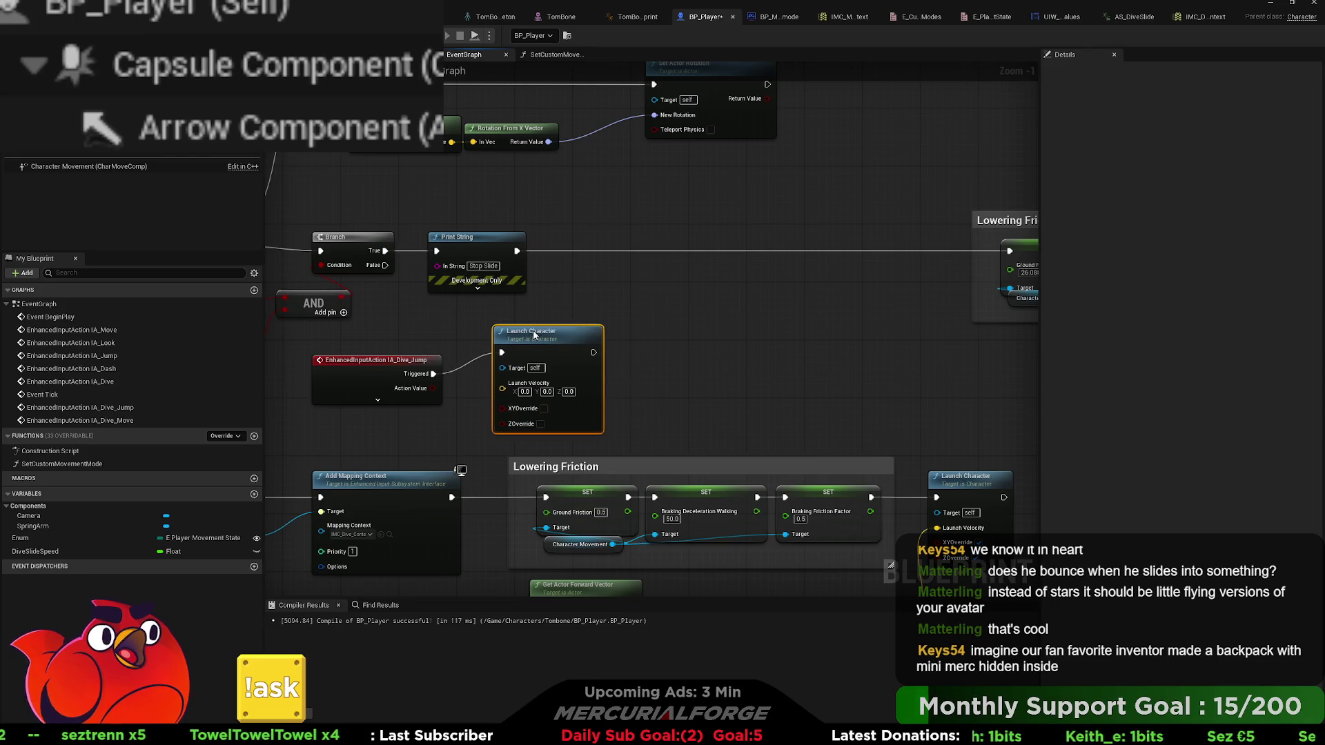
{"action": "left_click", "coordinate": [567, 392]}
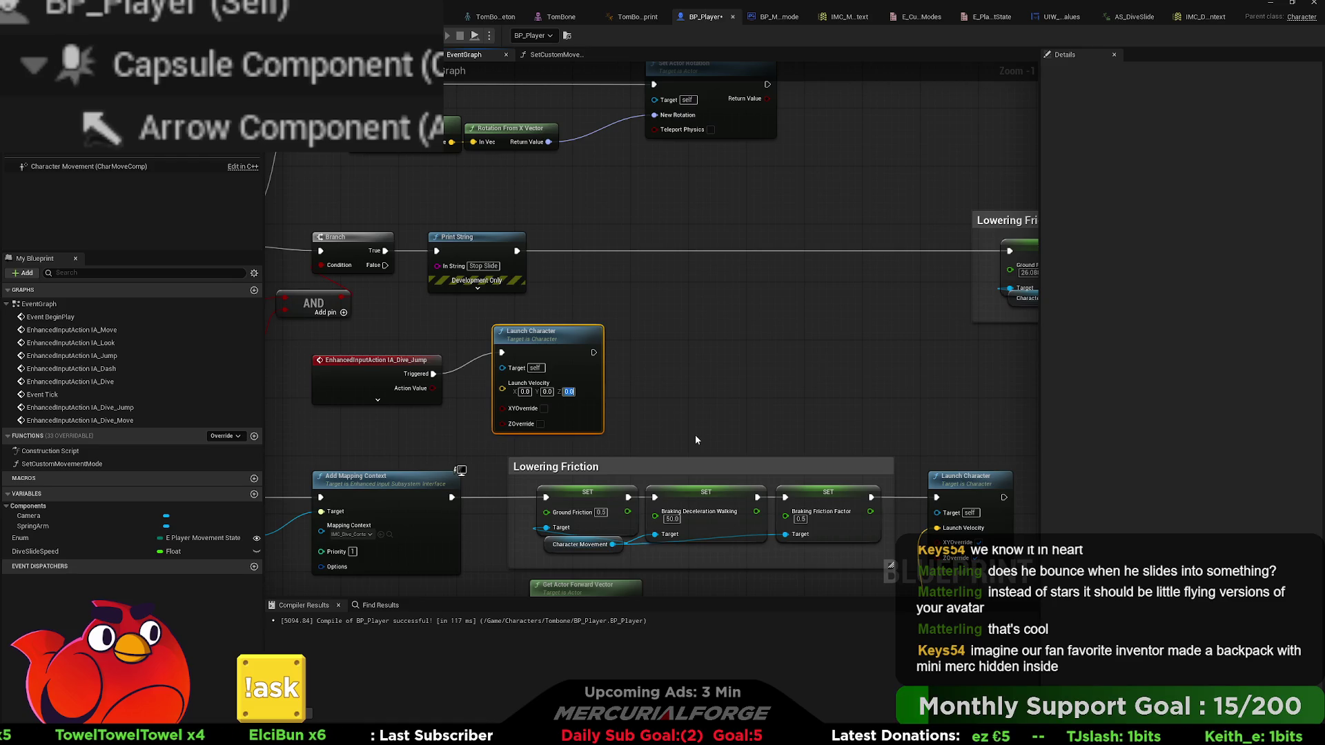
{"action": "type", "text": "250"}
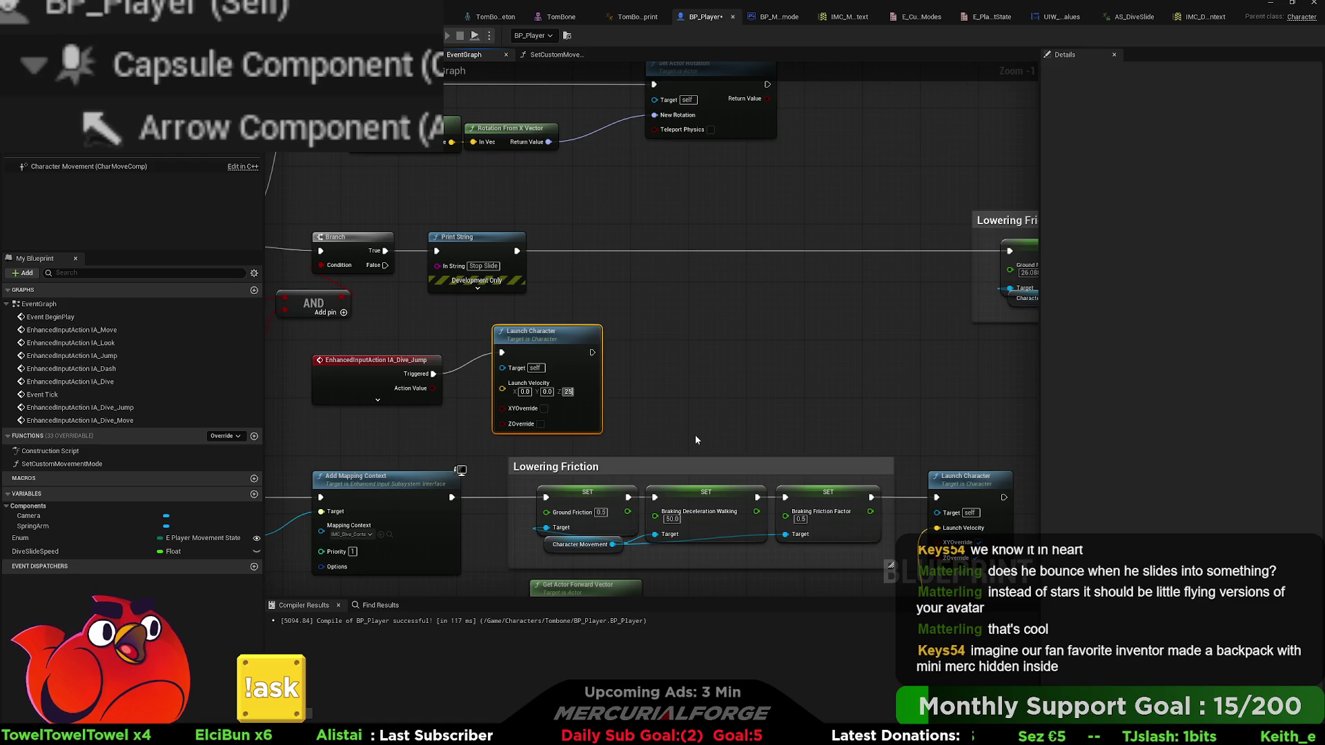
{"action": "key", "text": "Return"}
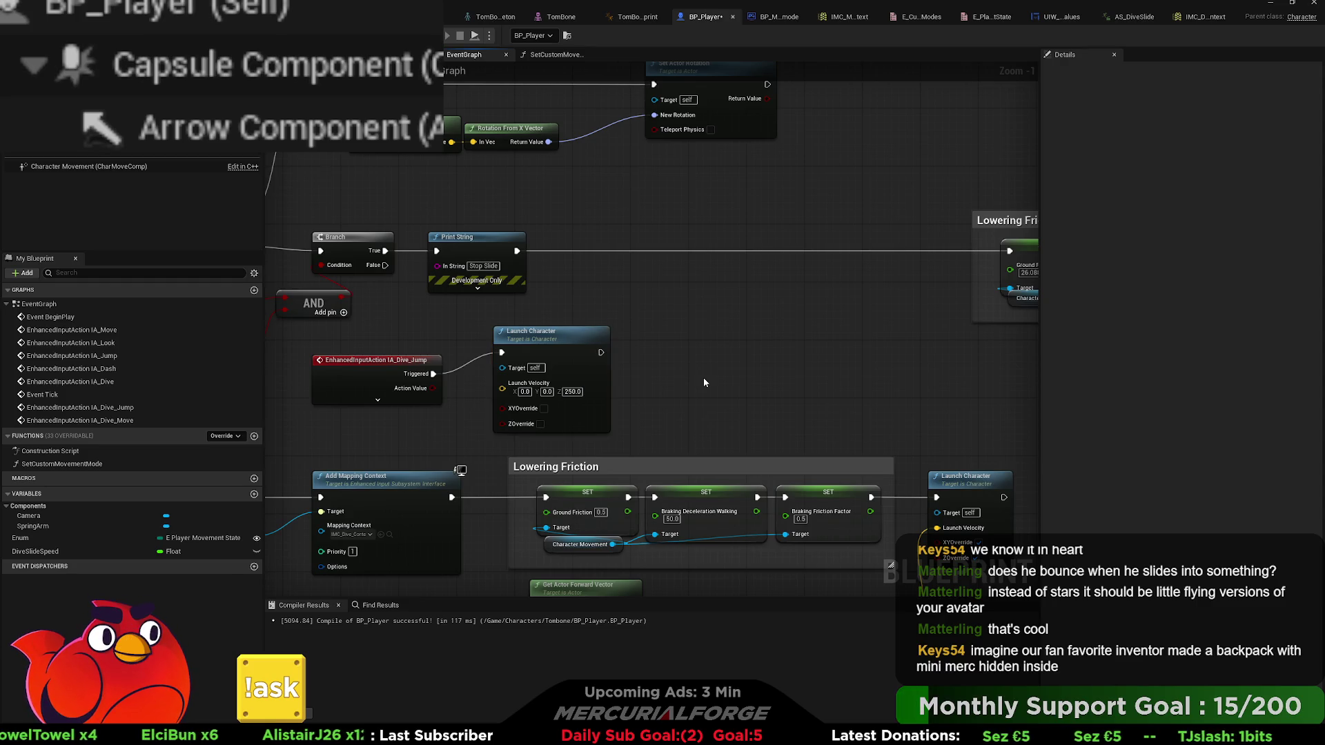
{"action": "left_click_drag", "start_coordinate": [559, 334], "coordinate": [675, 334]}
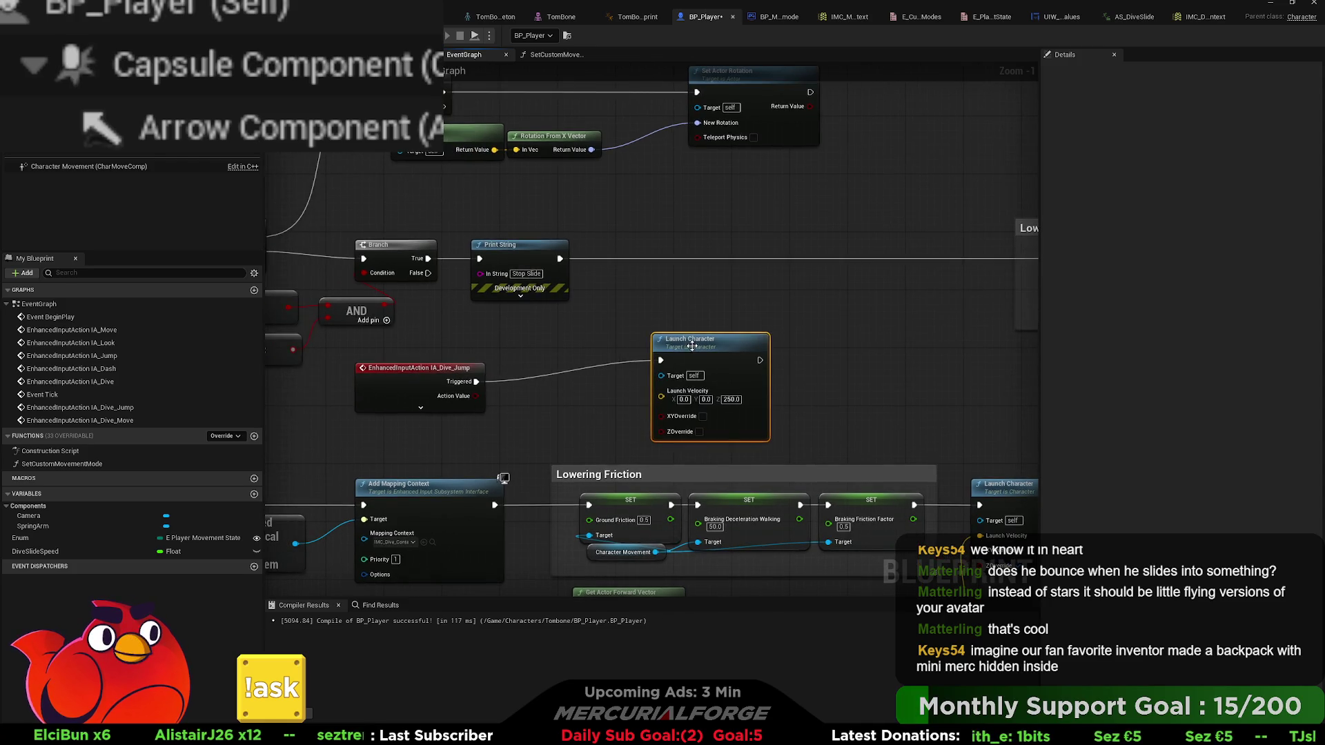
{"action": "left_click_drag", "start_coordinate": [680, 349], "coordinate": [745, 357]}
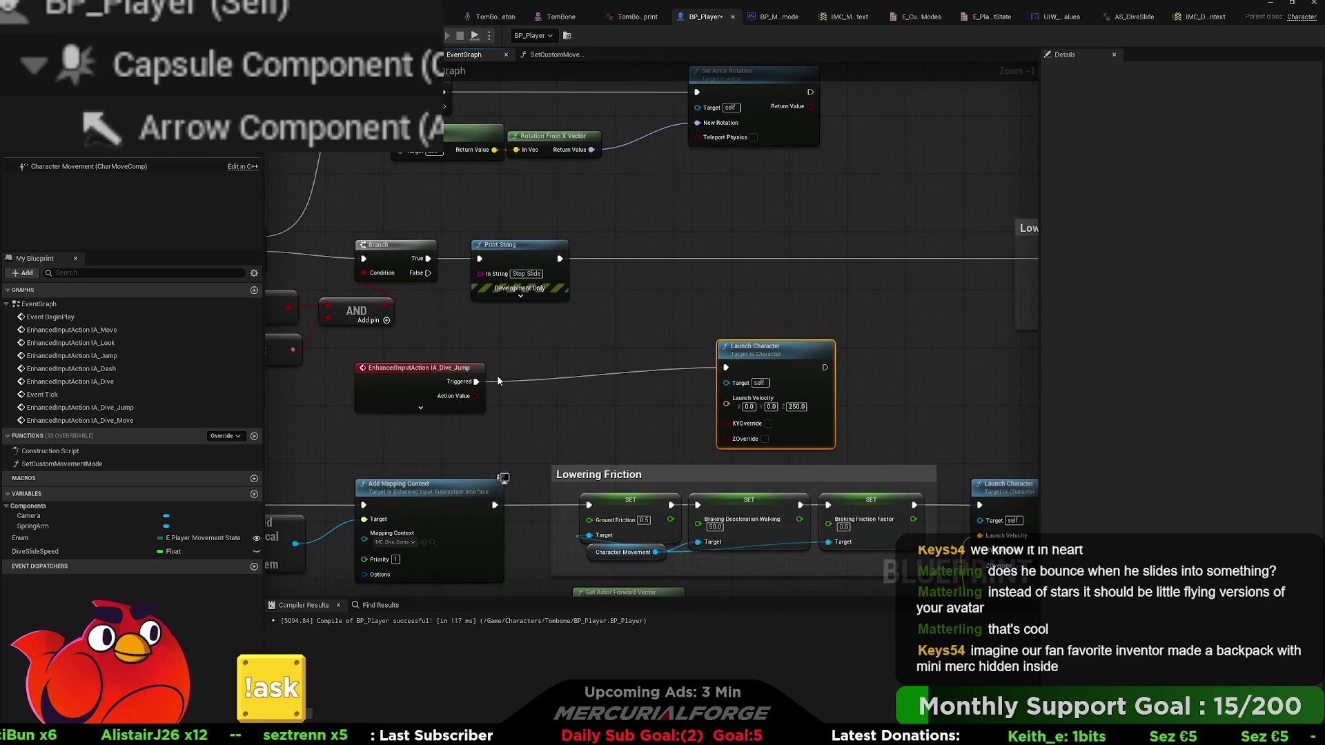
{"action": "left_click", "coordinate": [536, 375]}
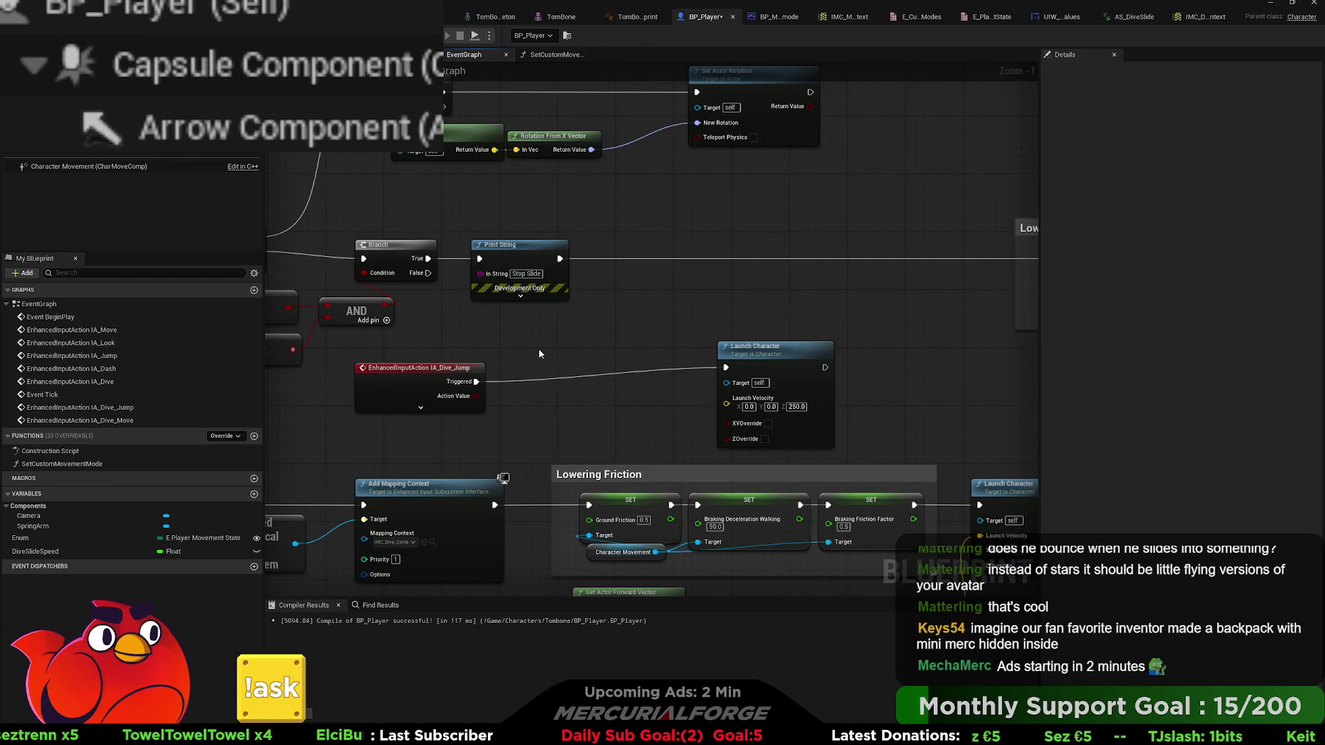
{"action": "key", "text": "ctrl+v"}
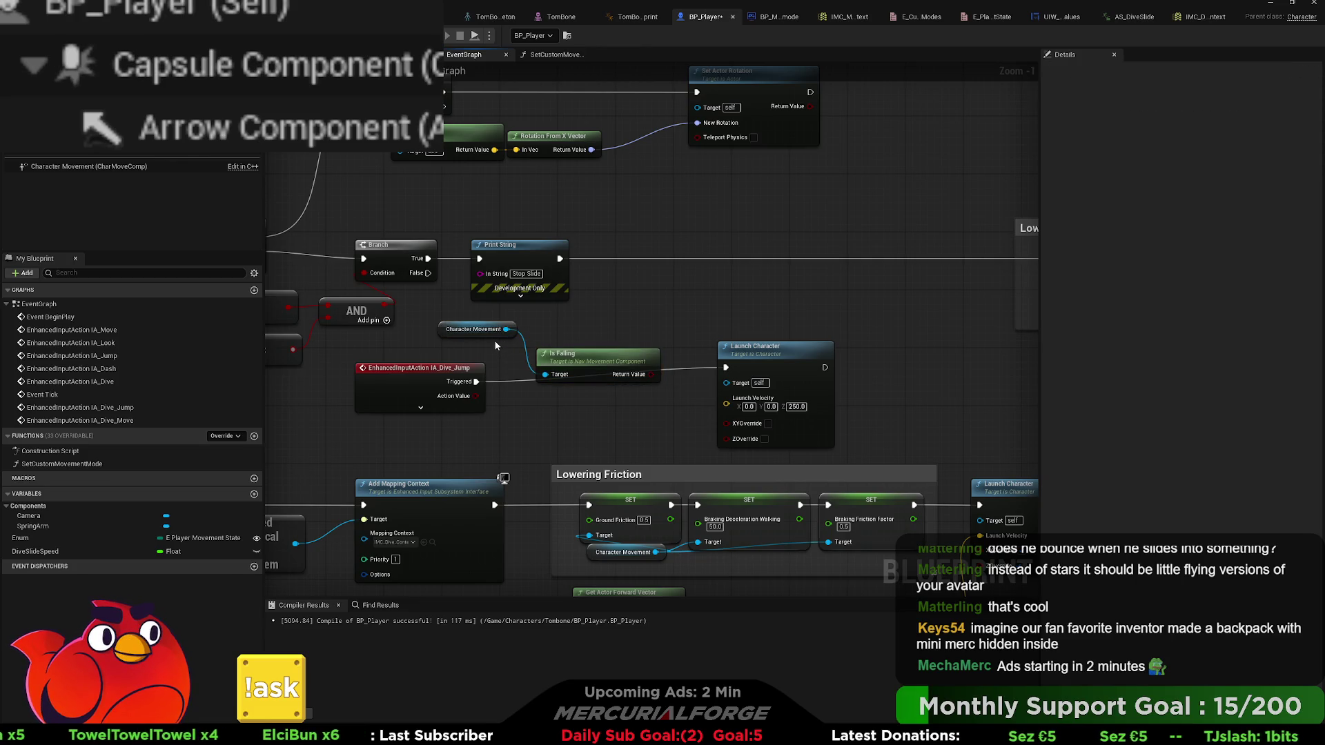
- Route Triggered through a new Branch whose Condition is NOT Is Falling, driving Launch Character
{"action": "left_click_drag", "start_coordinate": [480, 336], "coordinate": [413, 442]}
{"action": "mouse_move", "coordinate": [593, 355]}
{"action": "left_mouse_down"}
{"action": "mouse_move", "coordinate": [588, 376]}
{"action": "mouse_move", "coordinate": [508, 424]}
{"action": "mouse_move", "coordinate": [598, 372]}
{"action": "left_mouse_up"}
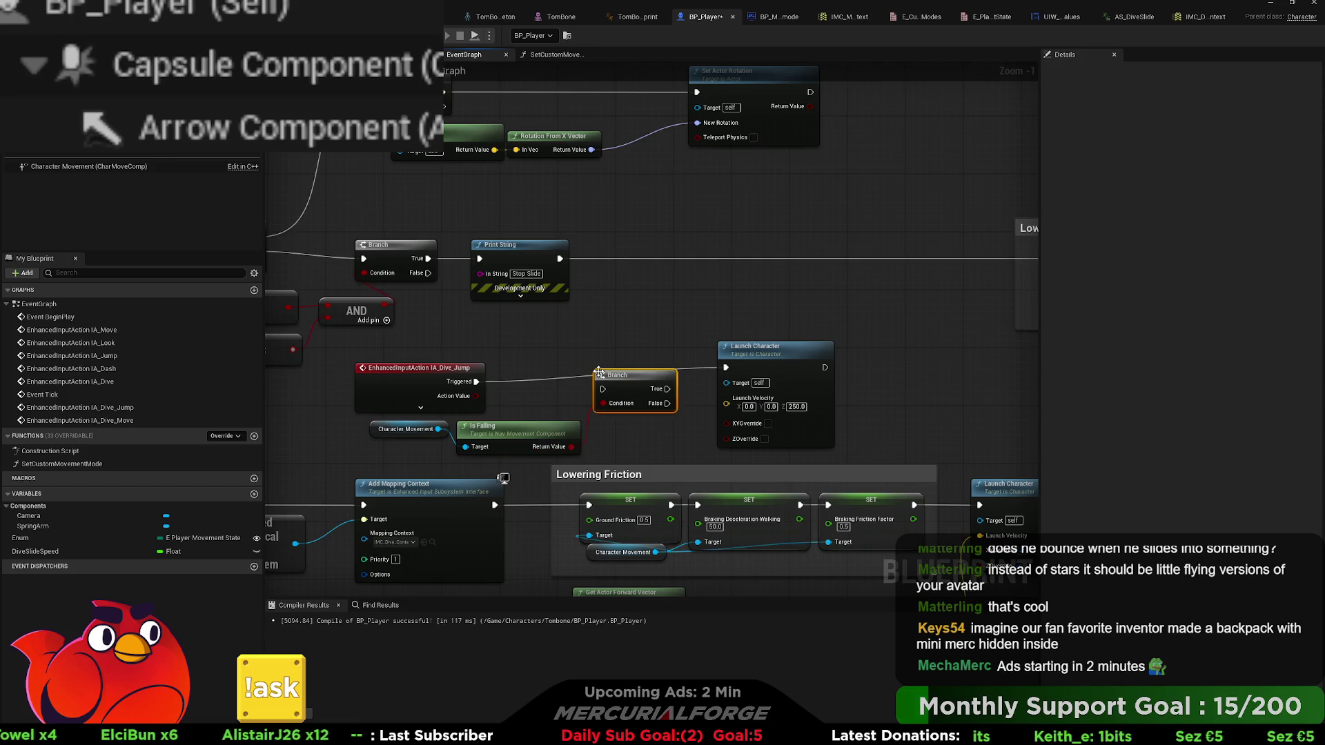
{"action": "left_click_drag", "start_coordinate": [476, 381], "coordinate": [603, 389]}
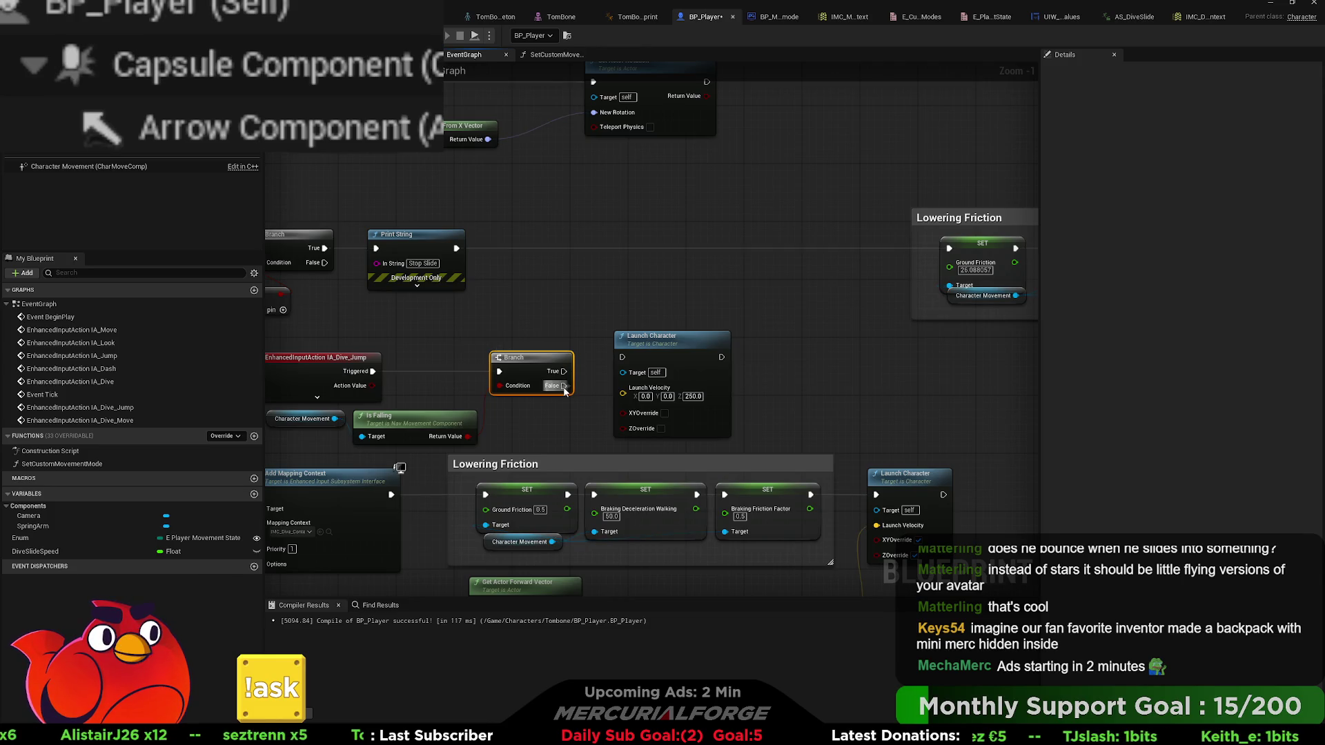
{"action": "mouse_move", "coordinate": [564, 387]}
{"action": "left_mouse_down"}
{"action": "mouse_move", "coordinate": [623, 359]}
{"action": "mouse_move", "coordinate": [568, 373]}
{"action": "left_mouse_up"}
{"action": "mouse_move", "coordinate": [468, 437]}
{"action": "left_mouse_down"}
{"action": "mouse_move", "coordinate": [500, 424]}
{"action": "mouse_move", "coordinate": [499, 386]}
{"action": "left_mouse_up"}
{"action": "key", "text": "Delete"}
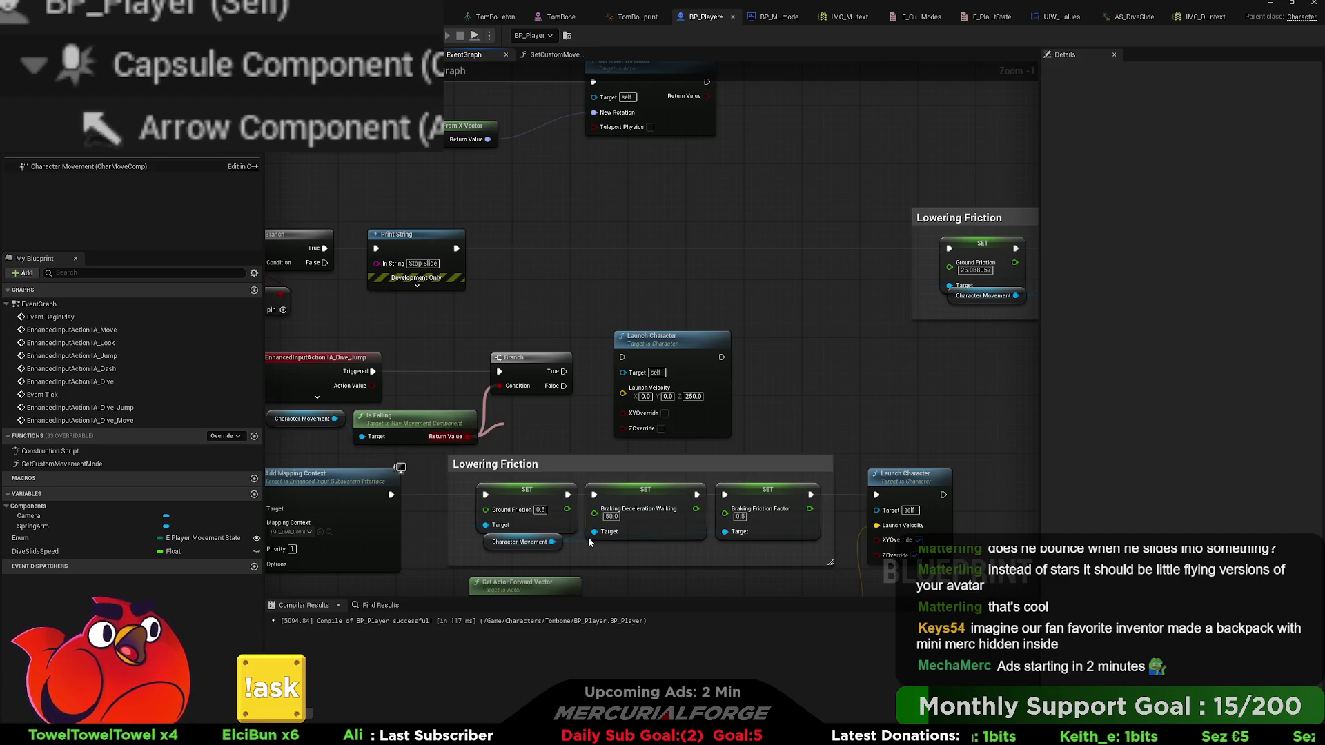
{"action": "key", "text": "ctrl+z"}
{"action": "mouse_move", "coordinate": [563, 426]}
{"action": "left_mouse_down"}
{"action": "mouse_move", "coordinate": [500, 385]}
{"action": "mouse_move", "coordinate": [623, 358]}
{"action": "left_mouse_up"}
- Connect Launch Character to the Ground Friction SET node and compile BP_Player with F7
{"action": "left_click_drag", "start_coordinate": [536, 358], "coordinate": [696, 356]}
{"action": "mouse_move", "coordinate": [645, 411]}
{"action": "left_mouse_down"}
{"action": "mouse_move", "coordinate": [892, 417]}
{"action": "mouse_move", "coordinate": [307, 342]}
{"action": "mouse_move", "coordinate": [454, 321]}
{"action": "mouse_move", "coordinate": [352, 355]}
{"action": "left_mouse_up"}
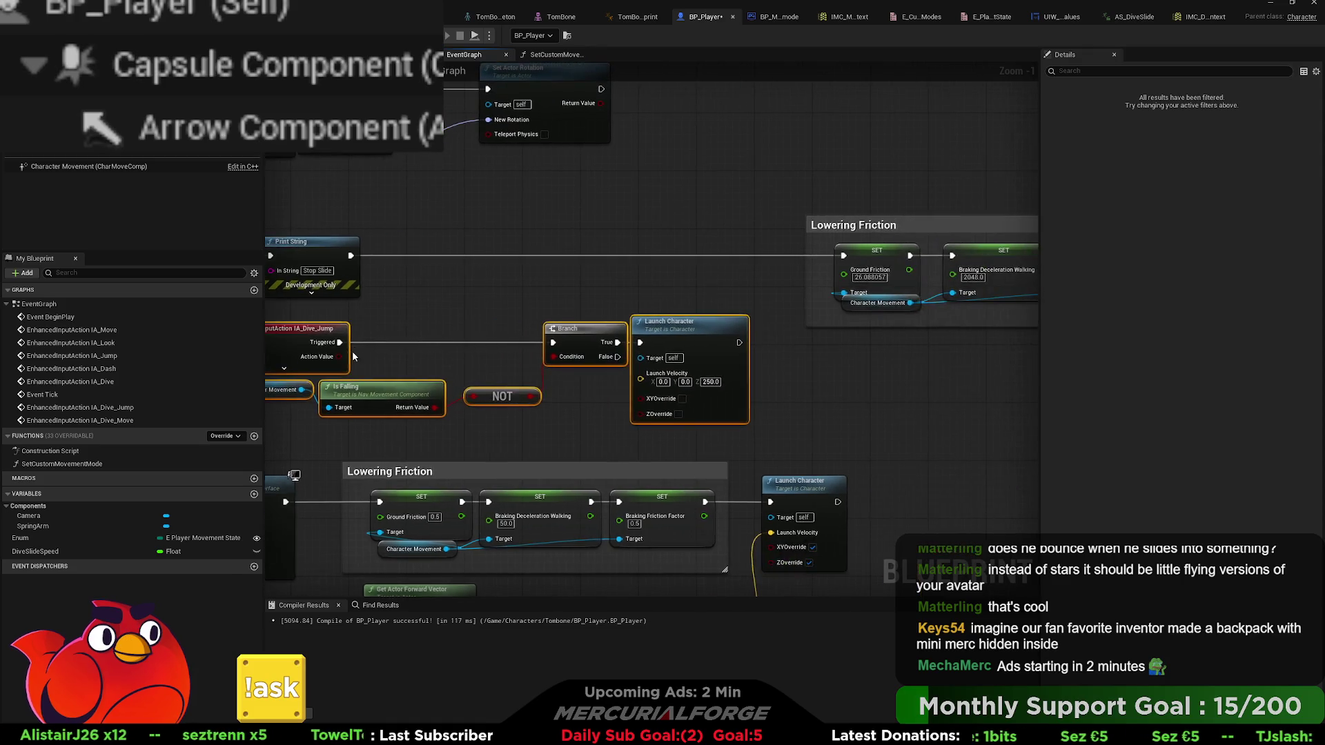
{"action": "left_click_drag", "start_coordinate": [500, 351], "coordinate": [566, 354]}
{"action": "left_click", "coordinate": [736, 334]}
{"action": "mouse_move", "coordinate": [691, 318]}
{"action": "left_mouse_down"}
{"action": "mouse_move", "coordinate": [668, 327]}
{"action": "mouse_move", "coordinate": [733, 339]}
{"action": "mouse_move", "coordinate": [740, 325]}
{"action": "left_mouse_up"}
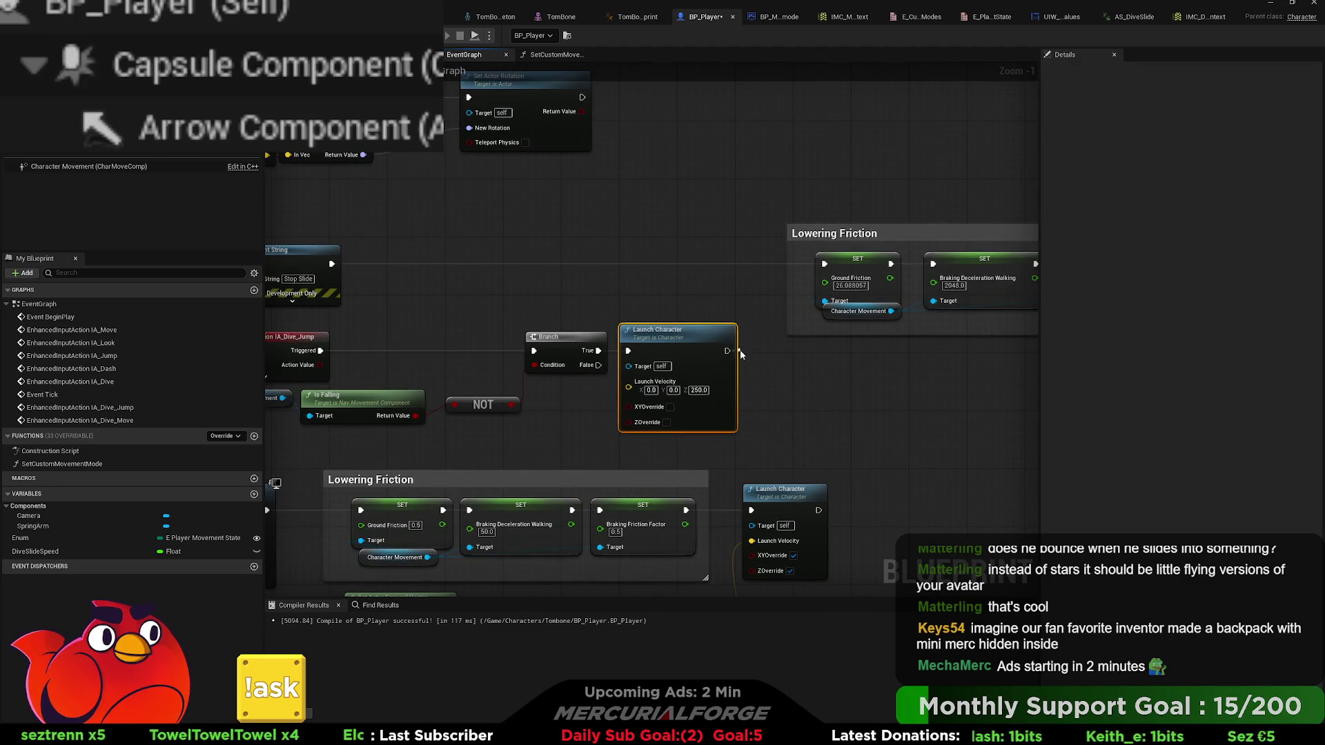
{"action": "mouse_move", "coordinate": [826, 277]}
{"action": "left_mouse_down"}
{"action": "mouse_move", "coordinate": [825, 264]}
{"action": "mouse_move", "coordinate": [834, 364]}
{"action": "mouse_move", "coordinate": [346, 370]}
{"action": "mouse_move", "coordinate": [637, 351]}
{"action": "left_mouse_up"}
{"action": "key", "text": "F7"}
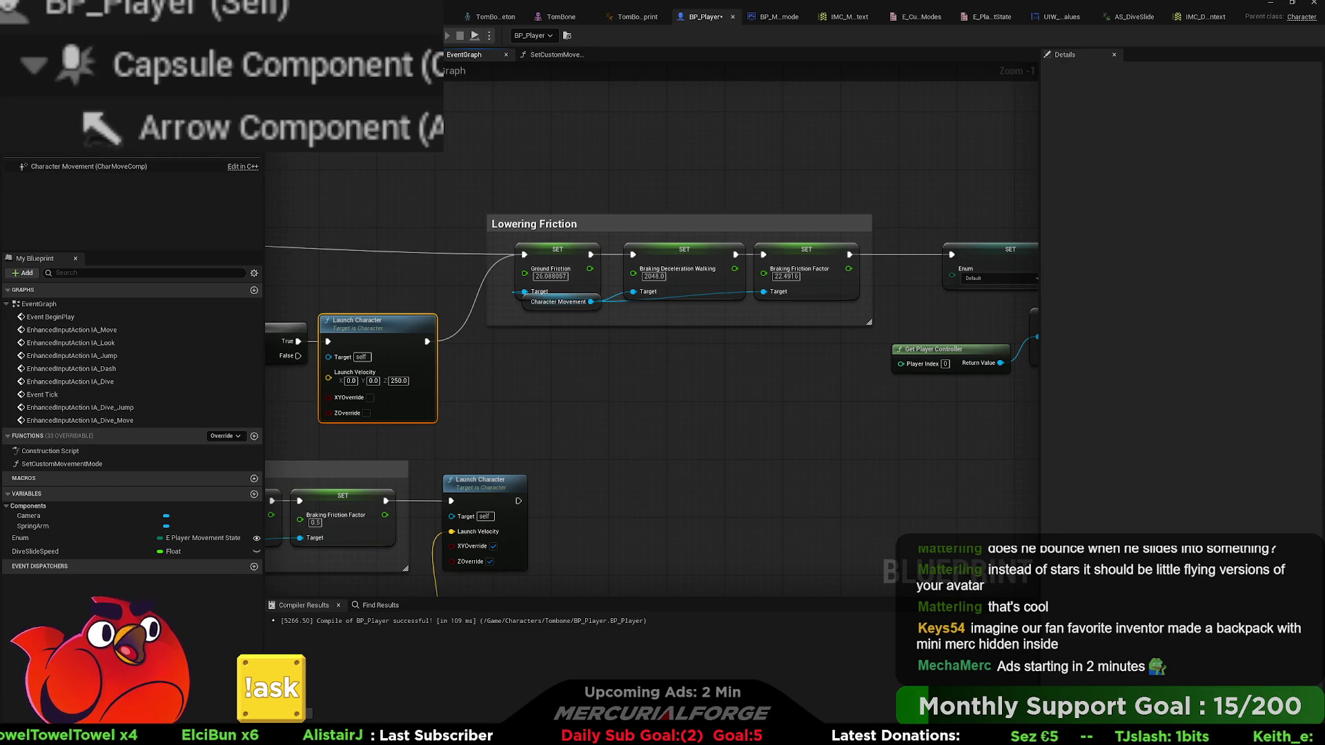
- Playtest DEV_Test, running and dive-sliding the character across the floor to the orange platform
{"action": "key", "text": "ctrl+Tab"}
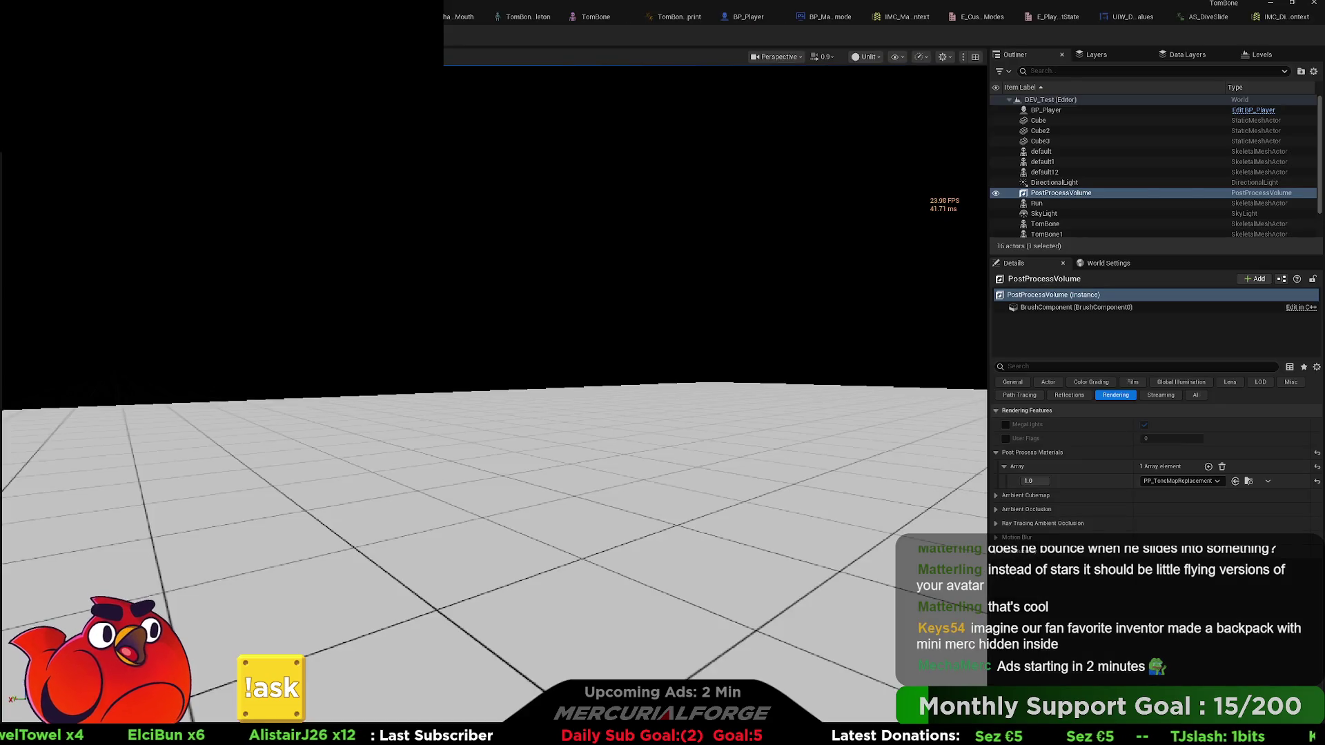
{"action": "key", "text": "alt+p"}
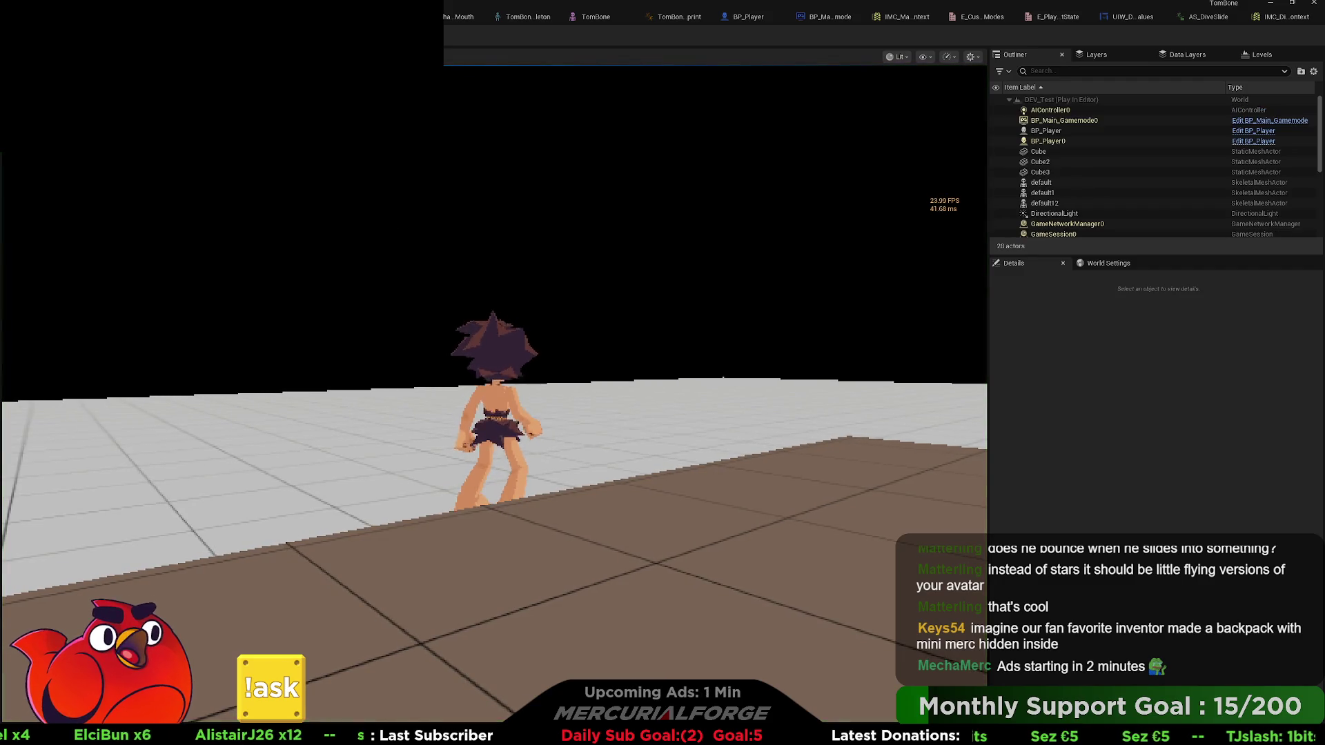
{"action": "key", "text": "w"}
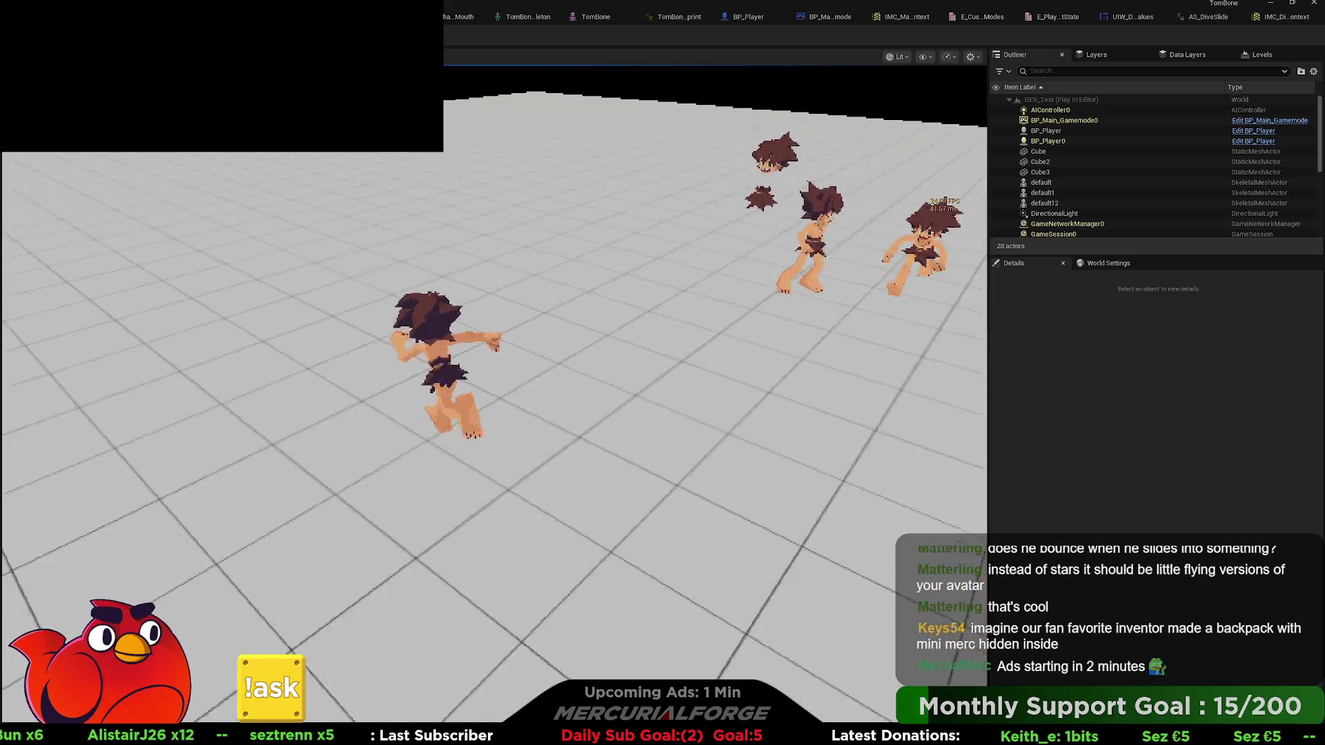
{"action": "key", "text": "w"}
{"action": "key", "text": "ctrl"}
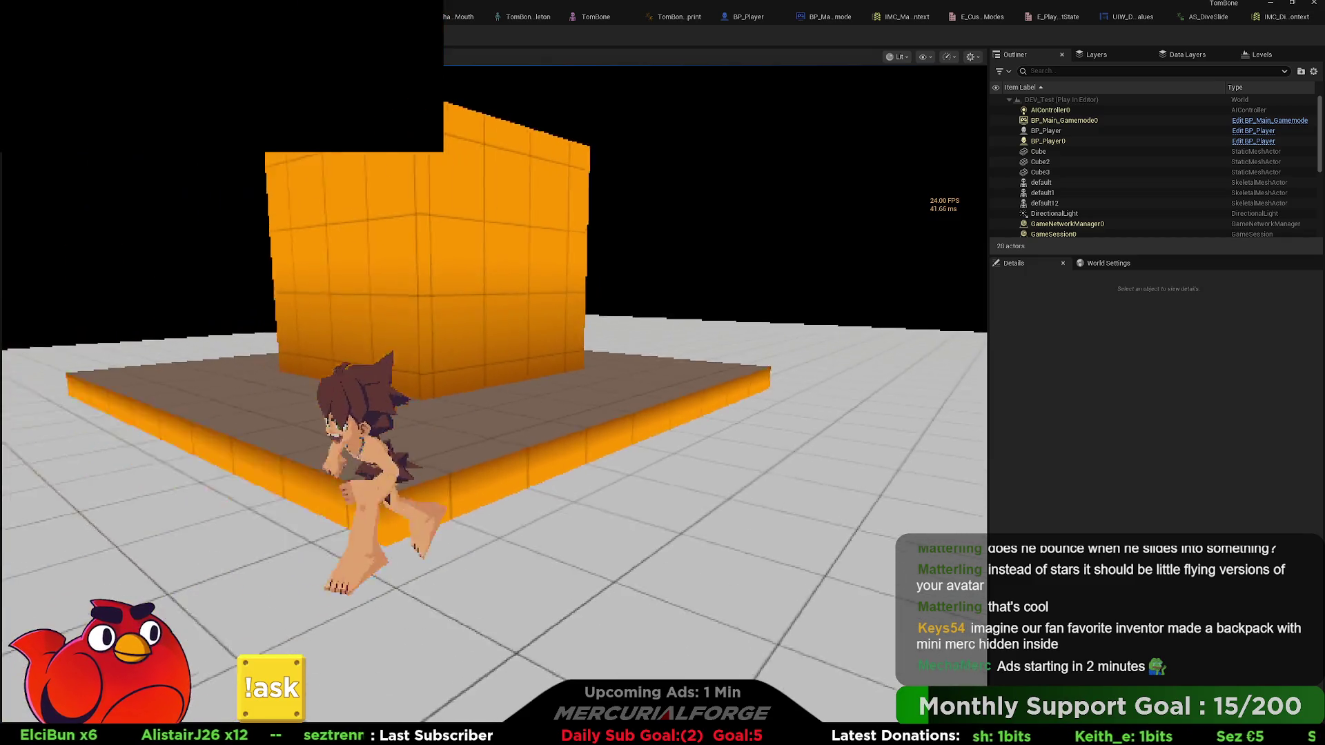
{"action": "key", "text": "w"}
{"action": "key", "text": "shift"}
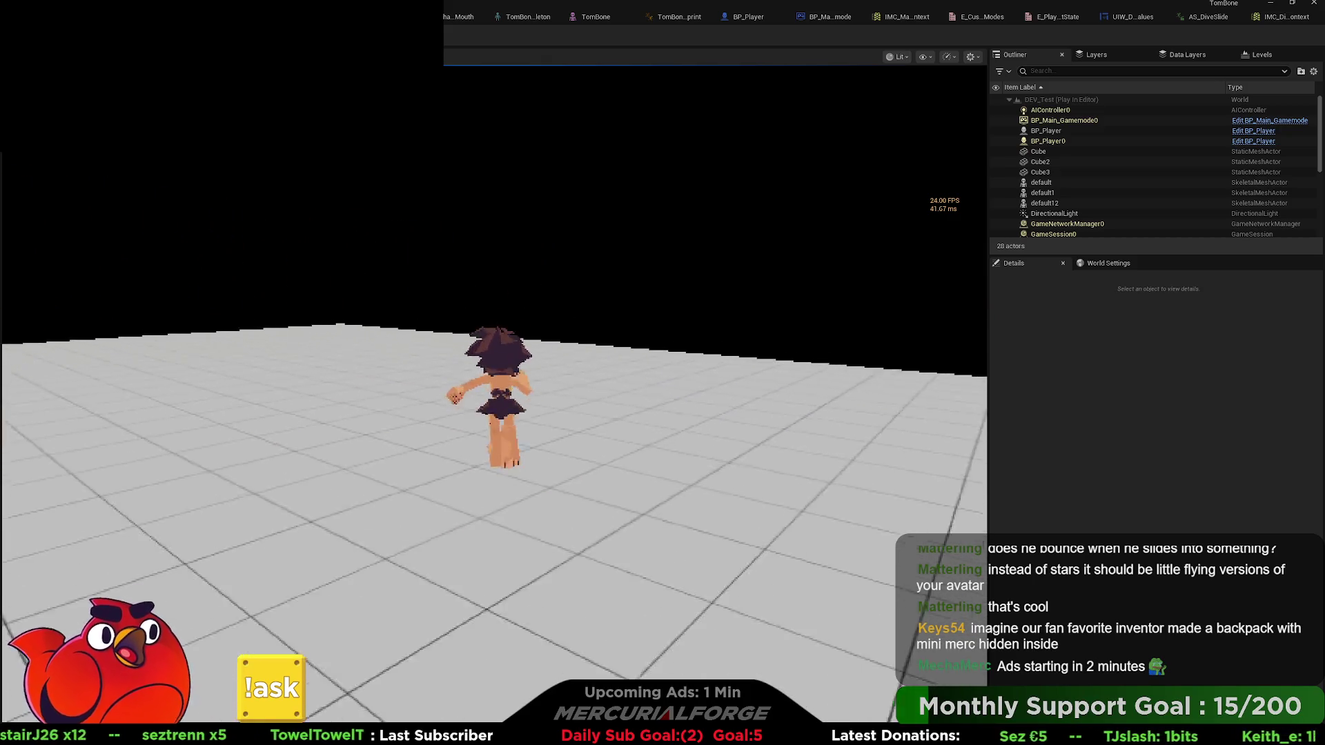
{"action": "key", "text": "c"}
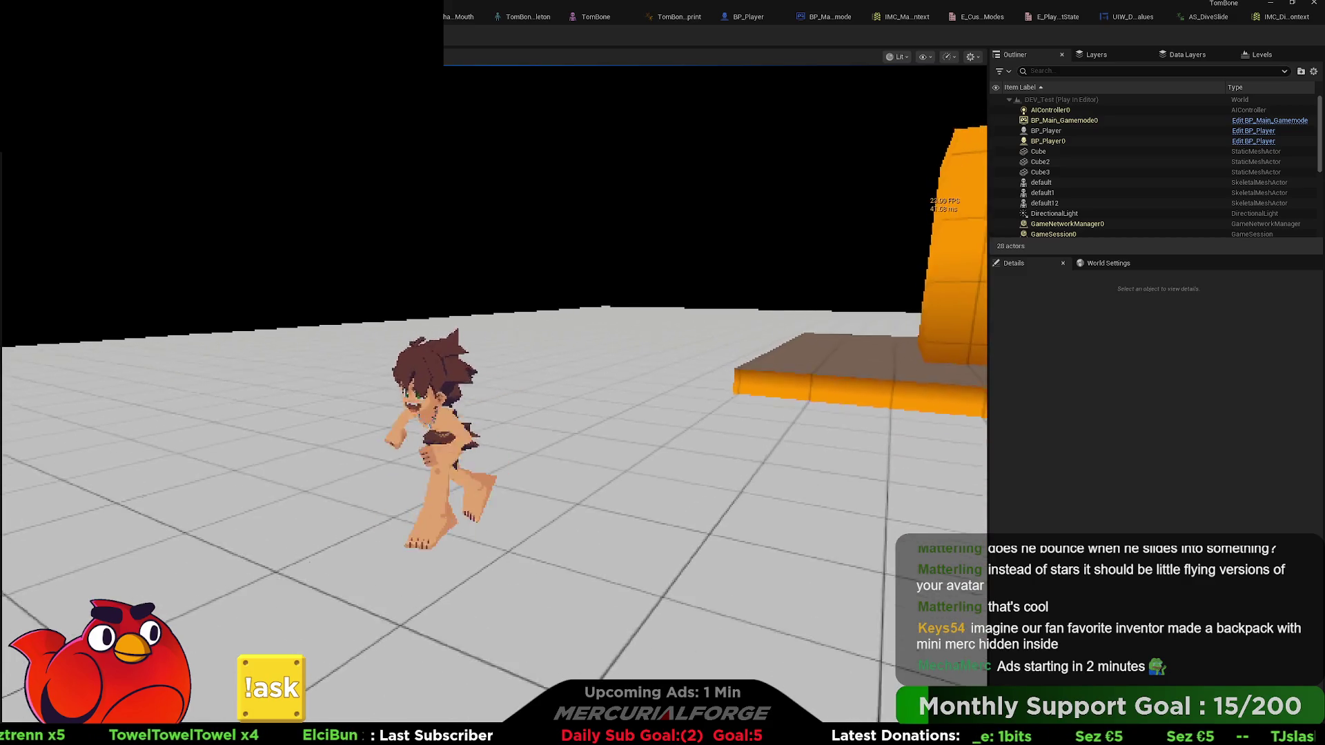
{"action": "key", "text": "c"}
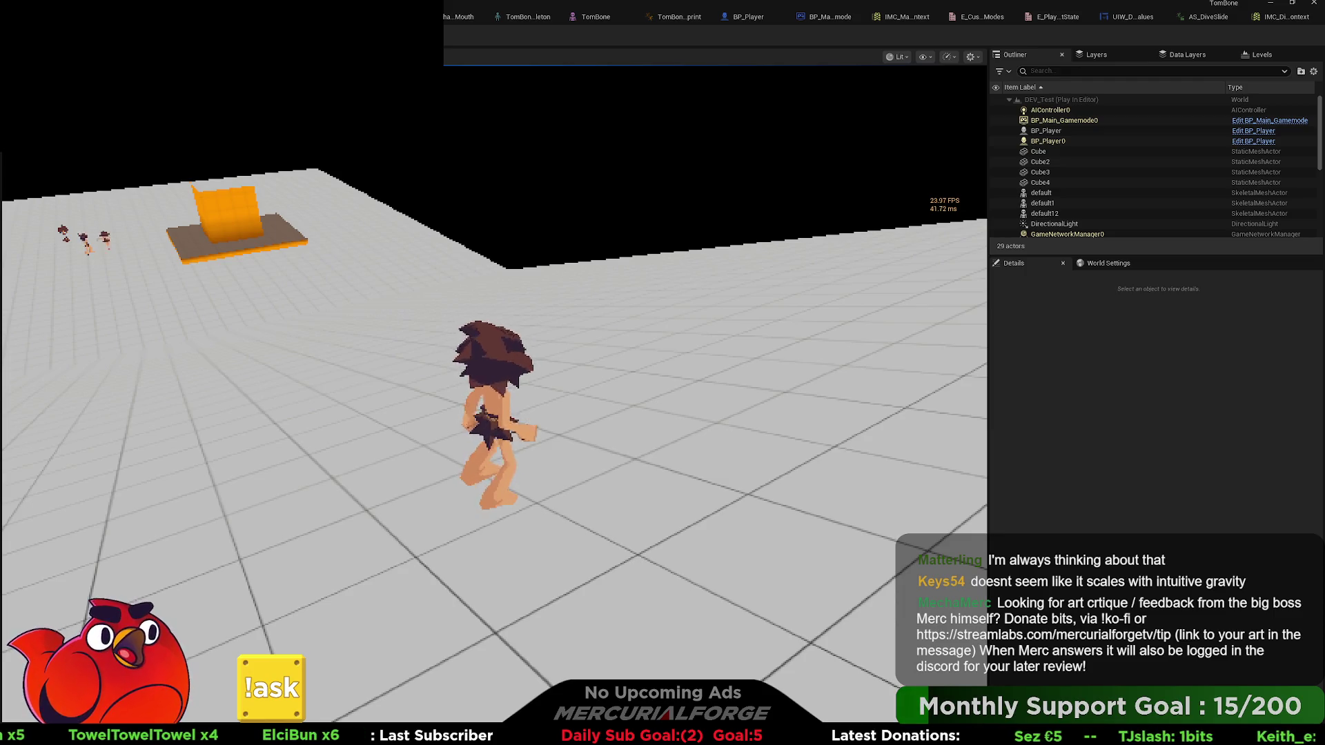
{"action": "key", "text": "w"}
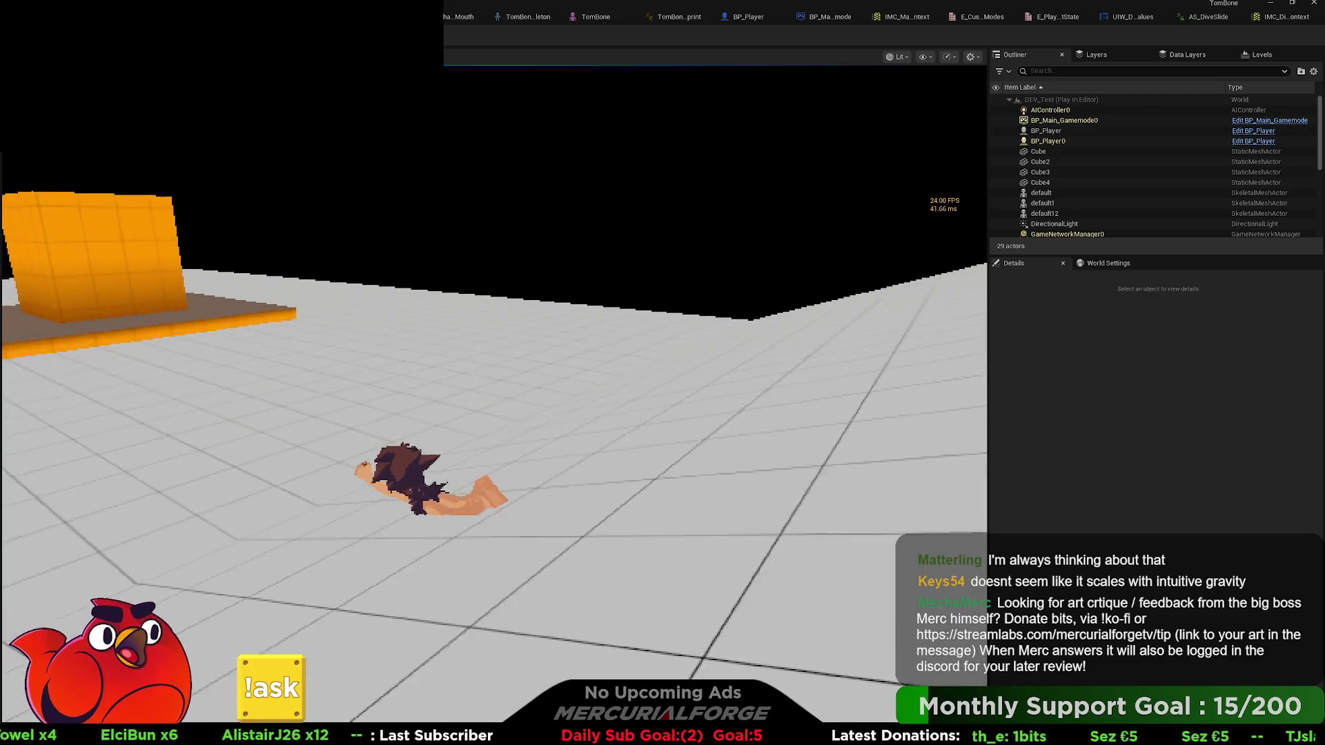
{"action": "key", "text": "c"}
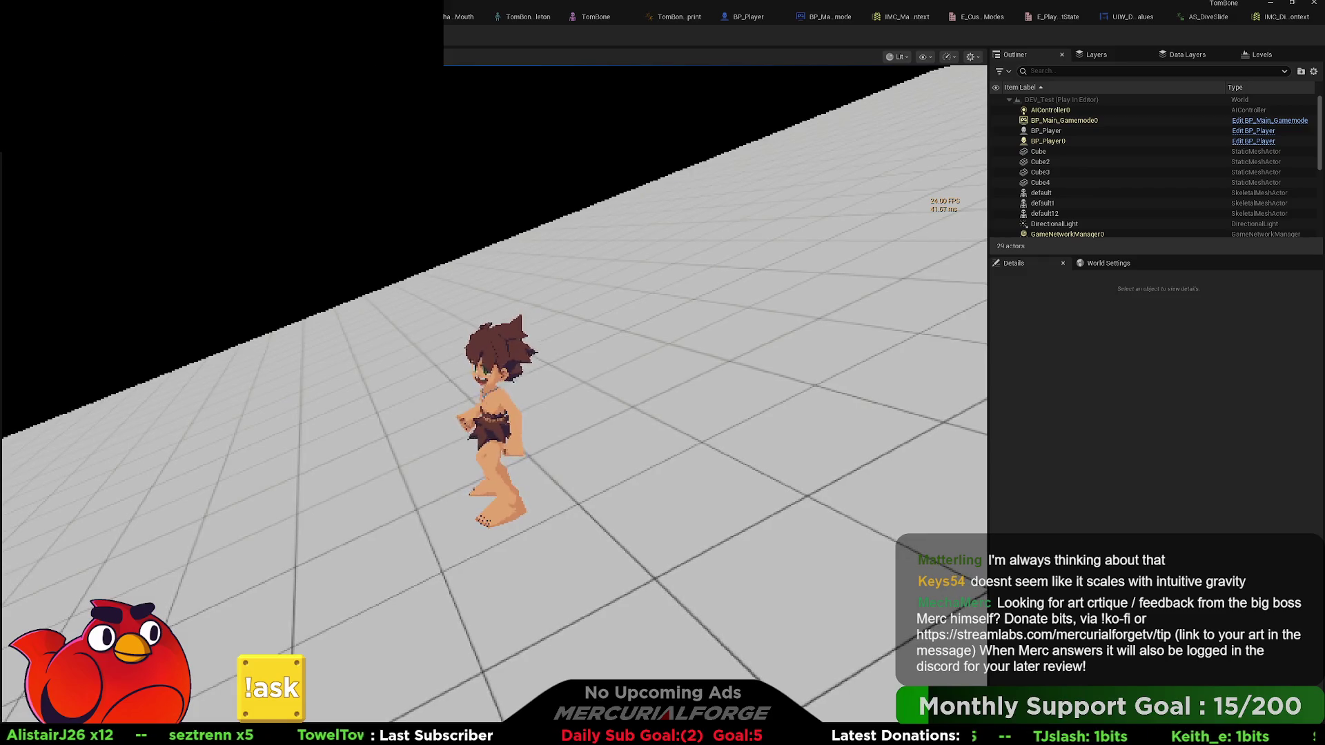
{"action": "key", "text": "Escape"}
- Tilt the Cube4 ramp to -40° pitch, move it to Y 3210, and start a new playtest
{"action": "key", "text": "f"}
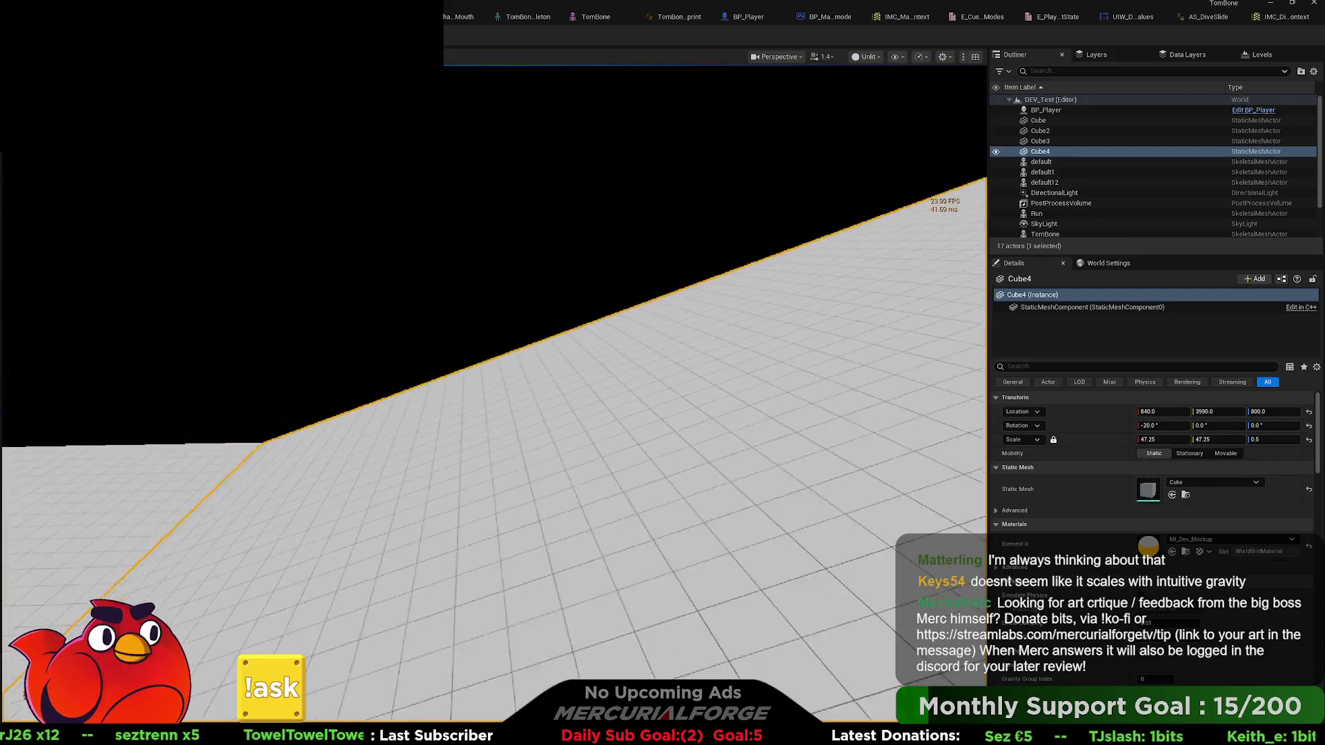
{"action": "key", "text": "e"}
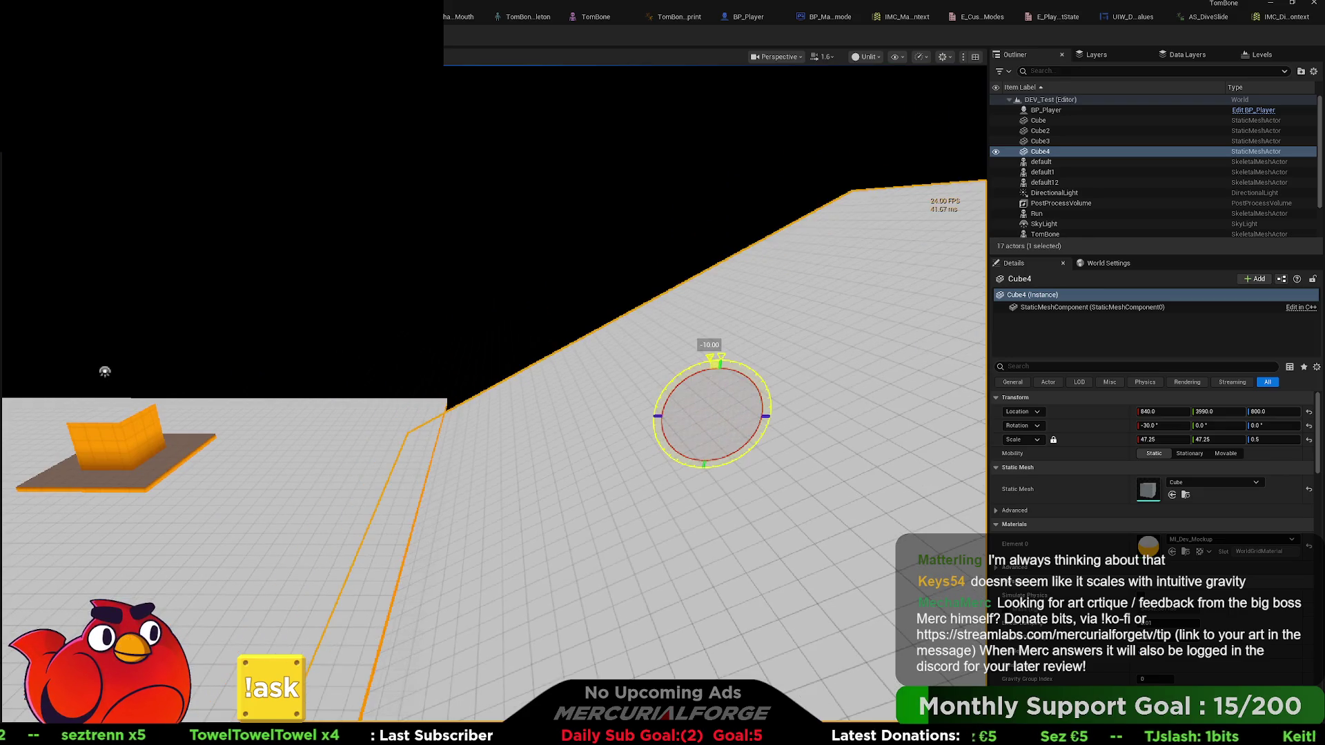
{"action": "left_click_drag", "start_coordinate": [716, 361], "coordinate": [681, 381]}
{"action": "mouse_move", "coordinate": [729, 419]}
{"action": "left_mouse_down"}
{"action": "mouse_move", "coordinate": [707, 401]}
{"action": "mouse_move", "coordinate": [580, 391]}
{"action": "mouse_move", "coordinate": [569, 439]}
{"action": "left_mouse_up"}
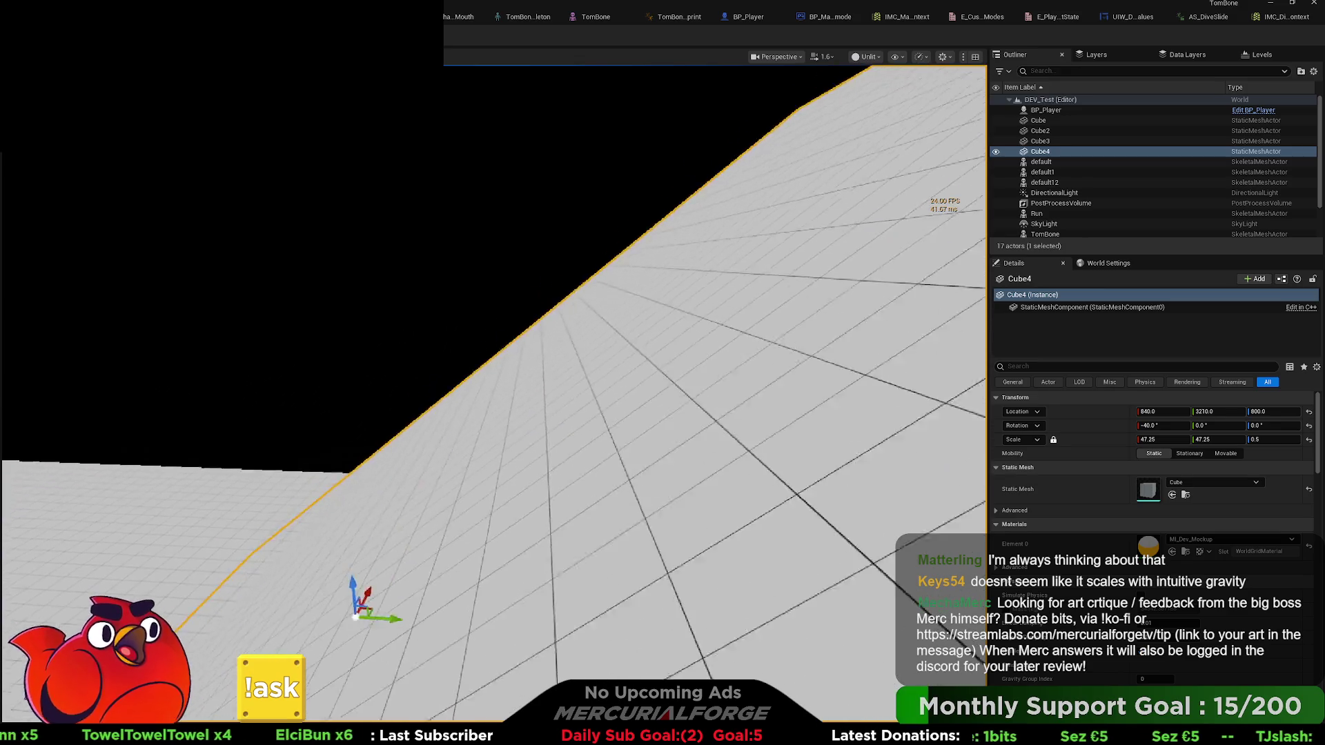
{"action": "key", "text": "alt+p"}
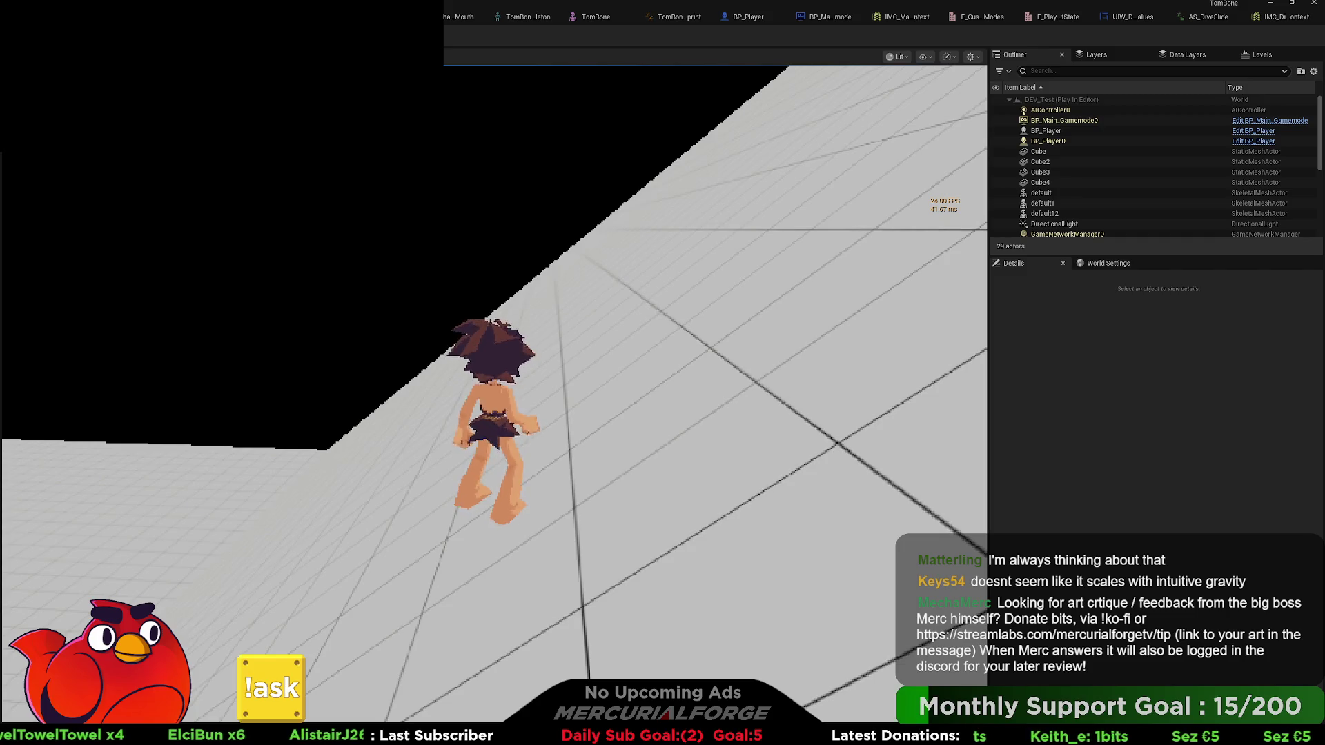
- Dive-slide down the steeper ramp several times, then stop playing and return to the BP_Player graph
{"action": "key", "text": "shift"}
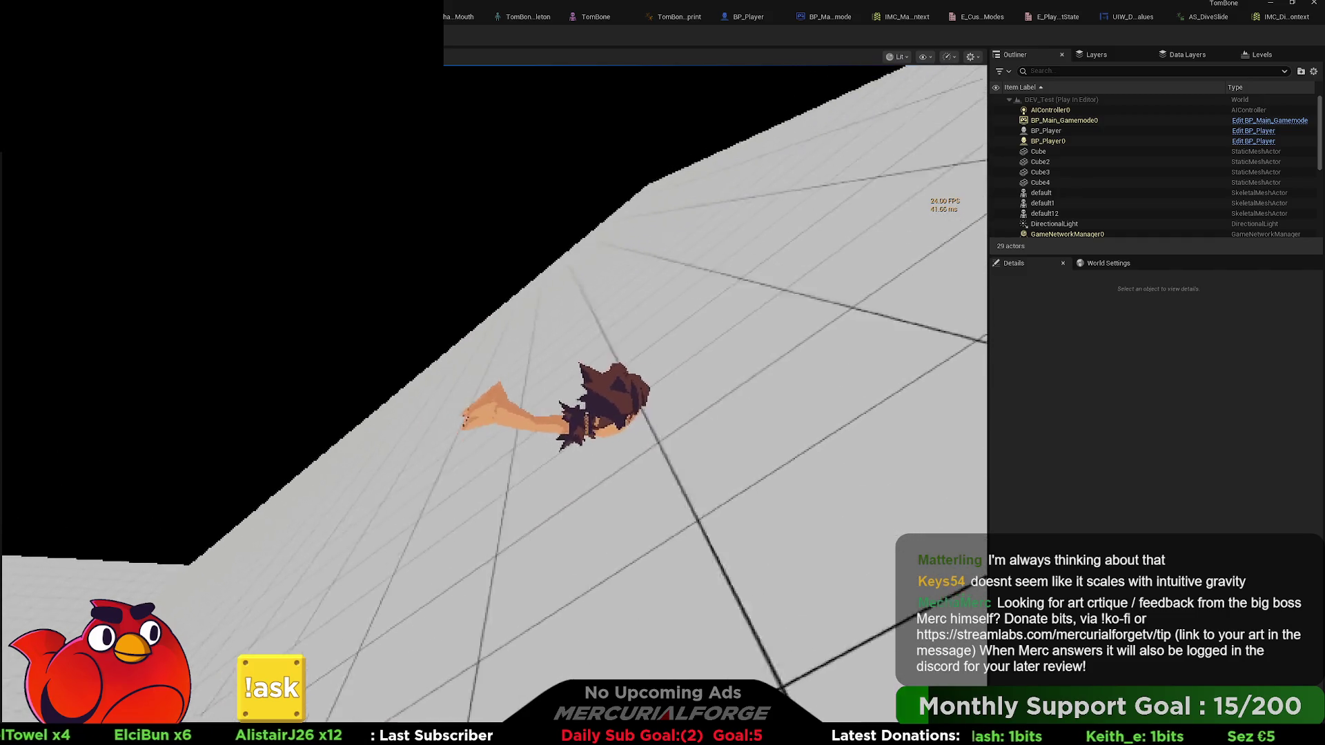
{"action": "key", "text": "shift"}
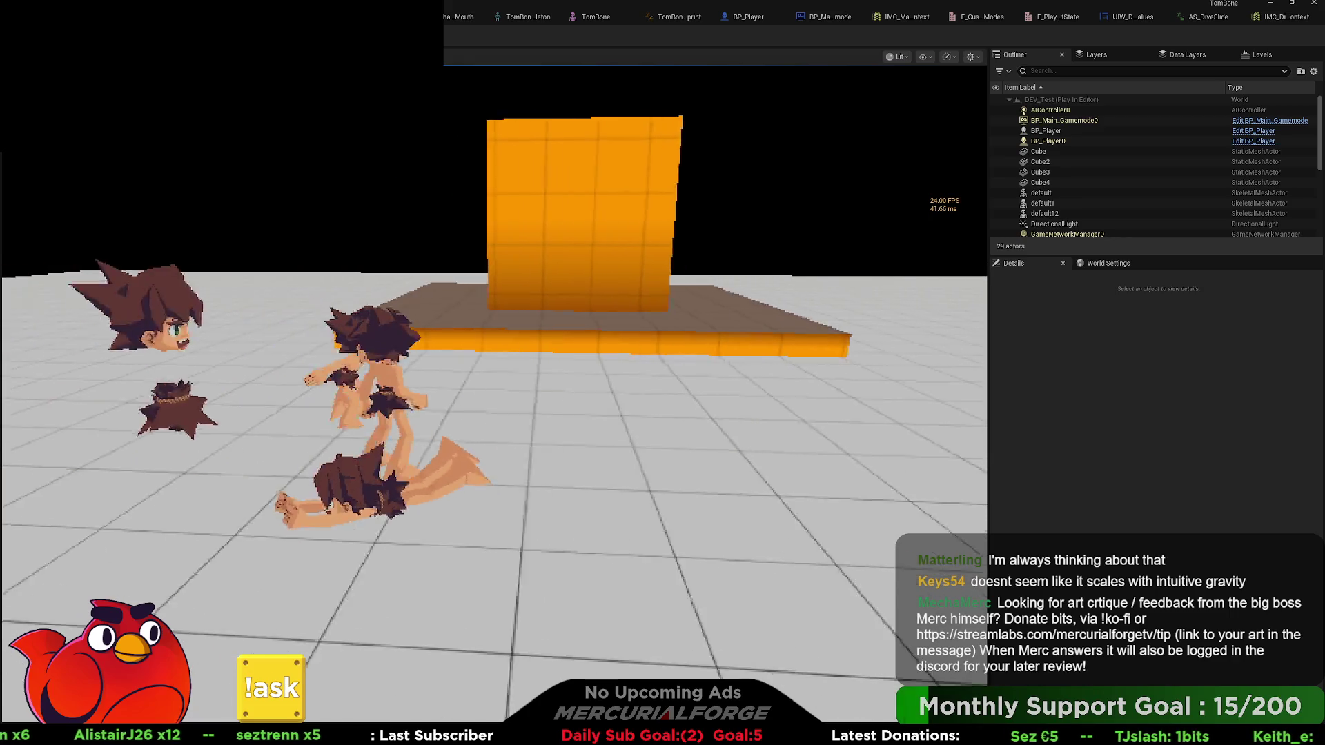
{"action": "key", "text": "w"}
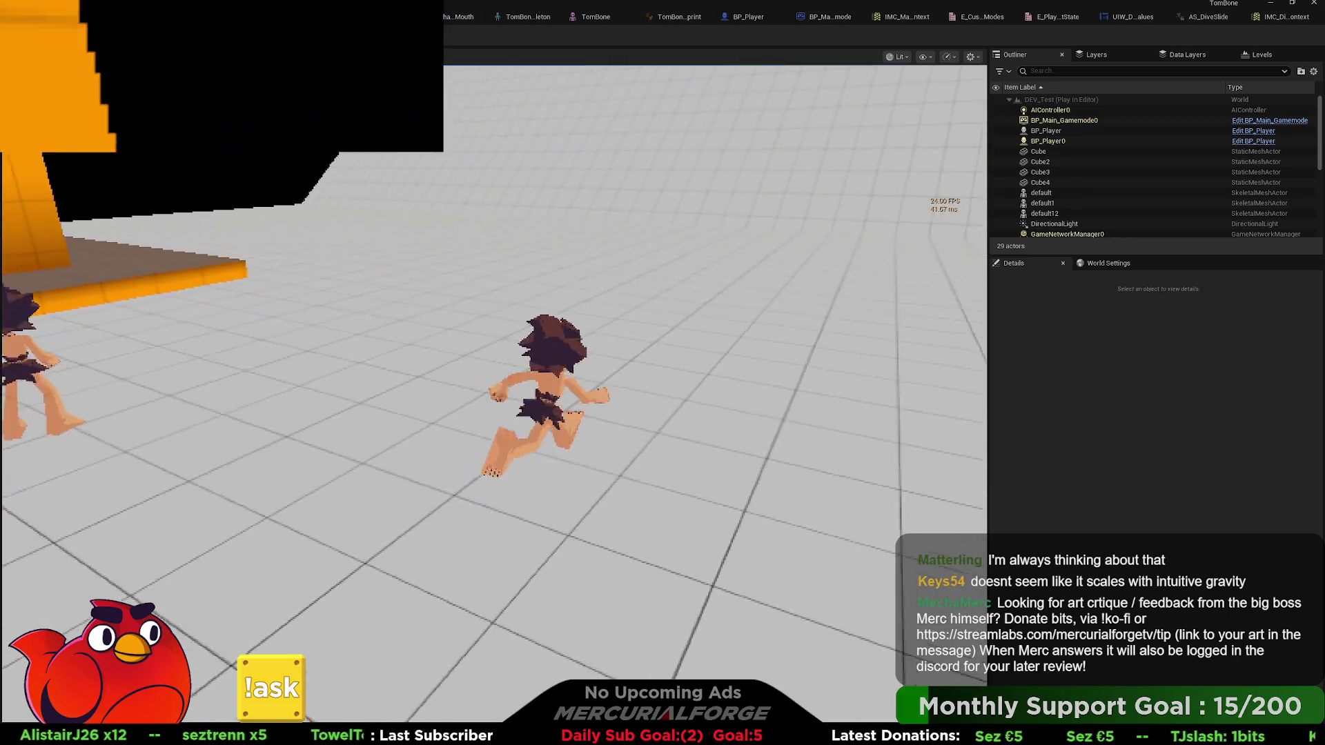
{"action": "key", "text": "ctrl"}
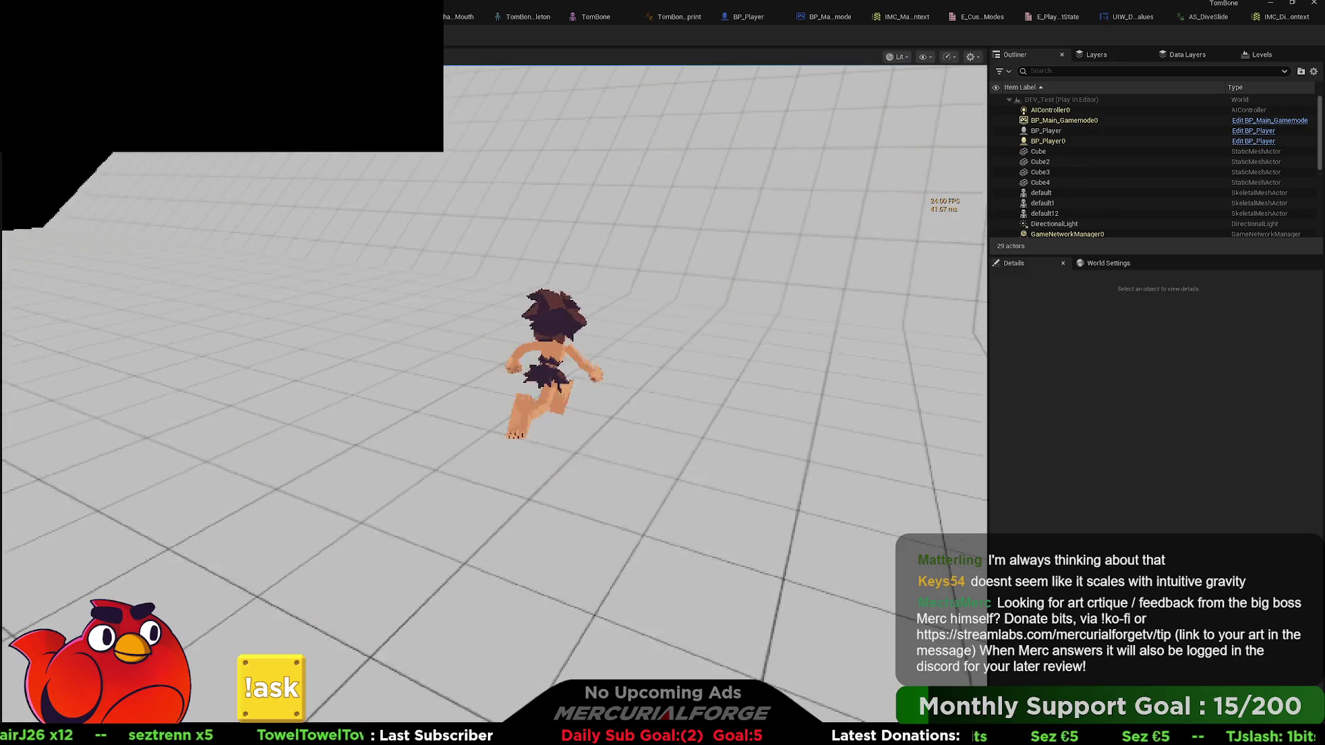
{"action": "key", "text": "ctrl"}
{"action": "key", "text": "ctrl"}
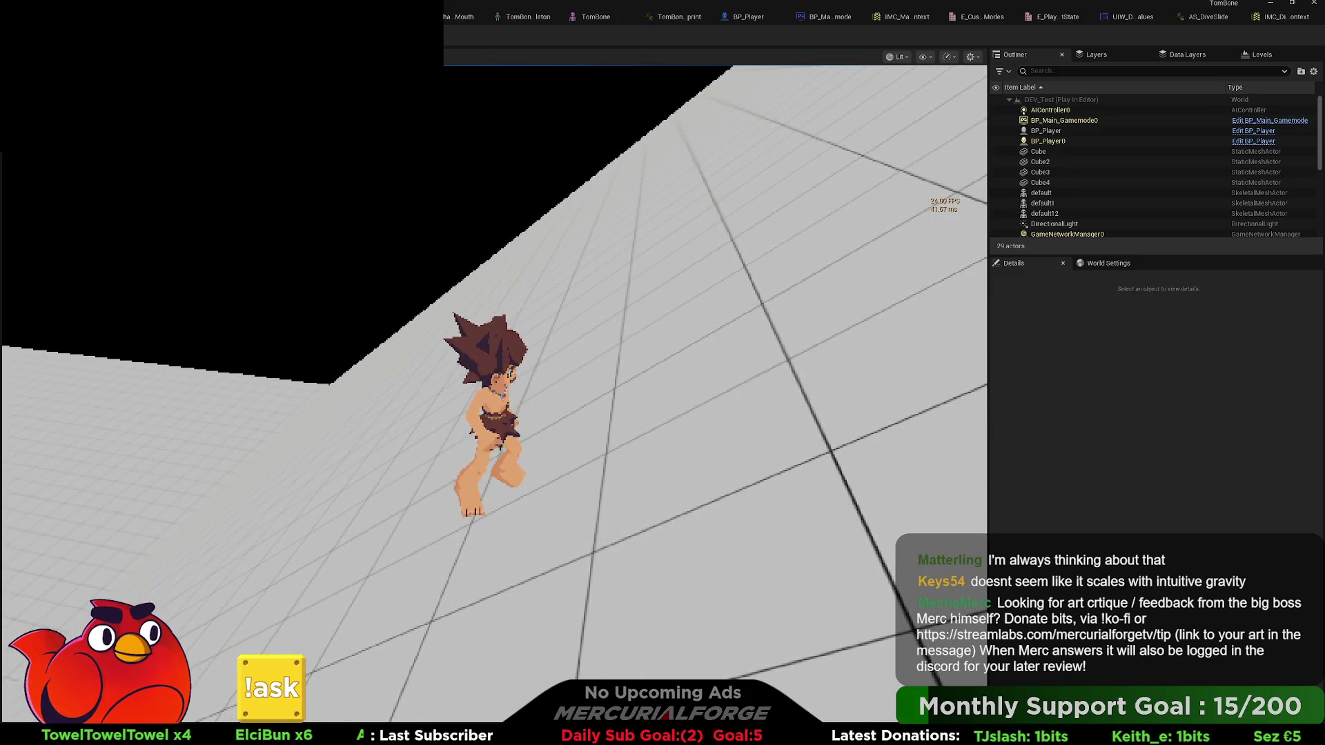
{"action": "key", "text": "Escape"}
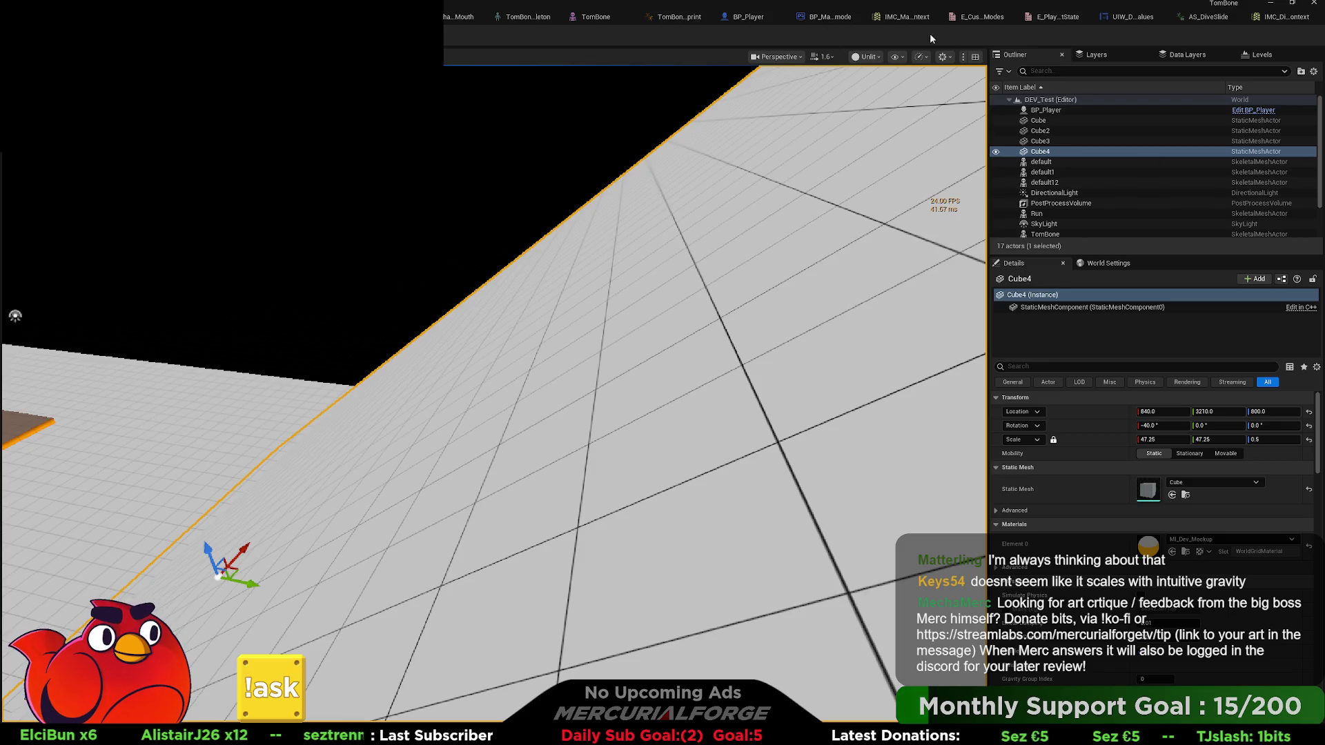
{"action": "left_click", "coordinate": [748, 16]}
{"action": "left_click_drag", "start_coordinate": [578, 356], "coordinate": [834, 370]}
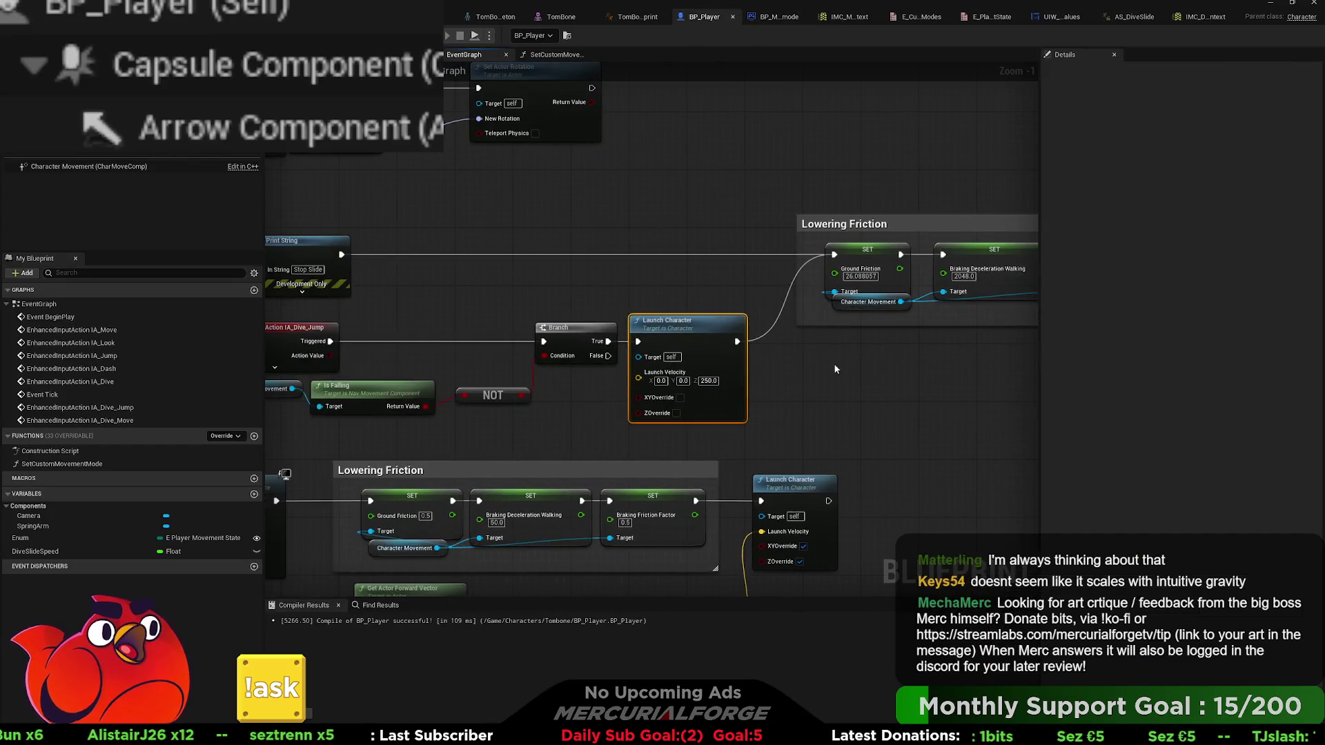
{"action": "mouse_move", "coordinate": [490, 312]}
{"action": "left_mouse_down"}
{"action": "mouse_move", "coordinate": [753, 278]}
{"action": "mouse_move", "coordinate": [1058, 279]}
{"action": "left_mouse_up"}
{"action": "mouse_move", "coordinate": [630, 225]}
{"action": "left_mouse_down"}
{"action": "mouse_move", "coordinate": [592, 369]}
{"action": "mouse_move", "coordinate": [343, 415]}
{"action": "left_mouse_up"}
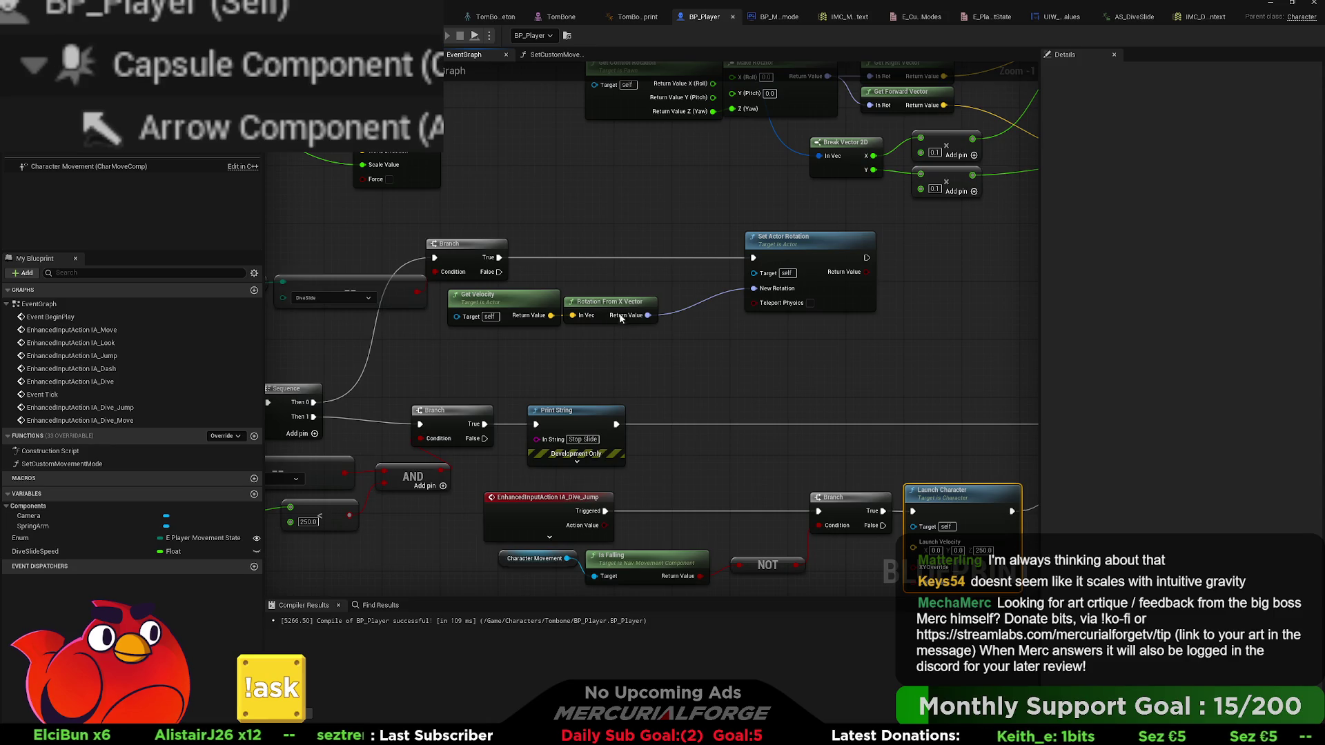
{"action": "left_click", "coordinate": [561, 197]}
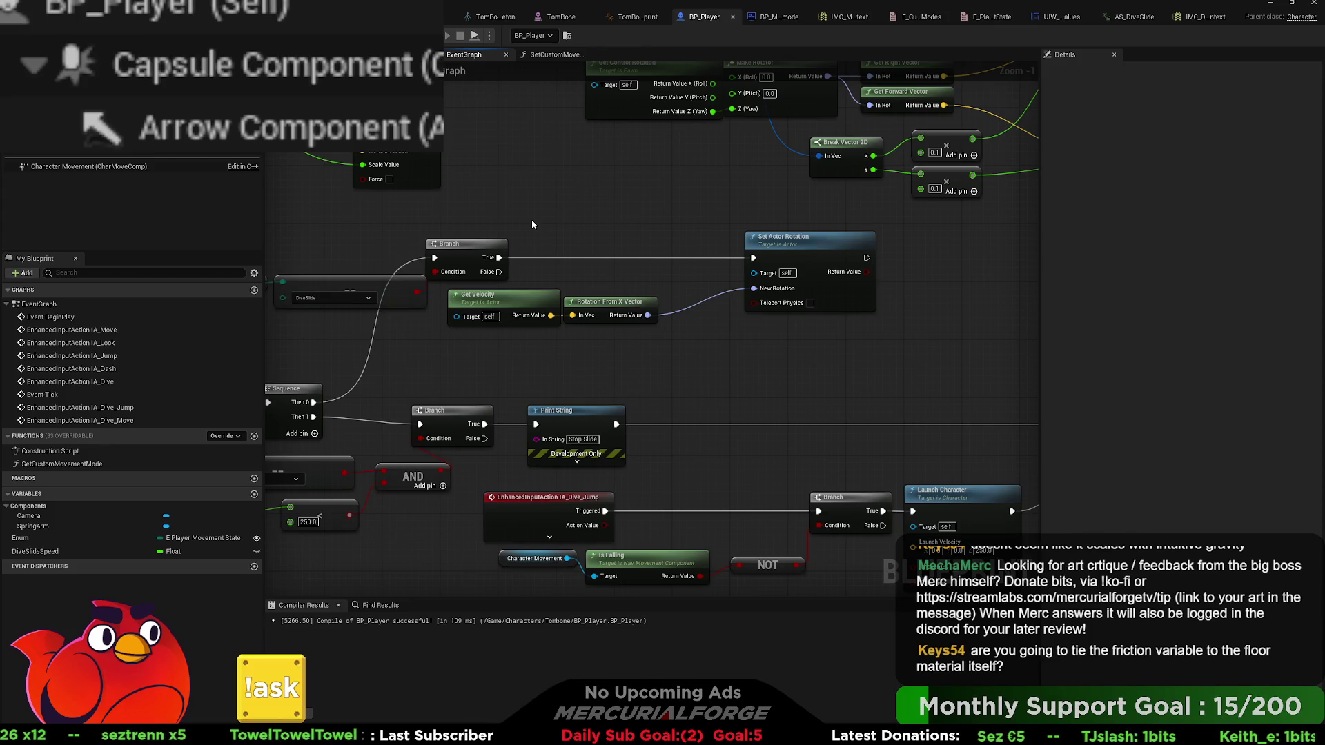
{"action": "left_click_drag", "start_coordinate": [648, 417], "coordinate": [711, 290]}
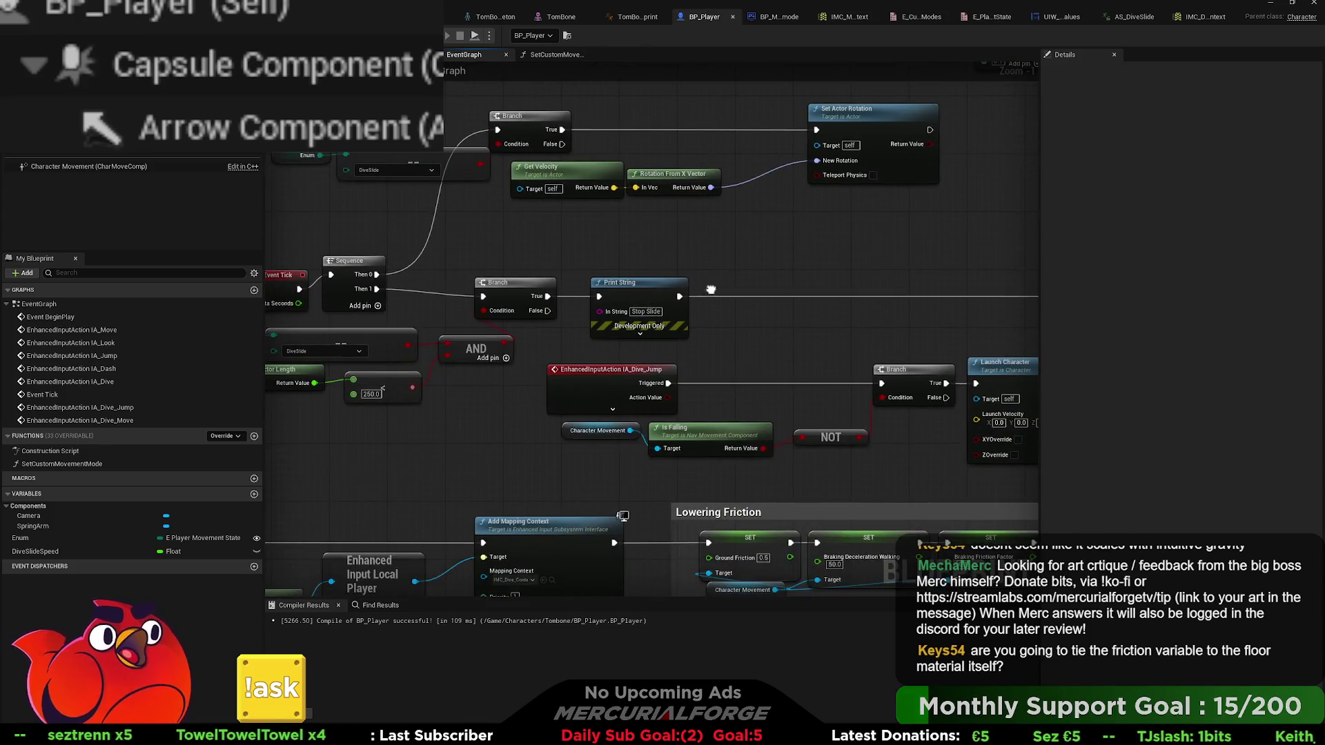
{"action": "left_click_drag", "start_coordinate": [735, 433], "coordinate": [712, 310]}
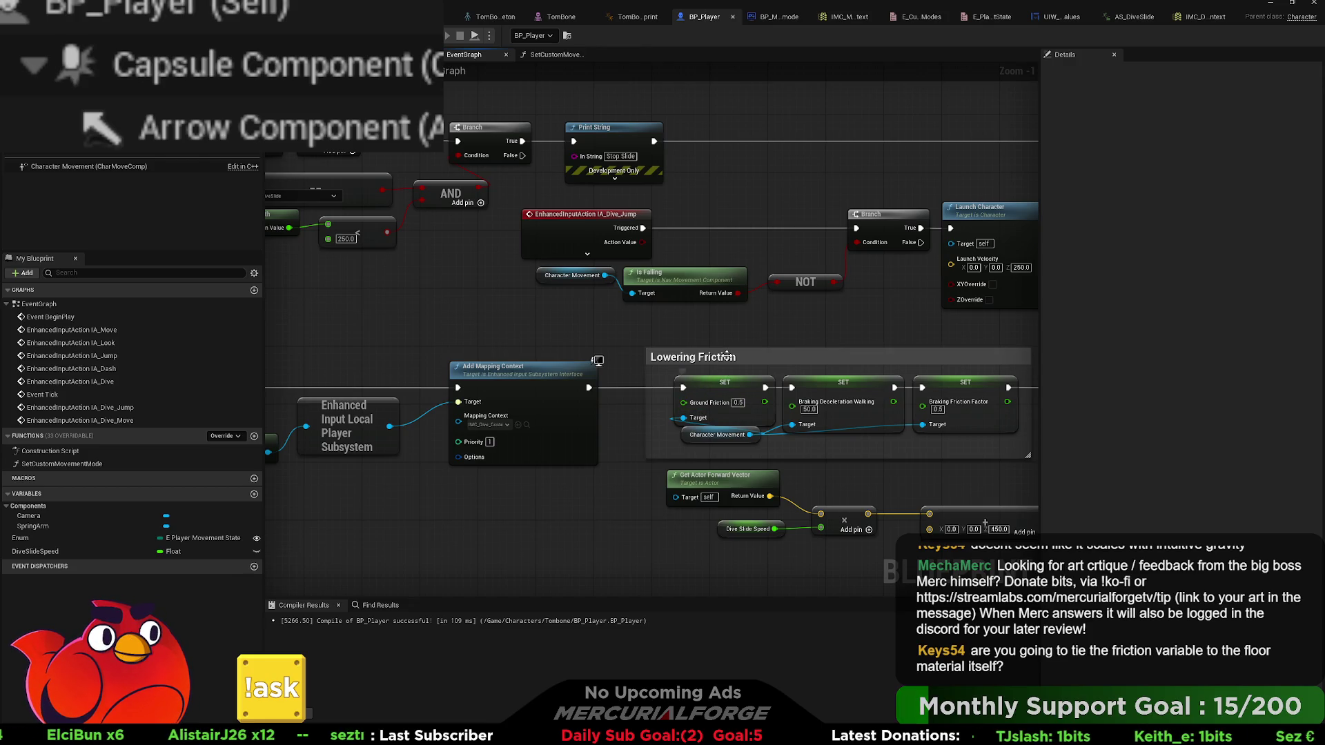
{"action": "left_click_drag", "start_coordinate": [776, 336], "coordinate": [613, 290]}
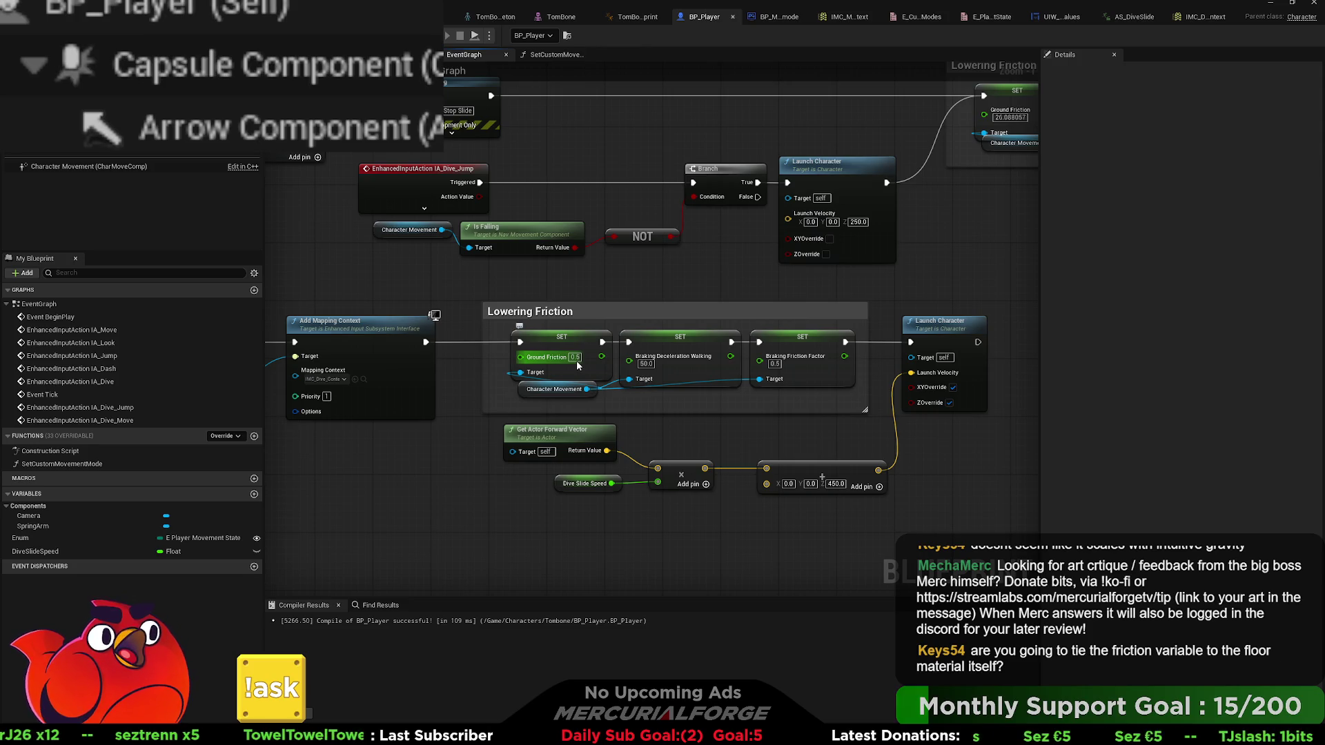
{"action": "key", "text": "alt+Tab"}
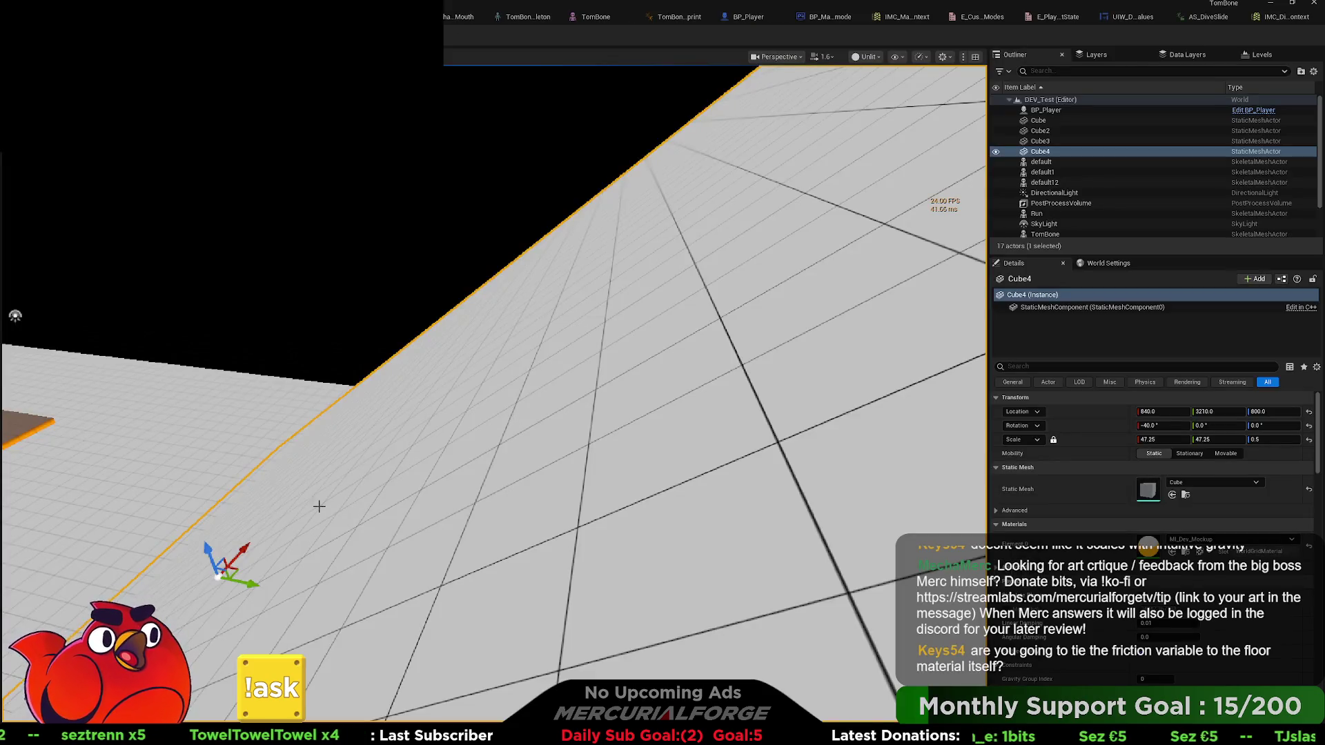
- Open NewPhysicalMaterial from Content/Base, showing Friction 0.7 and Restitution 0.3
{"action": "key", "text": "ctrl+space"}
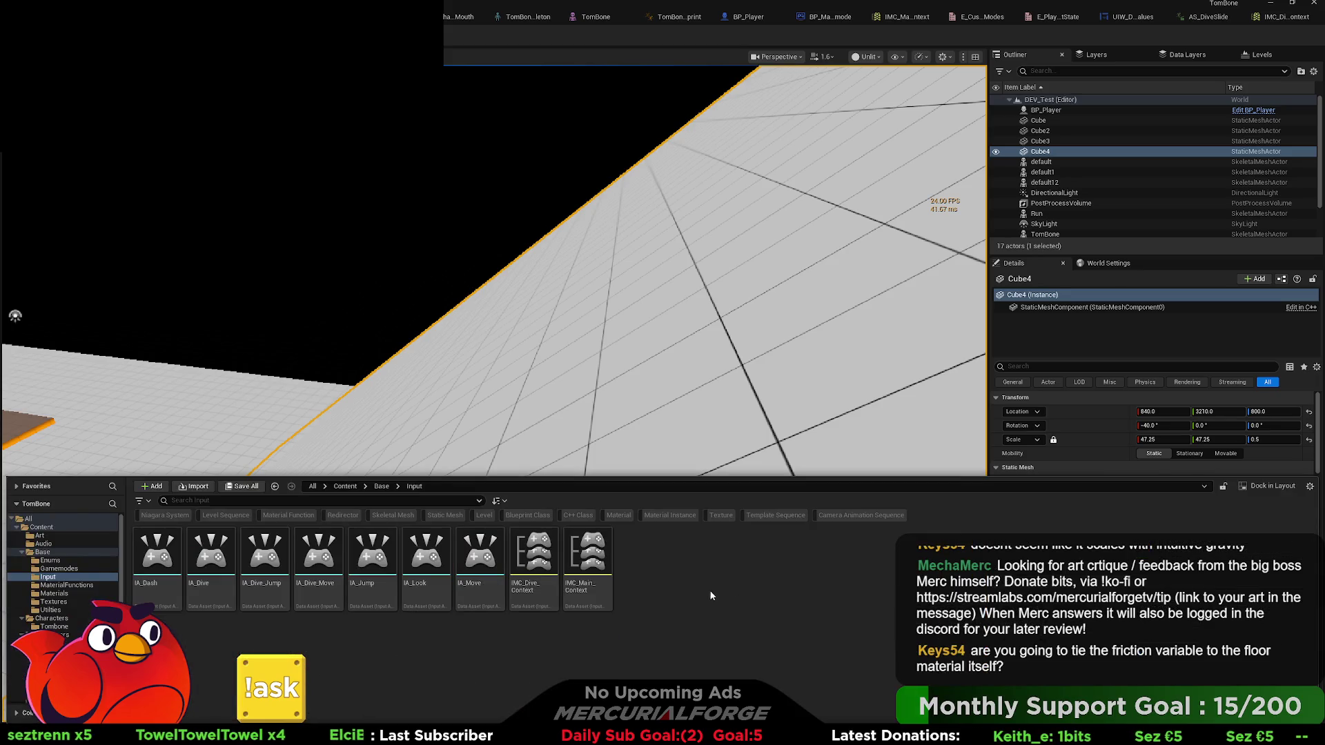
{"action": "left_click", "coordinate": [42, 552]}
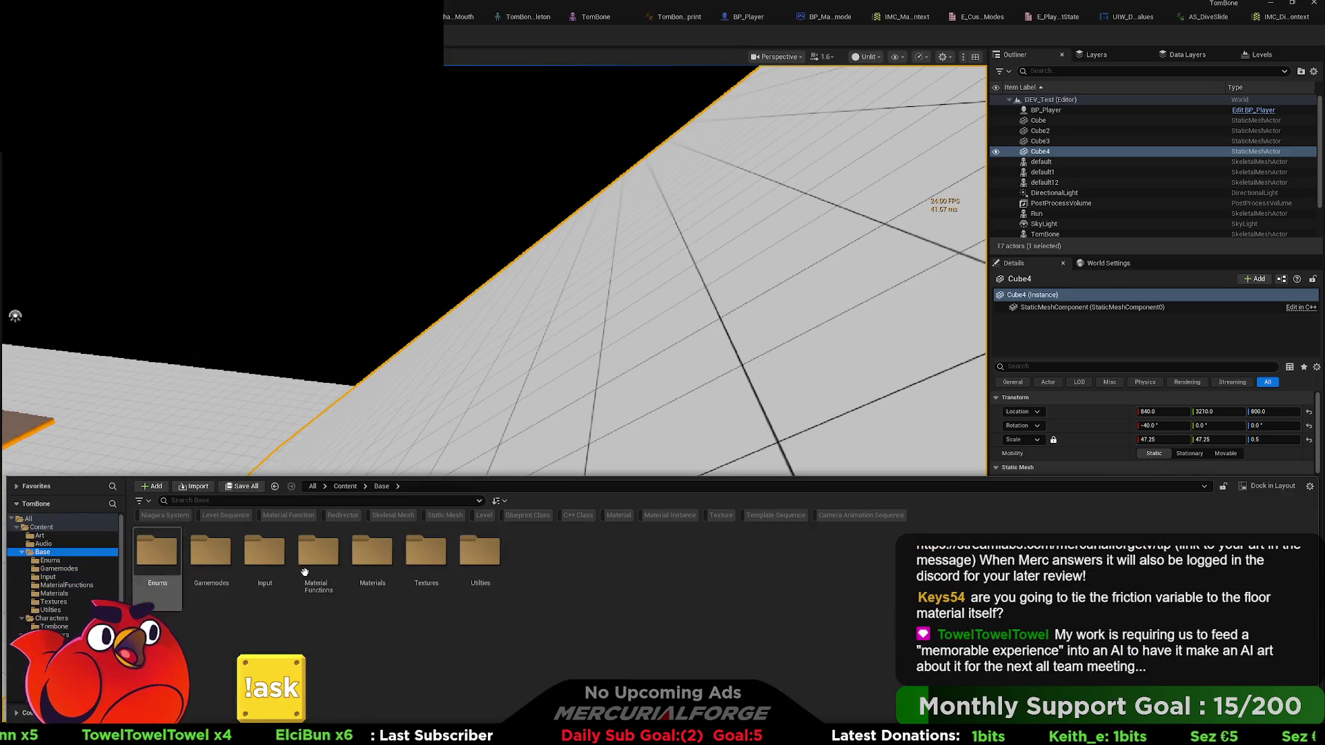
{"action": "left_click", "coordinate": [568, 565]}
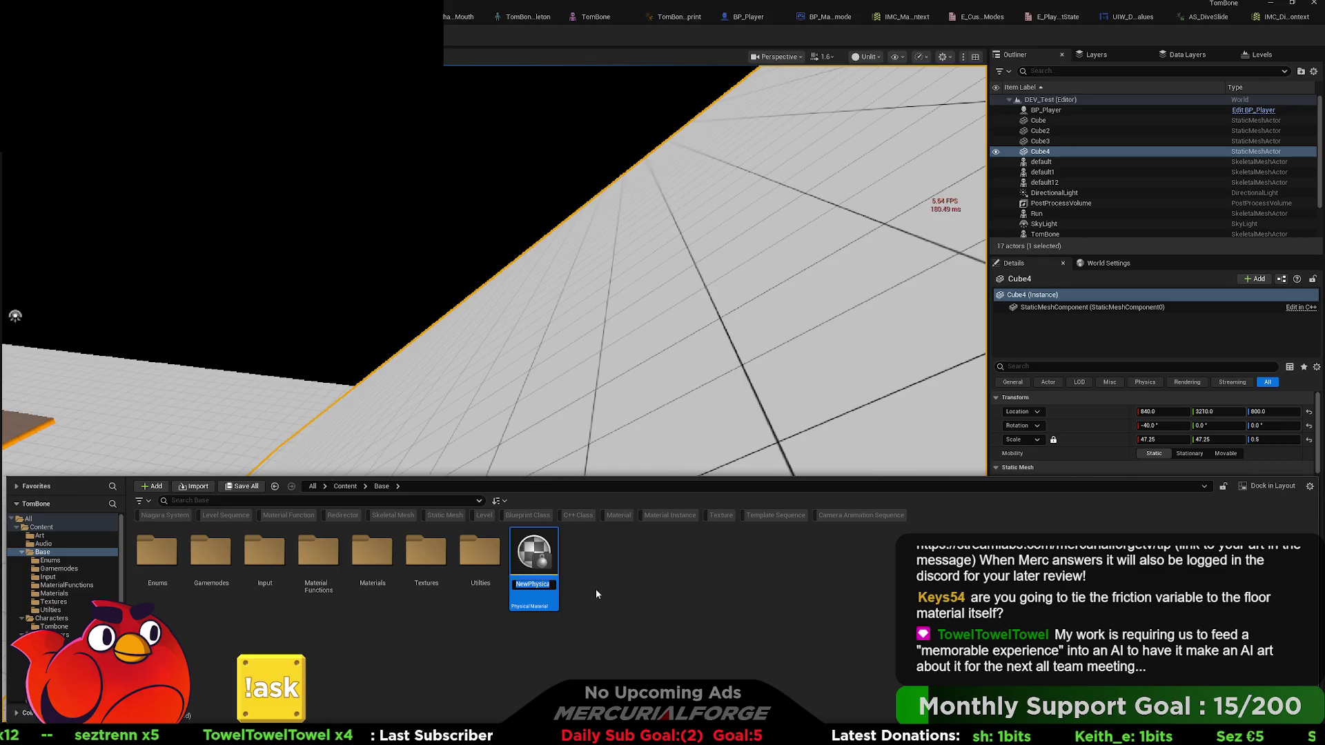
{"action": "double_click", "coordinate": [538, 553]}
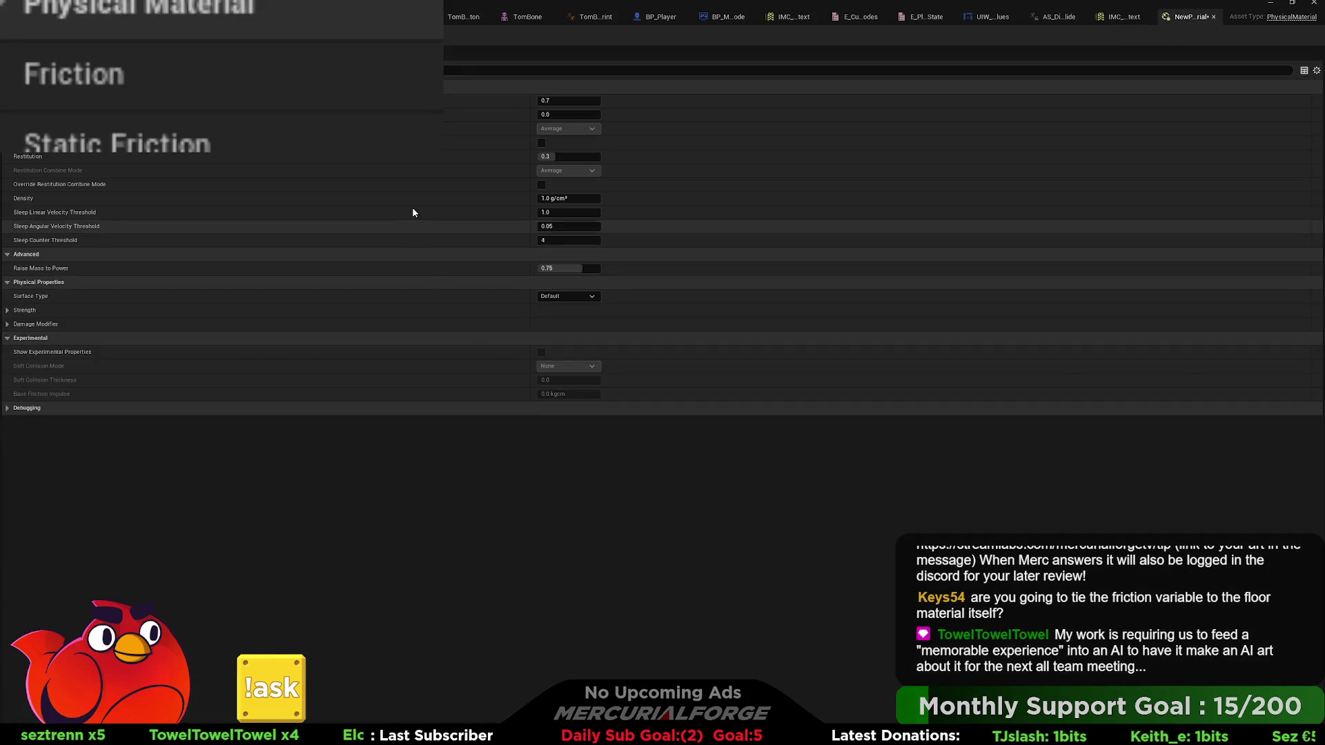
- Inspect NewPhysicalMaterial's Strength properties, then return to the level editor showing the Cube4 ramp
{"action": "left_click", "coordinate": [8, 311]}
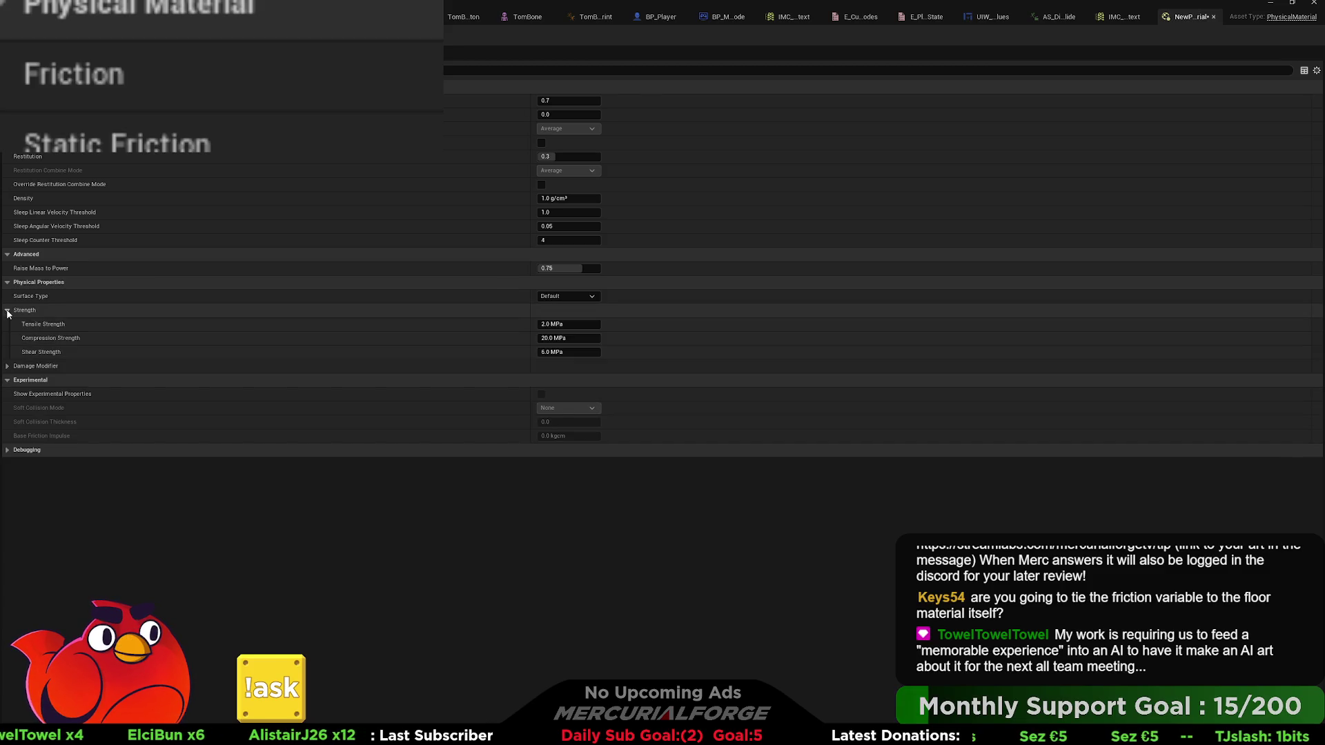
{"action": "left_click", "coordinate": [8, 311]}
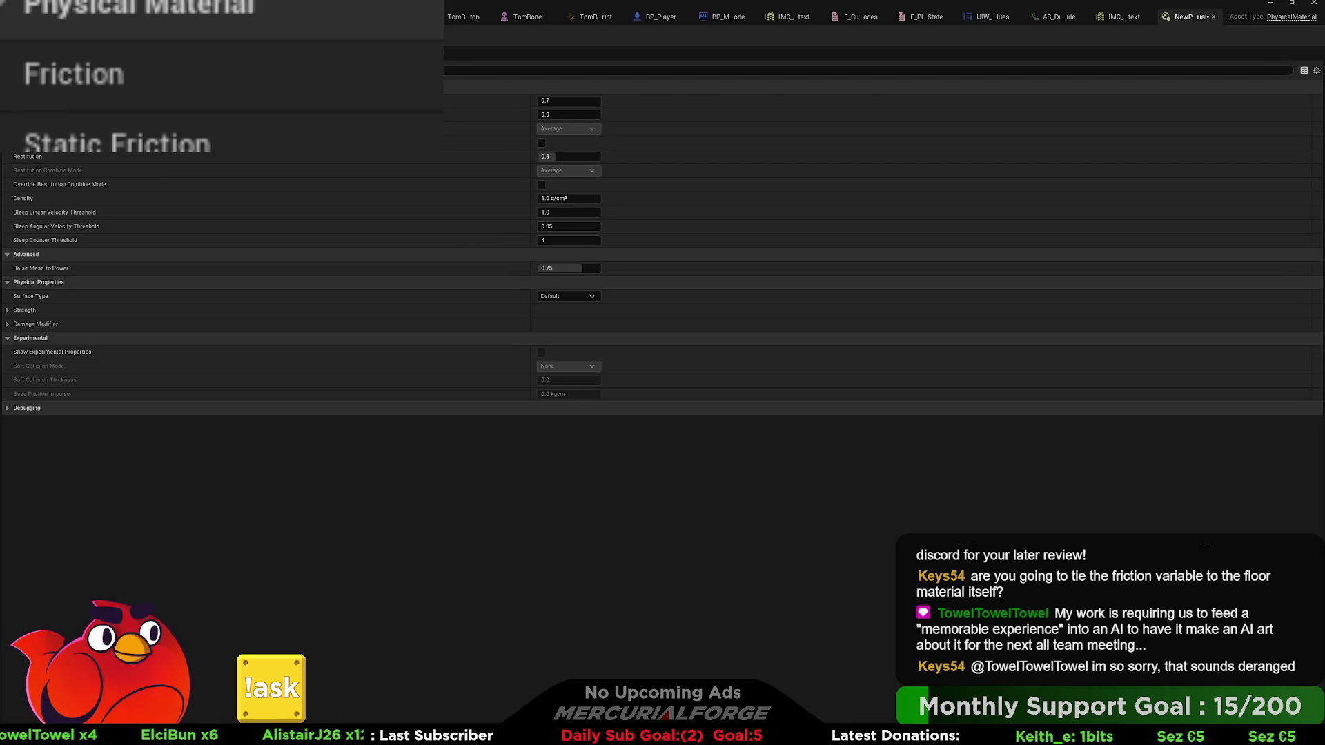
{"action": "key", "text": "alt+Tab"}
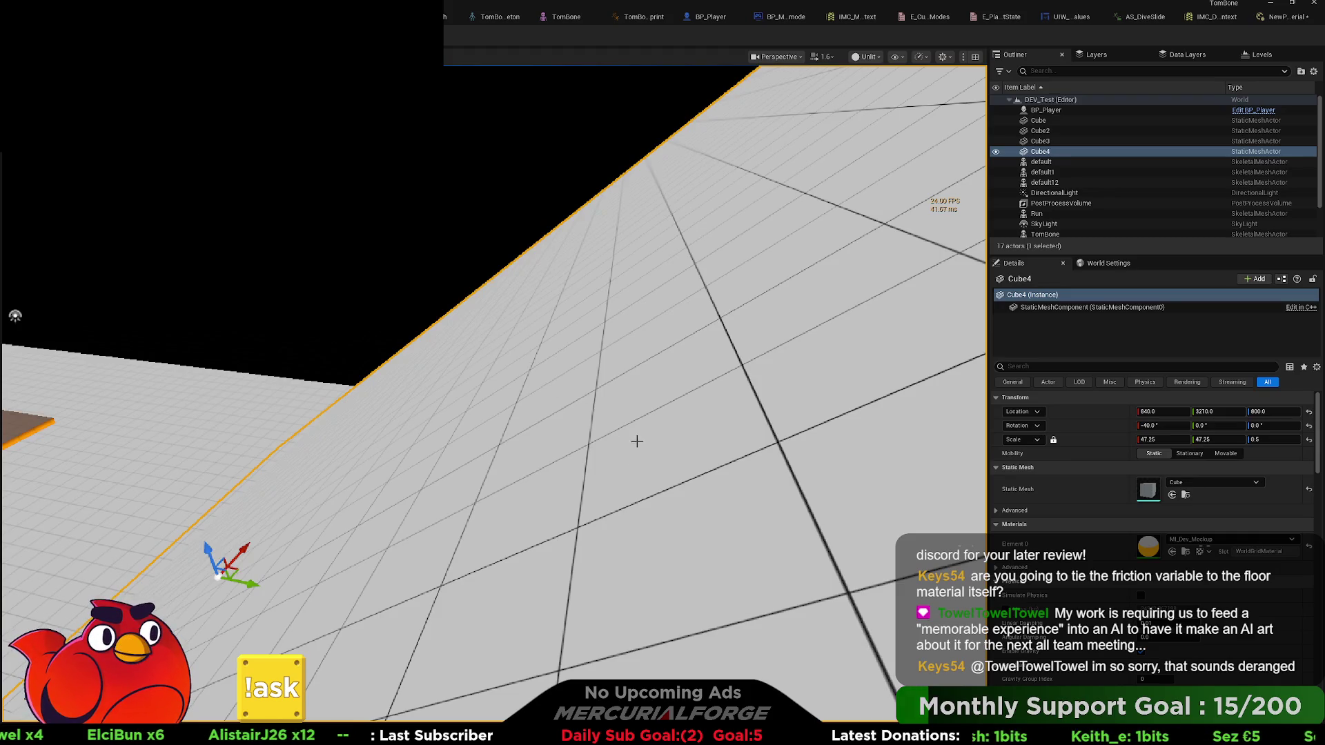
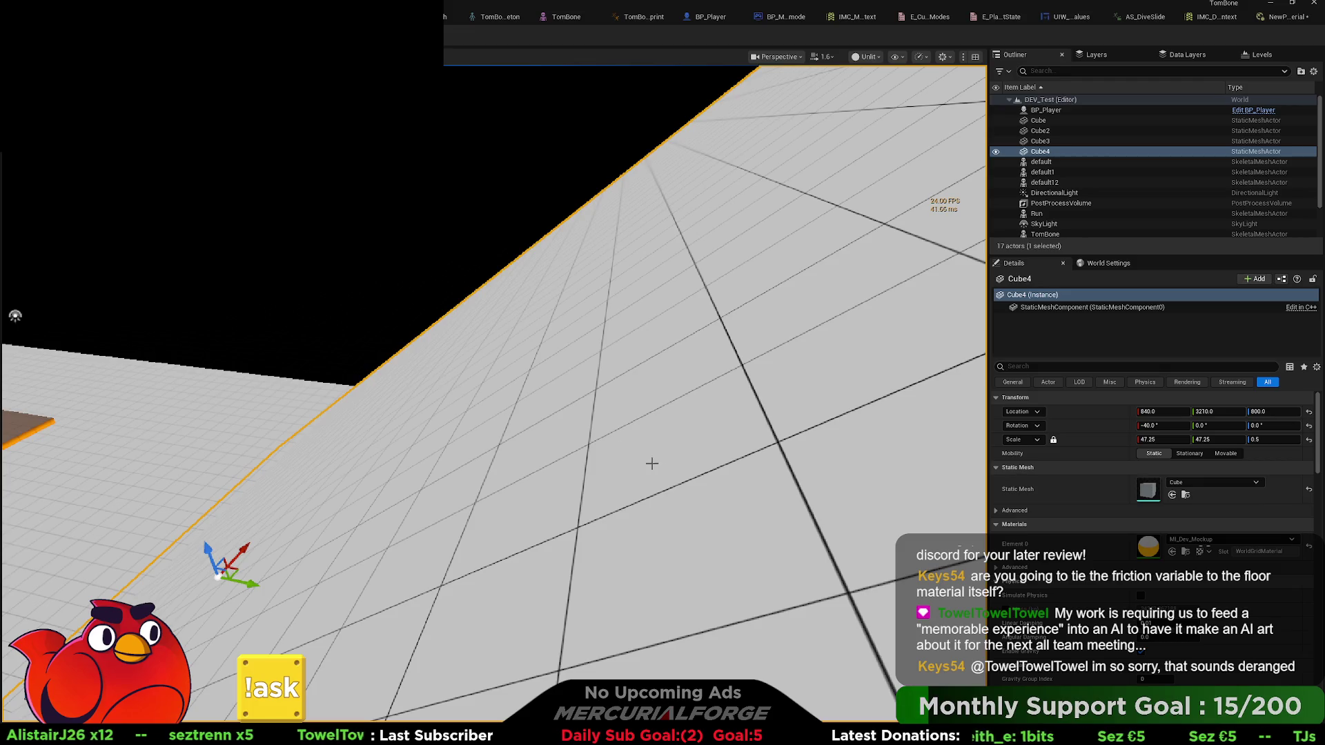
- Frame the Cube4 ramp in the viewport, then switch to the BP_Player Blueprint
{"action": "key", "text": "f"}
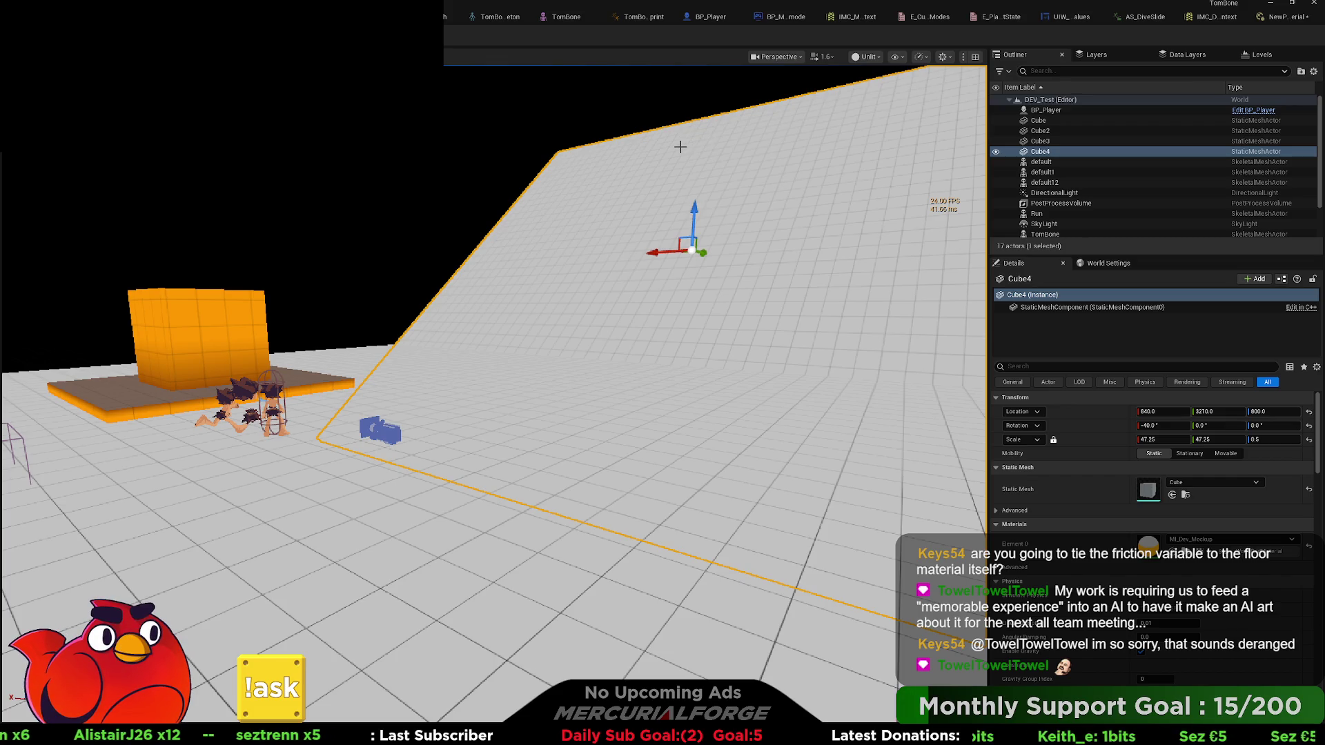
{"action": "left_click", "coordinate": [706, 17]}
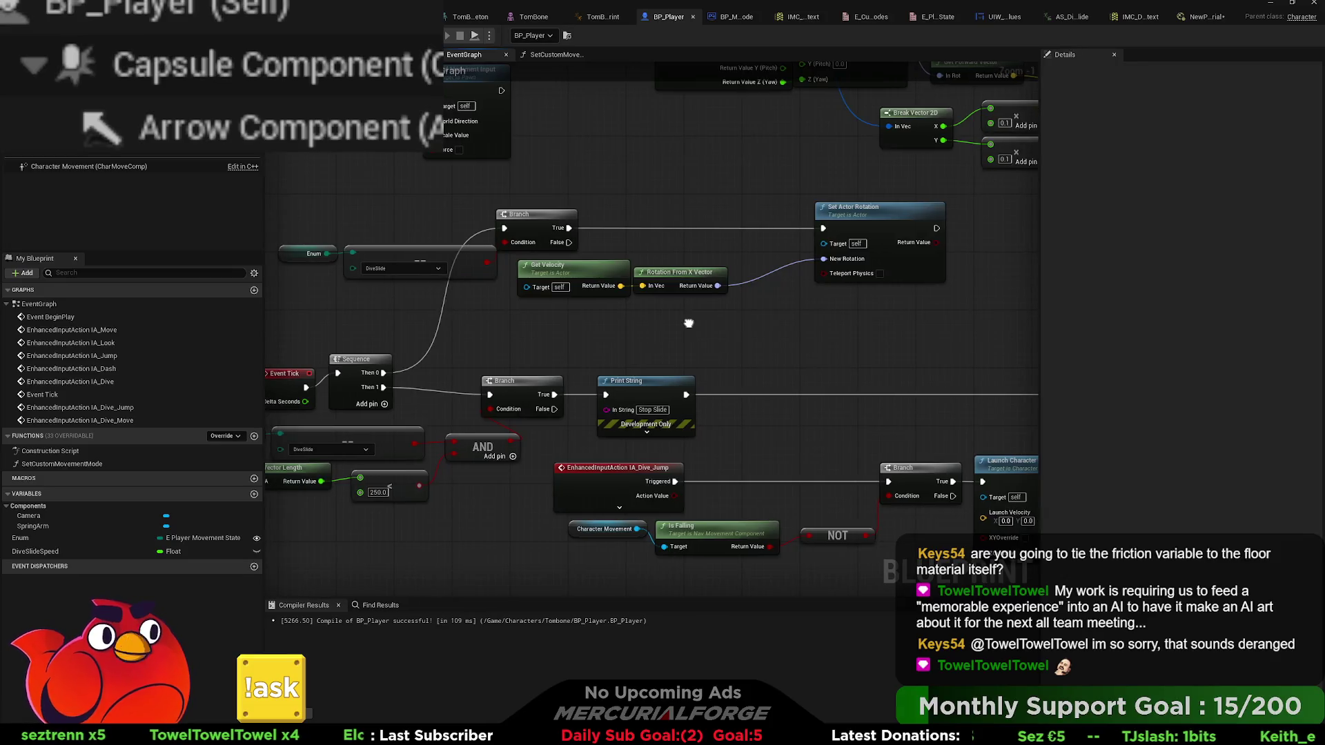
- Pan to the BeginPlay and IA_Move nodes and place a Character Movement reference in the graph
{"action": "mouse_move", "coordinate": [831, 322]}
{"action": "left_mouse_down"}
{"action": "mouse_move", "coordinate": [594, 326]}
{"action": "mouse_move", "coordinate": [586, 363]}
{"action": "mouse_move", "coordinate": [647, 342]}
{"action": "left_mouse_up"}
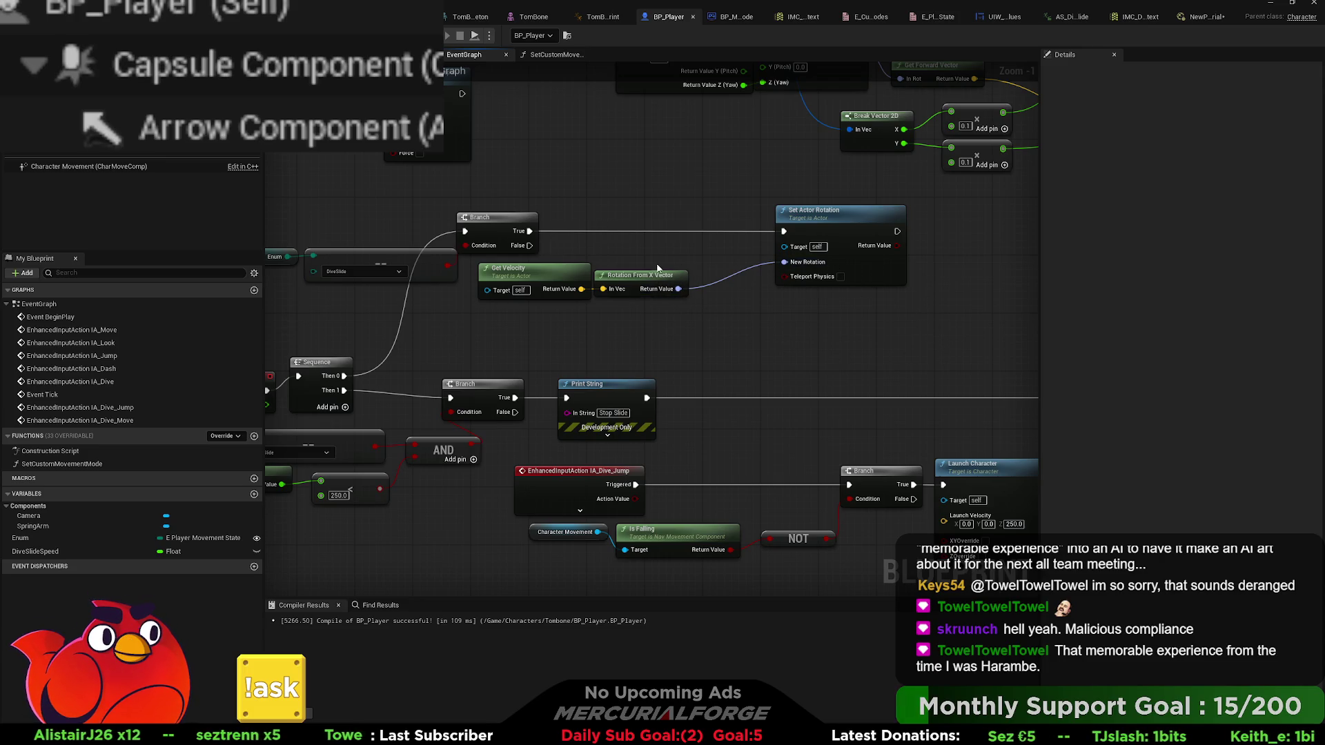
{"action": "left_click_drag", "start_coordinate": [605, 240], "coordinate": [630, 300]}
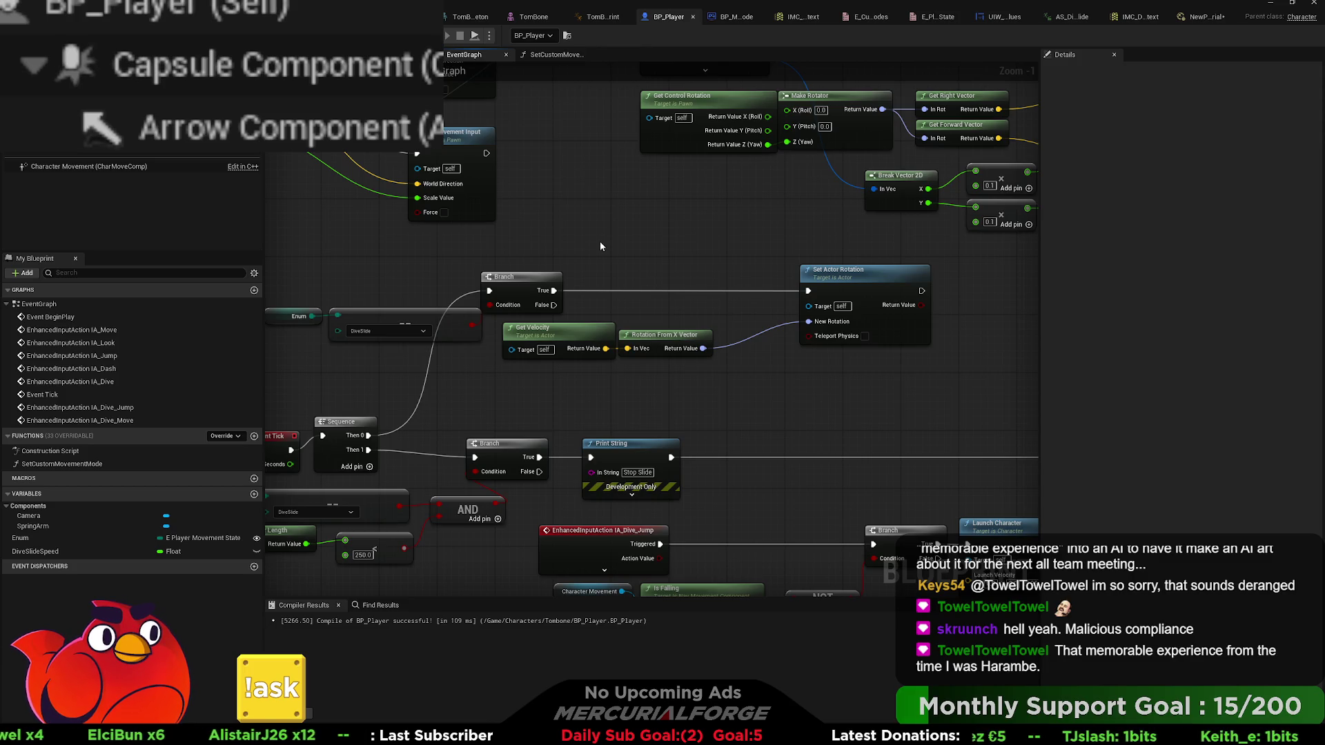
{"action": "mouse_move", "coordinate": [595, 232]}
{"action": "left_mouse_down"}
{"action": "mouse_move", "coordinate": [606, 322]}
{"action": "mouse_move", "coordinate": [722, 252]}
{"action": "mouse_move", "coordinate": [979, 267]}
{"action": "mouse_move", "coordinate": [940, 512]}
{"action": "mouse_move", "coordinate": [928, 511]}
{"action": "left_mouse_up"}
{"action": "mouse_move", "coordinate": [616, 171]}
{"action": "left_mouse_down"}
{"action": "mouse_move", "coordinate": [582, 322]}
{"action": "mouse_move", "coordinate": [600, 334]}
{"action": "left_mouse_up"}
{"action": "mouse_move", "coordinate": [480, 330]}
{"action": "left_mouse_down"}
{"action": "mouse_move", "coordinate": [594, 283]}
{"action": "mouse_move", "coordinate": [704, 418]}
{"action": "mouse_move", "coordinate": [593, 419]}
{"action": "mouse_move", "coordinate": [663, 435]}
{"action": "mouse_move", "coordinate": [615, 338]}
{"action": "mouse_move", "coordinate": [361, 230]}
{"action": "mouse_move", "coordinate": [435, 152]}
{"action": "mouse_move", "coordinate": [666, 252]}
{"action": "mouse_move", "coordinate": [493, 293]}
{"action": "left_mouse_up"}
{"action": "mouse_move", "coordinate": [88, 167]}
{"action": "left_mouse_down"}
{"action": "mouse_move", "coordinate": [517, 290]}
{"action": "mouse_move", "coordinate": [621, 285]}
{"action": "mouse_move", "coordinate": [584, 296]}
{"action": "mouse_move", "coordinate": [604, 293]}
{"action": "mouse_move", "coordinate": [584, 333]}
{"action": "mouse_move", "coordinate": [475, 289]}
{"action": "mouse_move", "coordinate": [566, 339]}
{"action": "mouse_move", "coordinate": [513, 294]}
{"action": "mouse_move", "coordinate": [414, 285]}
{"action": "mouse_move", "coordinate": [628, 324]}
{"action": "mouse_move", "coordinate": [555, 178]}
{"action": "mouse_move", "coordinate": [527, 157]}
{"action": "mouse_move", "coordinate": [626, 151]}
{"action": "left_mouse_up"}
- Break Current Floor into a fully expanded Break Find Floor Result node, placed up-left
{"action": "left_click", "coordinate": [679, 175]}
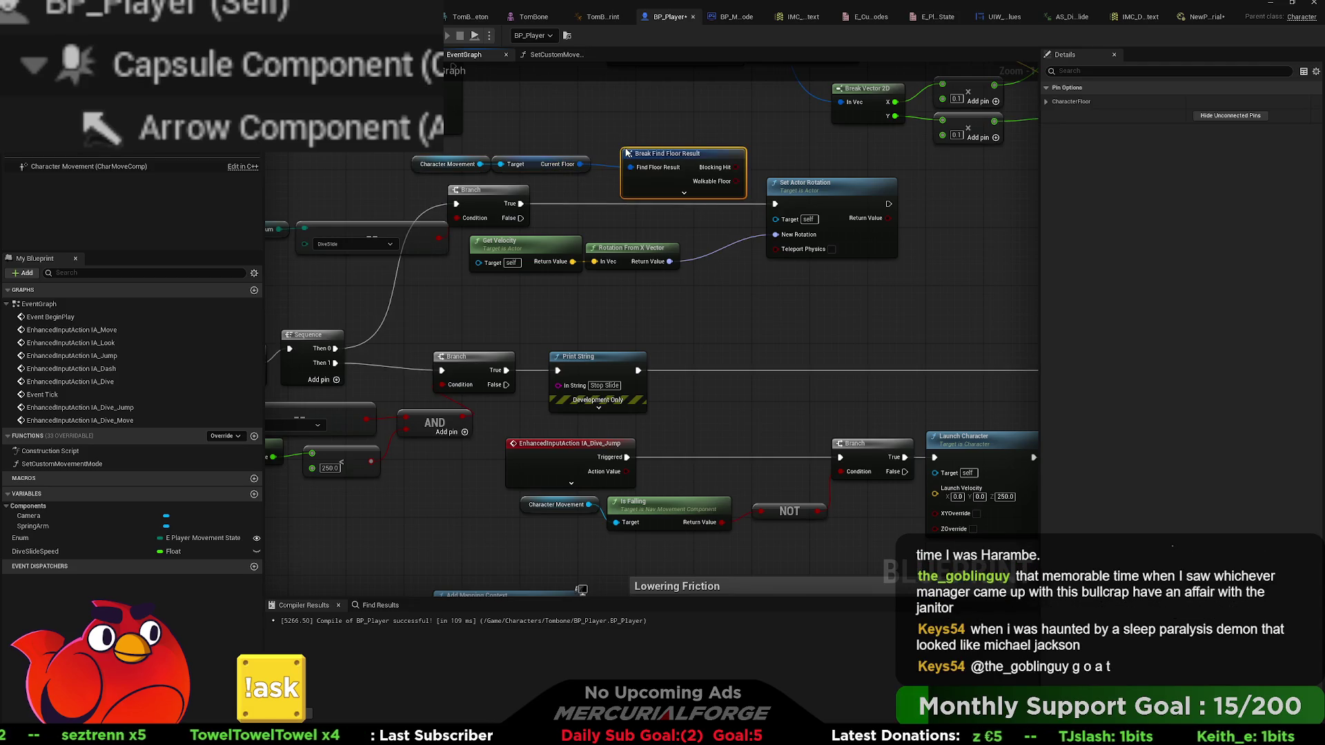
{"action": "left_click", "coordinate": [684, 192]}
{"action": "mouse_move", "coordinate": [703, 154]}
{"action": "left_mouse_down"}
{"action": "mouse_move", "coordinate": [672, 95]}
{"action": "mouse_move", "coordinate": [486, 150]}
{"action": "left_mouse_up"}
- Shift the Rotation From X Vector and Set Actor Rotation nodes right, then break the floor Hit Result
{"action": "left_click_drag", "start_coordinate": [753, 350], "coordinate": [391, 238]}
{"action": "left_click_drag", "start_coordinate": [301, 260], "coordinate": [474, 259]}
{"action": "left_click_drag", "start_coordinate": [522, 212], "coordinate": [653, 323]}
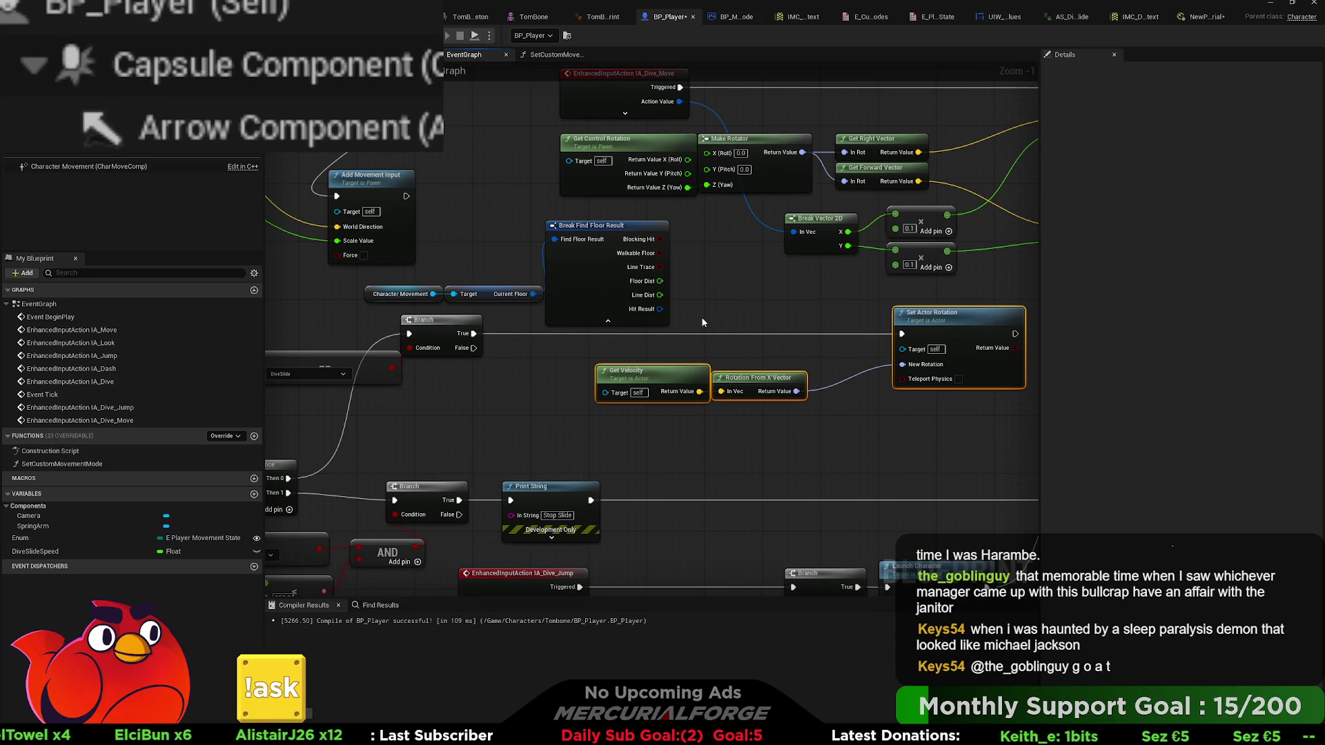
{"action": "left_click", "coordinate": [712, 300]}
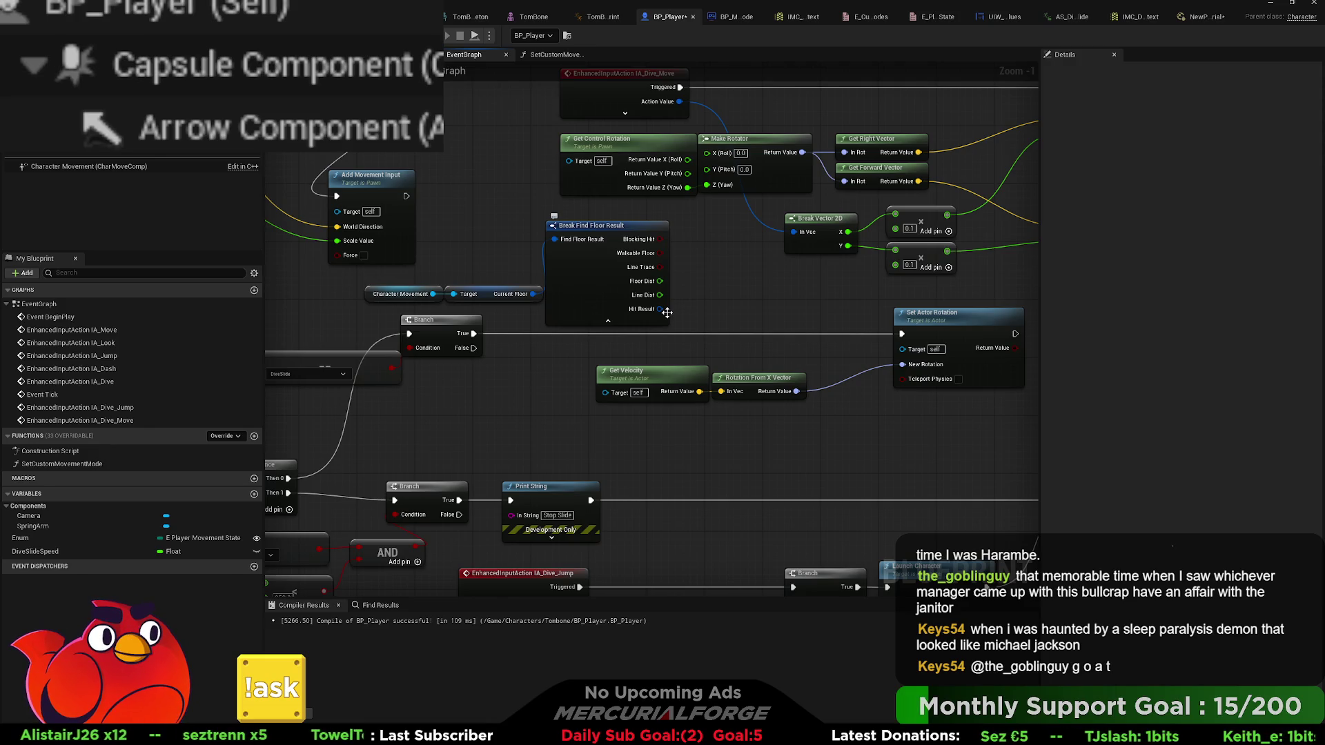
{"action": "left_click_drag", "start_coordinate": [667, 312], "coordinate": [693, 308]}
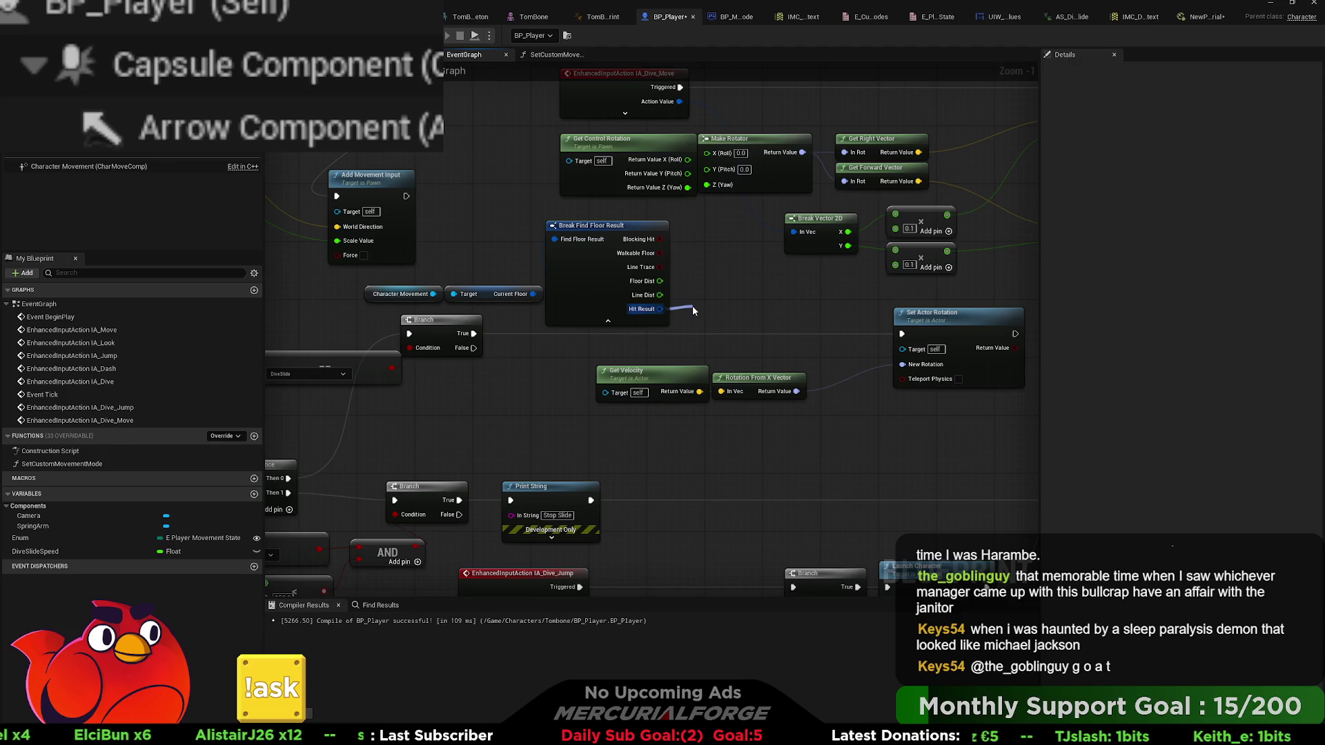
{"action": "left_click_drag", "start_coordinate": [693, 305], "coordinate": [693, 305]}
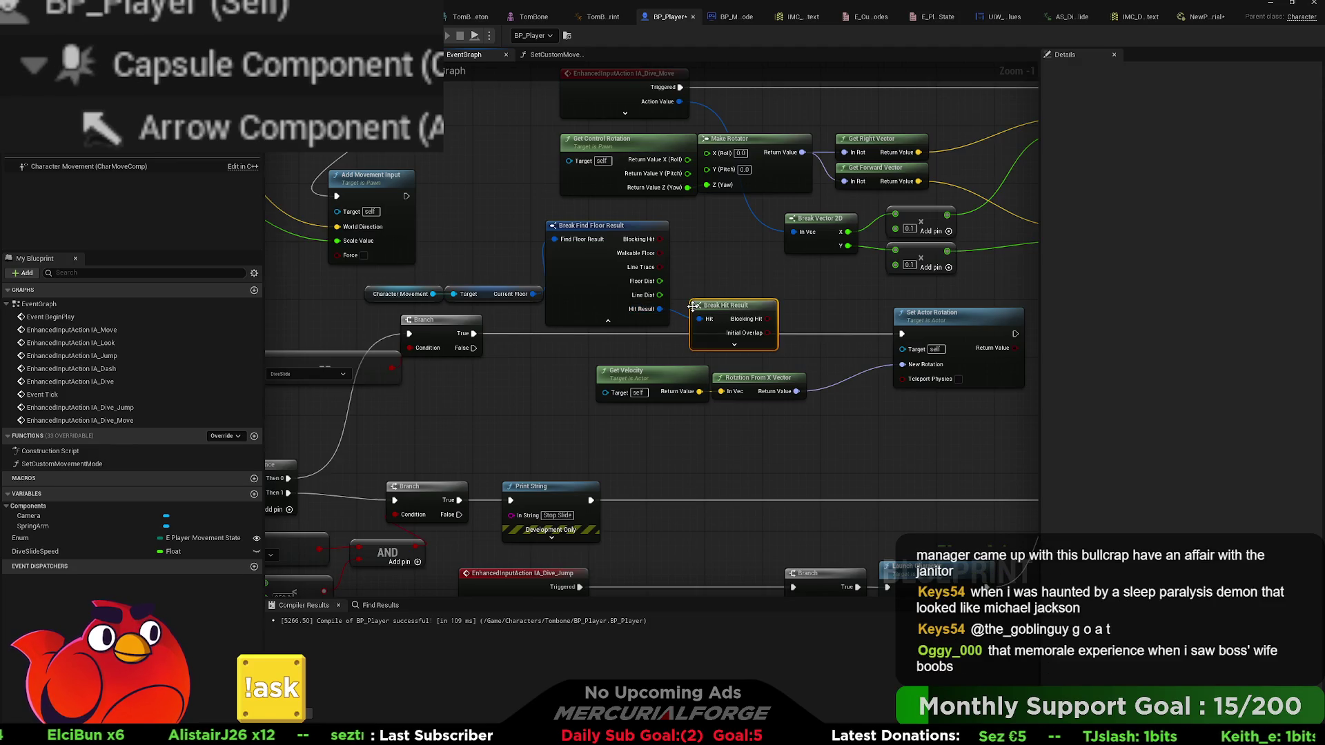
- Expand Break Hit Result, feed Impact Point into a Vector Cosine Angle 2D node, and paste an ACOSd node
{"action": "left_click", "coordinate": [733, 344]}
{"action": "left_click_drag", "start_coordinate": [752, 310], "coordinate": [738, 267]}
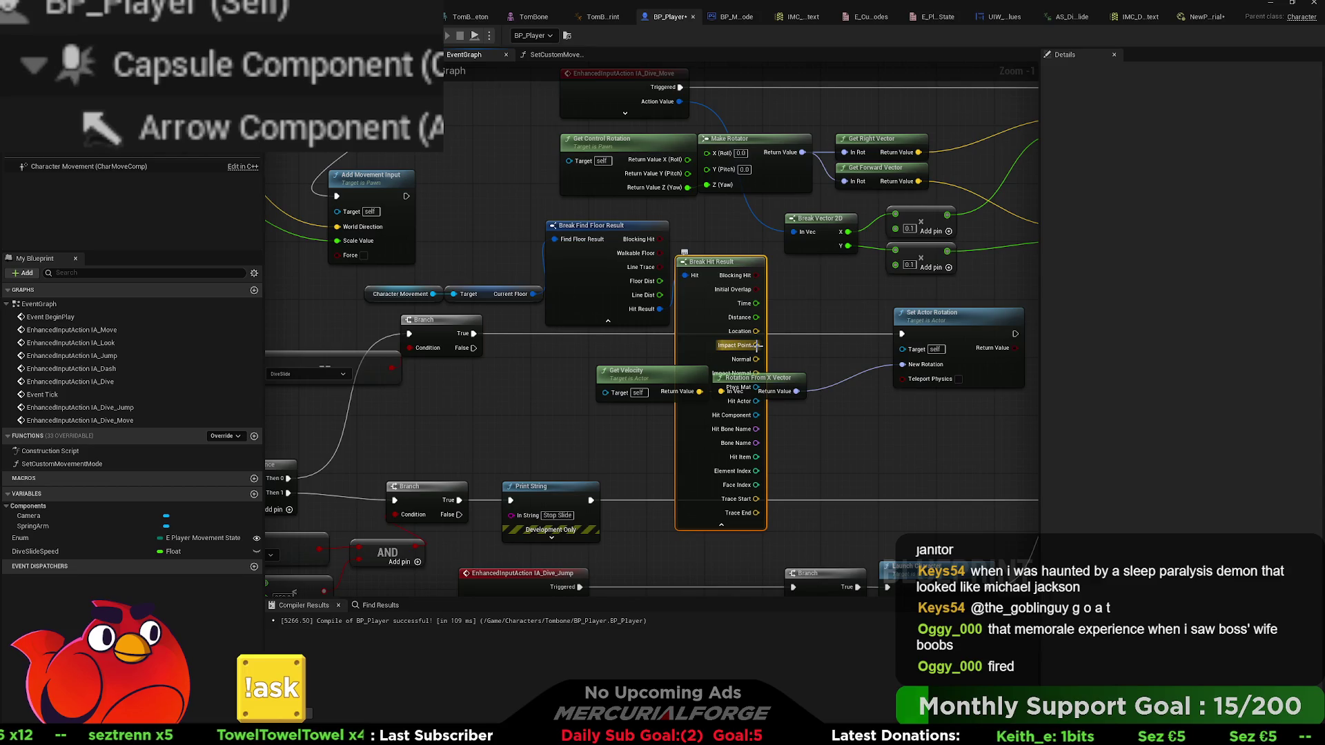
{"action": "mouse_move", "coordinate": [757, 345]}
{"action": "left_mouse_down"}
{"action": "mouse_move", "coordinate": [806, 345]}
{"action": "mouse_move", "coordinate": [828, 421]}
{"action": "mouse_move", "coordinate": [927, 456]}
{"action": "mouse_move", "coordinate": [858, 450]}
{"action": "left_mouse_up"}
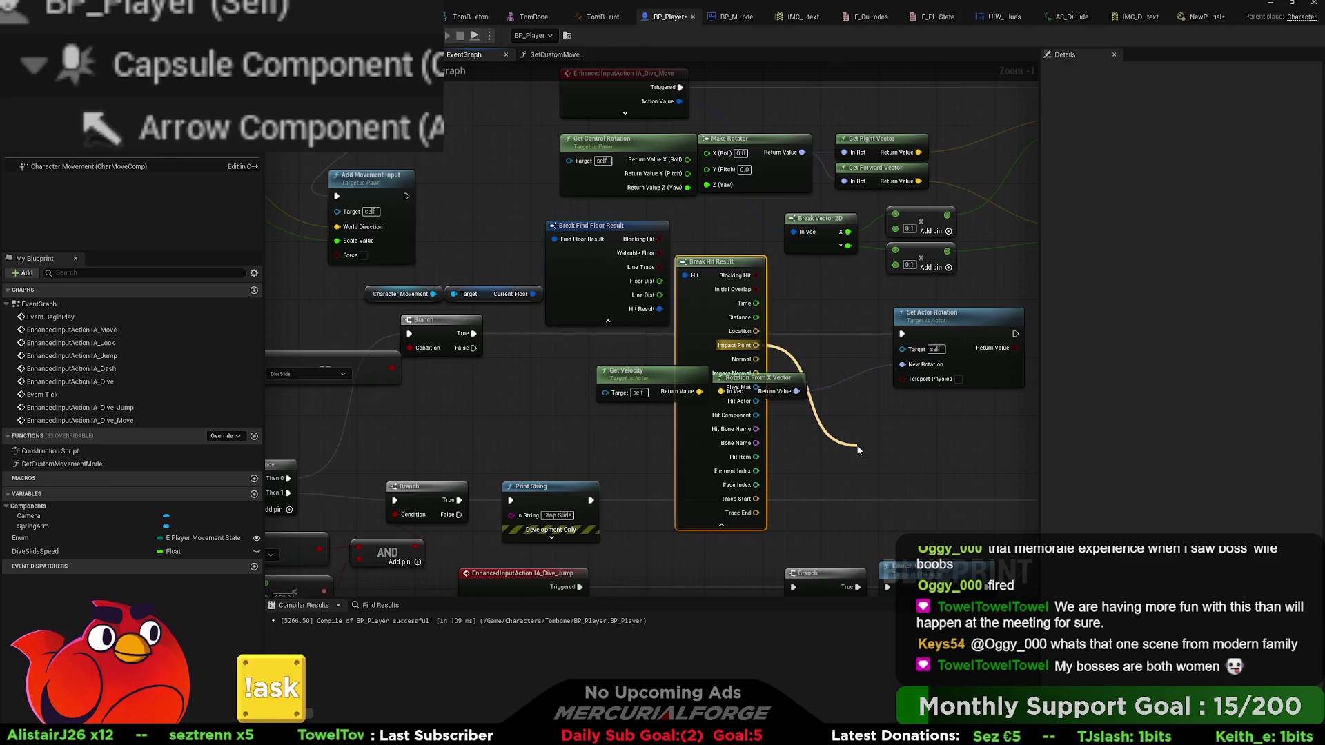
{"action": "left_click", "coordinate": [893, 455]}
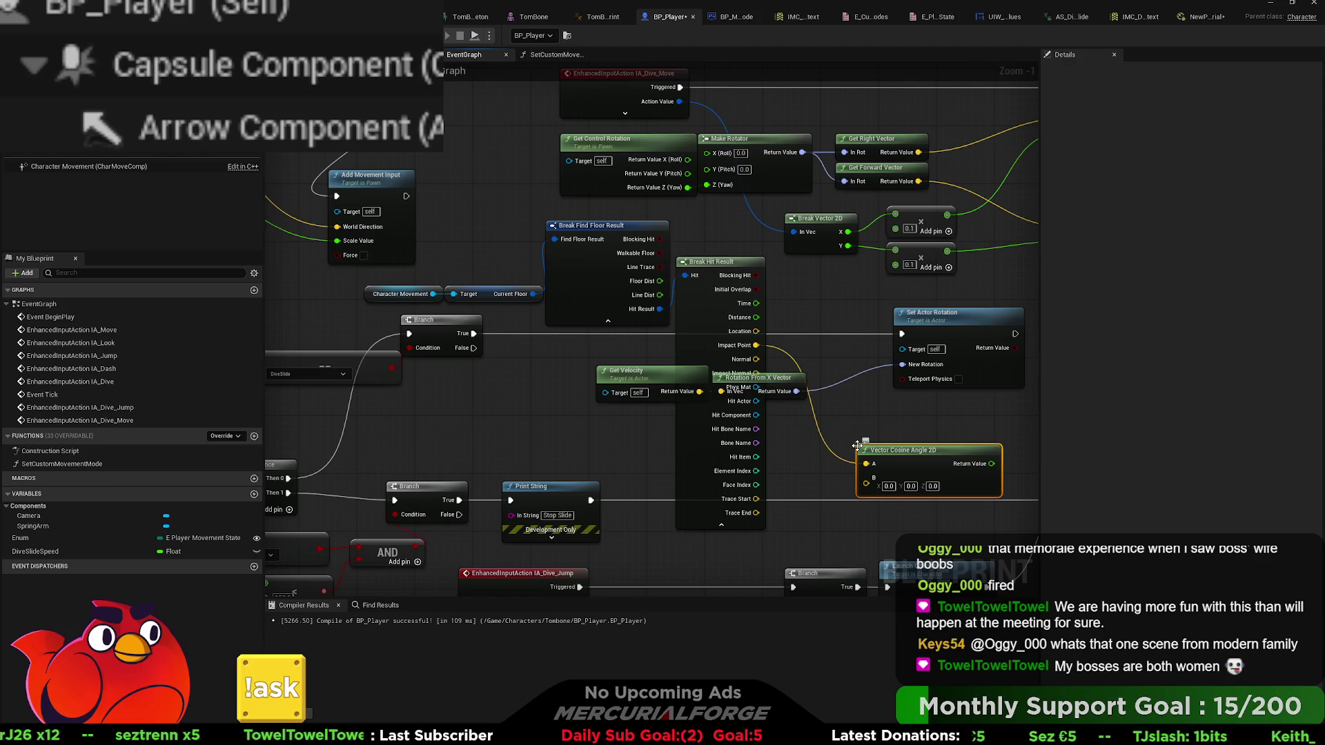
{"action": "left_click_drag", "start_coordinate": [895, 455], "coordinate": [892, 427]}
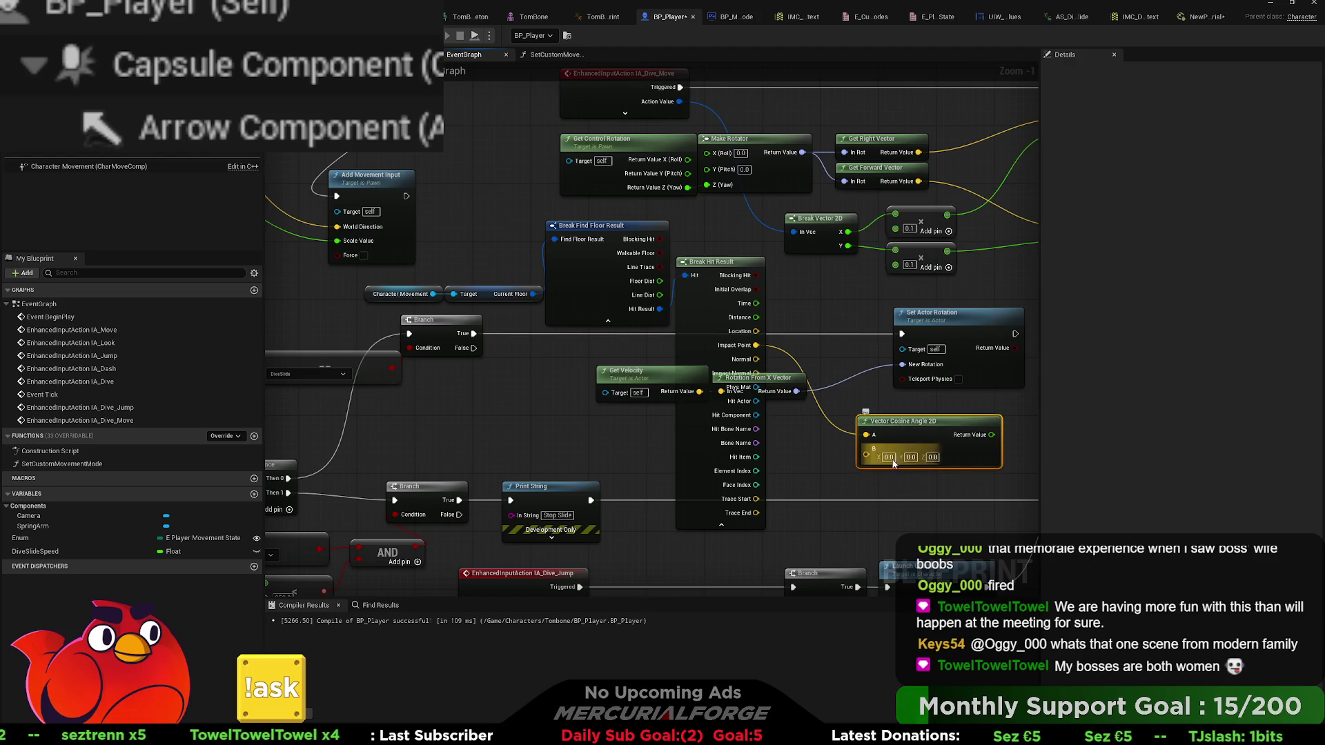
{"action": "left_click_drag", "start_coordinate": [879, 482], "coordinate": [809, 380]}
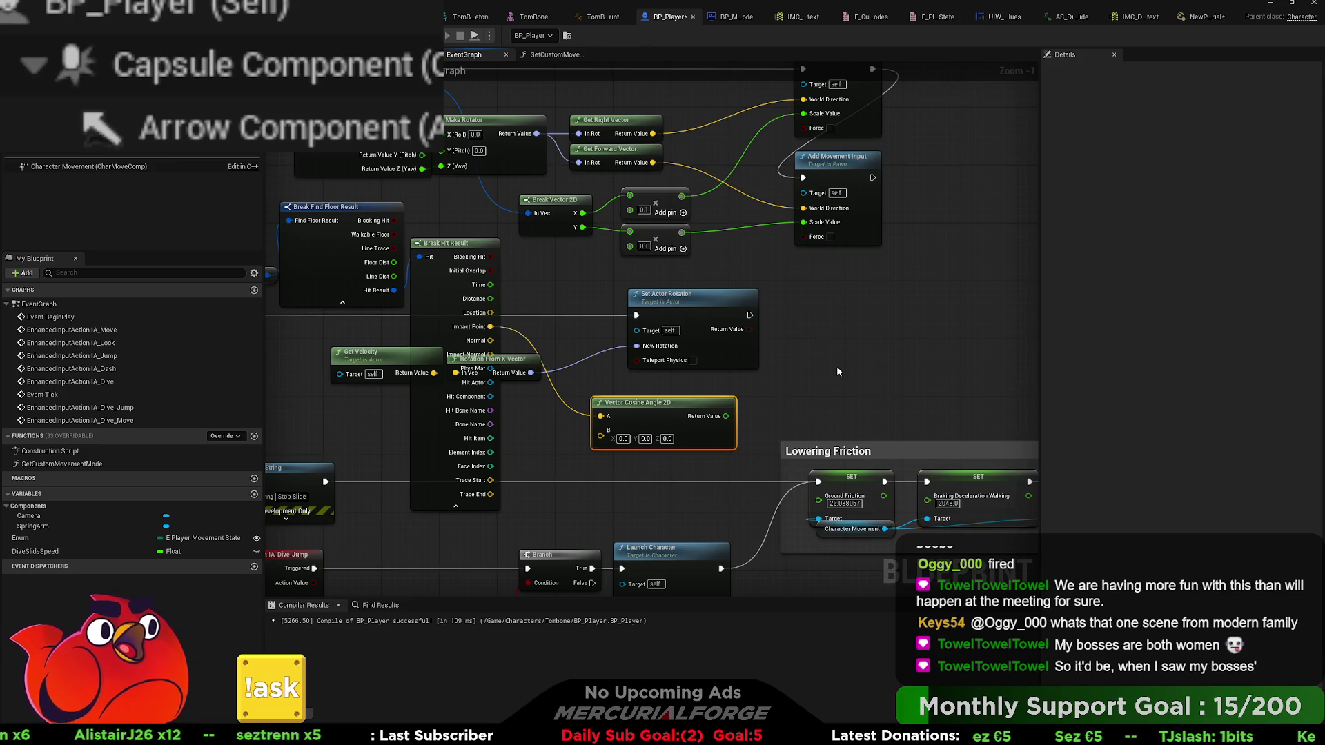
{"action": "key", "text": "ctrl+v"}
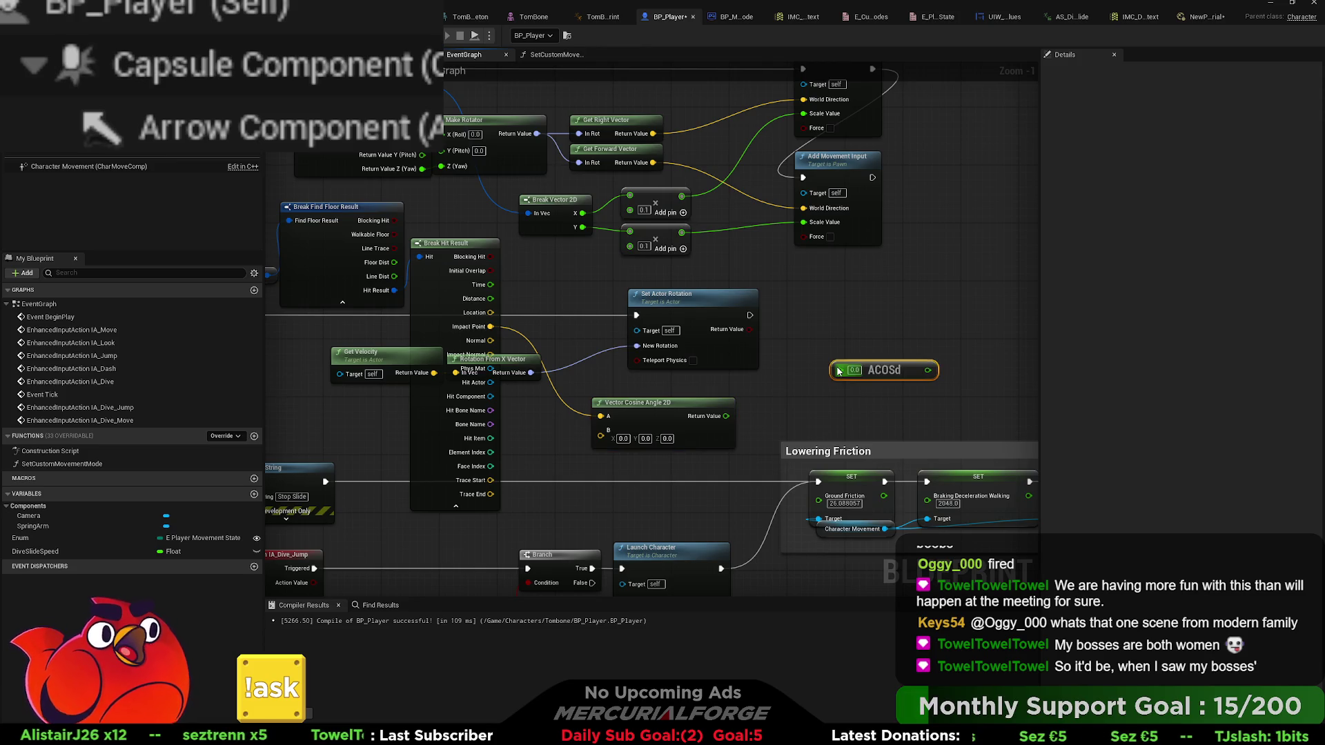
- Position ACOSd and delete the Vector Cosine Angle 2D node
{"action": "left_click_drag", "start_coordinate": [887, 379], "coordinate": [686, 396]}
{"action": "left_click", "coordinate": [653, 418]}
{"action": "key", "text": "Delete"}
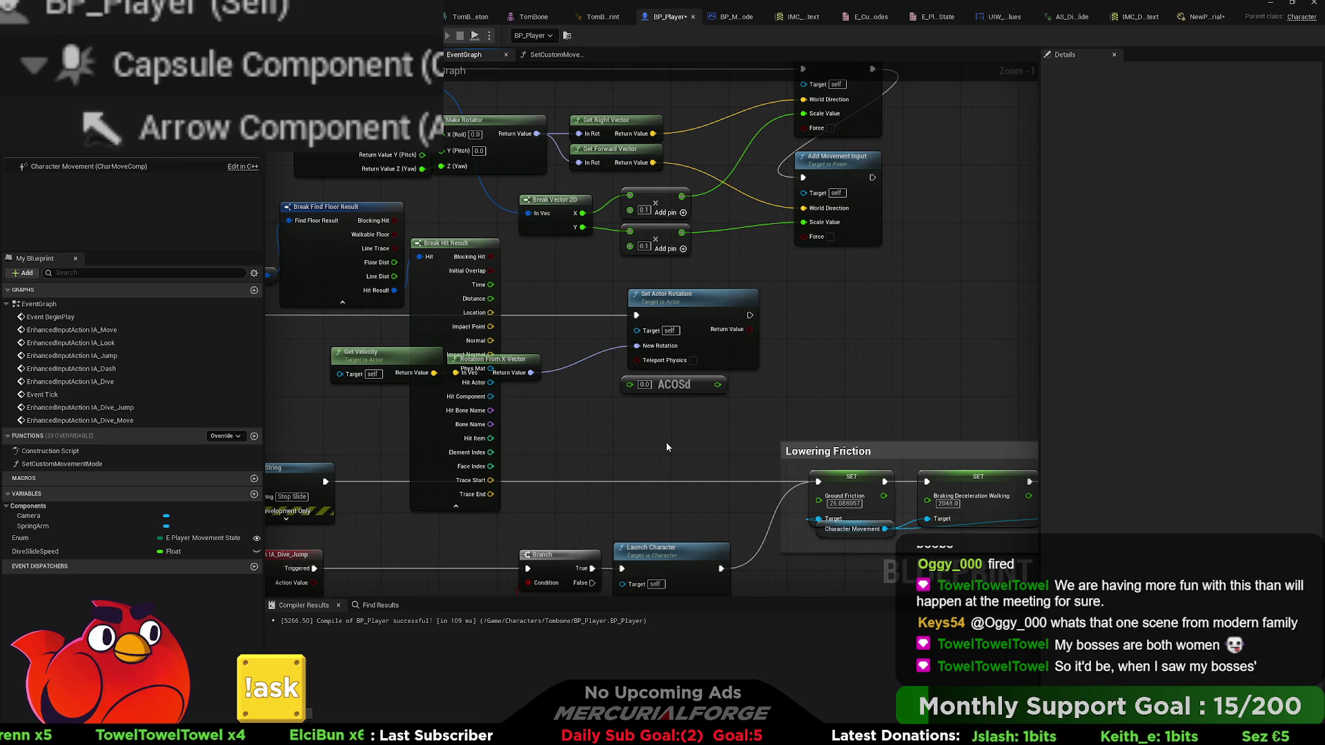
- Paste a Dot Product node and wire its result into ACOSd
{"action": "left_click_drag", "start_coordinate": [698, 392], "coordinate": [715, 399]}
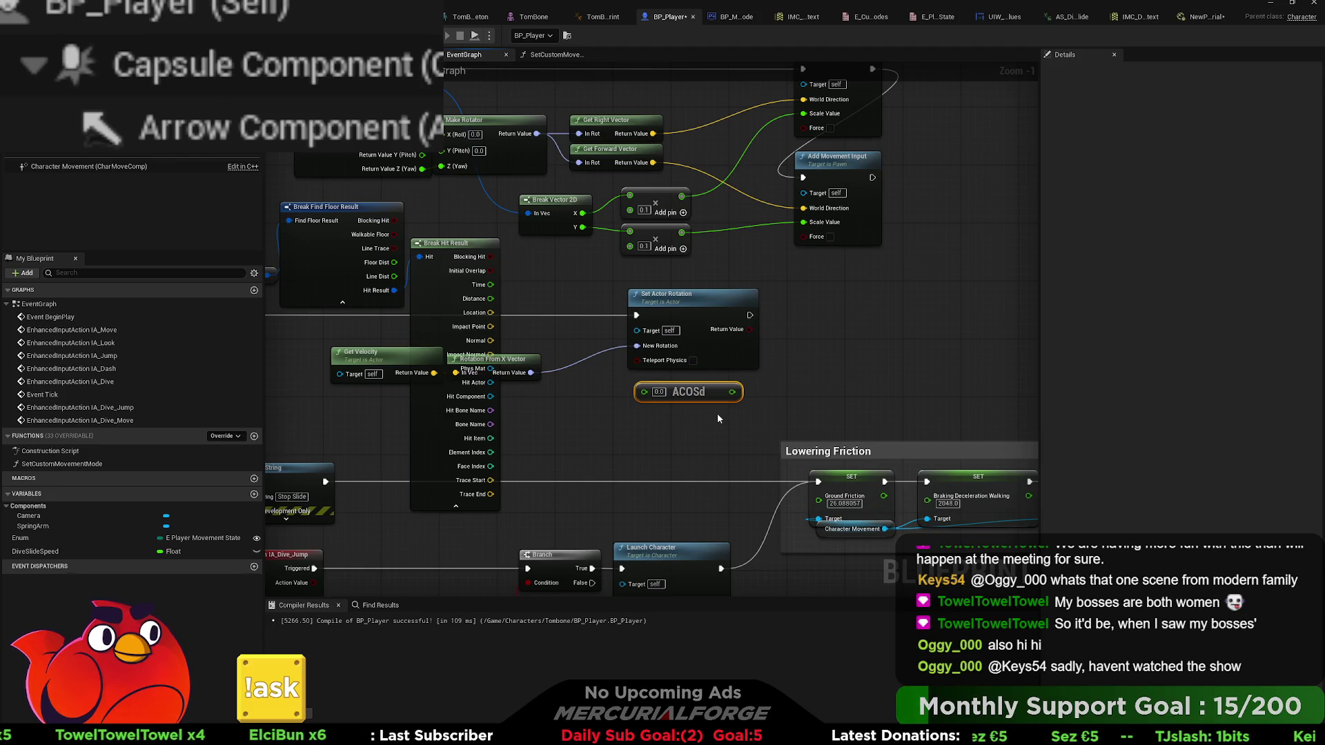
{"action": "left_click_drag", "start_coordinate": [722, 402], "coordinate": [891, 395]}
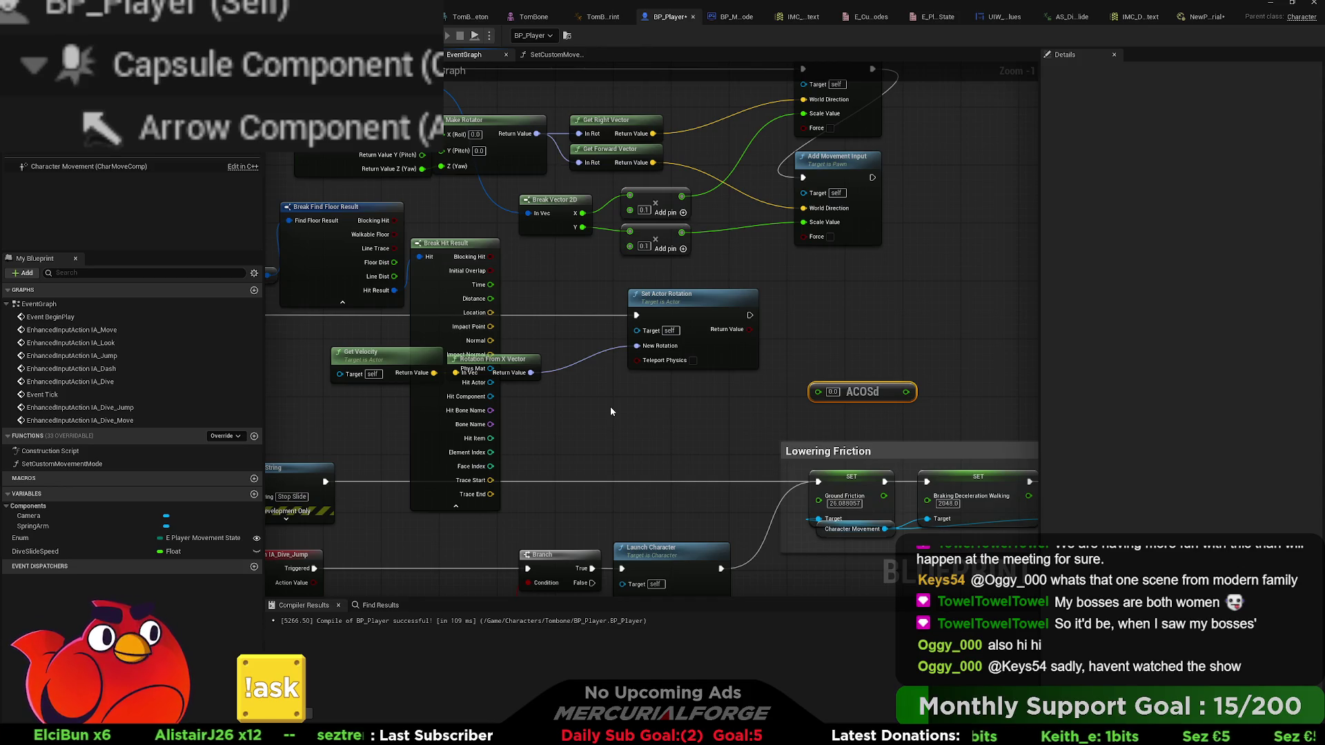
{"action": "key", "text": "ctrl+v"}
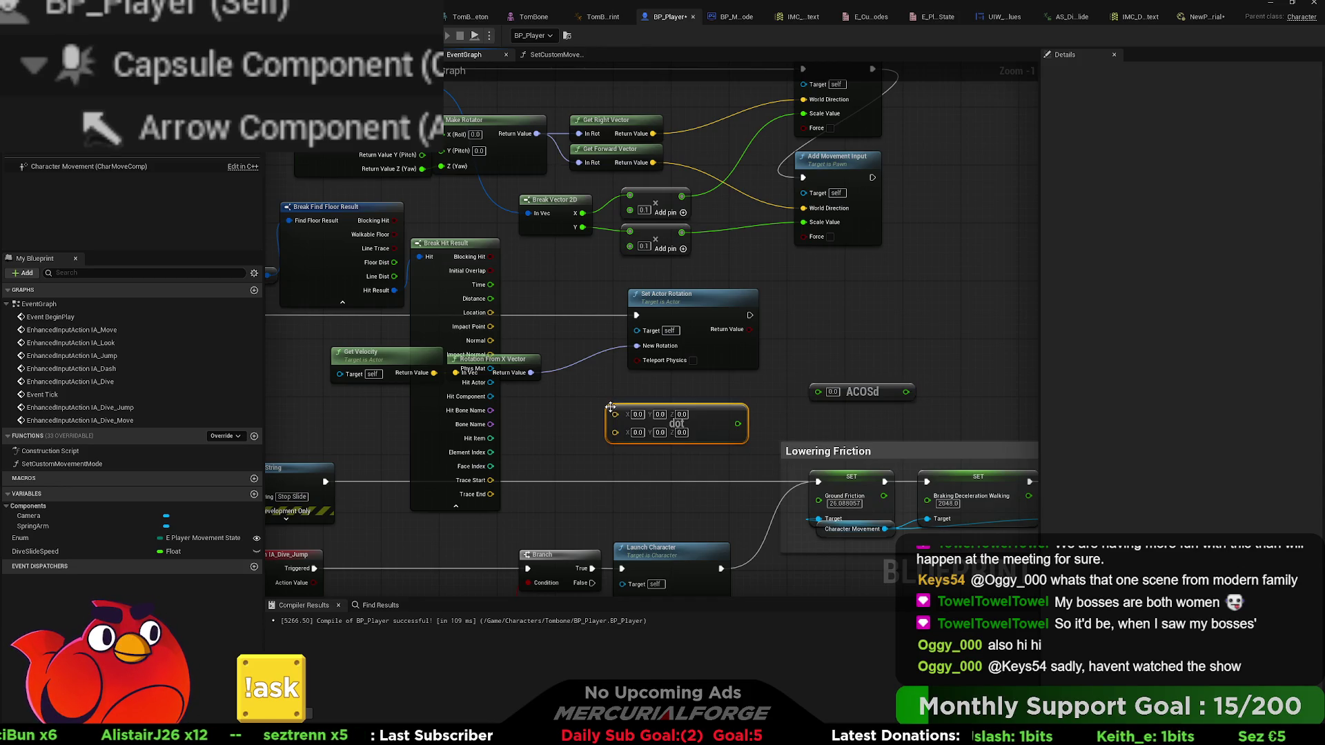
{"action": "mouse_move", "coordinate": [738, 423]}
{"action": "left_mouse_down"}
{"action": "mouse_move", "coordinate": [818, 391]}
{"action": "mouse_move", "coordinate": [777, 388]}
{"action": "mouse_move", "coordinate": [822, 412]}
{"action": "mouse_move", "coordinate": [855, 395]}
{"action": "left_mouse_up"}
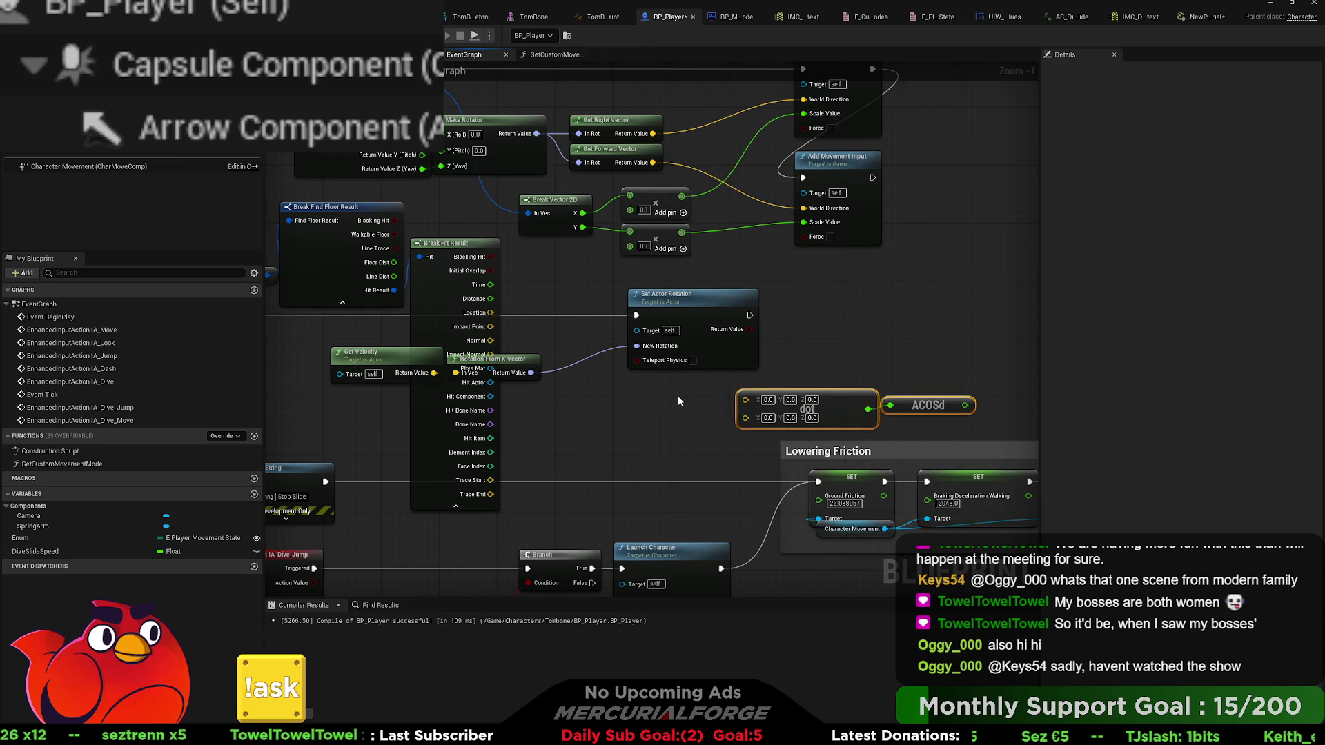
{"action": "left_click", "coordinate": [678, 395]}
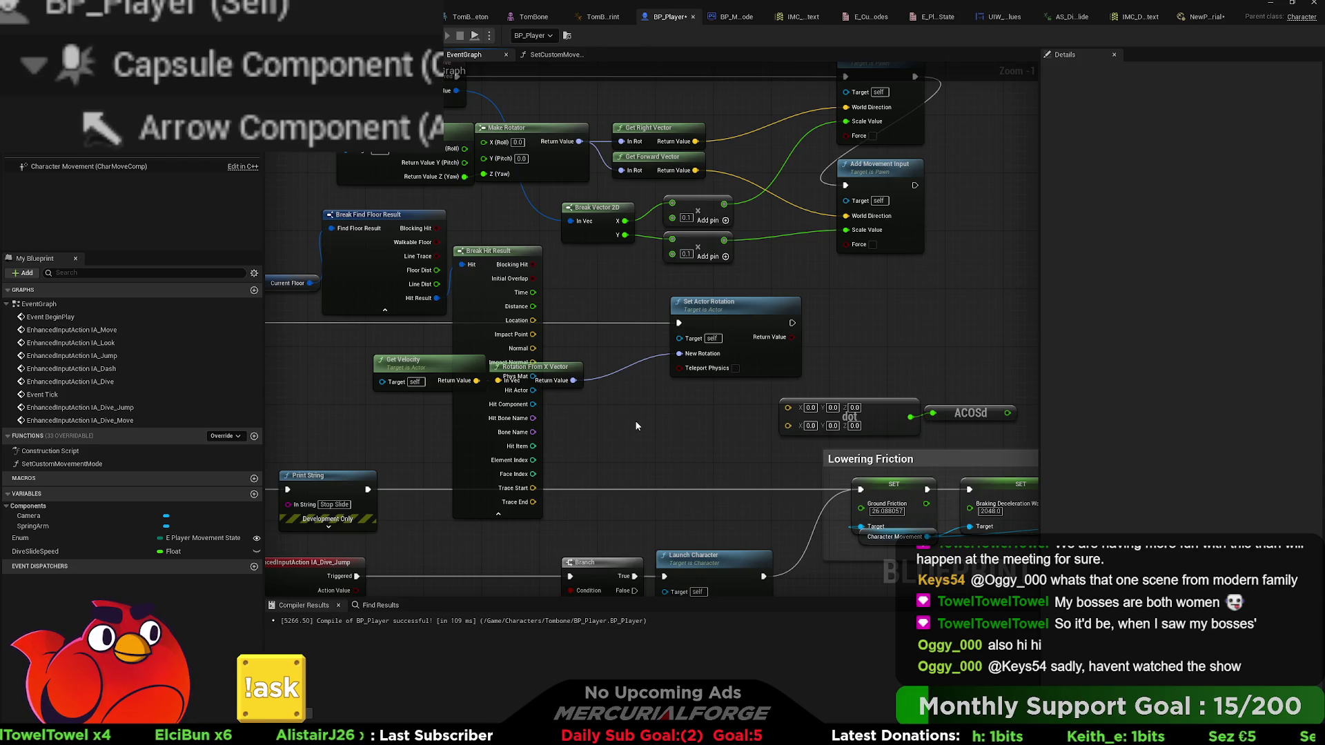
- Paste a Vector Up node and wire it into the Dot Product's lower input
{"action": "key", "text": "ctrl+v"}
{"action": "mouse_move", "coordinate": [680, 438]}
{"action": "left_mouse_down"}
{"action": "mouse_move", "coordinate": [804, 432]}
{"action": "mouse_move", "coordinate": [697, 425]}
{"action": "left_mouse_up"}
{"action": "mouse_move", "coordinate": [787, 408]}
{"action": "left_mouse_down"}
{"action": "mouse_move", "coordinate": [565, 395]}
{"action": "mouse_move", "coordinate": [533, 334]}
{"action": "left_mouse_up"}
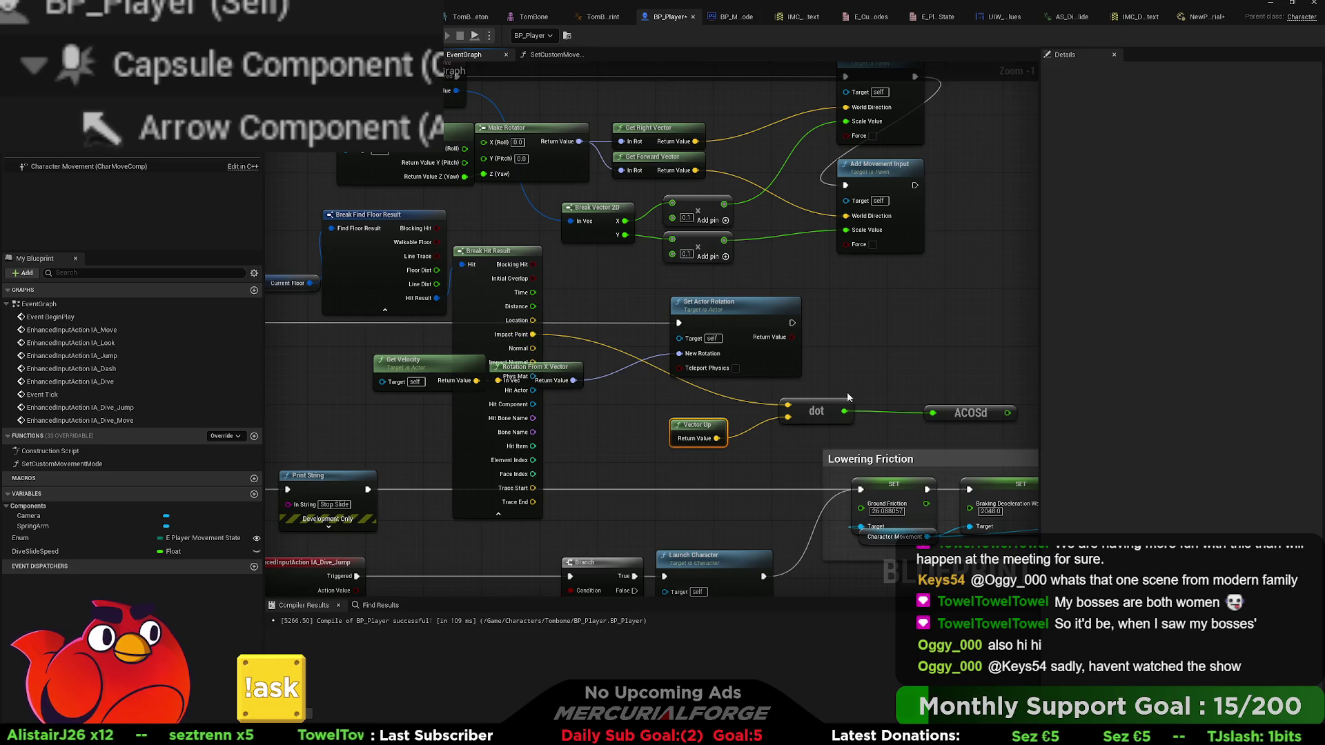
- Tidy ACOSd beside the Dot Product and pull a wire from Set Actor Rotation for a Print String
{"action": "mouse_move", "coordinate": [711, 387]}
{"action": "left_mouse_down"}
{"action": "mouse_move", "coordinate": [945, 441]}
{"action": "mouse_move", "coordinate": [783, 405]}
{"action": "left_mouse_up"}
{"action": "left_click_drag", "start_coordinate": [609, 419], "coordinate": [616, 418]}
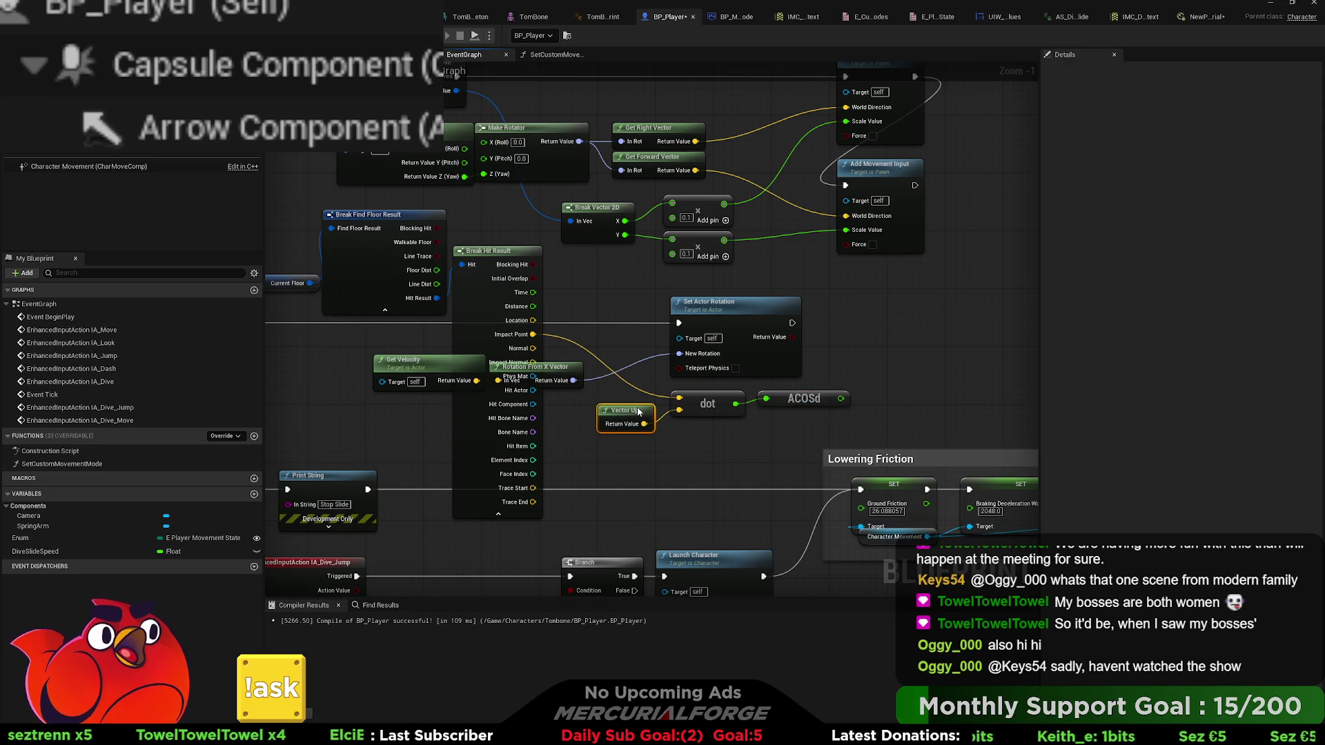
{"action": "left_click_drag", "start_coordinate": [793, 412], "coordinate": [637, 429]}
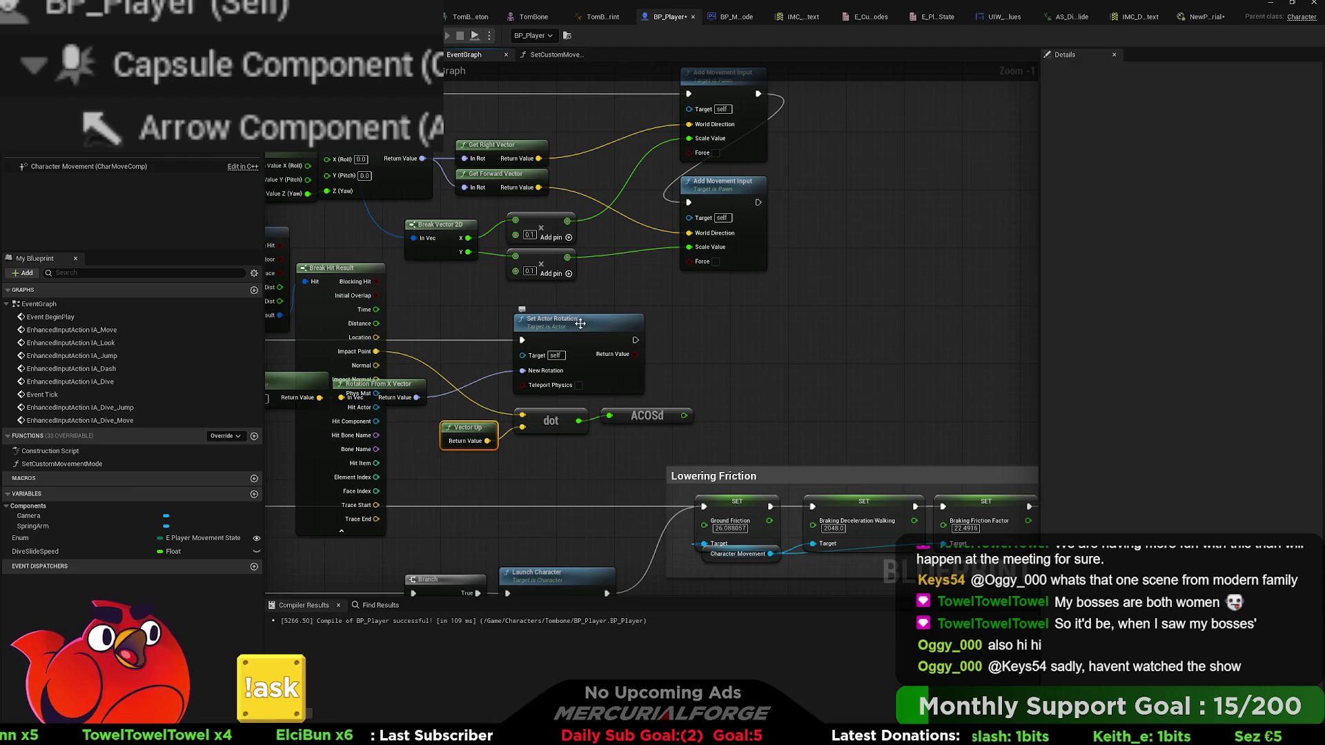
{"action": "mouse_move", "coordinate": [736, 385]}
{"action": "left_mouse_down"}
{"action": "mouse_move", "coordinate": [808, 369]}
{"action": "mouse_move", "coordinate": [766, 398]}
{"action": "mouse_move", "coordinate": [814, 372]}
{"action": "mouse_move", "coordinate": [772, 326]}
{"action": "mouse_move", "coordinate": [1058, 340]}
{"action": "mouse_move", "coordinate": [719, 343]}
{"action": "mouse_move", "coordinate": [803, 333]}
{"action": "left_mouse_up"}
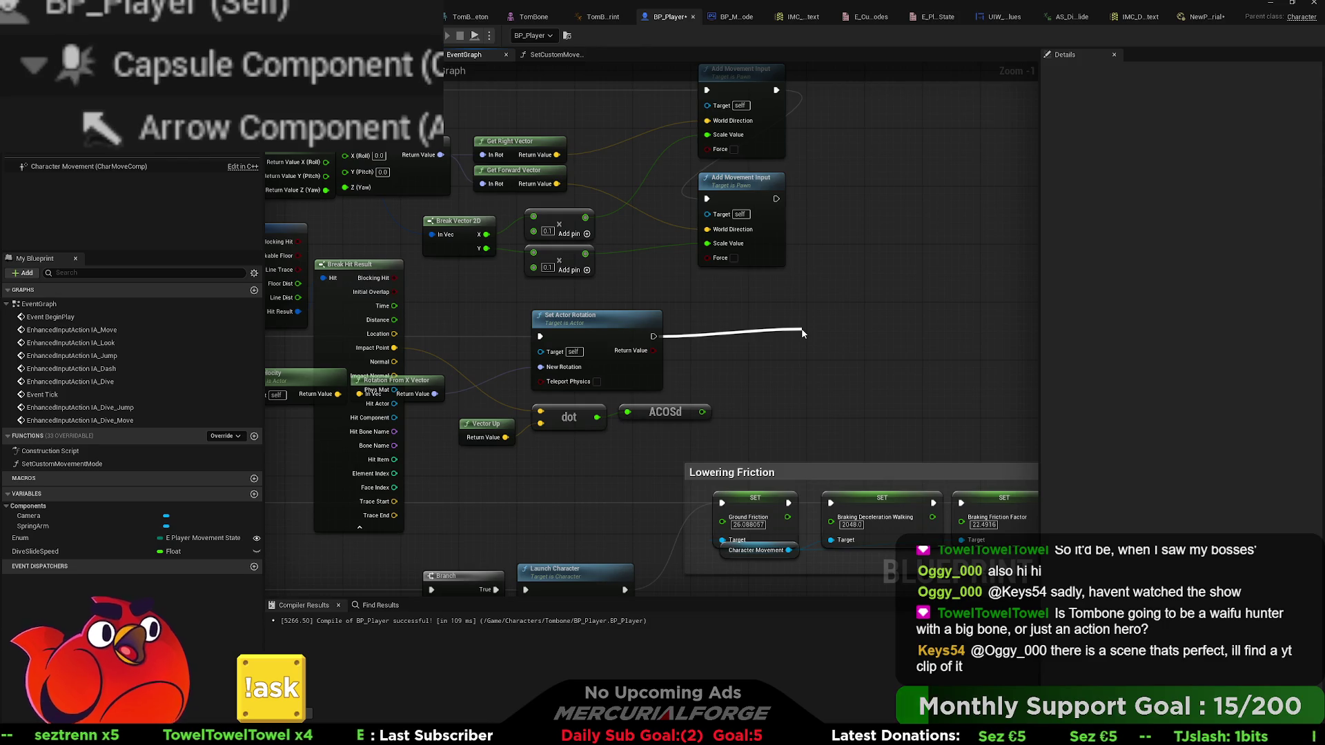
{"action": "left_click_drag", "start_coordinate": [804, 333], "coordinate": [803, 333]}
- Print the ACOSd angle with a Print String after Set Actor Rotation, then return to the level
{"action": "mouse_move", "coordinate": [707, 410]}
{"action": "left_mouse_down"}
{"action": "mouse_move", "coordinate": [809, 358]}
{"action": "mouse_move", "coordinate": [822, 328]}
{"action": "left_mouse_up"}
{"action": "left_click", "coordinate": [580, 304]}
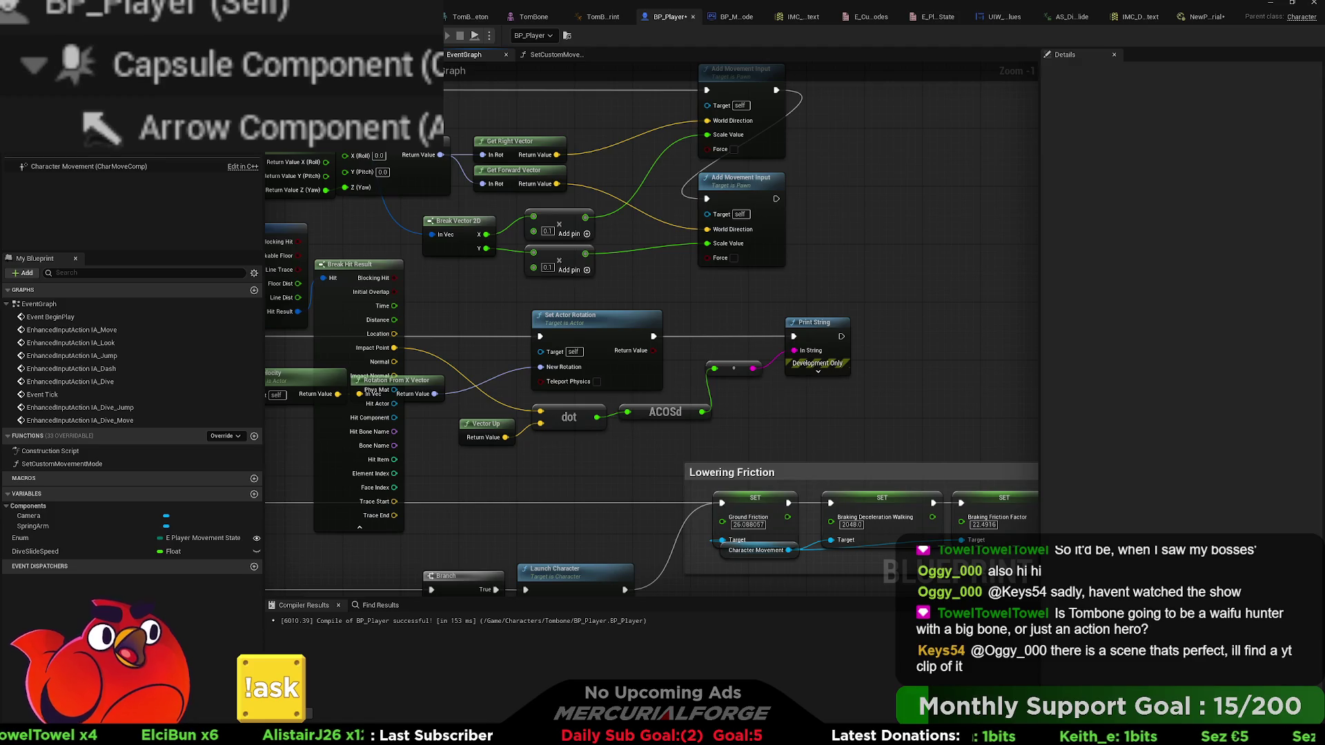
{"action": "key", "text": "alt+Tab"}
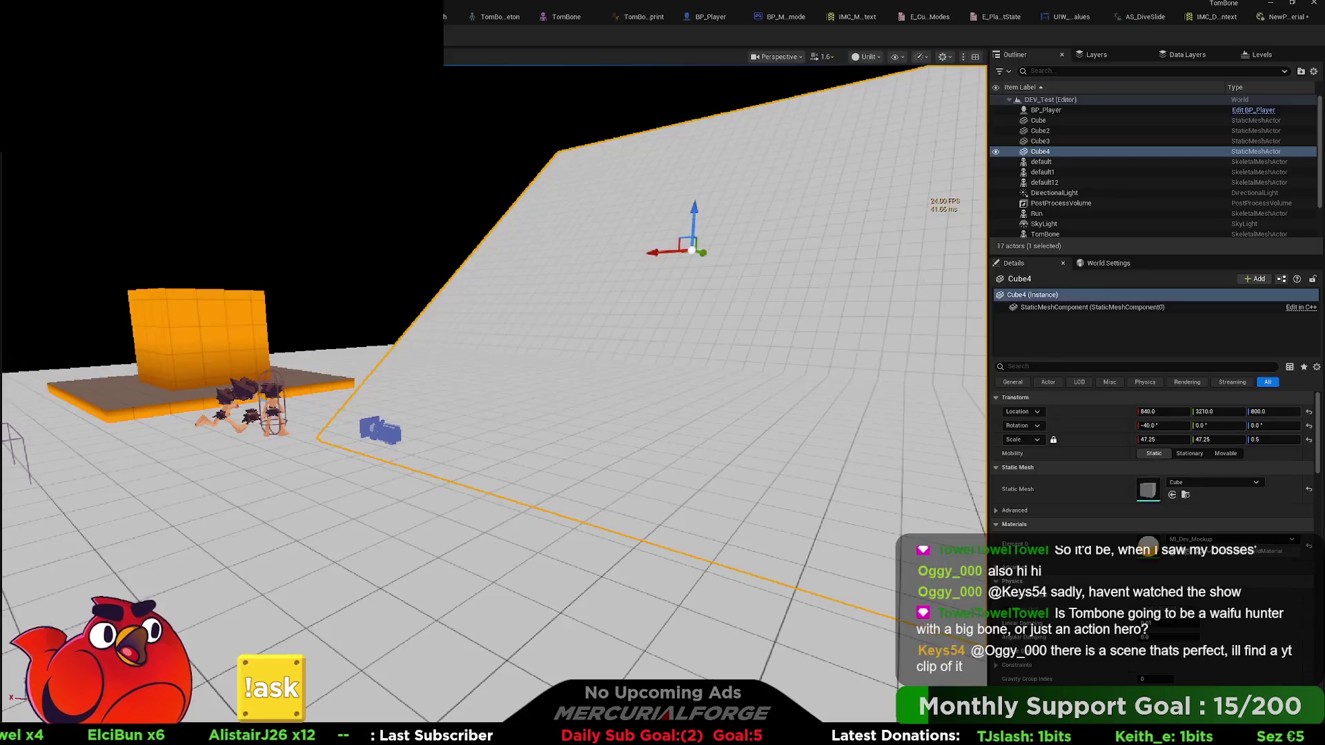
- Play-test by running and diving repeatedly, reading printed angles 90.0 and 0.0, then reopen BP_Player
{"action": "key", "text": "alt+p"}
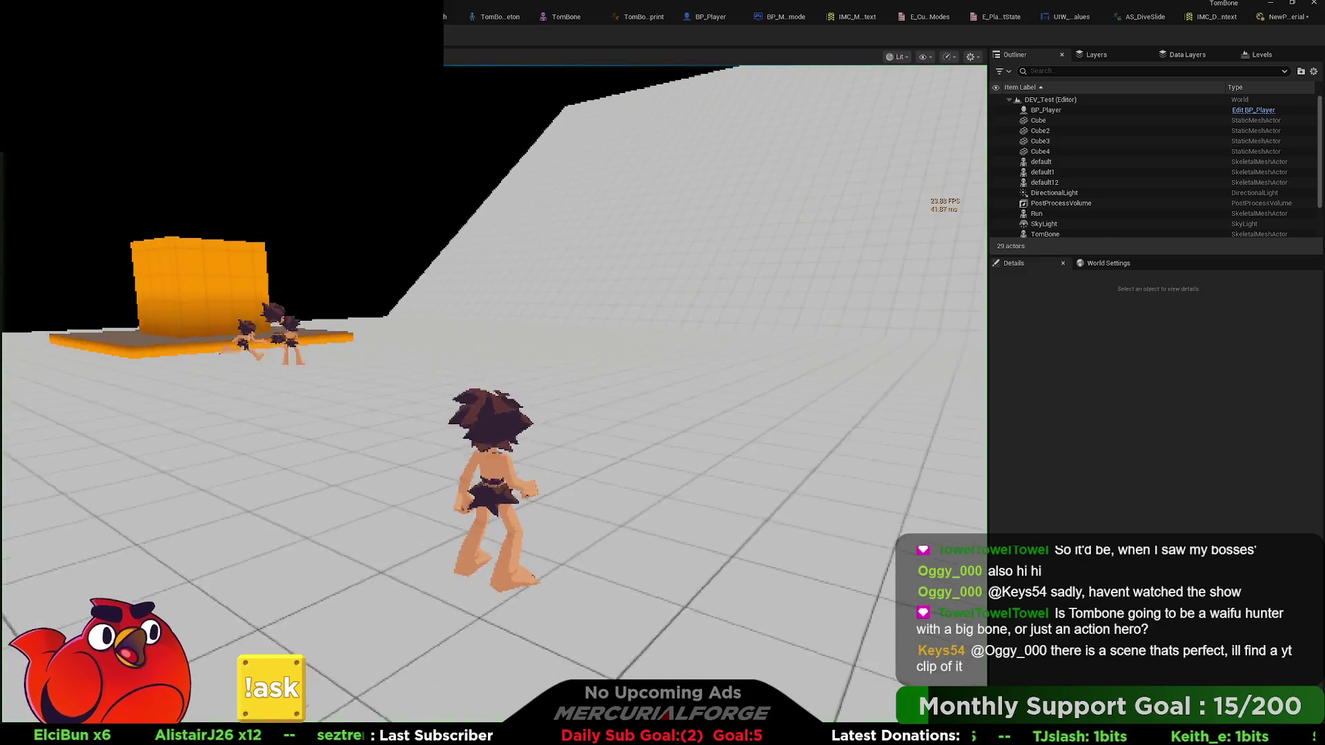
{"action": "key", "text": "d"}
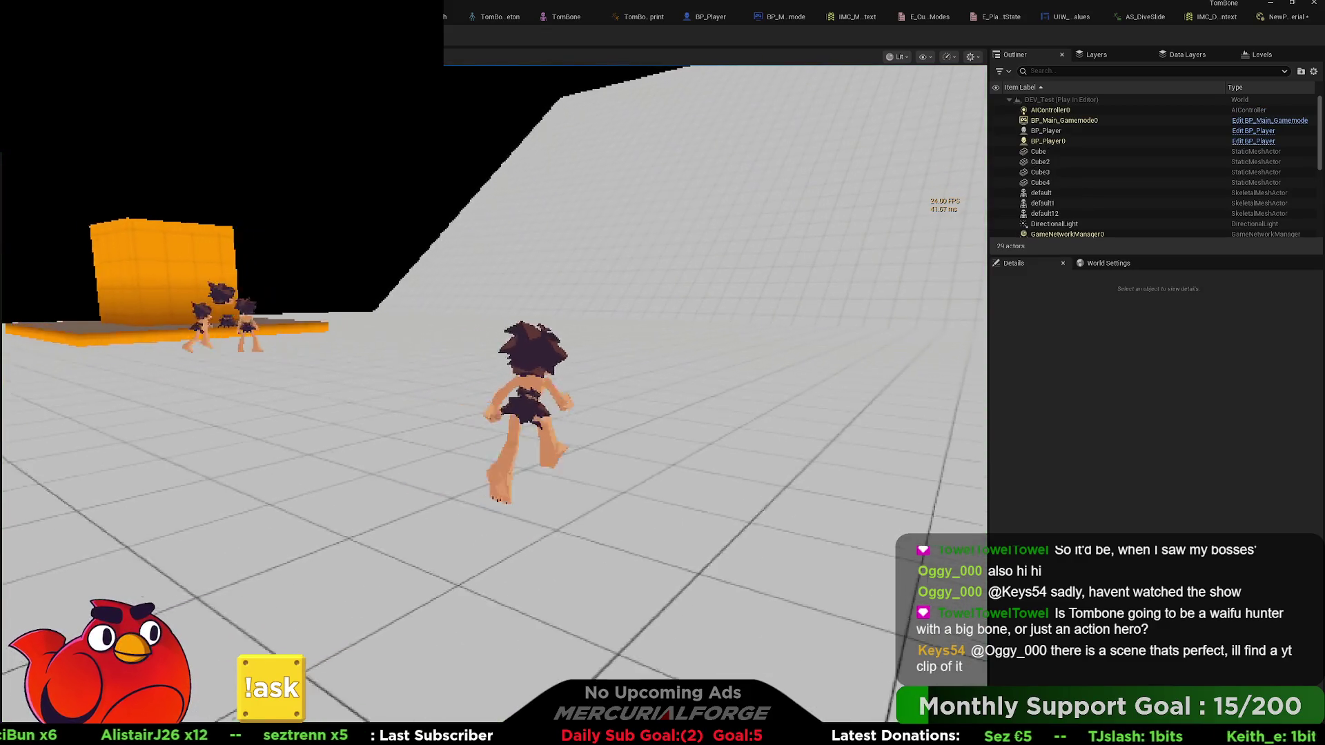
{"action": "key", "text": "ctrl"}
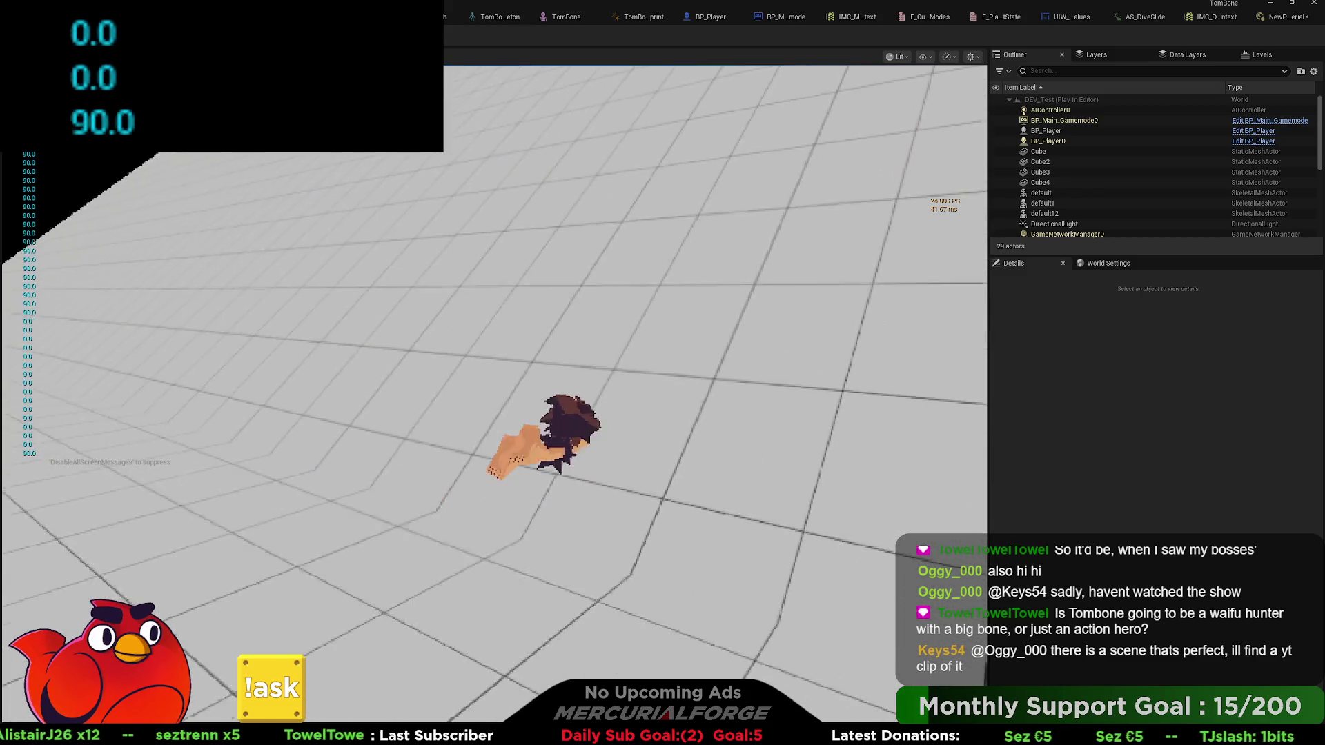
{"action": "key", "text": "ctrl"}
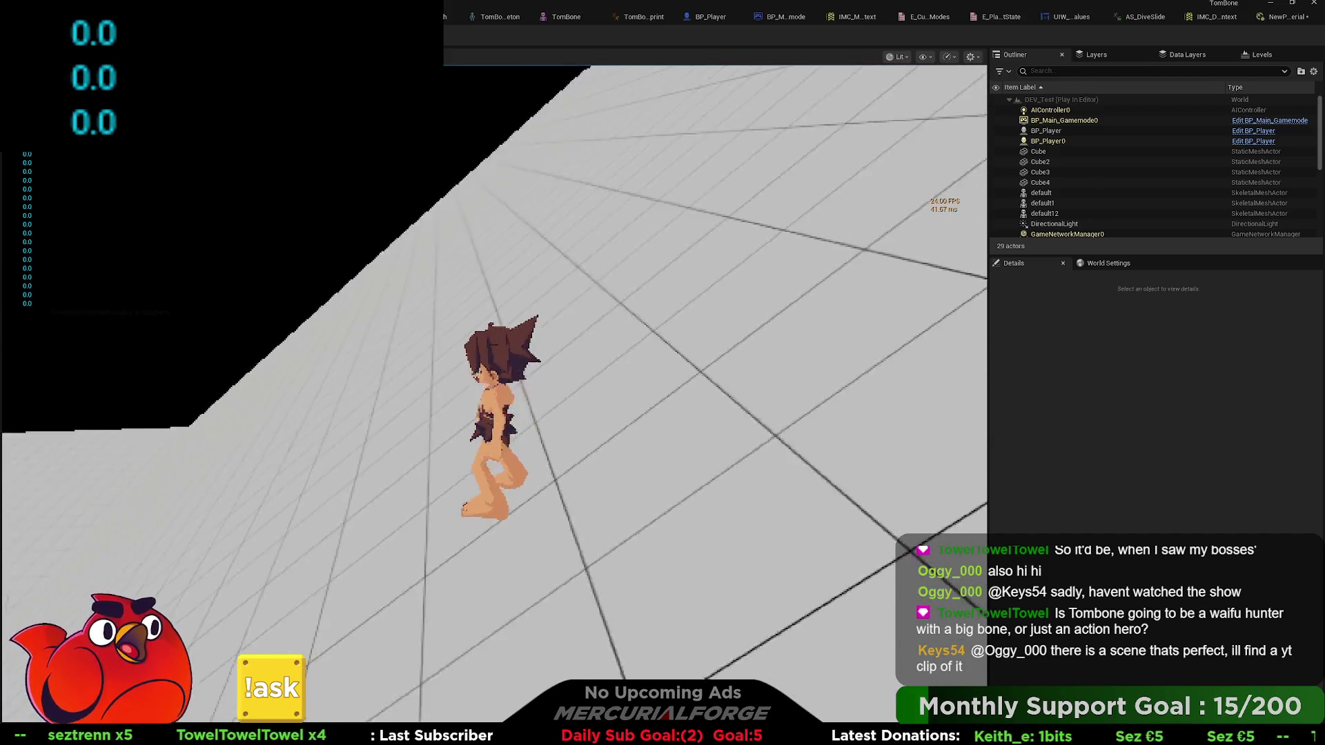
{"action": "key", "text": "ctrl"}
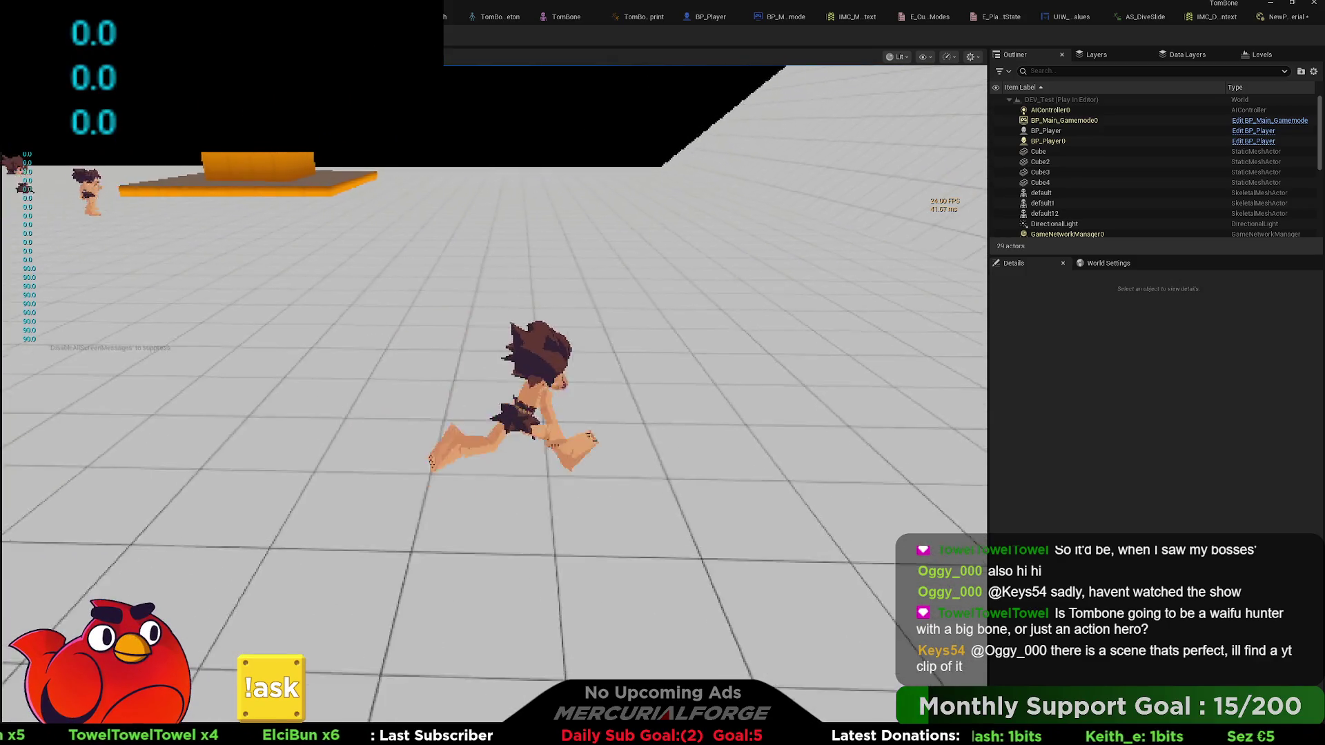
{"action": "key", "text": "ctrl"}
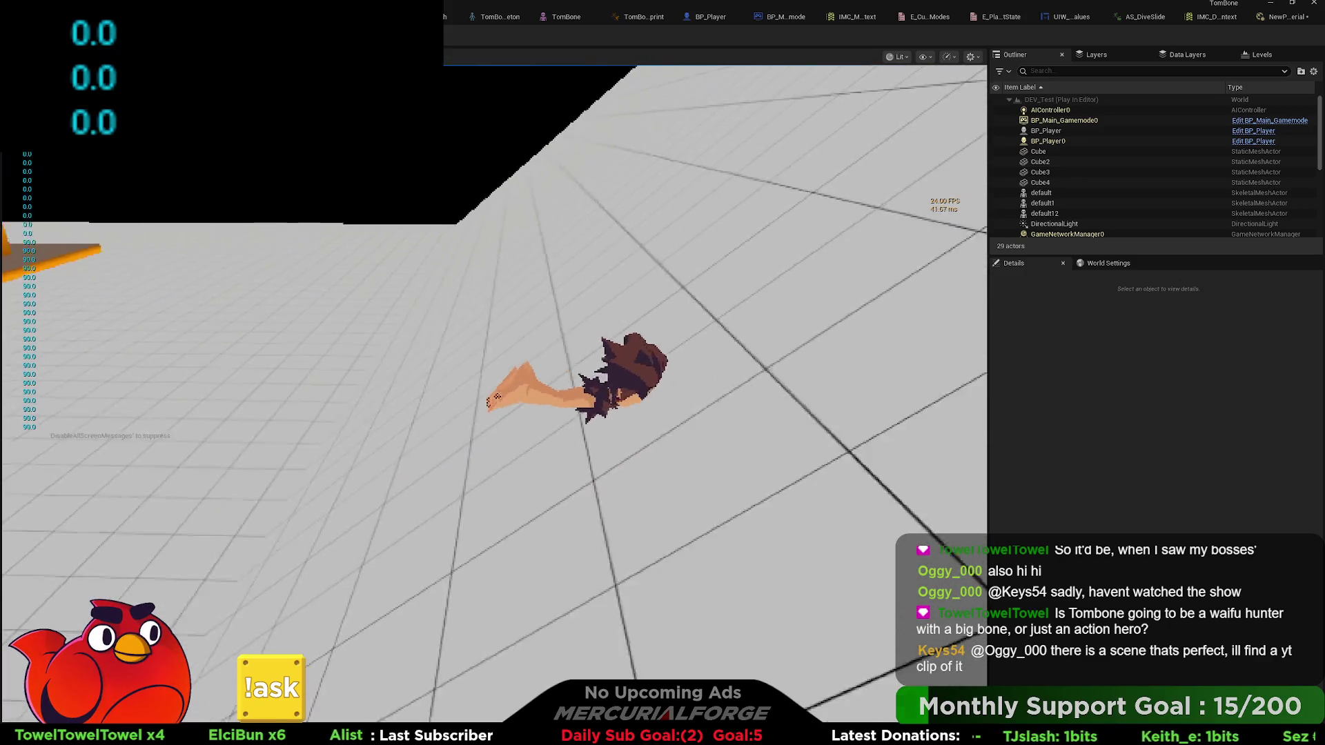
{"action": "key", "text": "ctrl"}
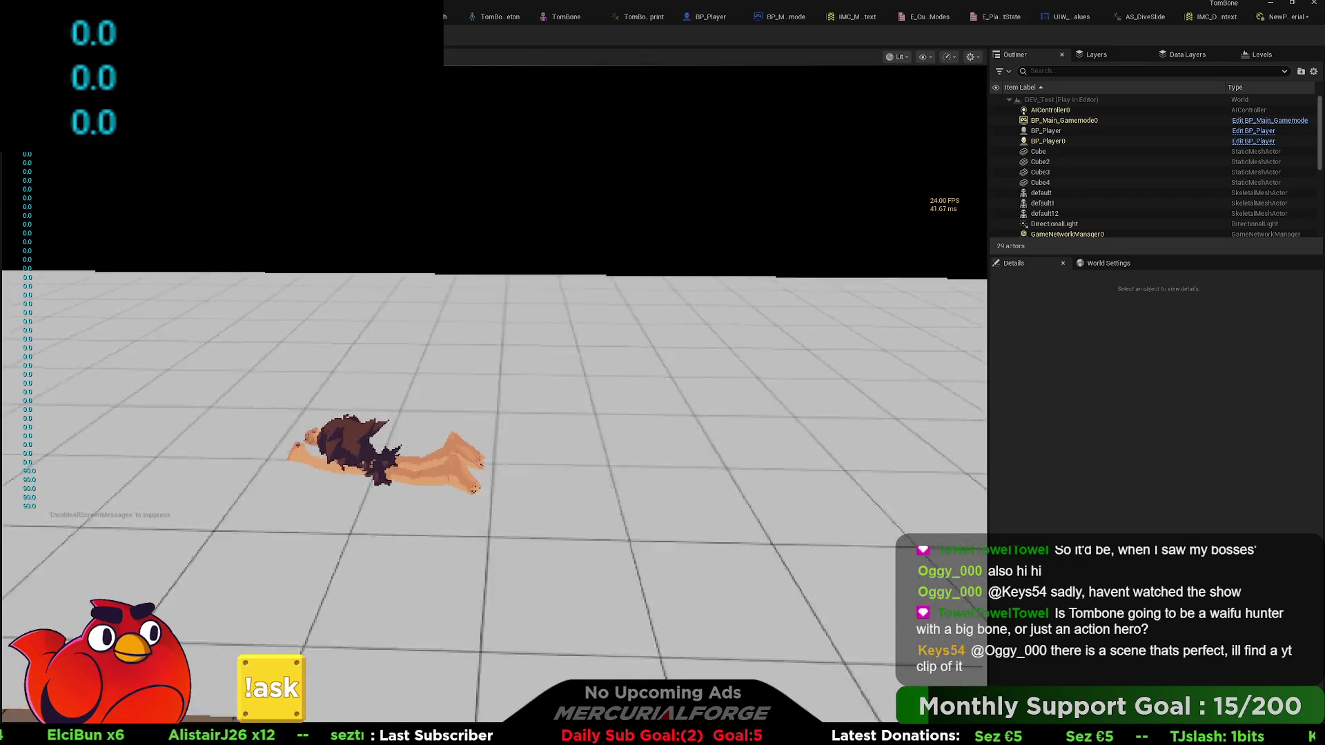
{"action": "key", "text": "ctrl"}
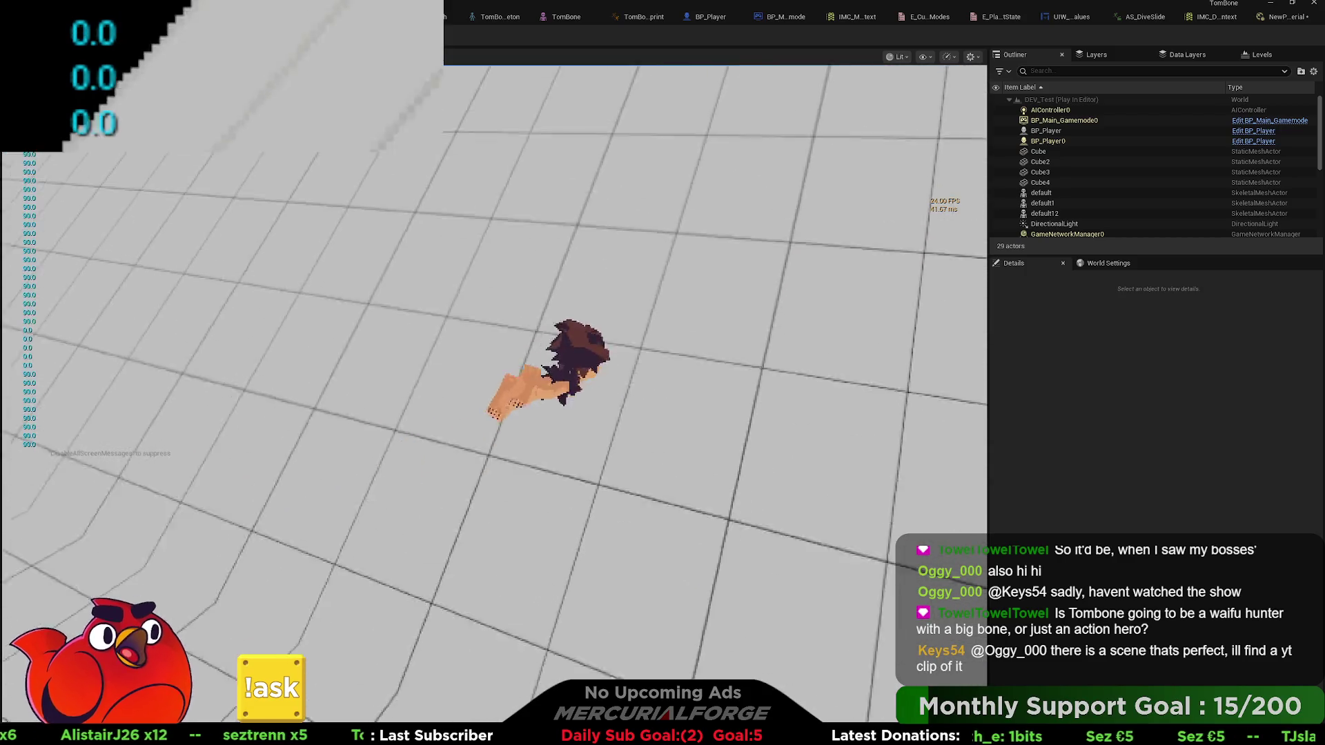
{"action": "key", "text": "Escape"}
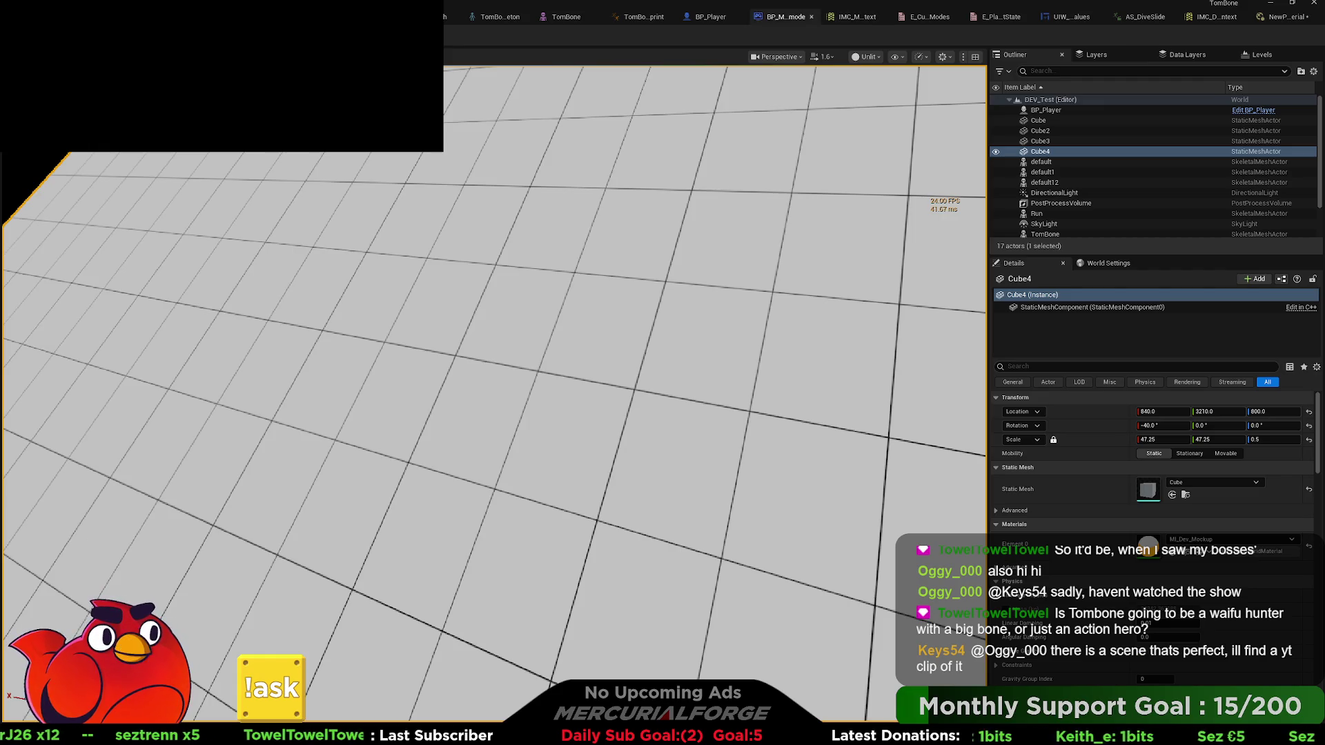
{"action": "left_click", "coordinate": [705, 16]}
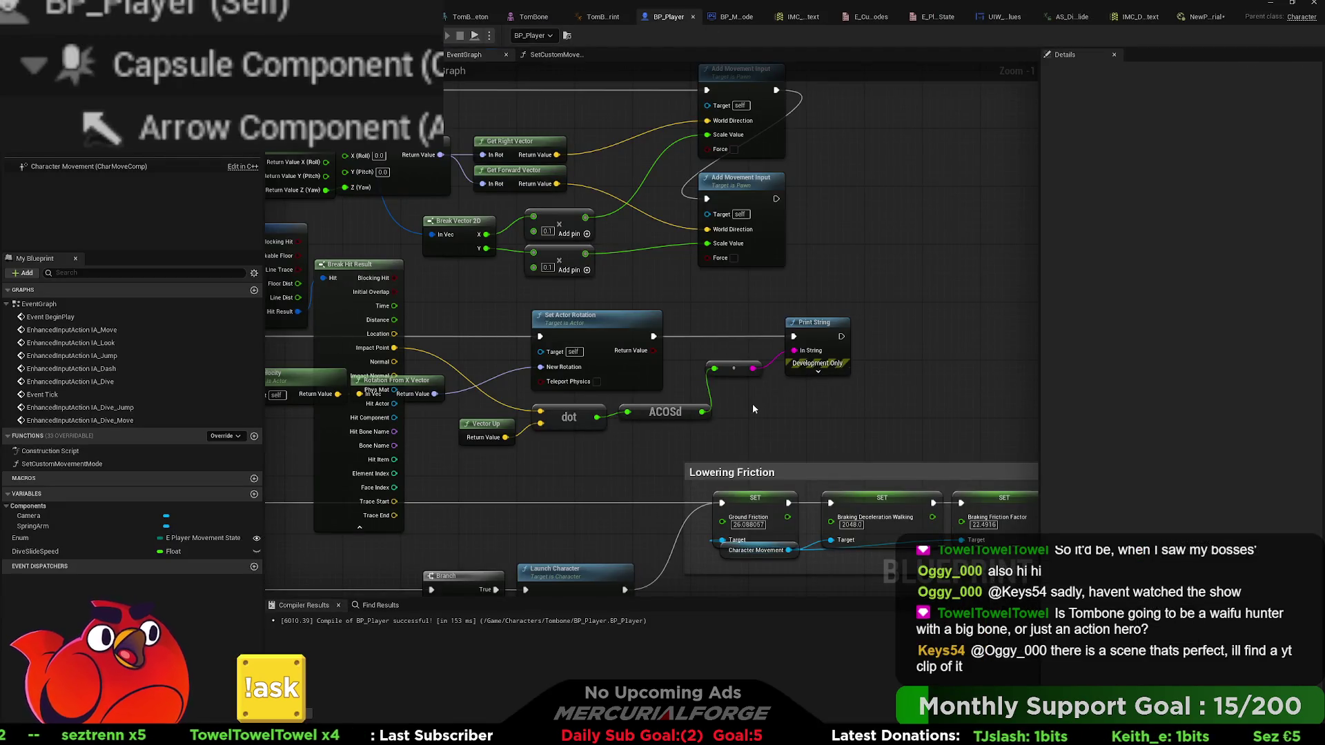
- Swap ACOSd for an ACOS node between the dot product output and the printed value
{"action": "left_click", "coordinate": [642, 423]}
{"action": "key", "text": "Delete"}
{"action": "left_click_drag", "start_coordinate": [568, 430], "coordinate": [615, 429]}
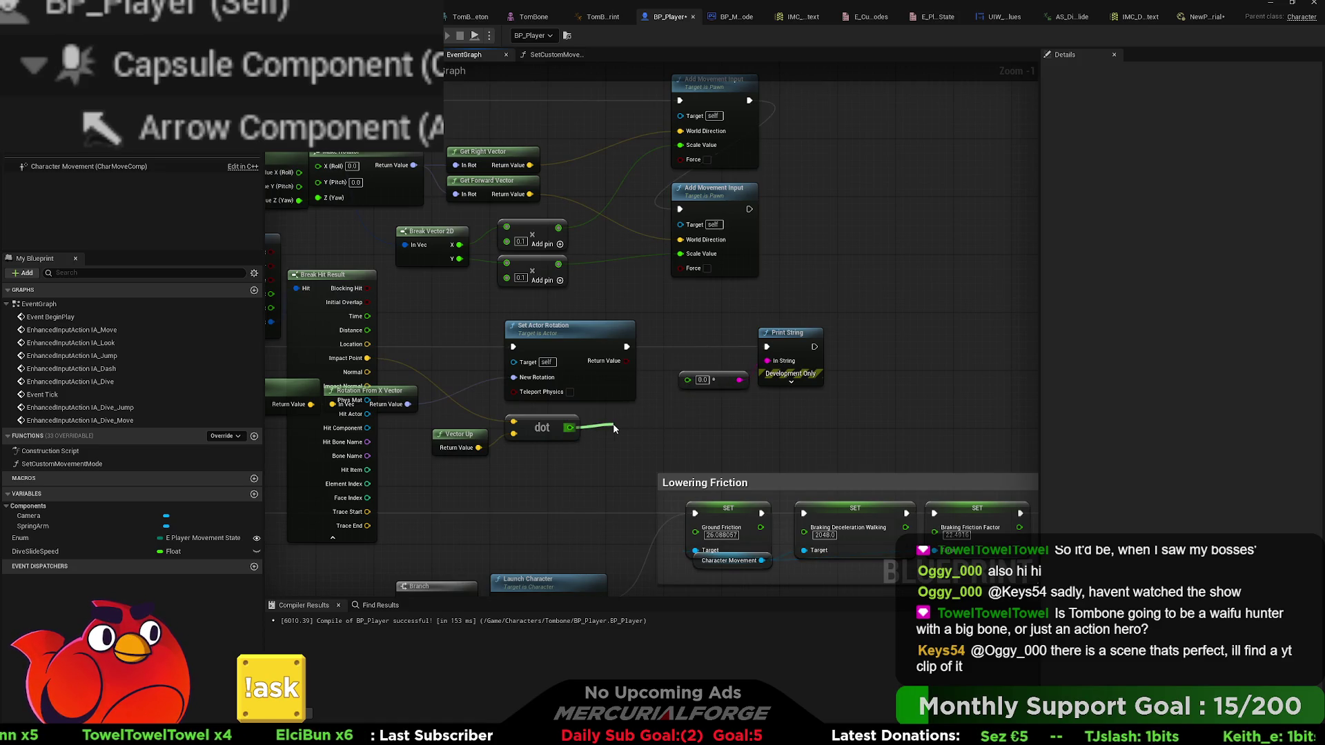
{"action": "key", "text": "Return"}
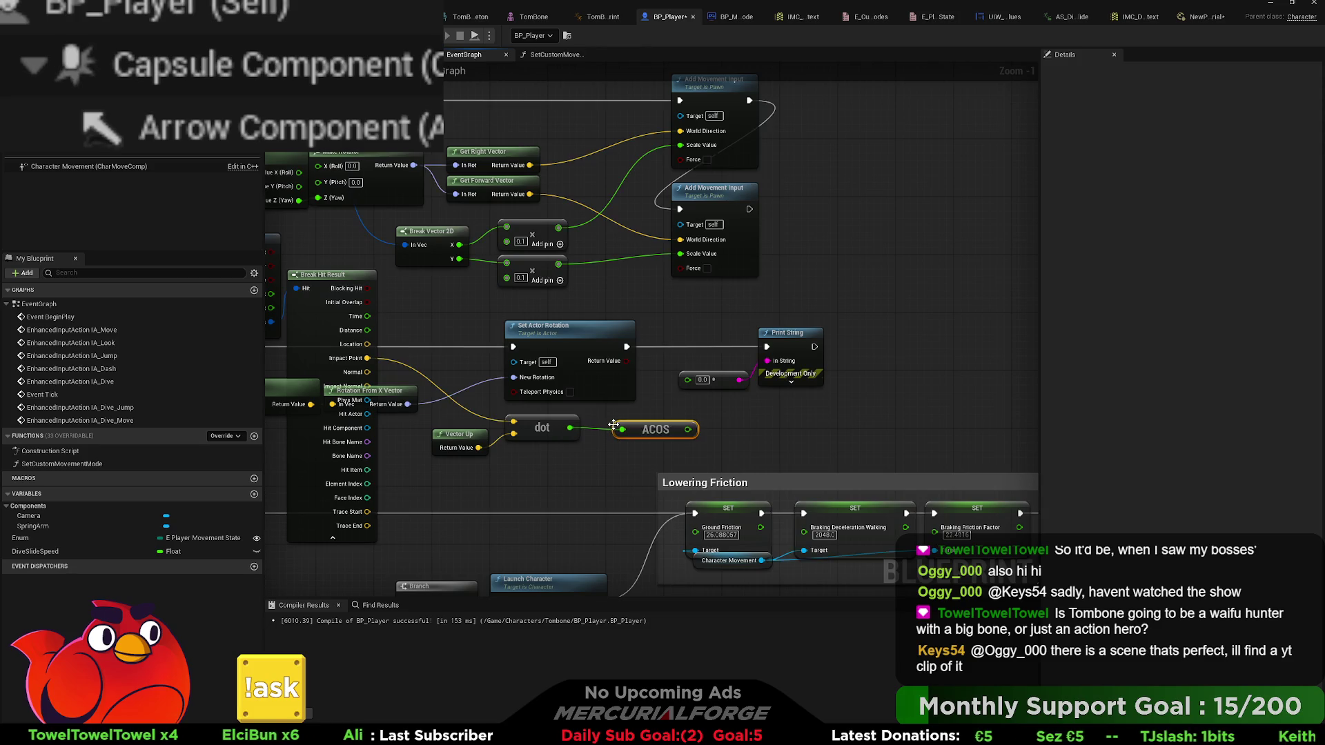
{"action": "left_click_drag", "start_coordinate": [688, 430], "coordinate": [687, 379]}
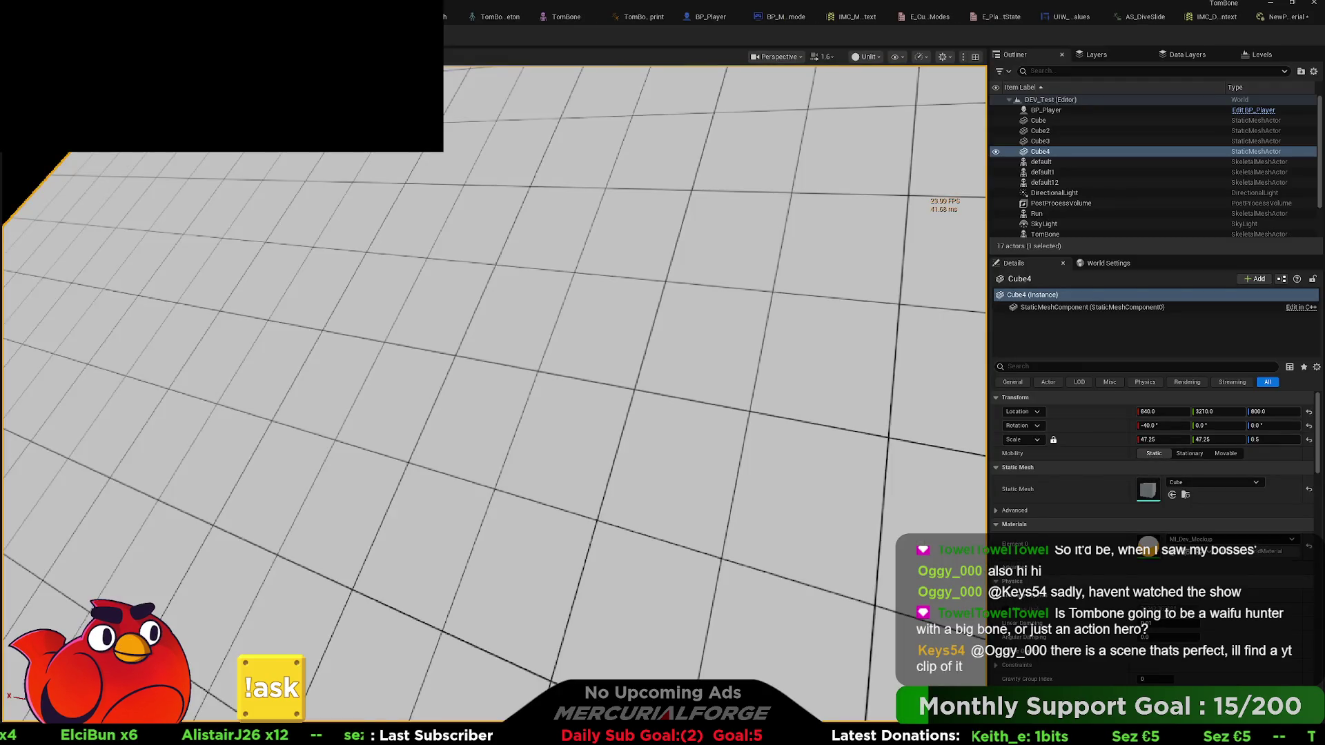
- Play-test the radian readout (1.570796), inspect the Cube4 ramp, and reopen BP_Player
{"action": "key", "text": "alt+p"}
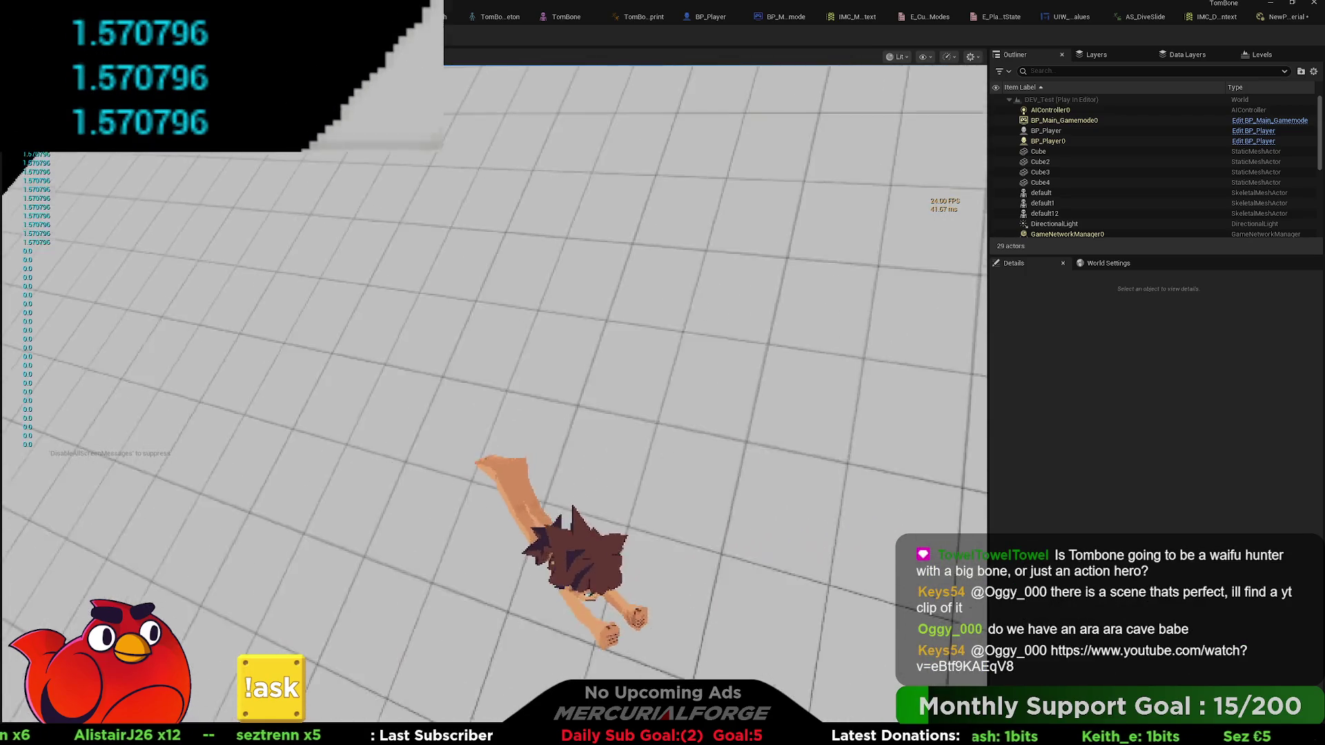
{"action": "key", "text": "w"}
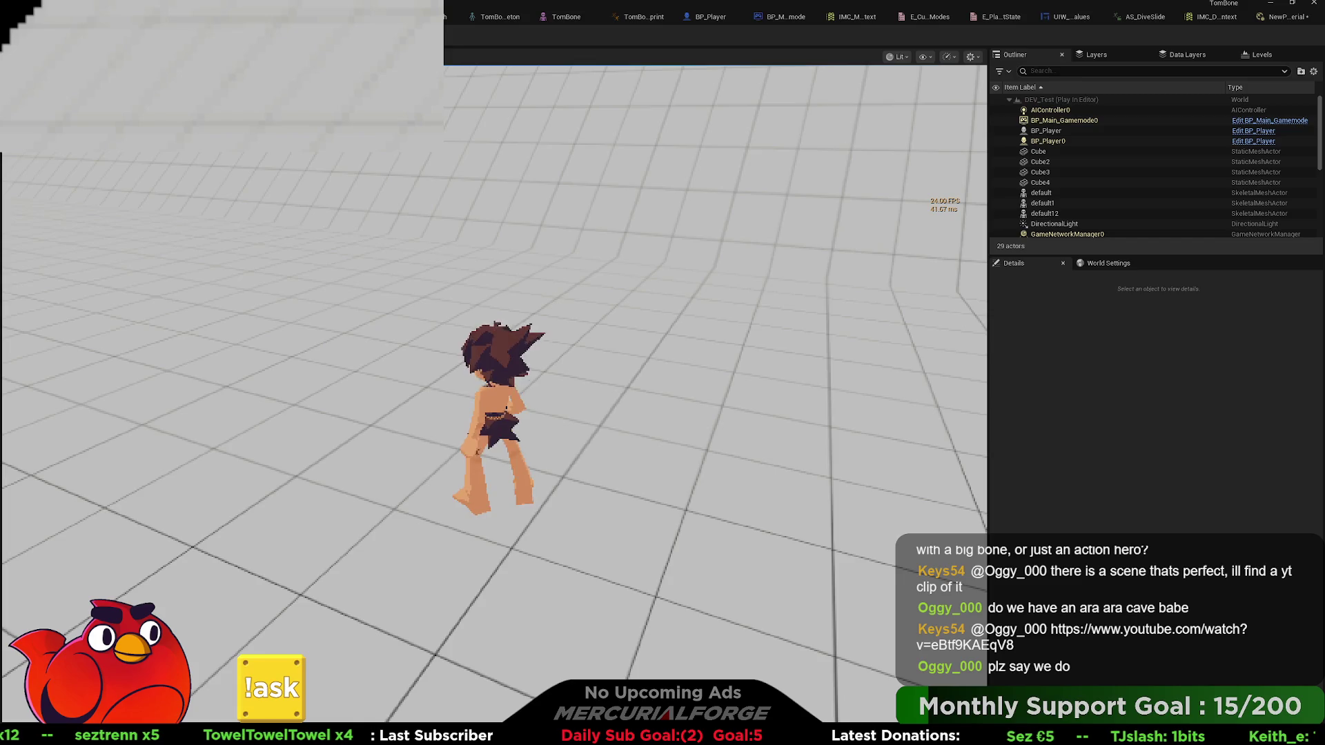
{"action": "key", "text": "Escape"}
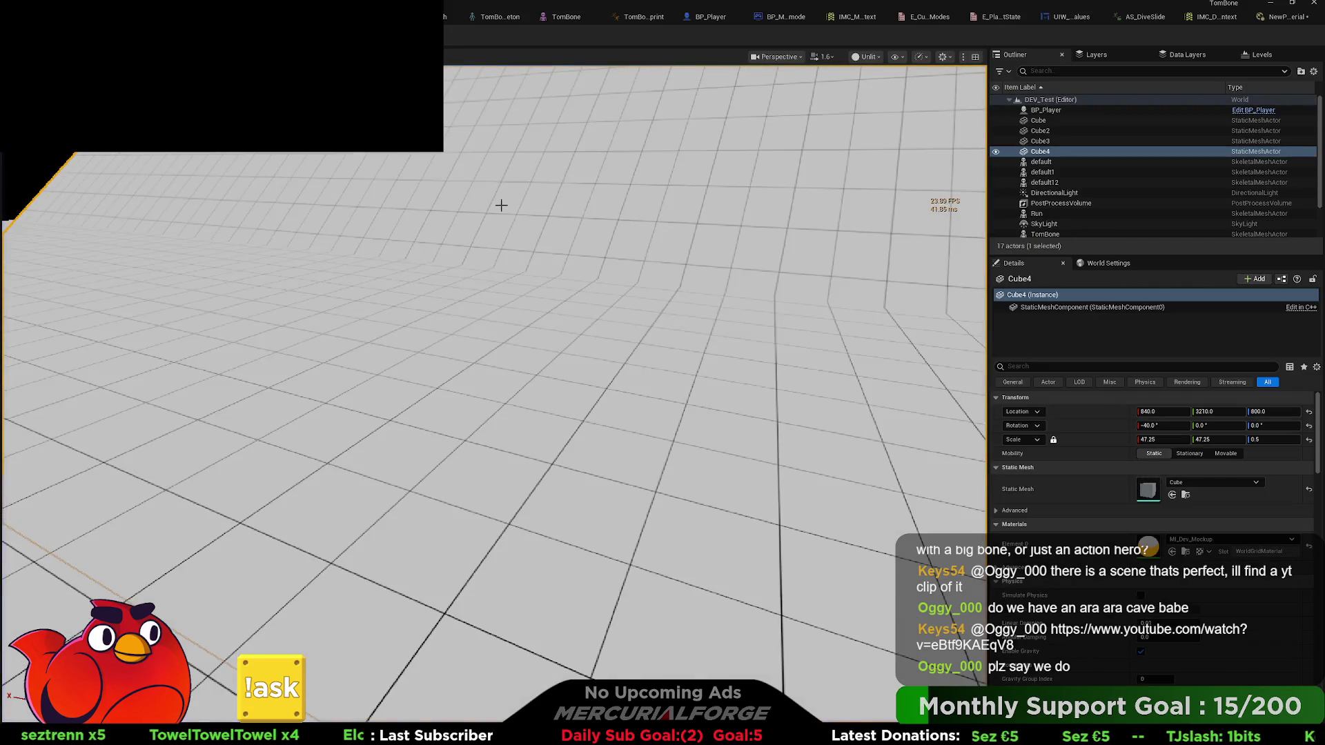
{"action": "left_click", "coordinate": [502, 205]}
{"action": "left_click_drag", "start_coordinate": [501, 205], "coordinate": [428, 214]}
{"action": "left_click", "coordinate": [716, 26]}
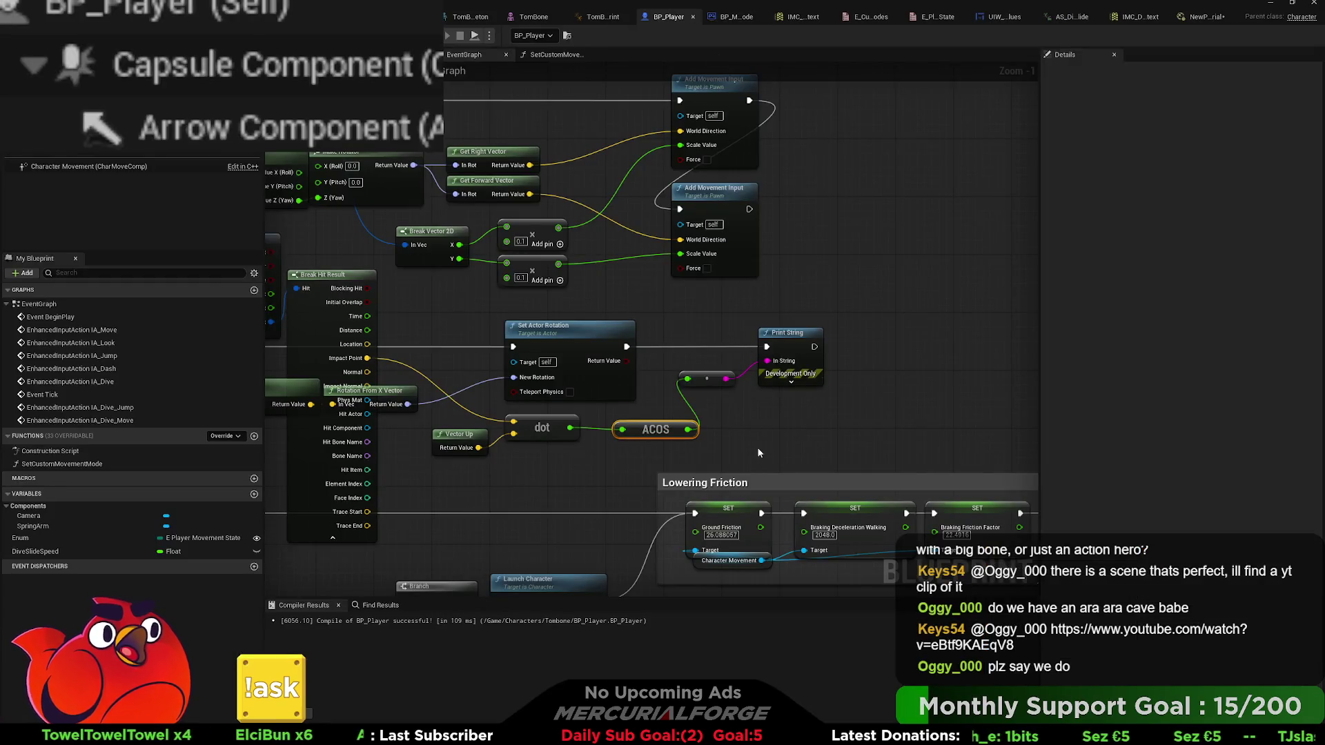
- Replace the ACOS node after the dot product and wire its result into the printed string
{"action": "scroll", "coordinate": [766, 450], "scroll_direction": "down", "scroll_amount": 2}
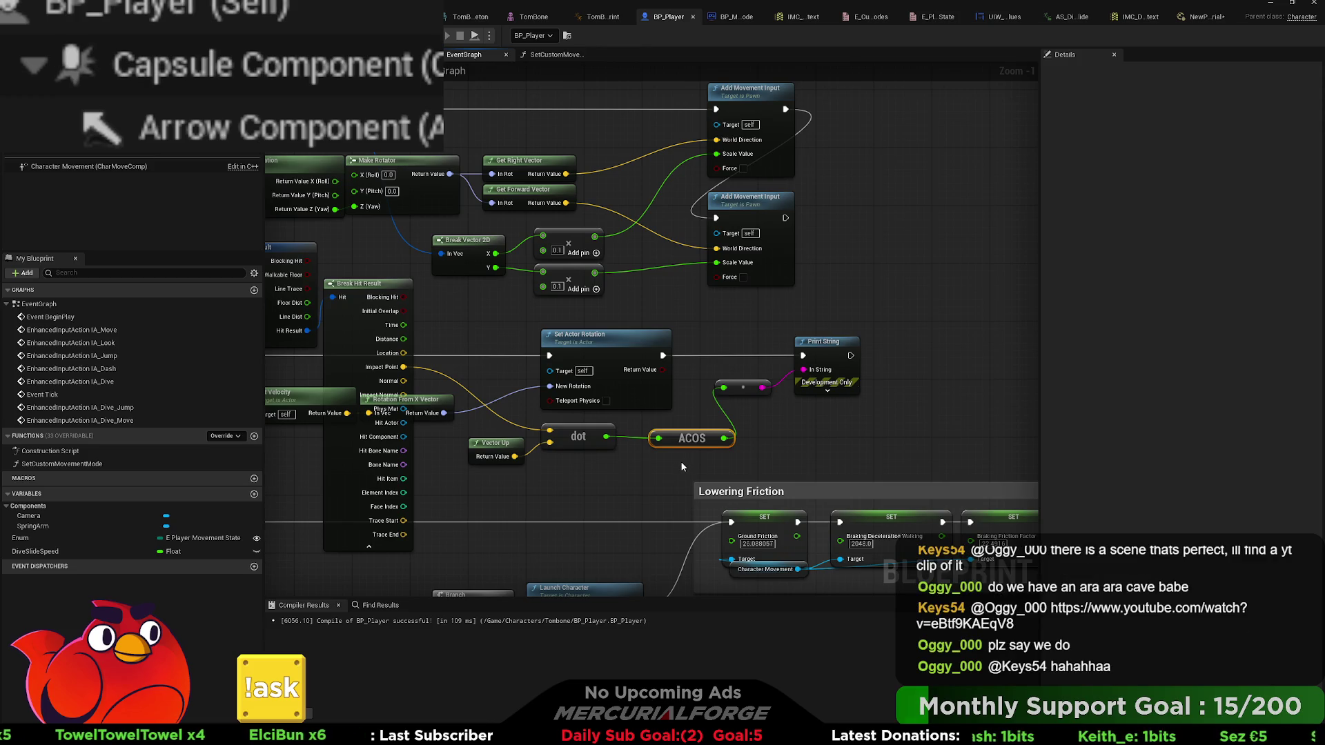
{"action": "key", "text": "Delete"}
{"action": "left_click_drag", "start_coordinate": [610, 440], "coordinate": [649, 440]}
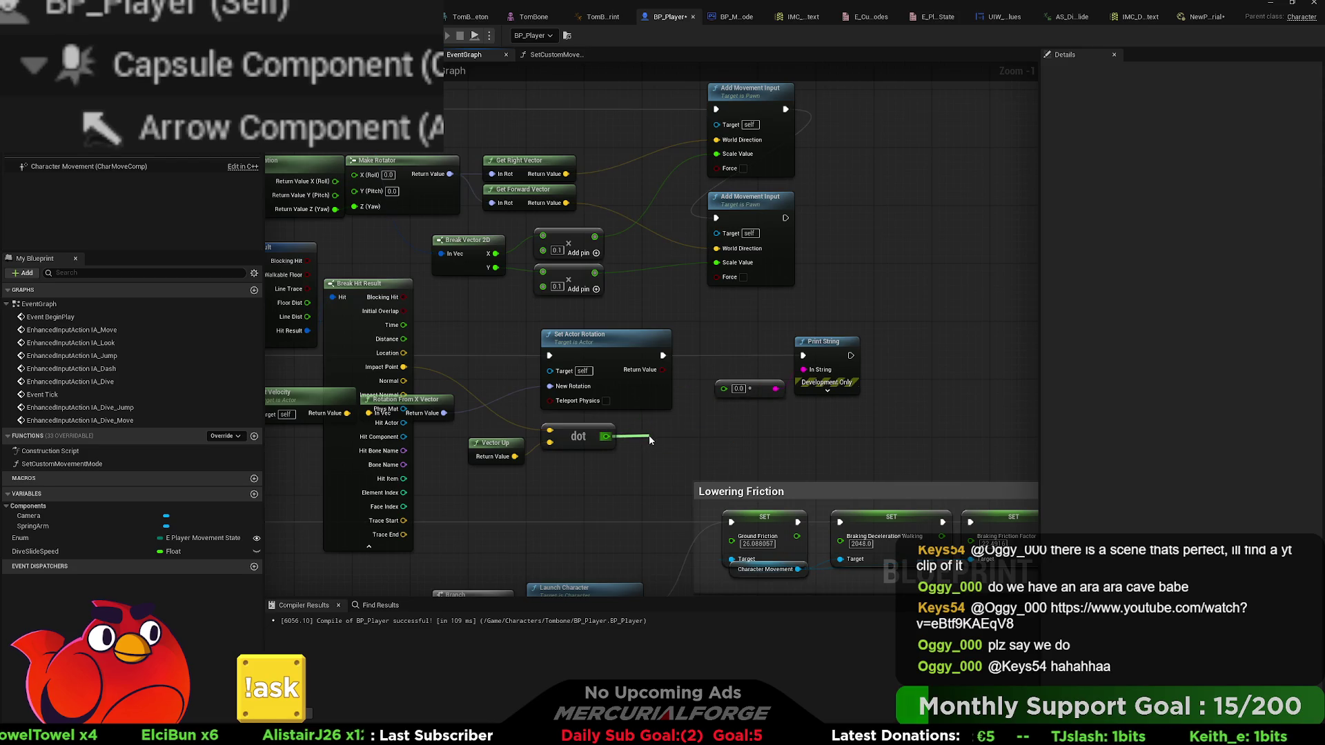
{"action": "left_click_drag", "start_coordinate": [649, 440], "coordinate": [633, 452]}
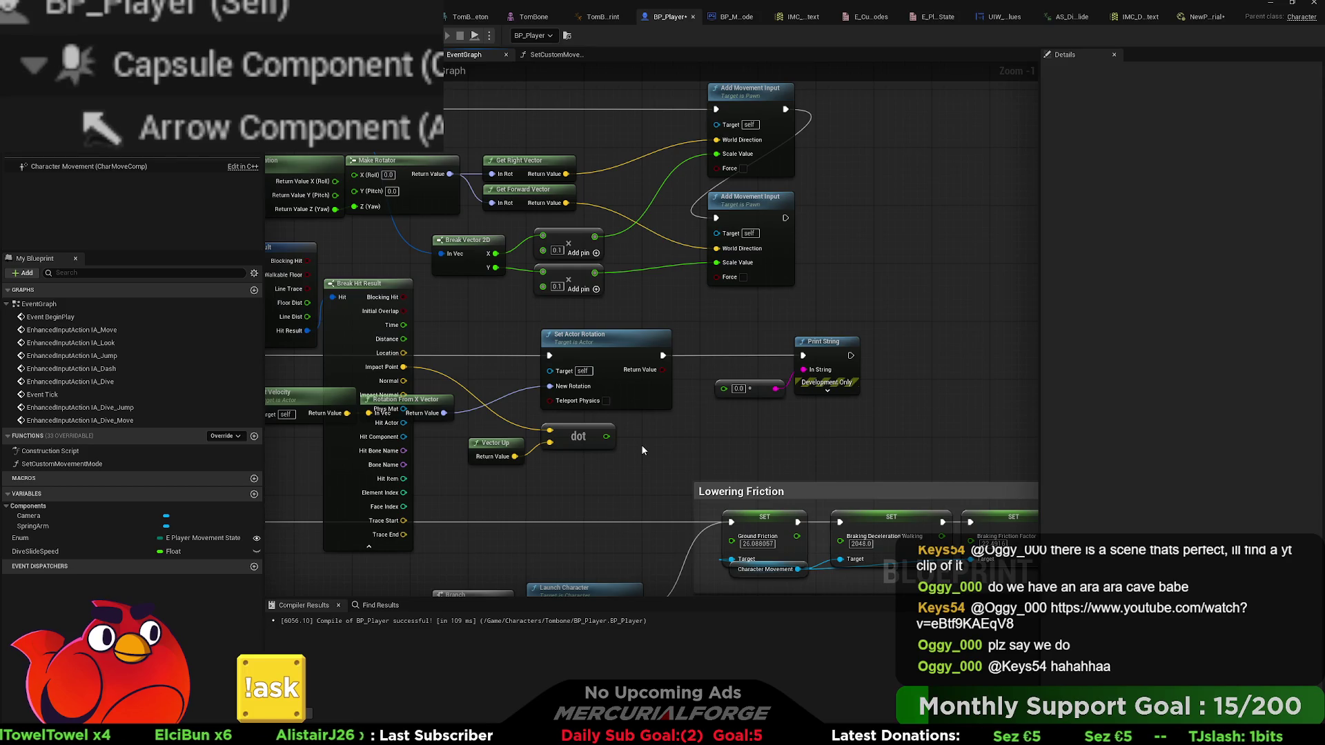
{"action": "left_click_drag", "start_coordinate": [606, 436], "coordinate": [660, 440]}
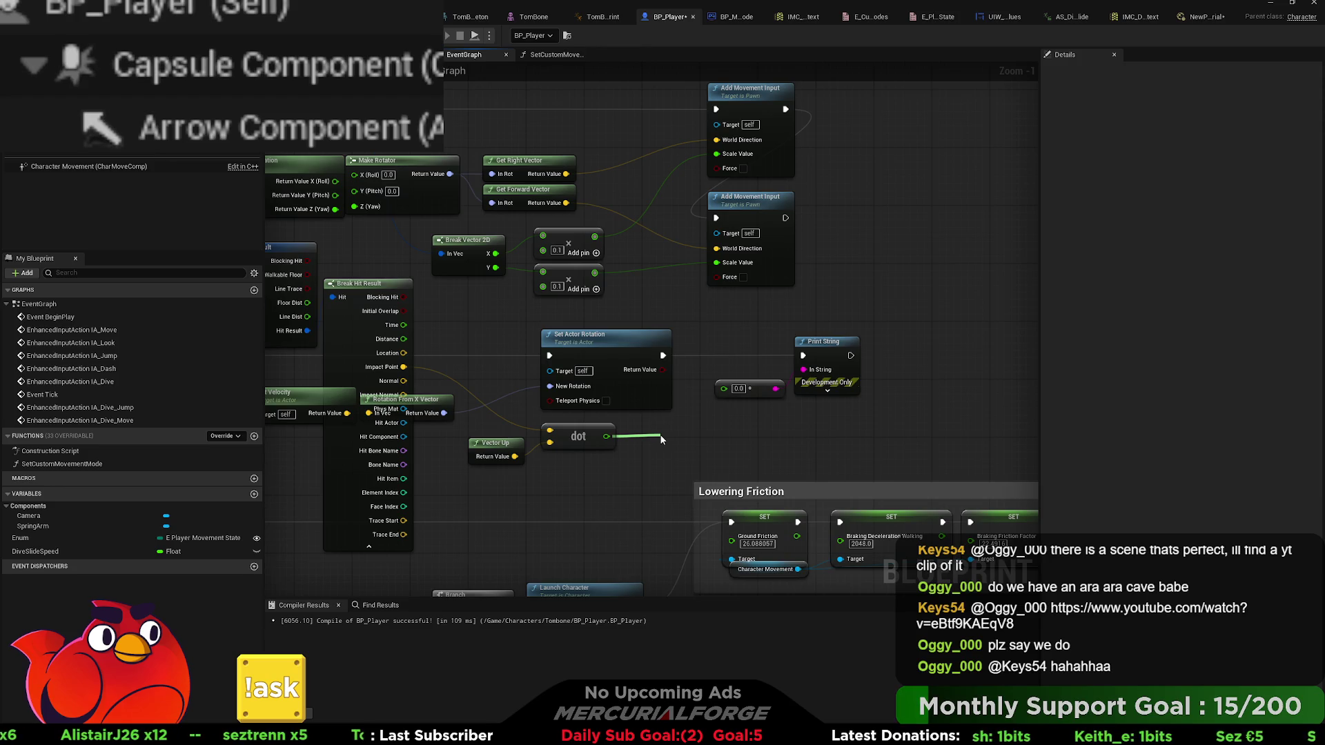
{"action": "key", "text": "Return"}
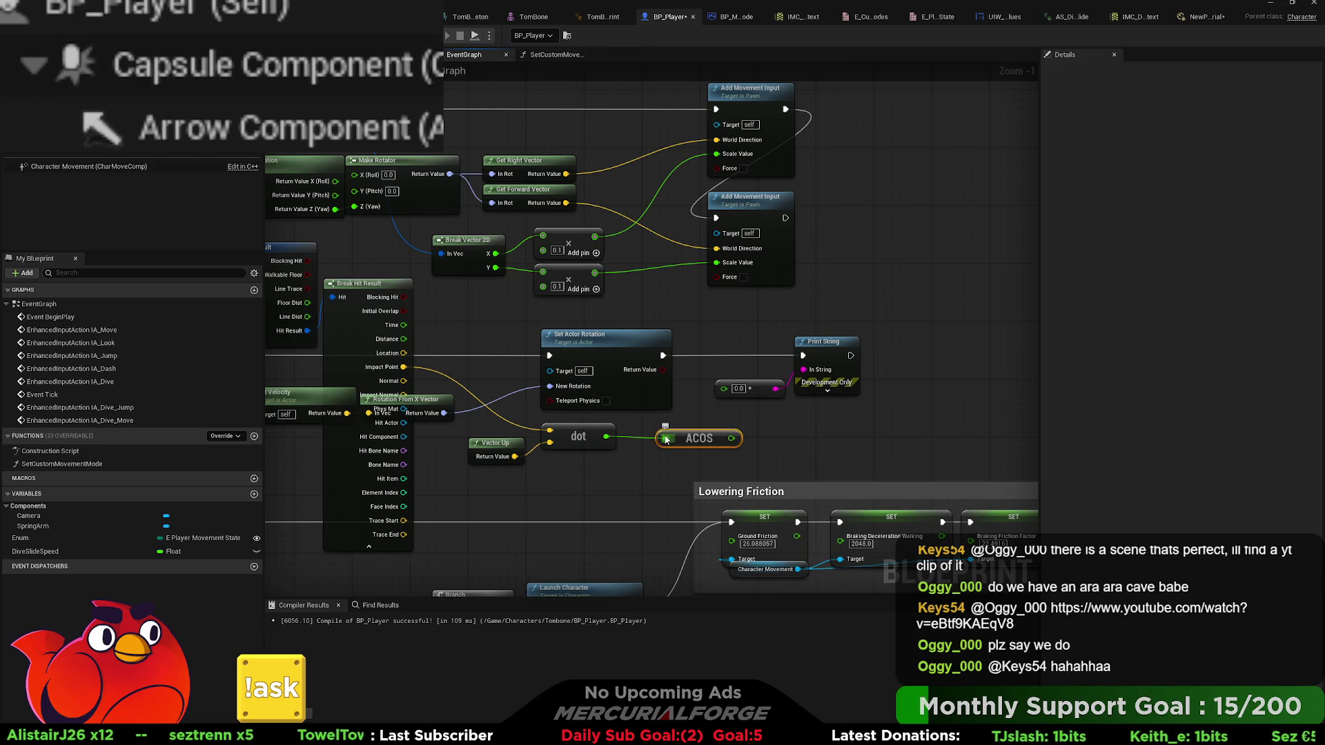
{"action": "left_click_drag", "start_coordinate": [696, 436], "coordinate": [667, 434]}
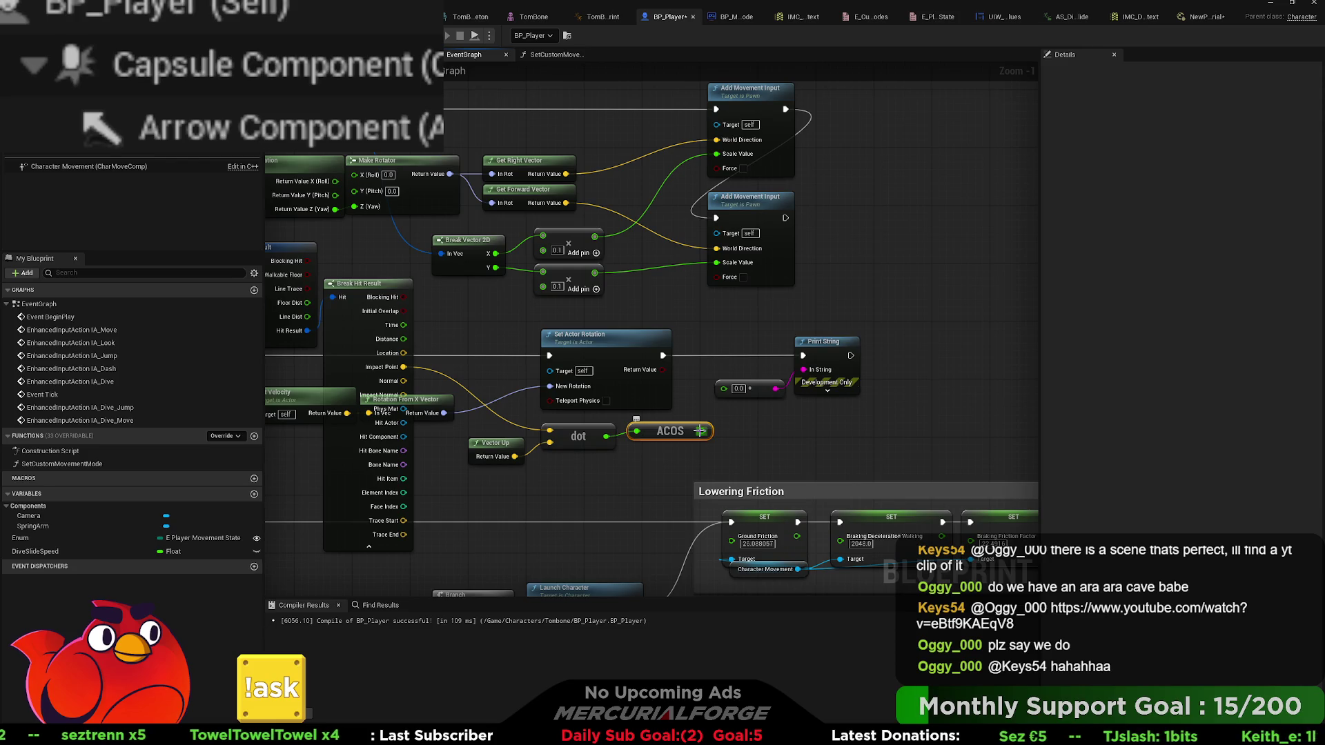
{"action": "left_click_drag", "start_coordinate": [700, 431], "coordinate": [719, 417]}
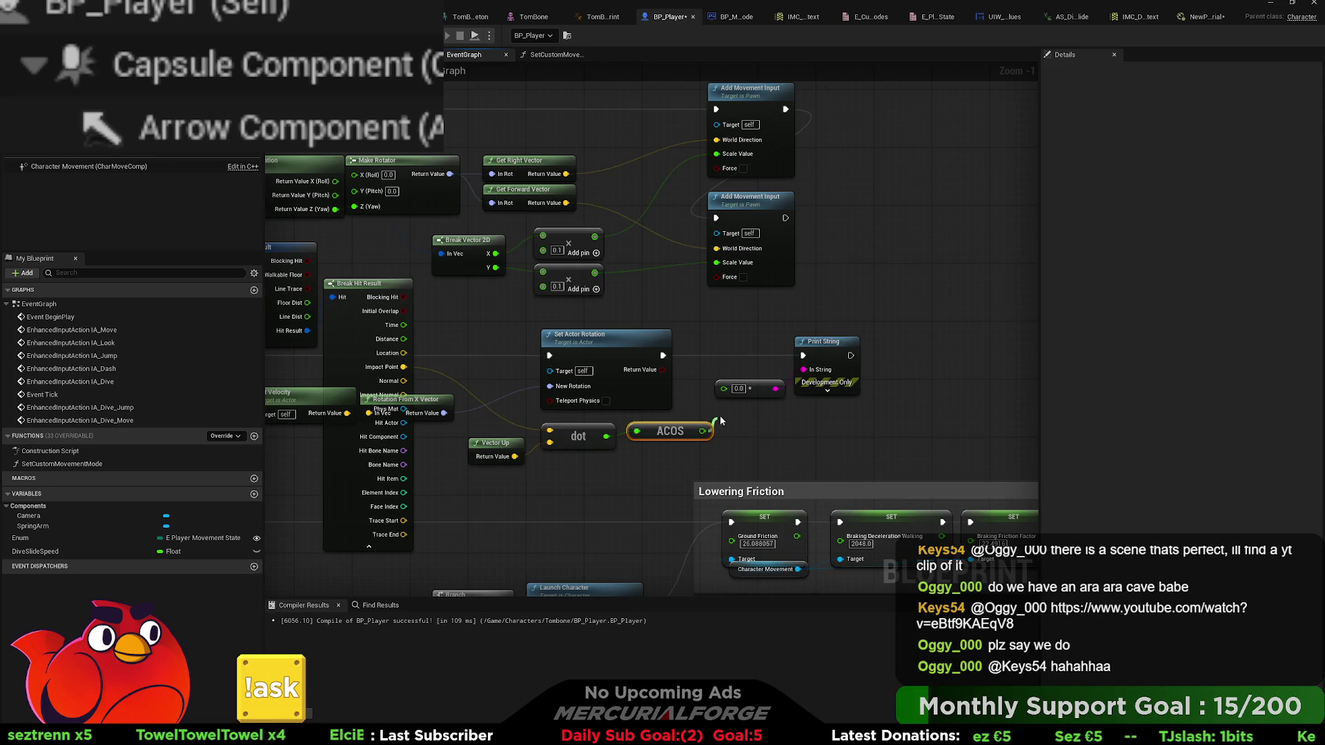
{"action": "left_click_drag", "start_coordinate": [359, 370], "coordinate": [753, 374]}
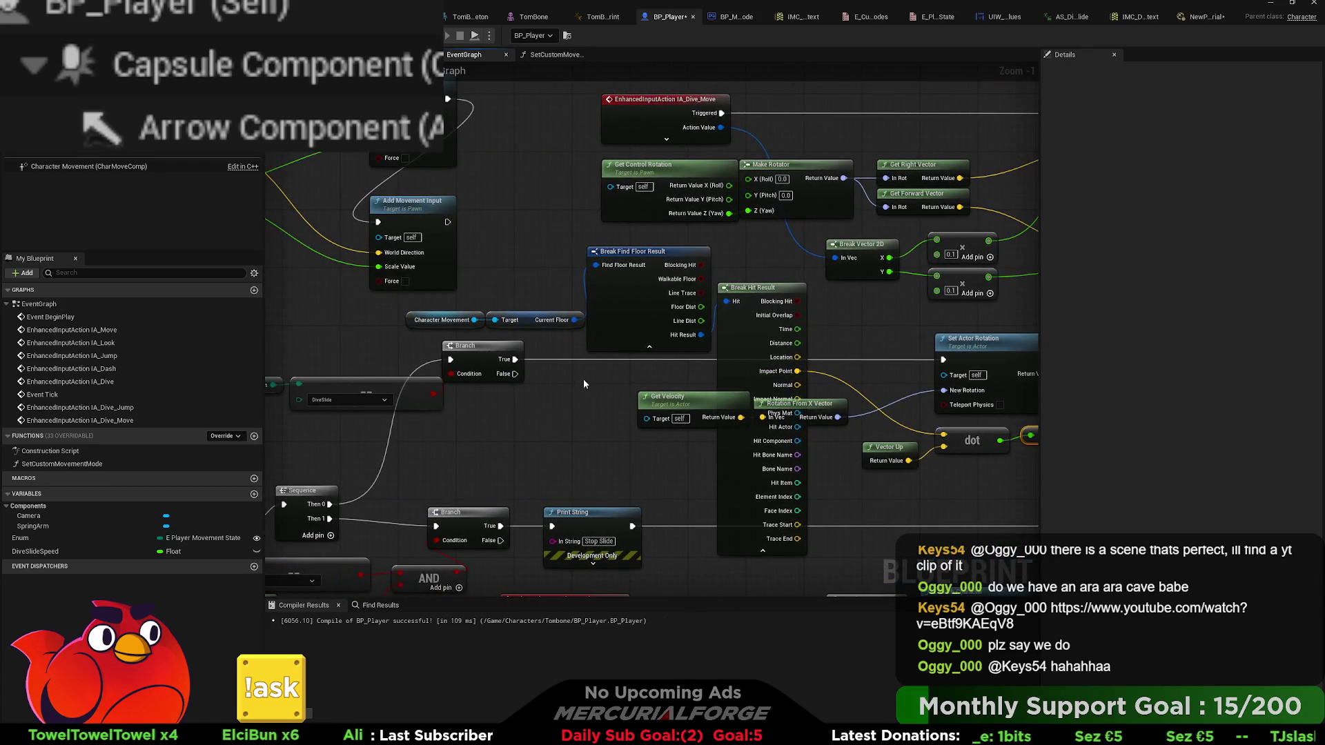
- Wire Break Hit Result's Impact Normal into the dot product in place of Impact Point
{"action": "left_click_drag", "start_coordinate": [524, 336], "coordinate": [483, 314]}
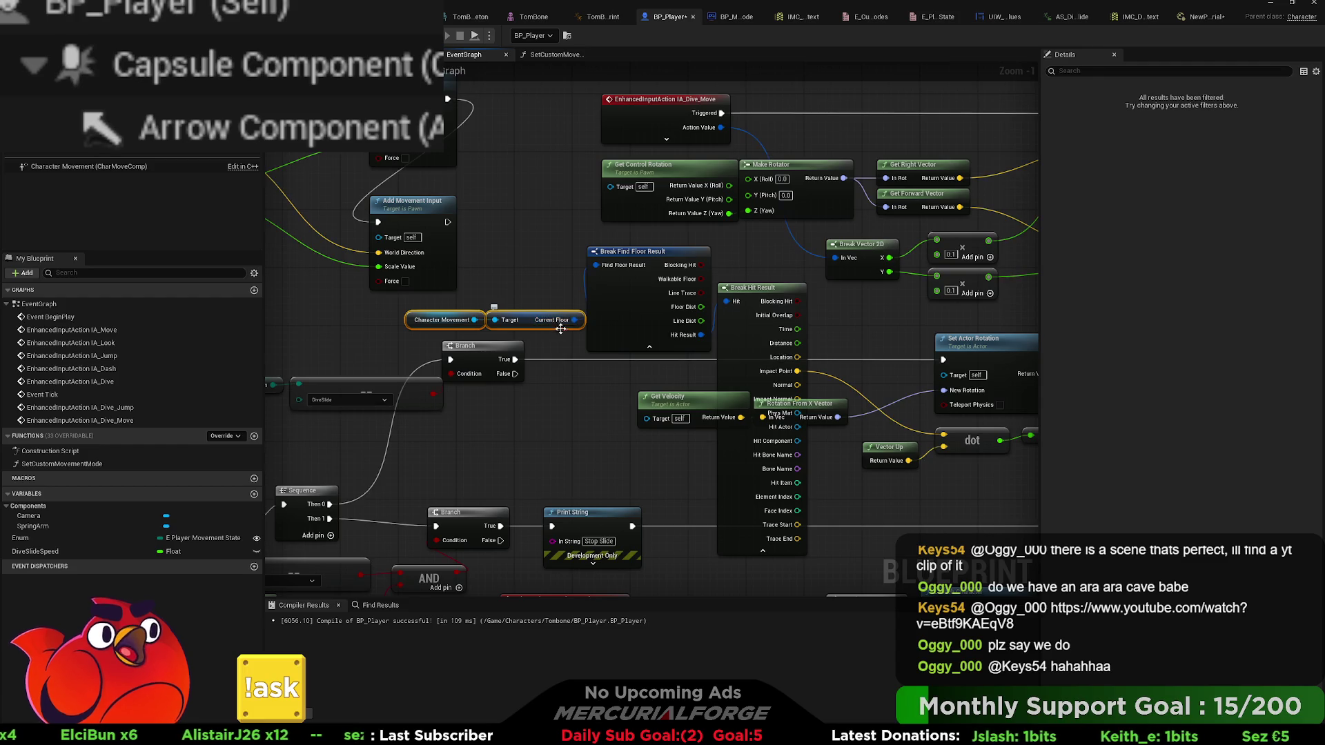
{"action": "left_click_drag", "start_coordinate": [652, 380], "coordinate": [468, 367]}
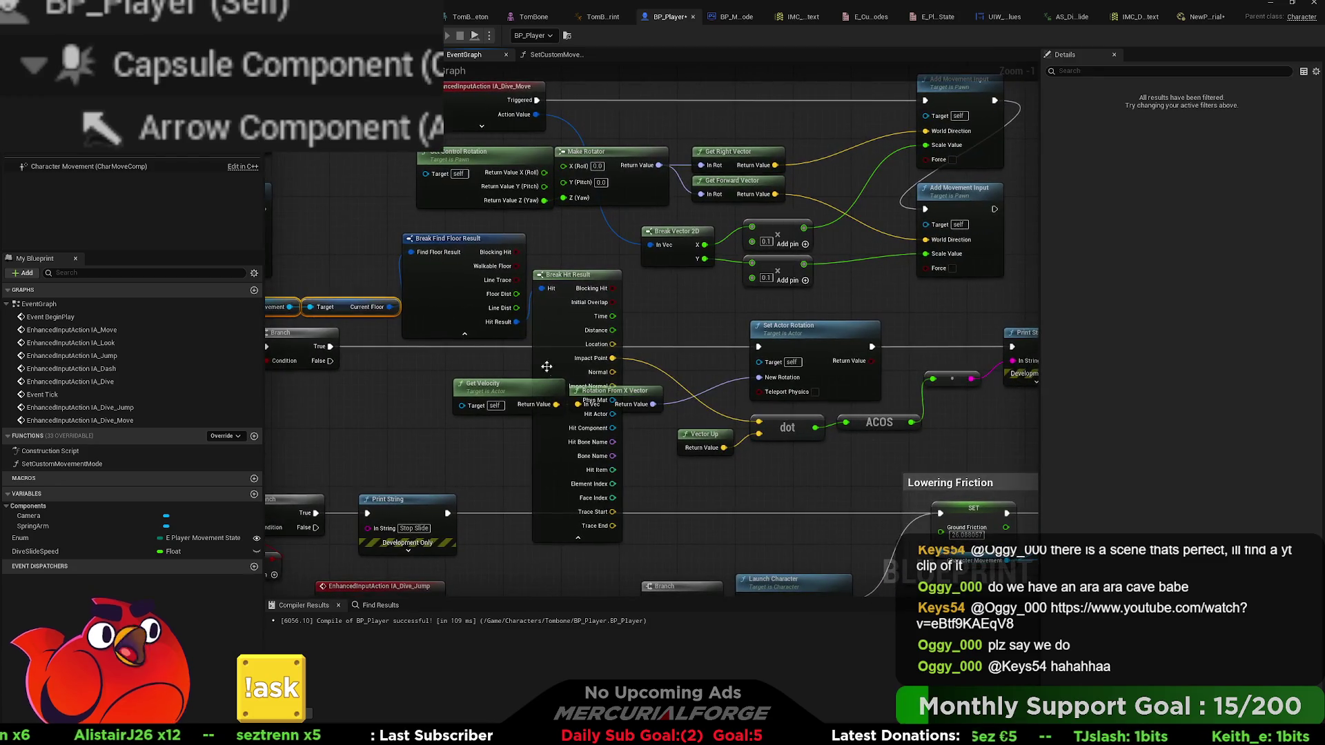
{"action": "left_click_drag", "start_coordinate": [594, 283], "coordinate": [595, 260]}
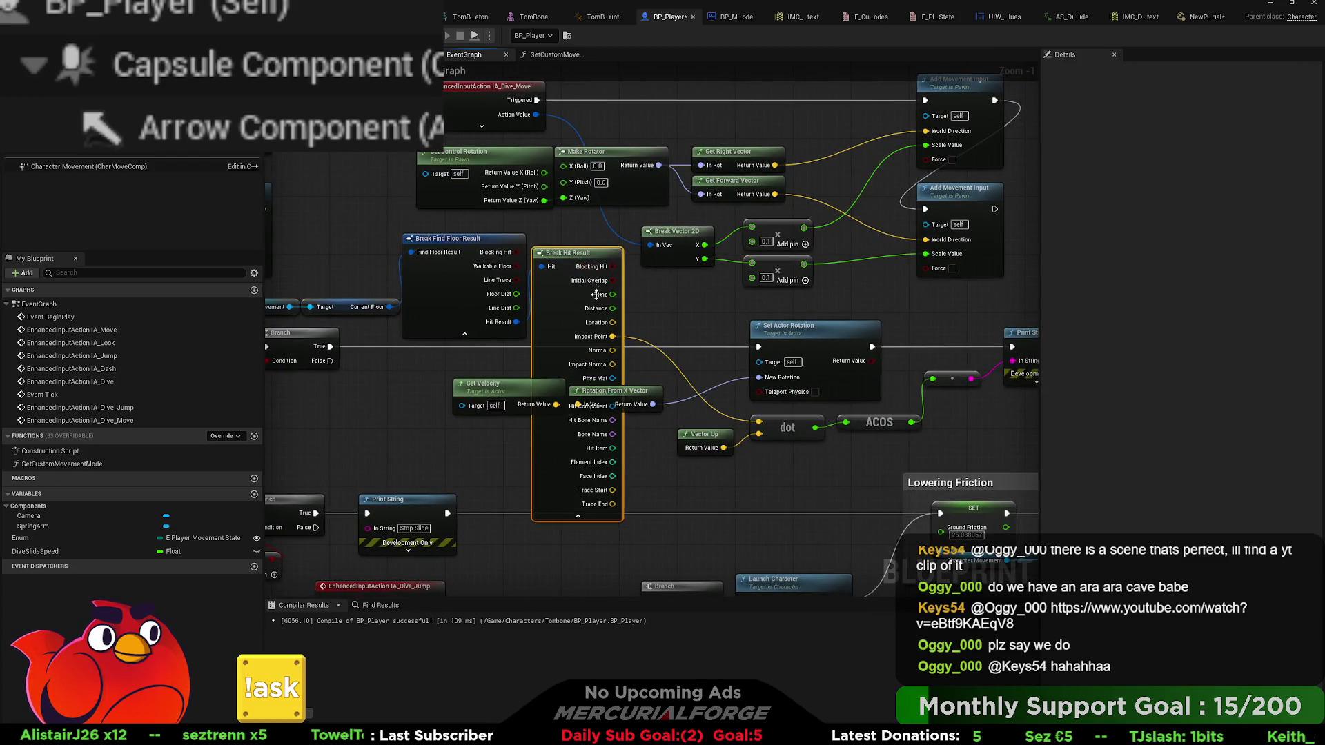
{"action": "left_click_drag", "start_coordinate": [612, 363], "coordinate": [759, 423]}
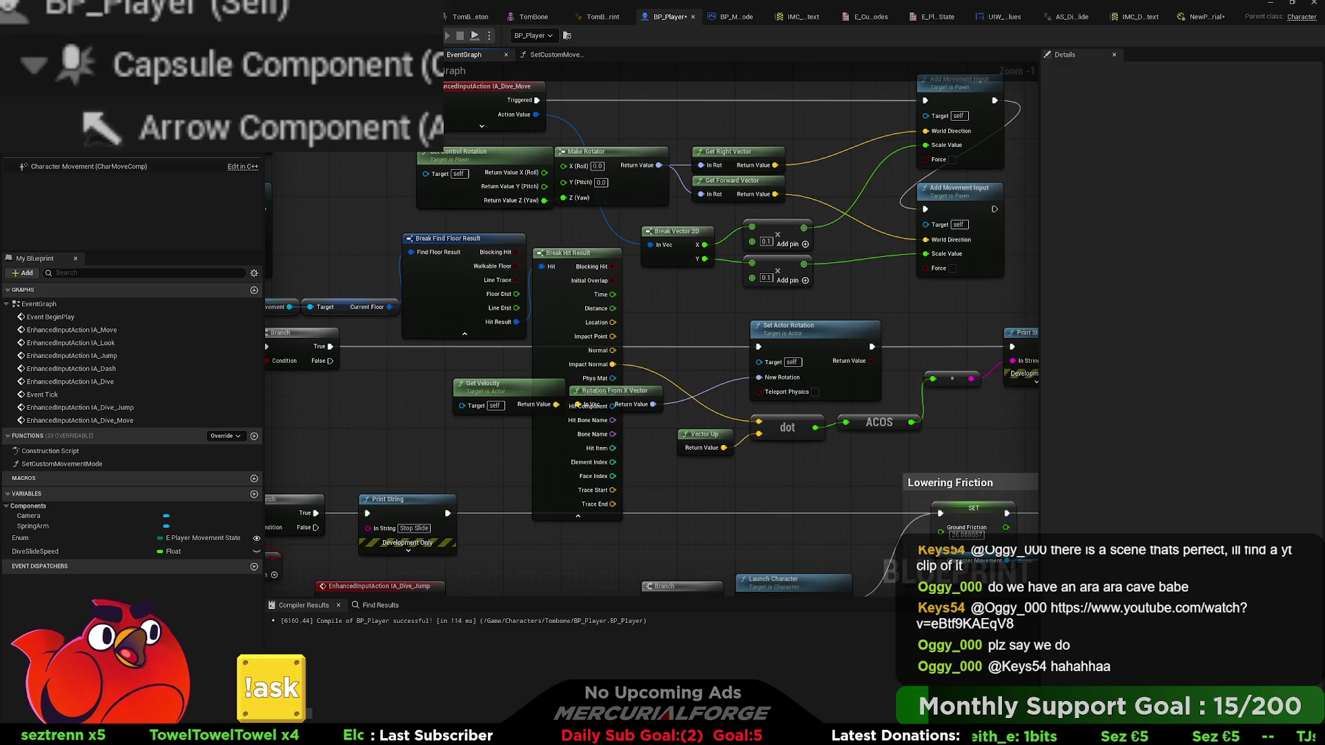
{"action": "key", "text": "alt+Tab"}
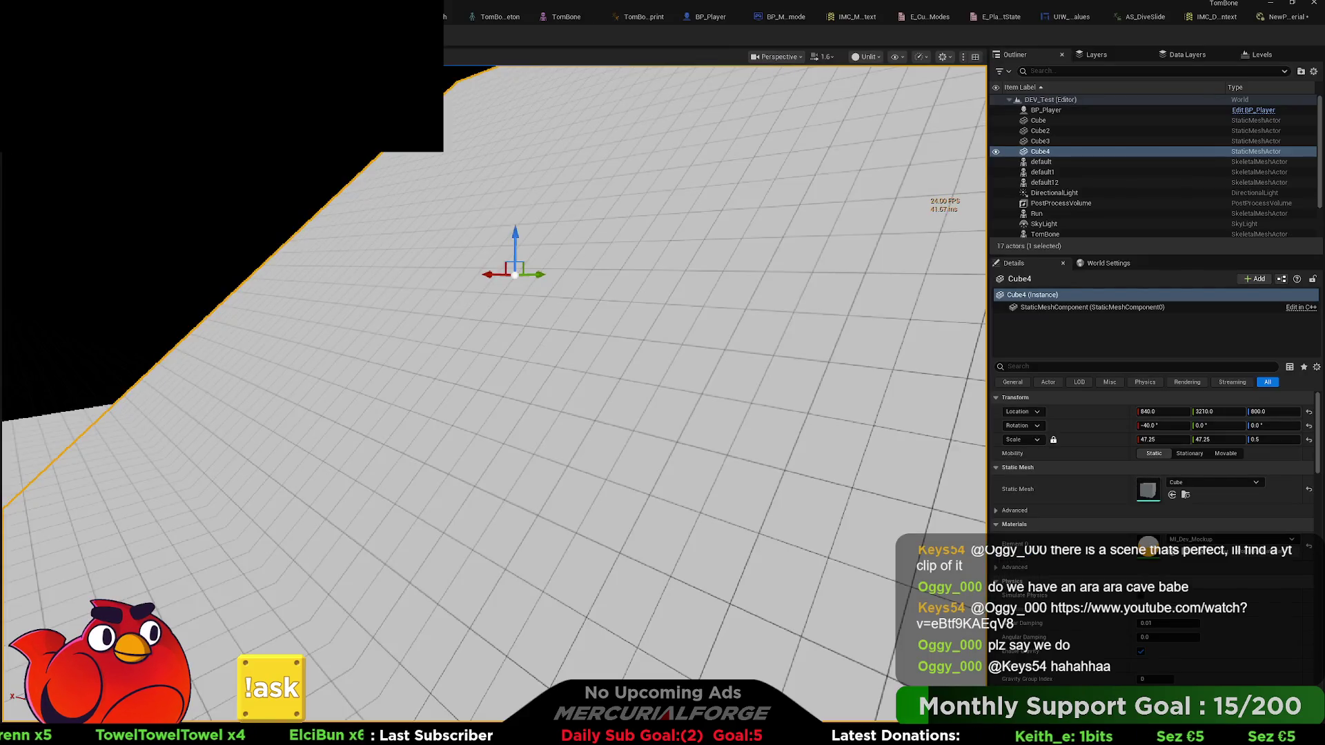
{"action": "key", "text": "alt+p"}
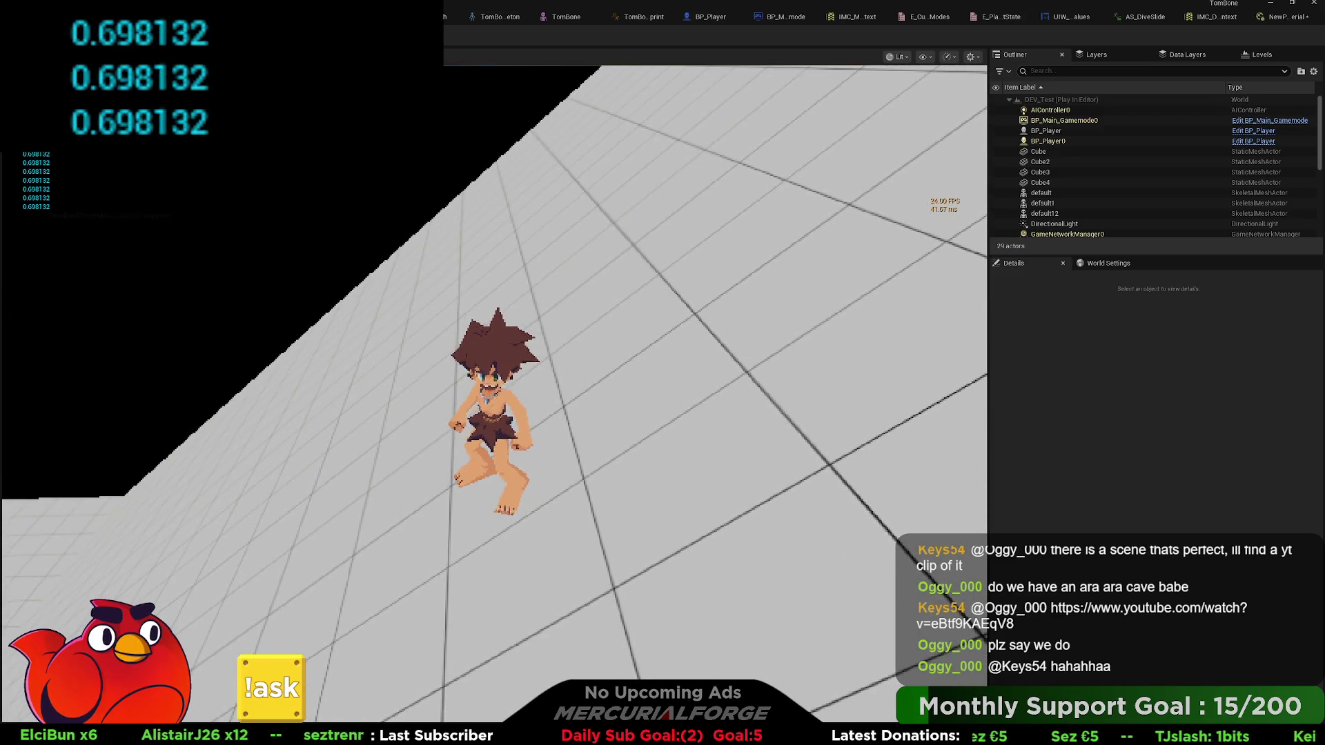
{"action": "key", "text": "Escape"}
{"action": "left_click", "coordinate": [526, 352]}
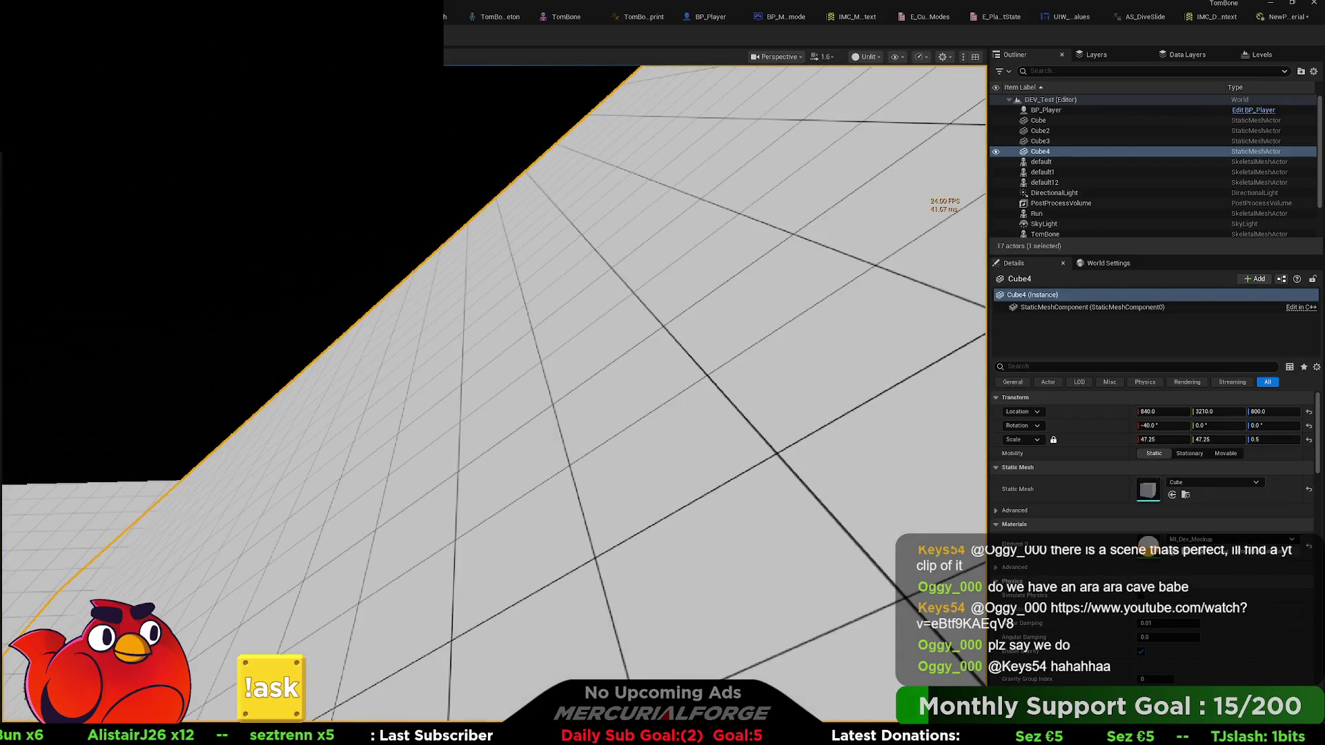
{"action": "left_click", "coordinate": [749, 24]}
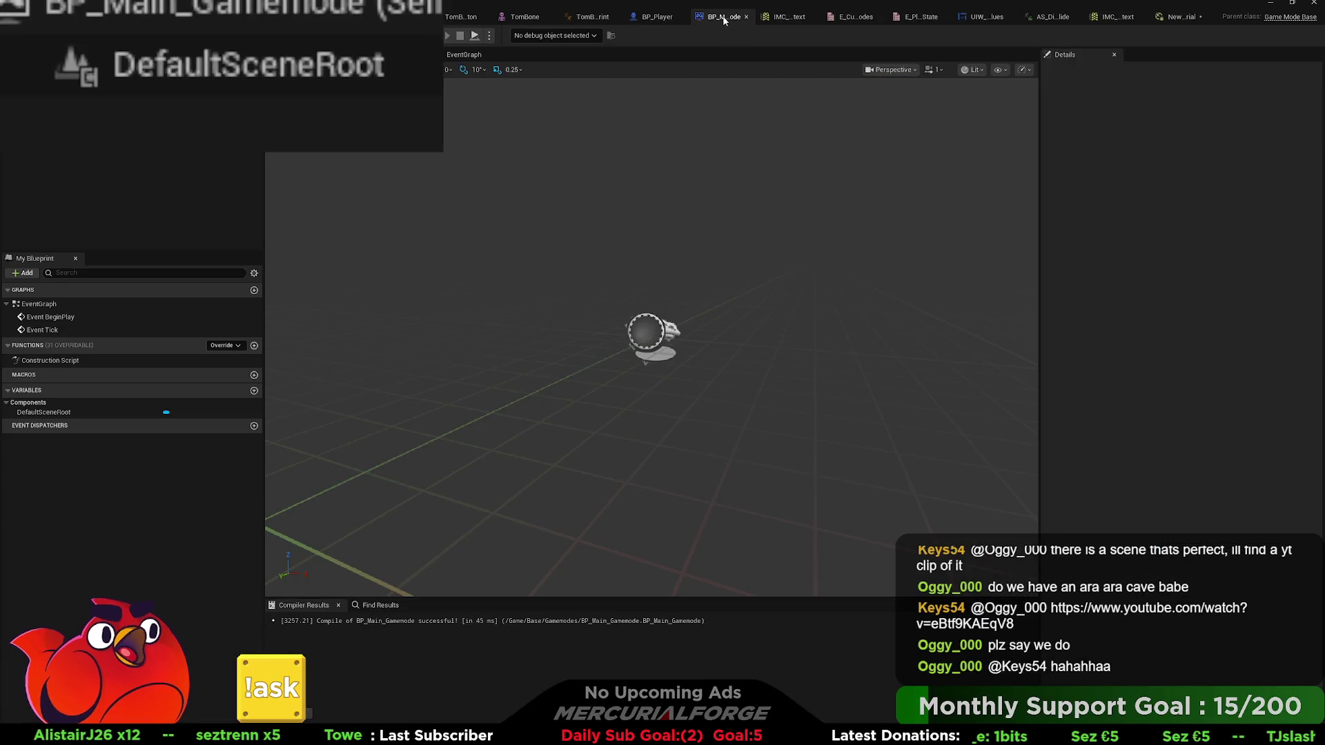
- Swap the ABS node after the dot product for an ACOSd node in BP_Player
{"action": "left_click", "coordinate": [657, 16]}
{"action": "key", "text": "Delete"}
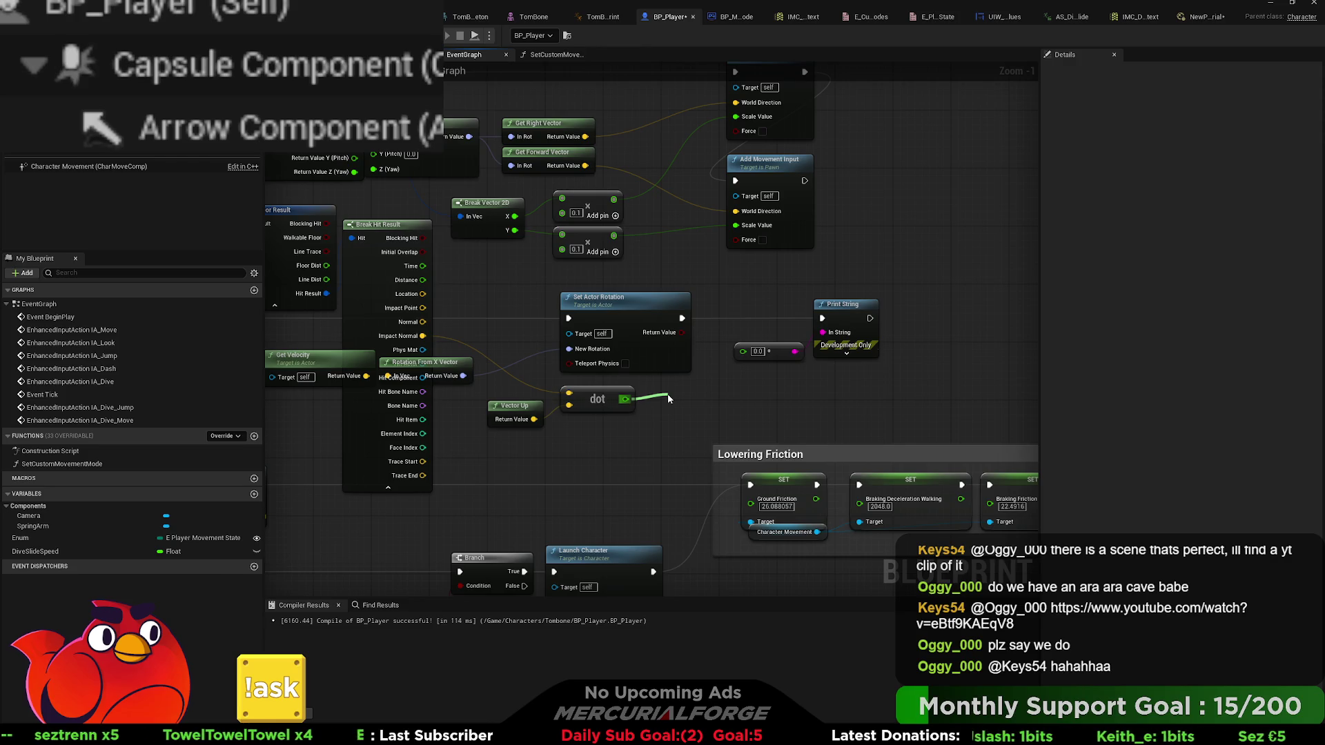
{"action": "mouse_move", "coordinate": [668, 399]}
{"action": "left_mouse_down"}
{"action": "mouse_move", "coordinate": [744, 376]}
{"action": "mouse_move", "coordinate": [743, 350]}
{"action": "left_mouse_up"}
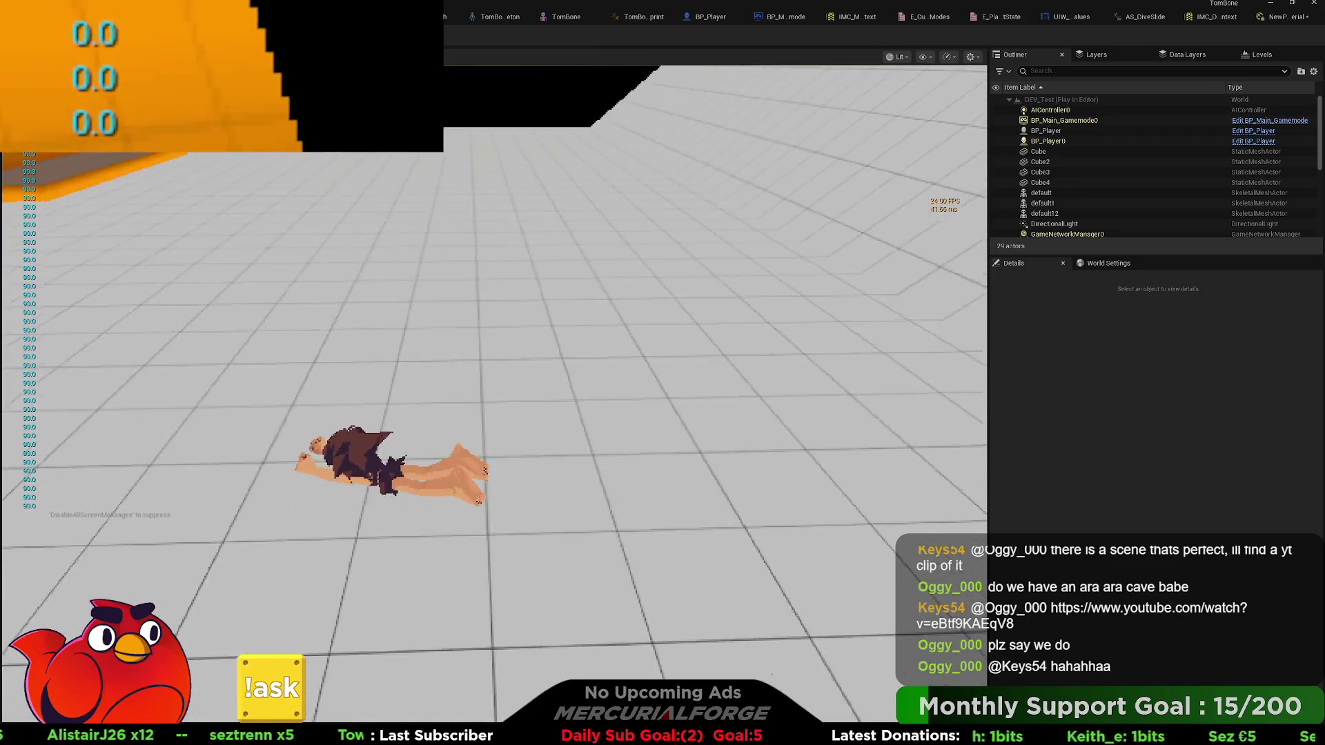
- Run and dive onto the ramp to confirm a printed floor angle of 40, then stop play
{"action": "key", "text": "w"}
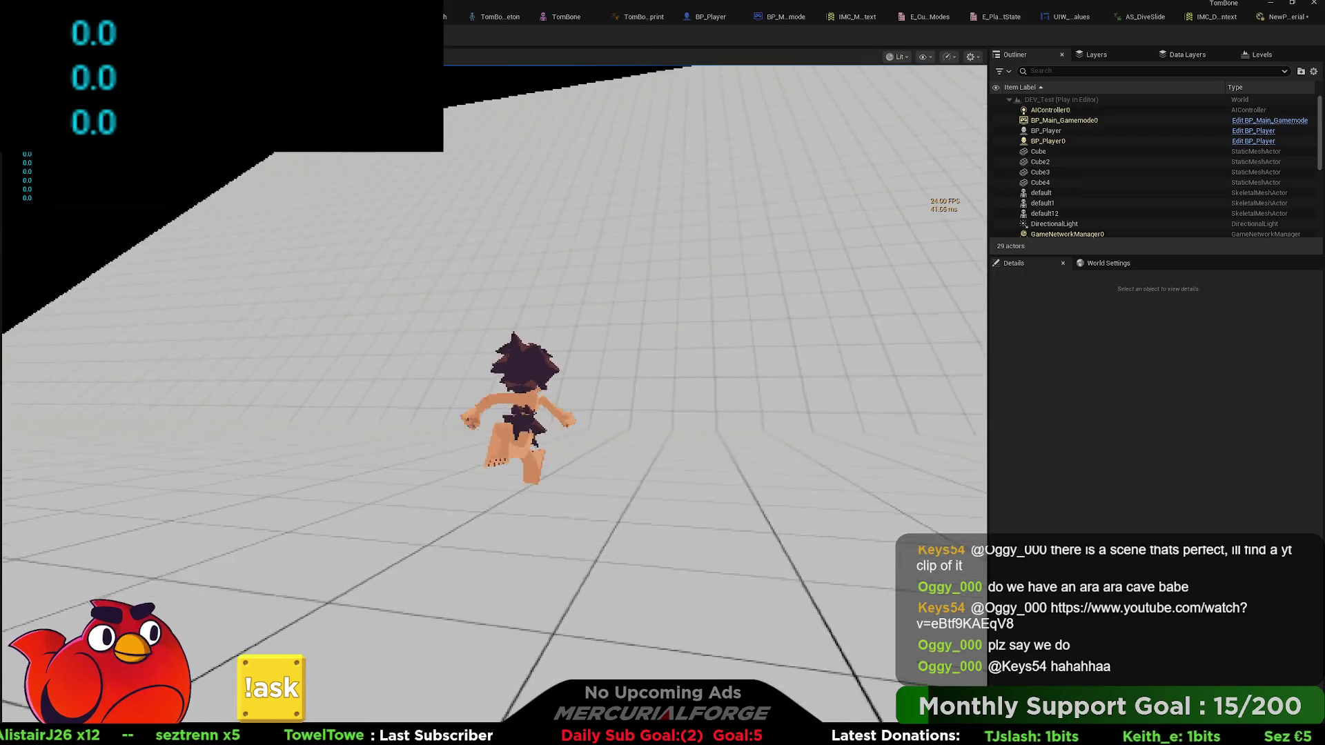
{"action": "key", "text": "ctrl"}
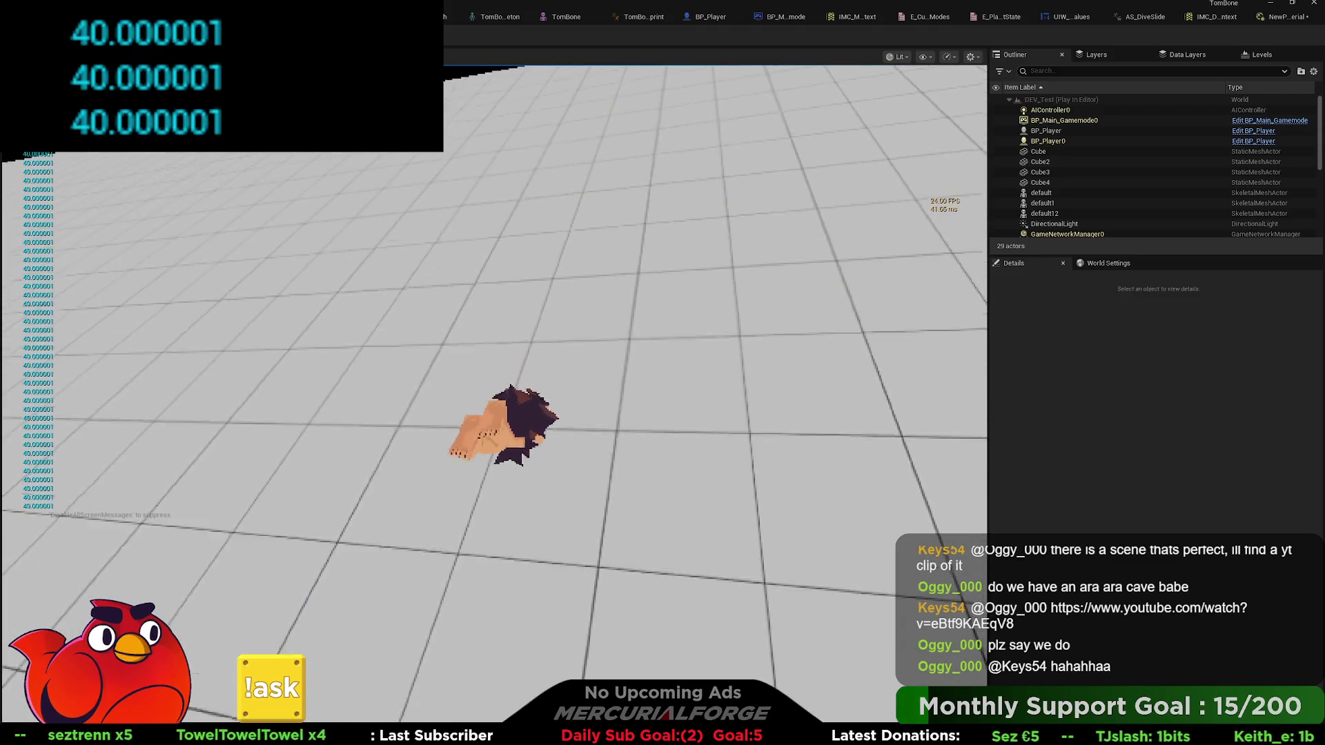
{"action": "key", "text": "Escape"}
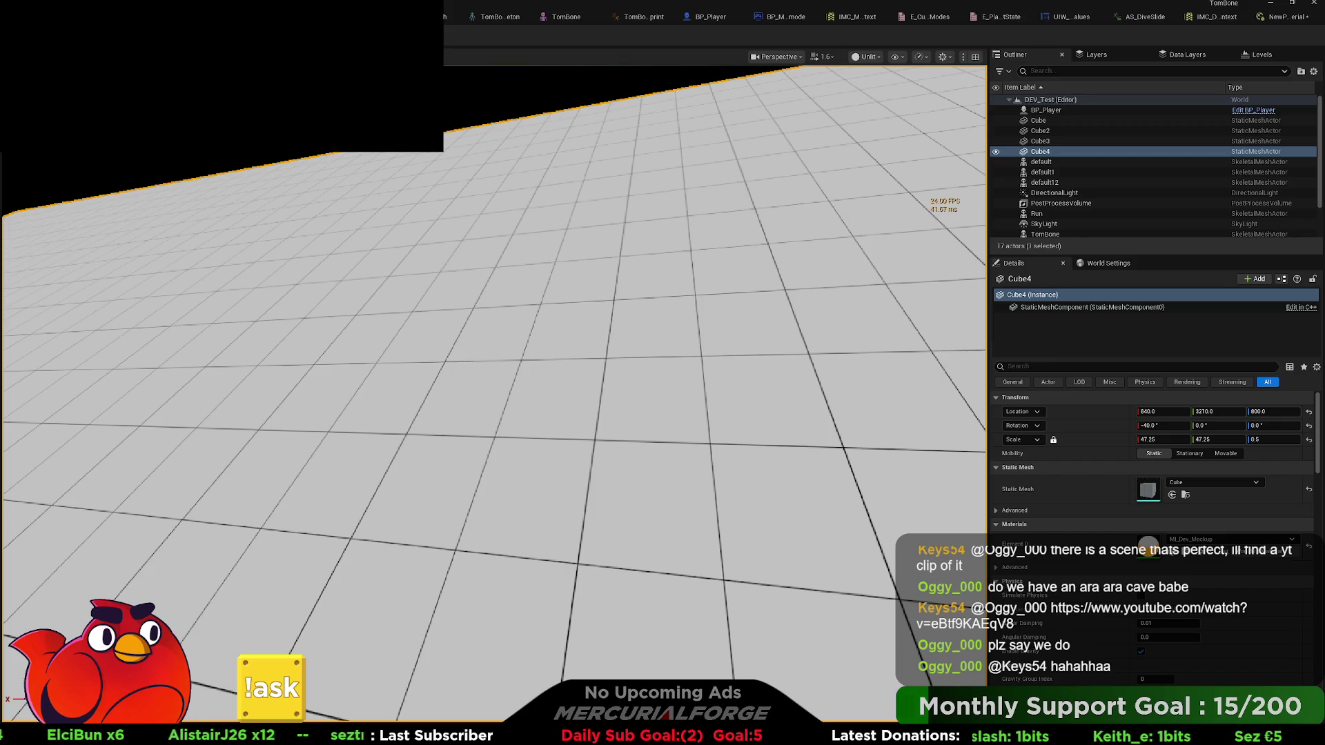
{"action": "left_click", "coordinate": [701, 17]}
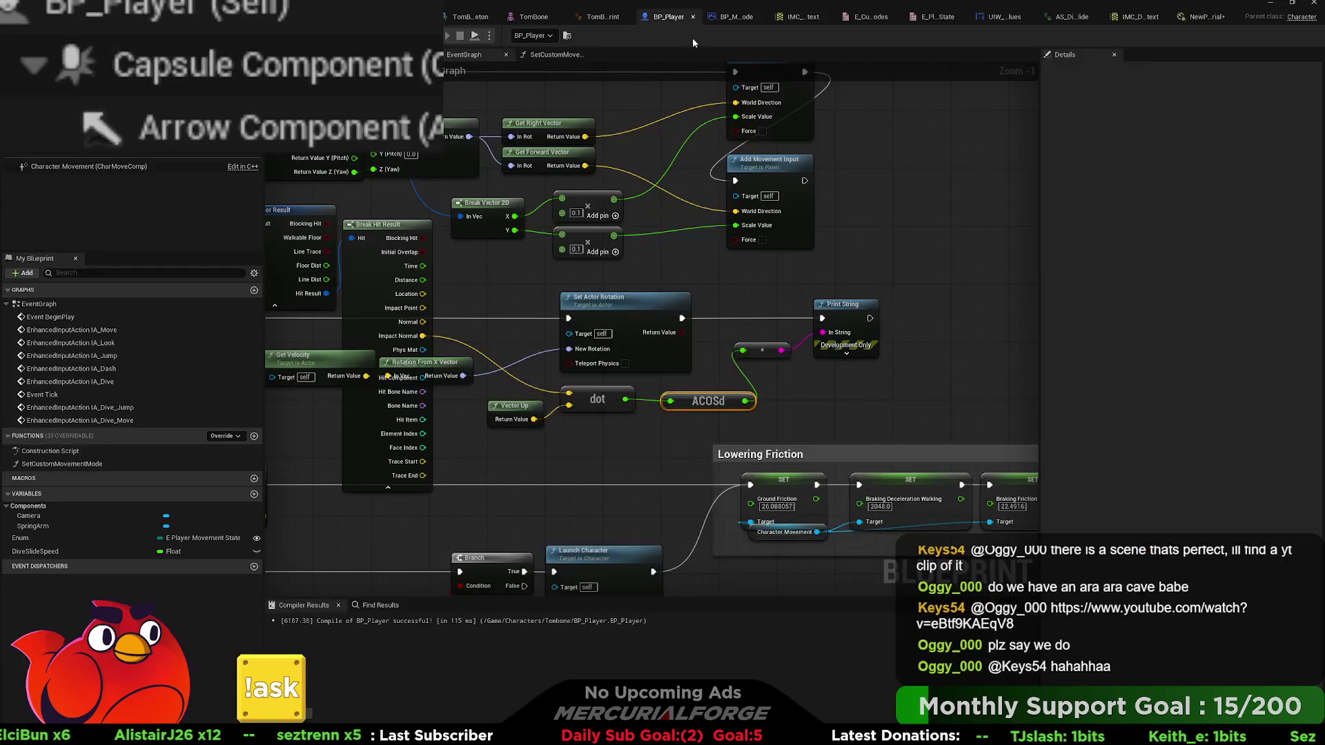
- Move Print String right and shift the floor-check and angle nodes right together
{"action": "mouse_move", "coordinate": [722, 302]}
{"action": "left_mouse_down"}
{"action": "mouse_move", "coordinate": [539, 300]}
{"action": "mouse_move", "coordinate": [760, 304]}
{"action": "mouse_move", "coordinate": [710, 331]}
{"action": "mouse_move", "coordinate": [631, 330]}
{"action": "left_mouse_up"}
{"action": "mouse_move", "coordinate": [559, 395]}
{"action": "left_mouse_down"}
{"action": "mouse_move", "coordinate": [881, 371]}
{"action": "mouse_move", "coordinate": [559, 368]}
{"action": "mouse_move", "coordinate": [576, 354]}
{"action": "left_mouse_up"}
{"action": "scroll", "coordinate": [881, 371], "scroll_direction": "down", "scroll_amount": 4}
{"action": "mouse_move", "coordinate": [624, 319]}
{"action": "left_mouse_down"}
{"action": "mouse_move", "coordinate": [1086, 299]}
{"action": "mouse_move", "coordinate": [725, 318]}
{"action": "left_mouse_up"}
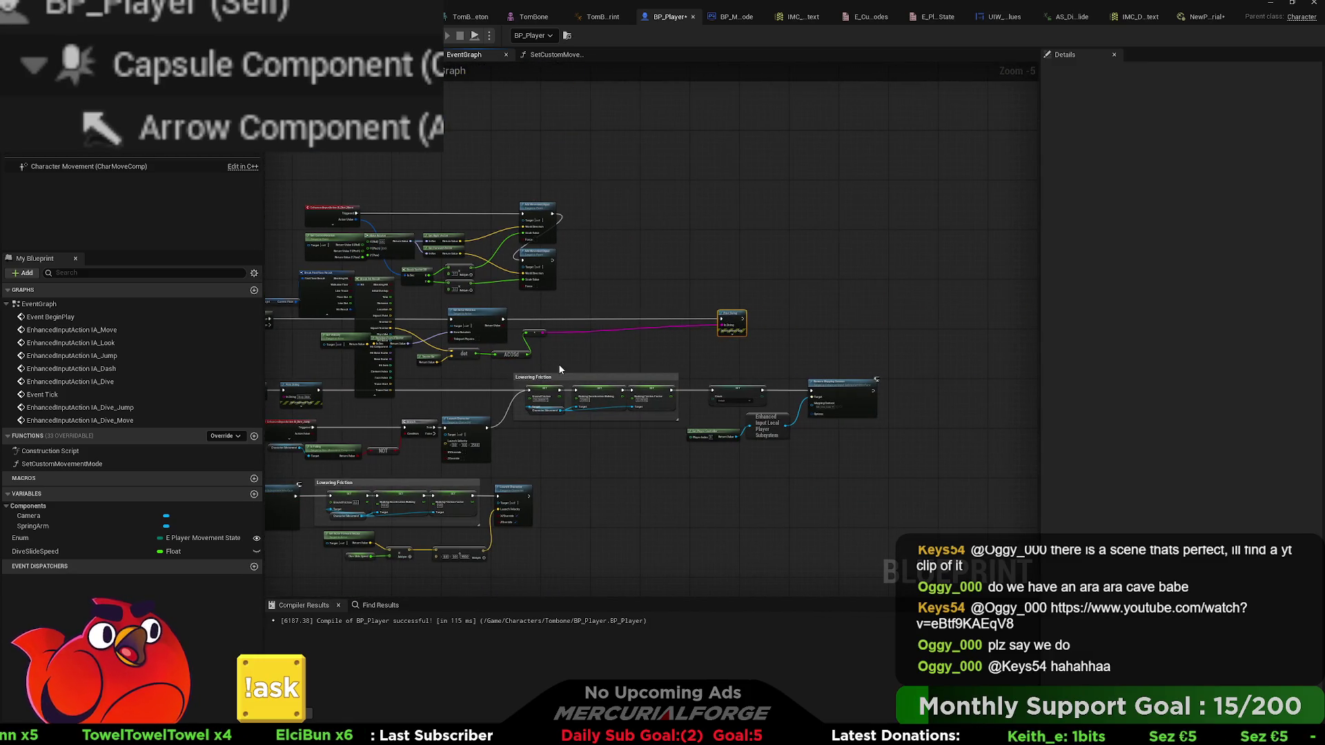
{"action": "left_click", "coordinate": [428, 359]}
{"action": "left_click", "coordinate": [465, 352], "text": "ctrl"}
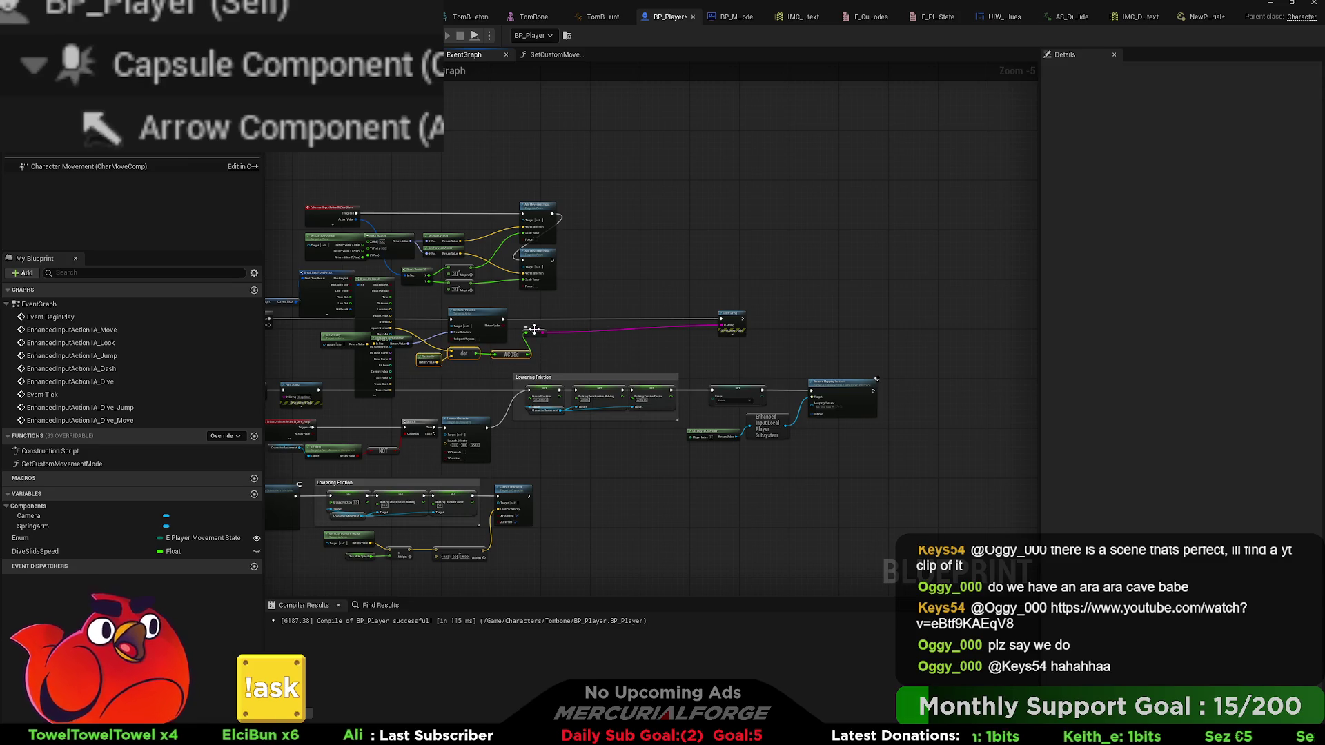
{"action": "left_click_drag", "start_coordinate": [430, 340], "coordinate": [580, 358]}
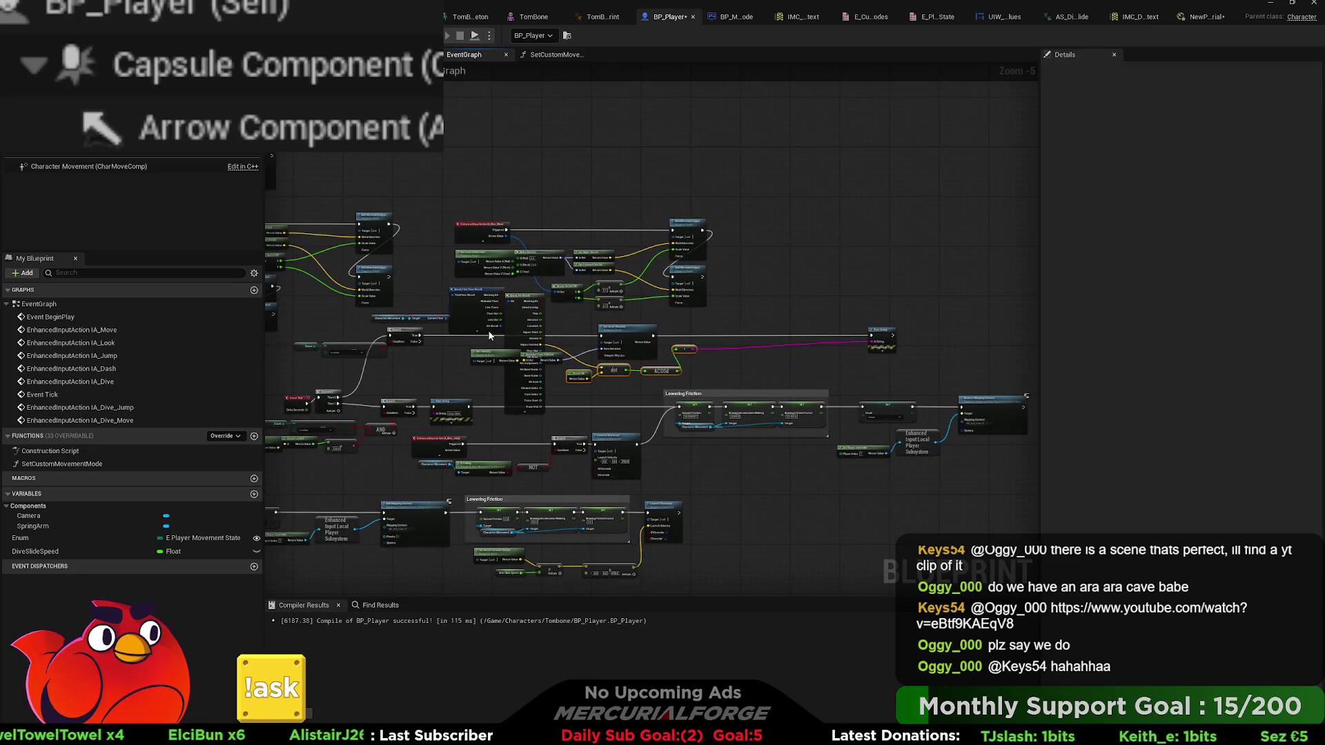
{"action": "left_click", "coordinate": [438, 315]}
{"action": "left_click", "coordinate": [435, 315], "text": "ctrl"}
{"action": "left_click_drag", "start_coordinate": [470, 291], "coordinate": [804, 276]}
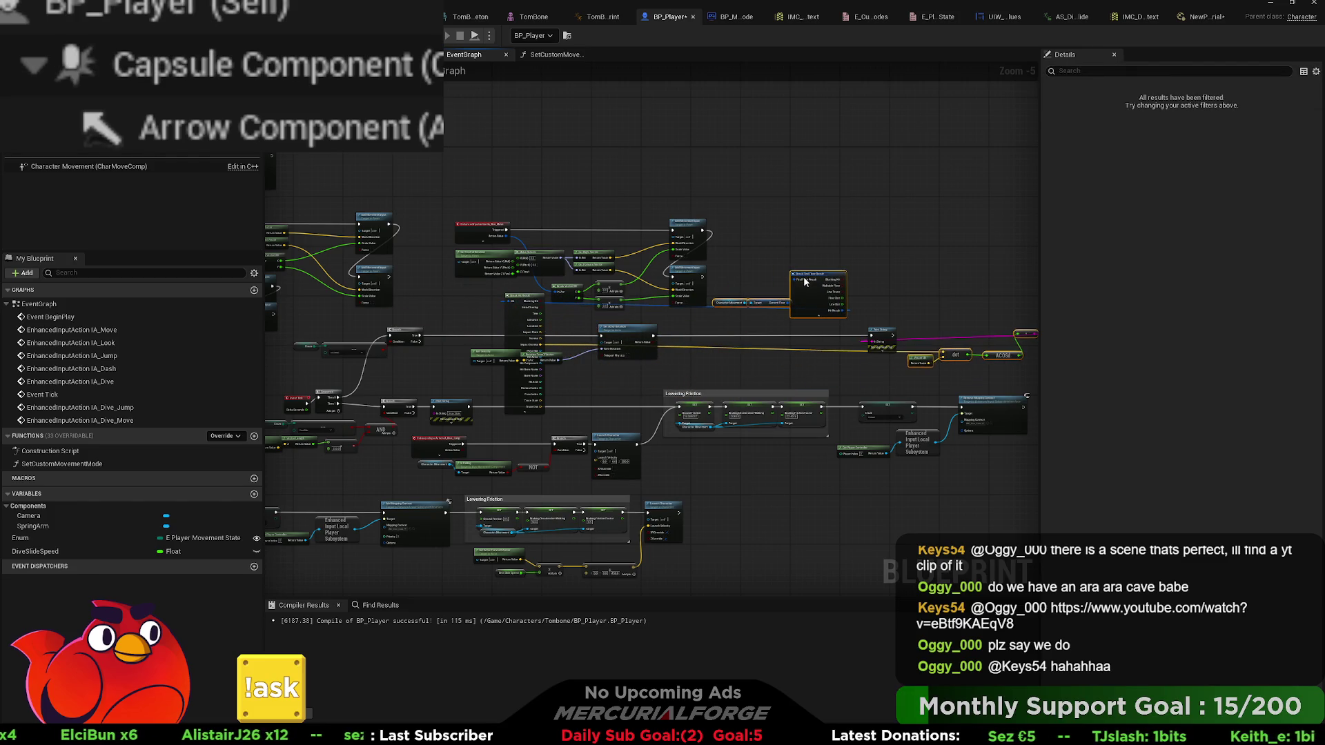
- Reposition the Break Hit Result and Print String nodes further right
{"action": "left_click", "coordinate": [776, 252]}
{"action": "left_click_drag", "start_coordinate": [538, 293], "coordinate": [883, 266]}
{"action": "scroll", "coordinate": [766, 337], "scroll_direction": "up", "scroll_amount": 1}
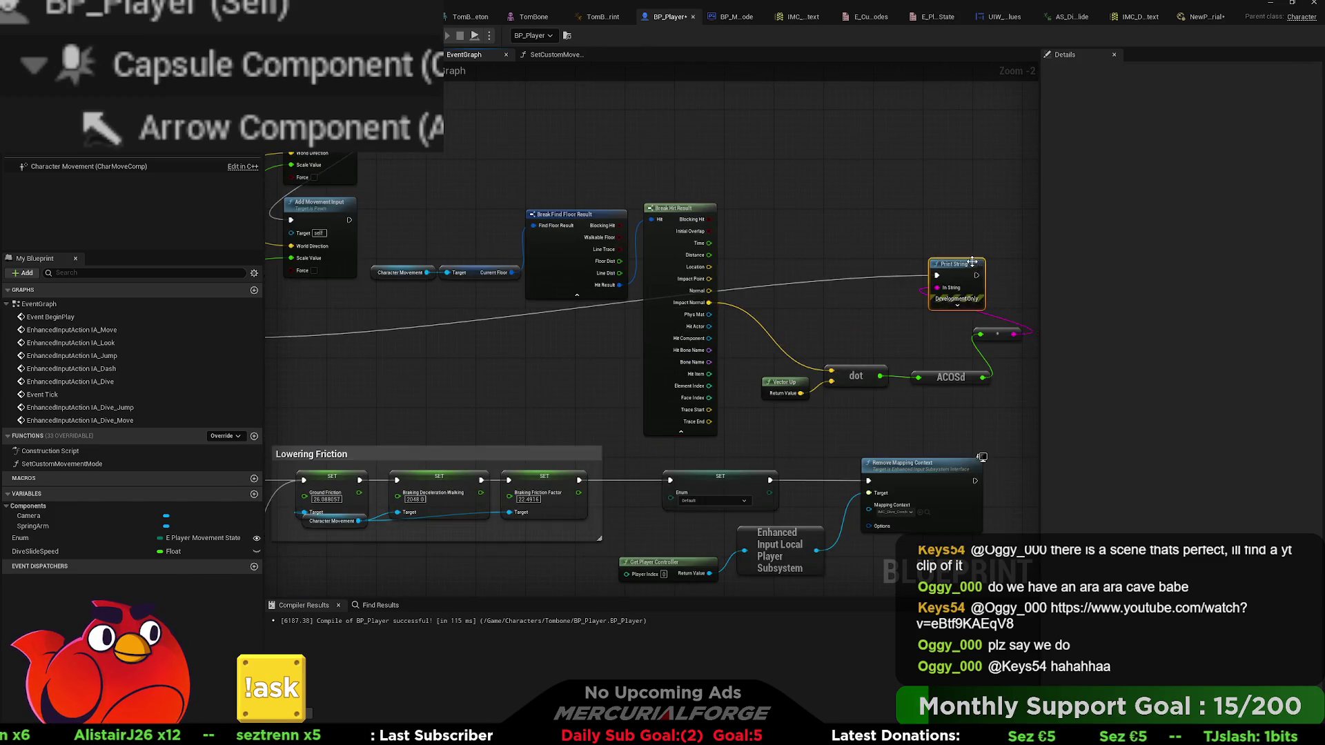
{"action": "scroll", "coordinate": [766, 311], "scroll_direction": "up", "scroll_amount": 2}
{"action": "left_click_drag", "start_coordinate": [767, 268], "coordinate": [899, 289]}
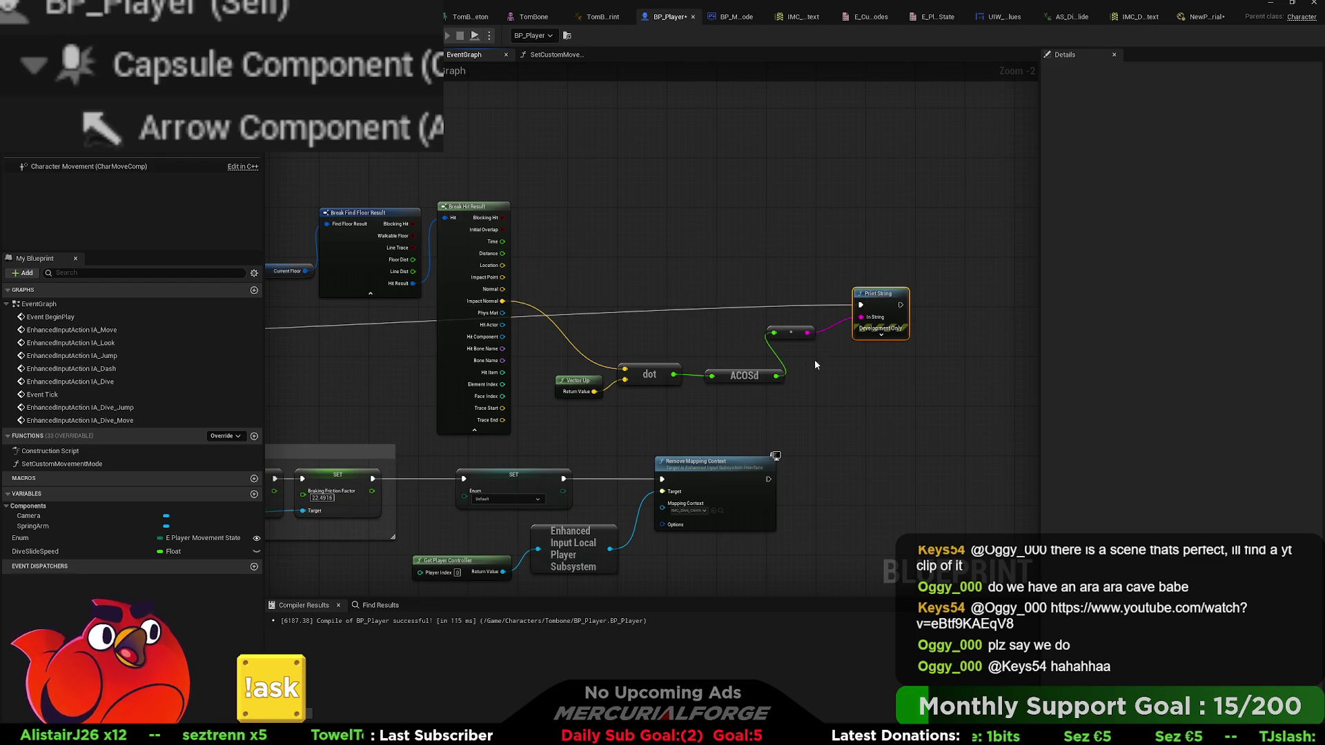
{"action": "scroll", "coordinate": [798, 320], "scroll_direction": "down", "scroll_amount": 2}
- Wrap all the floor-angle nodes in a comment titled 'Floor angle'
{"action": "mouse_move", "coordinate": [814, 226]}
{"action": "left_mouse_down"}
{"action": "mouse_move", "coordinate": [499, 367]}
{"action": "mouse_move", "coordinate": [401, 385]}
{"action": "left_mouse_up"}
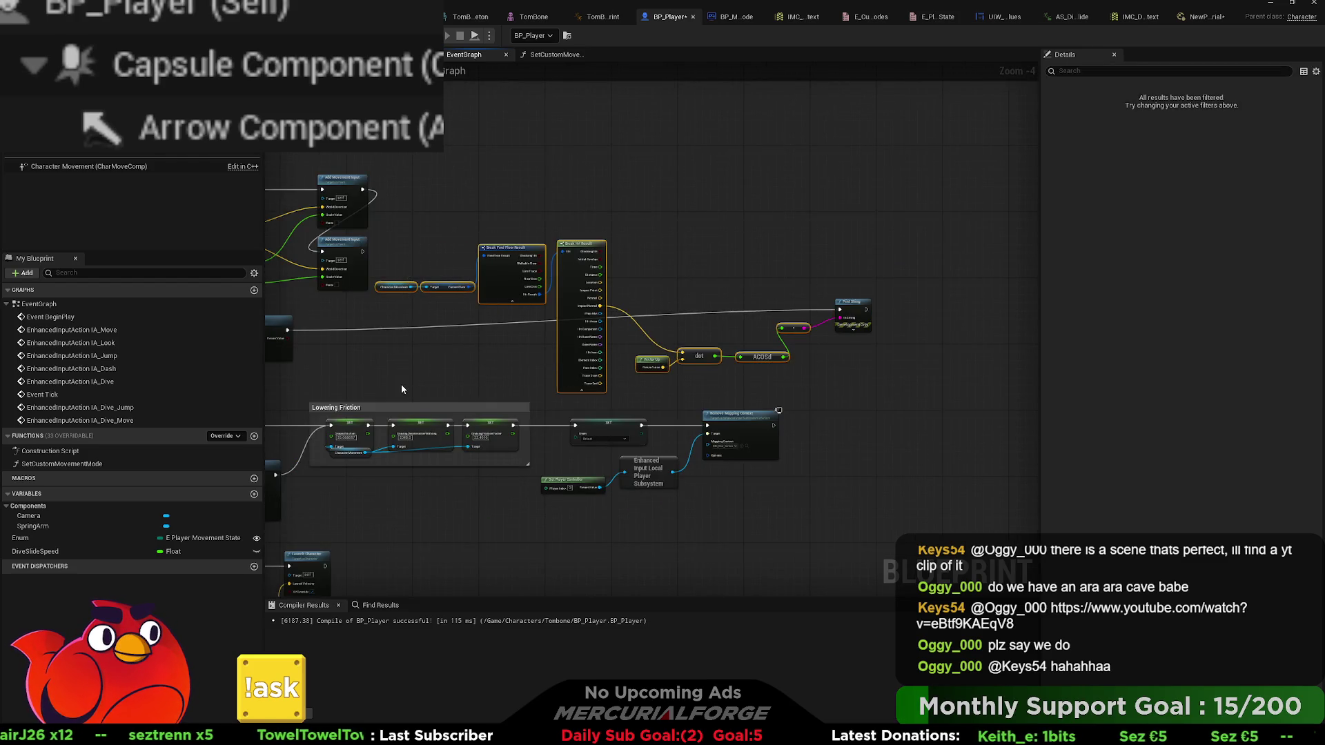
{"action": "type", "text": "cFloor angle"}
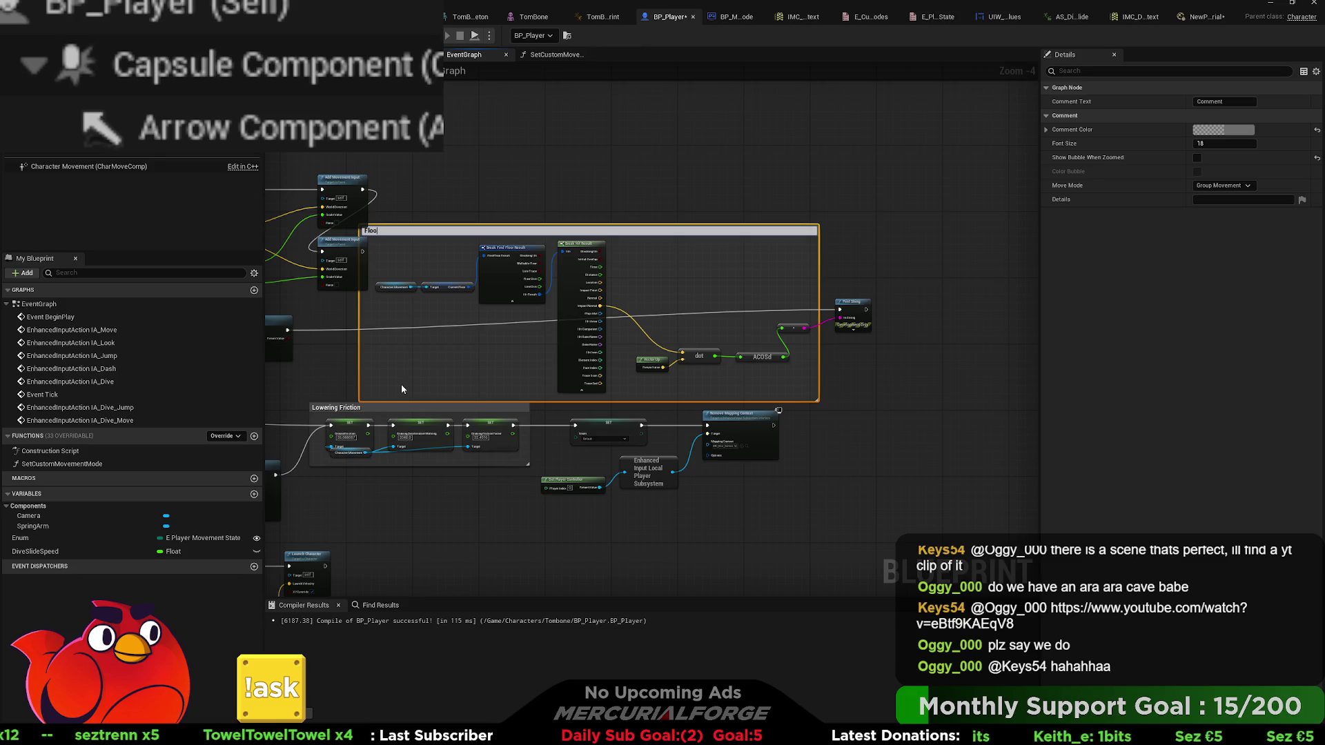
{"action": "key", "text": "Return"}
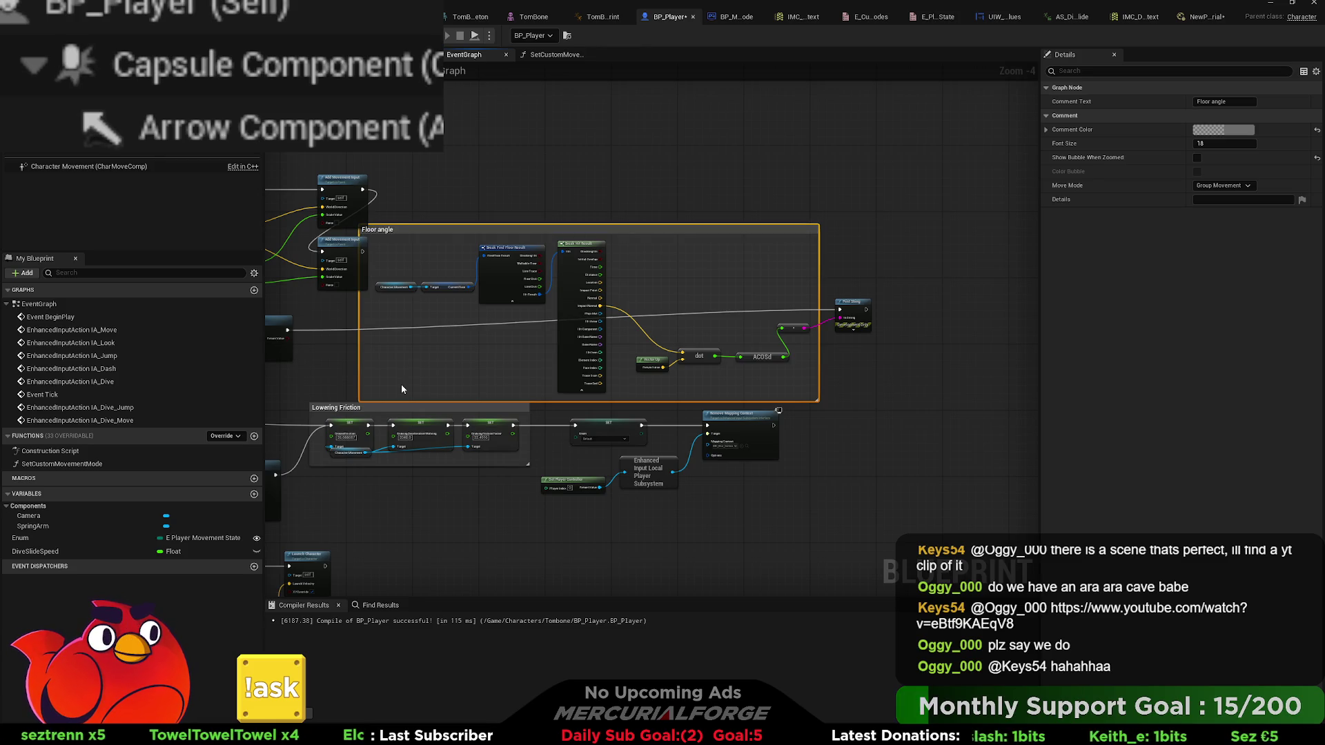
{"action": "left_click", "coordinate": [880, 251]}
{"action": "mouse_move", "coordinate": [880, 251]}
{"action": "left_mouse_down"}
{"action": "mouse_move", "coordinate": [655, 260]}
{"action": "mouse_move", "coordinate": [497, 240]}
{"action": "left_mouse_up"}
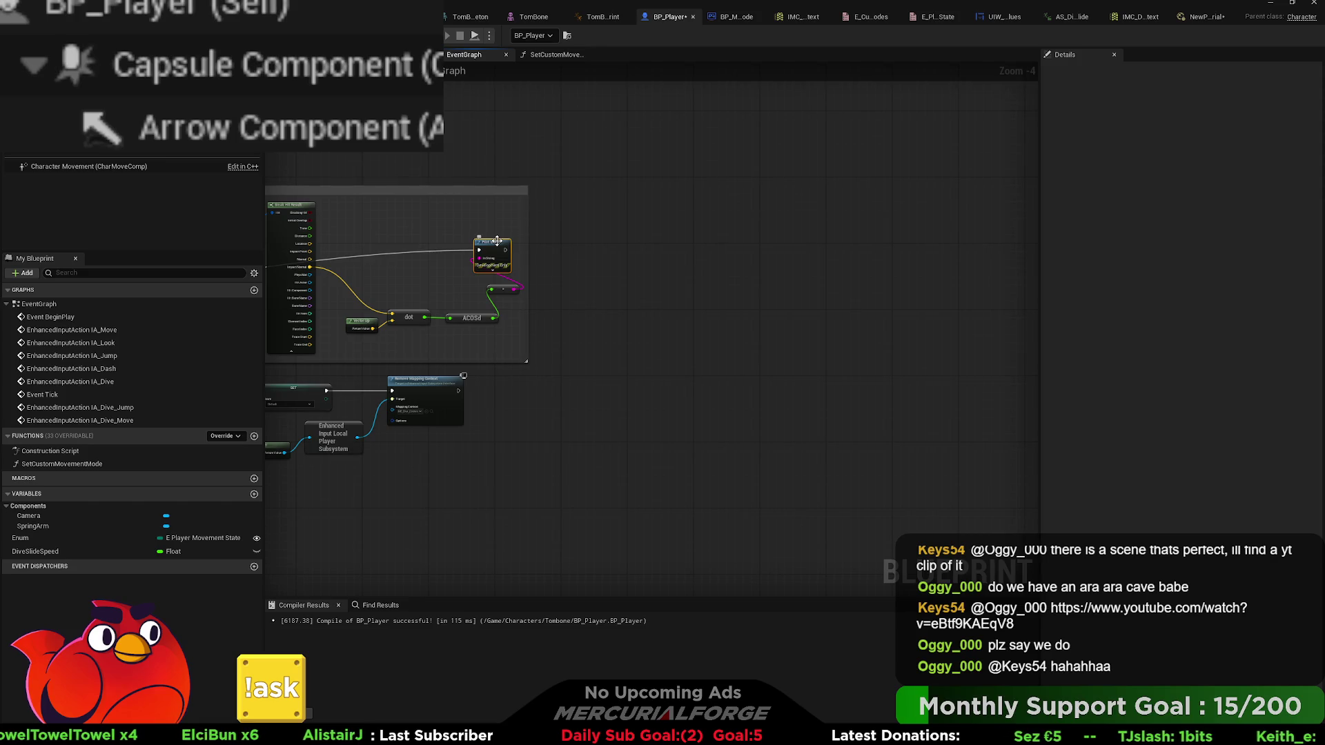
{"action": "scroll", "coordinate": [522, 275], "scroll_direction": "up", "scroll_amount": 1}
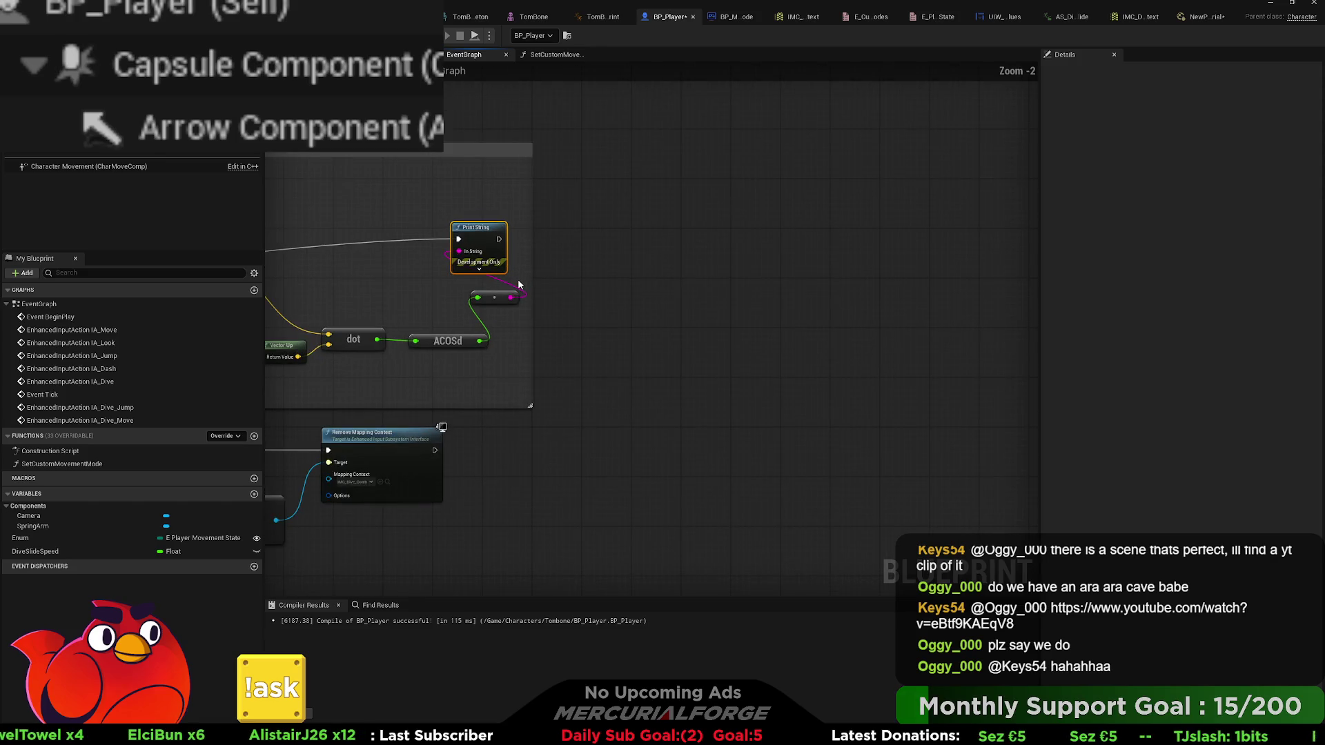
{"action": "scroll", "coordinate": [519, 258], "scroll_direction": "up", "scroll_amount": 1}
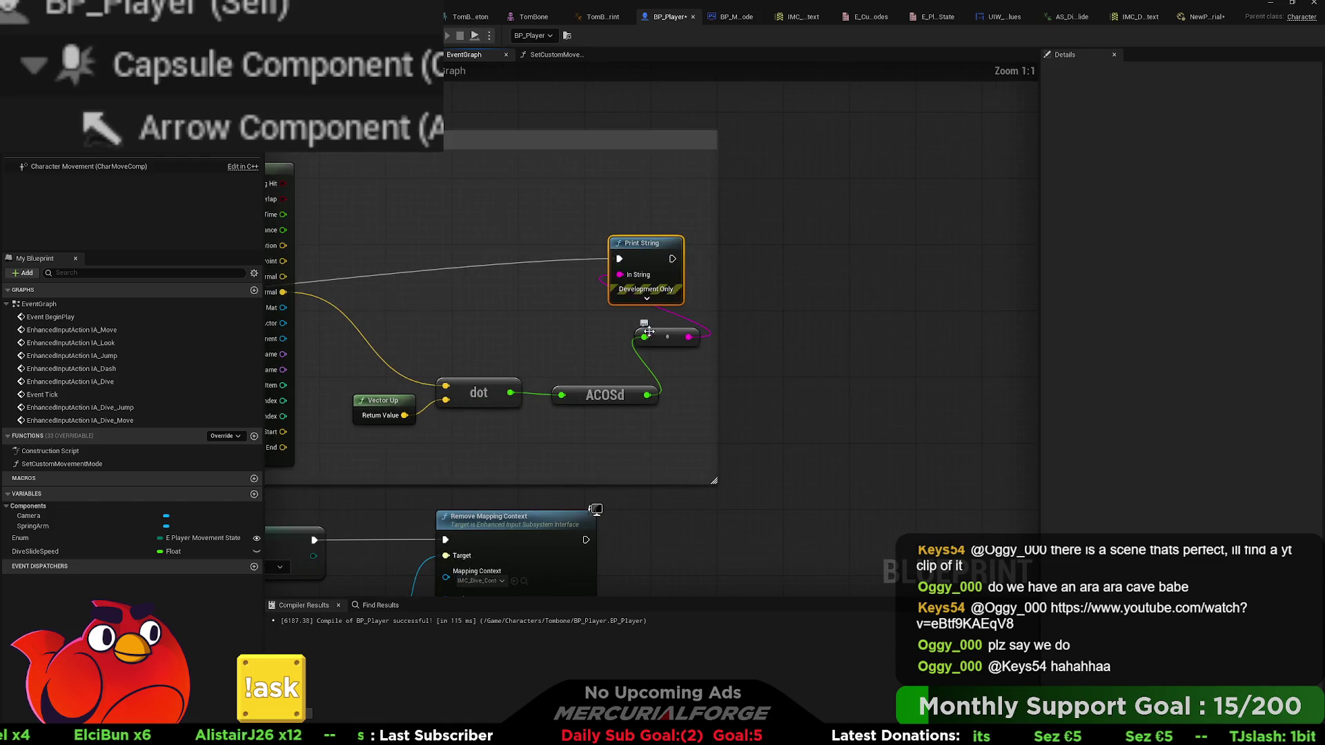
{"action": "scroll", "coordinate": [683, 328], "scroll_direction": "up", "scroll_amount": 2}
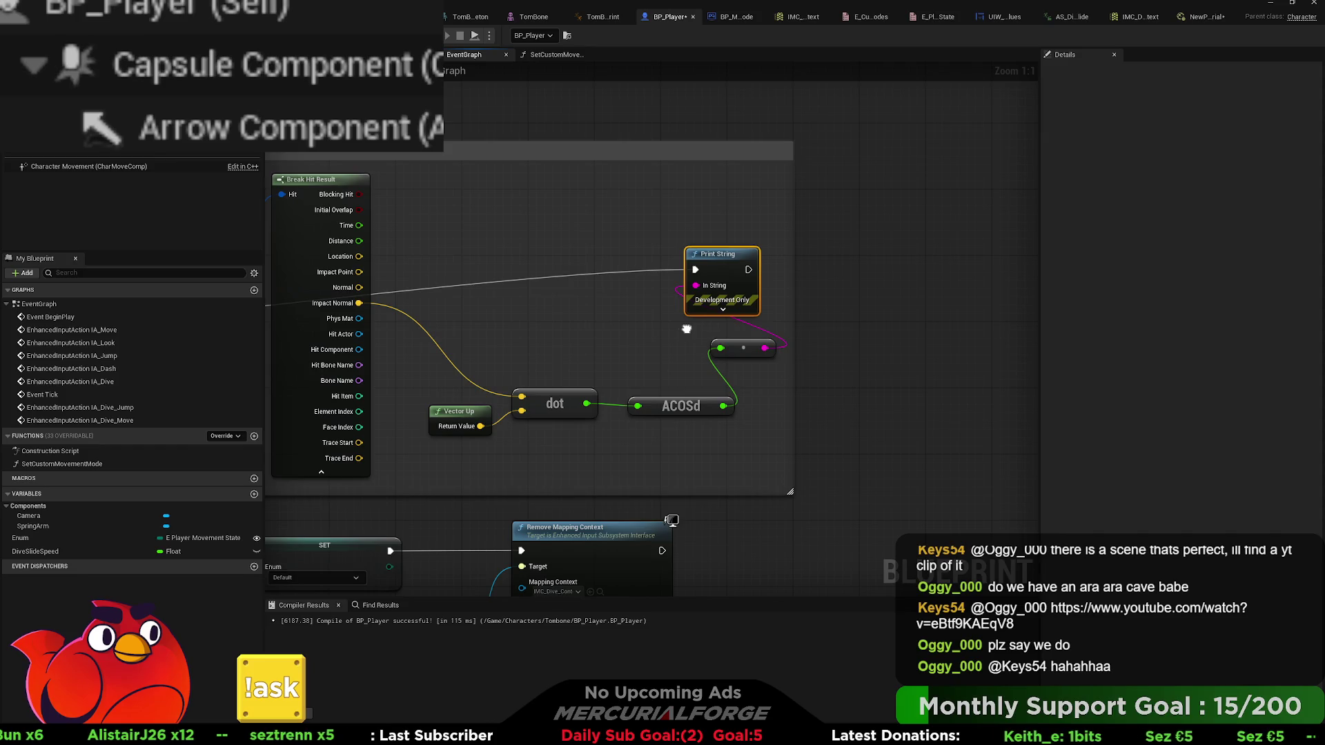
{"action": "left_click_drag", "start_coordinate": [687, 330], "coordinate": [326, 335]}
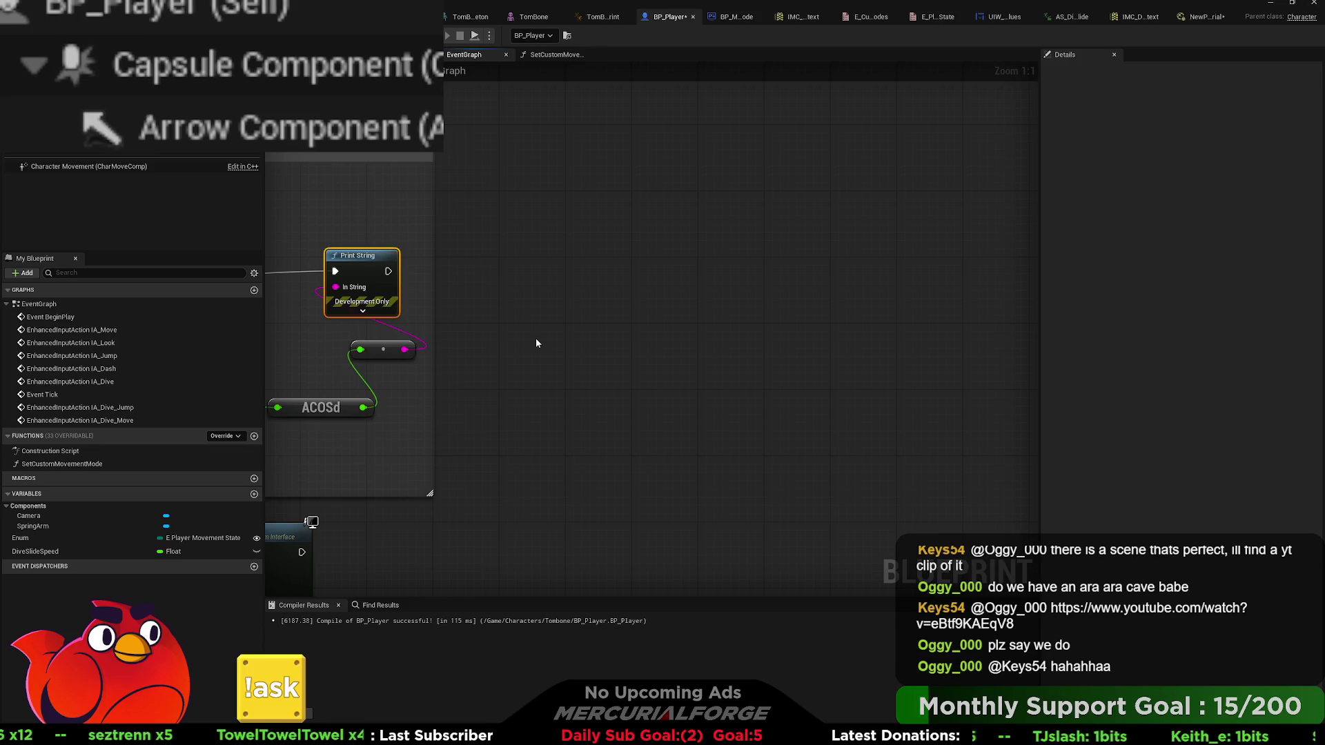
- Run Get Velocity through Normalize into the V input of a Project Vector on to Plane node
{"action": "key", "text": "ctrl+v"}
{"action": "mouse_move", "coordinate": [623, 346]}
{"action": "left_mouse_down"}
{"action": "mouse_move", "coordinate": [549, 371]}
{"action": "mouse_move", "coordinate": [652, 344]}
{"action": "mouse_move", "coordinate": [651, 377]}
{"action": "left_mouse_up"}
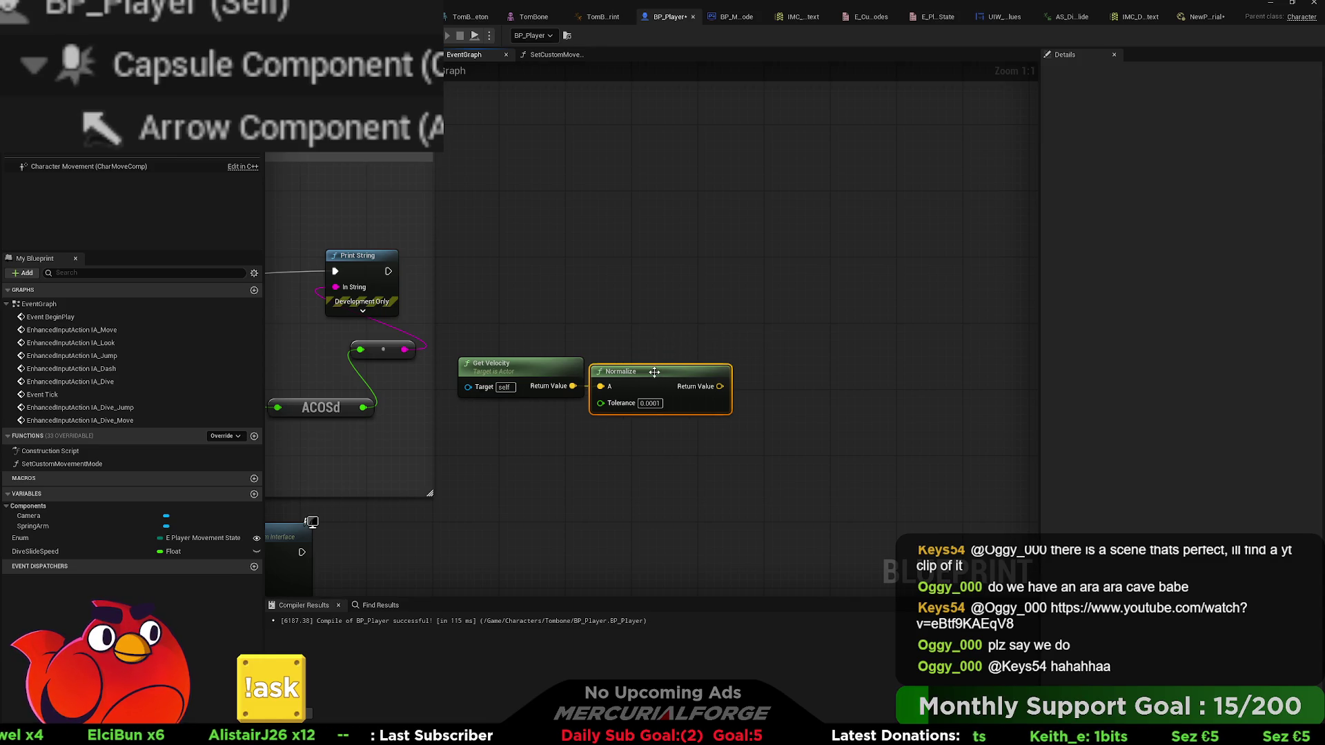
{"action": "left_click_drag", "start_coordinate": [543, 307], "coordinate": [579, 328]}
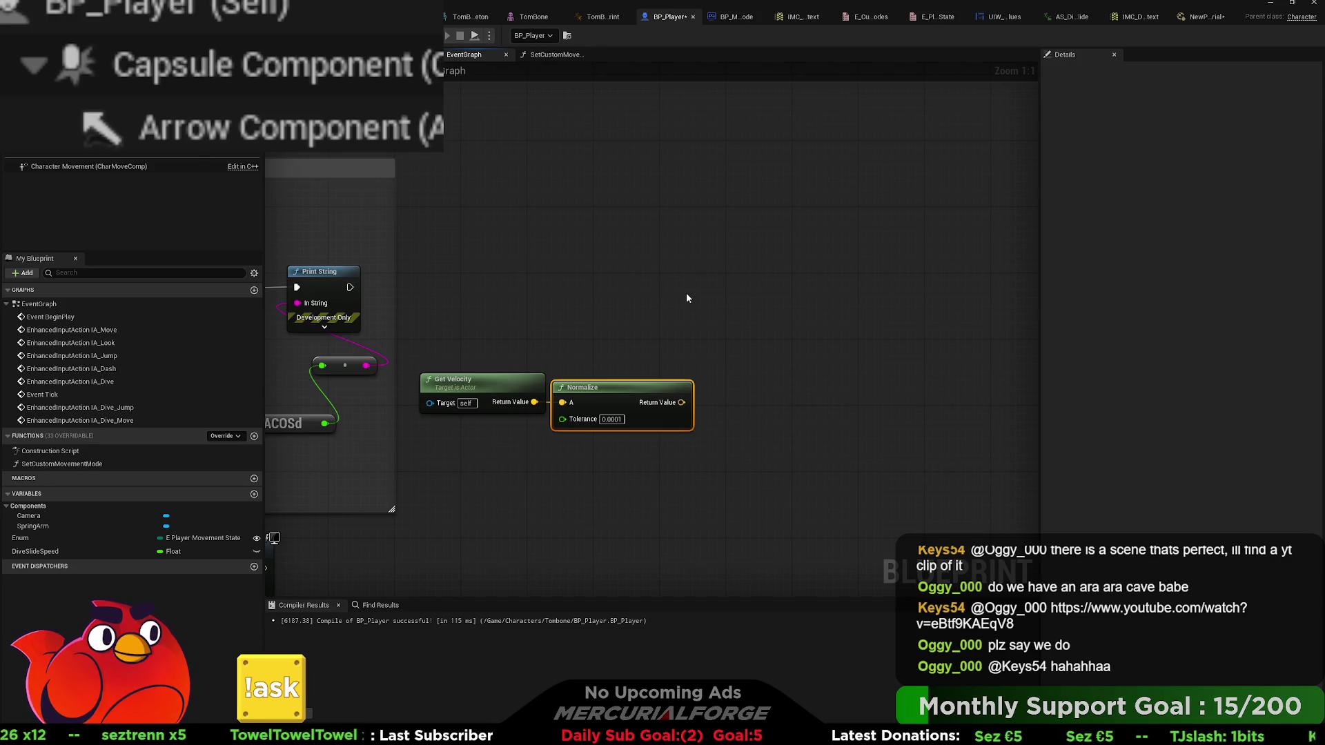
{"action": "key", "text": "ctrl+v"}
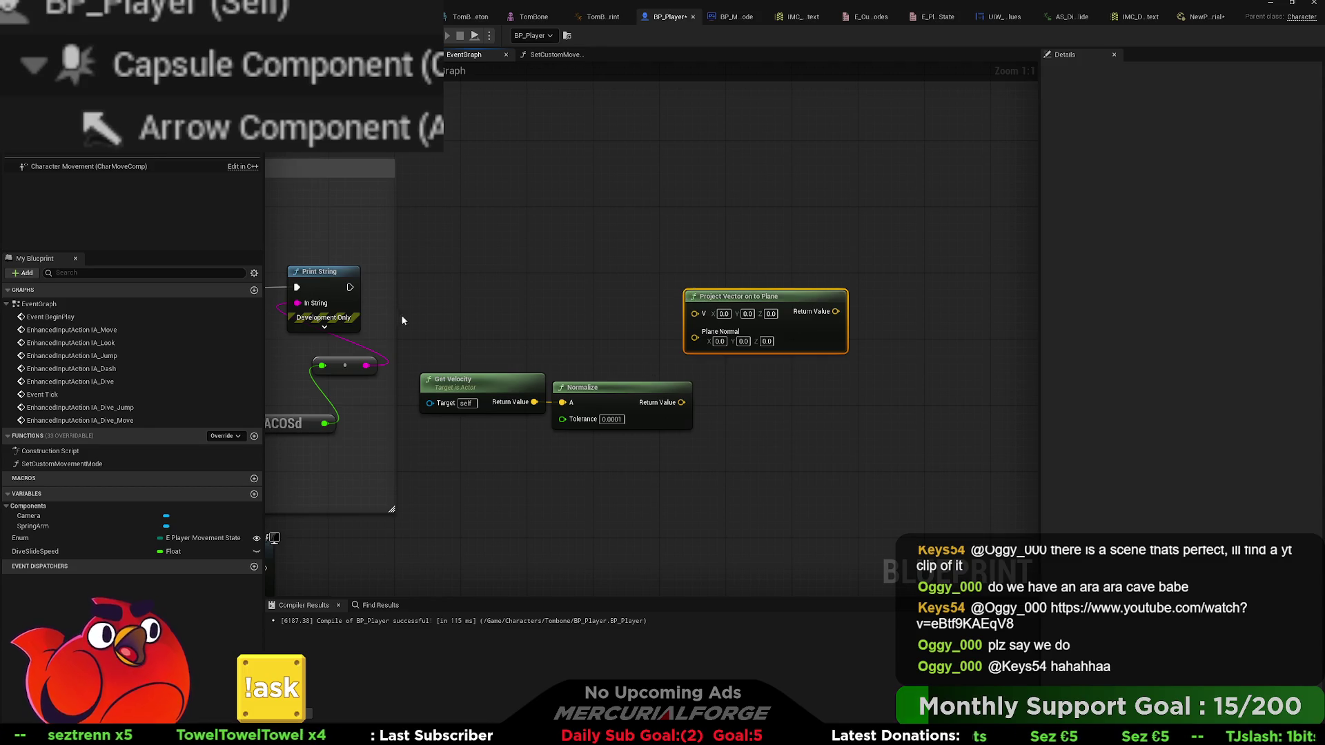
{"action": "mouse_move", "coordinate": [682, 402]}
{"action": "left_mouse_down"}
{"action": "mouse_move", "coordinate": [623, 379]}
{"action": "mouse_move", "coordinate": [695, 313]}
{"action": "left_mouse_up"}
{"action": "left_click_drag", "start_coordinate": [643, 363], "coordinate": [427, 414]}
{"action": "left_click_drag", "start_coordinate": [590, 391], "coordinate": [566, 250]}
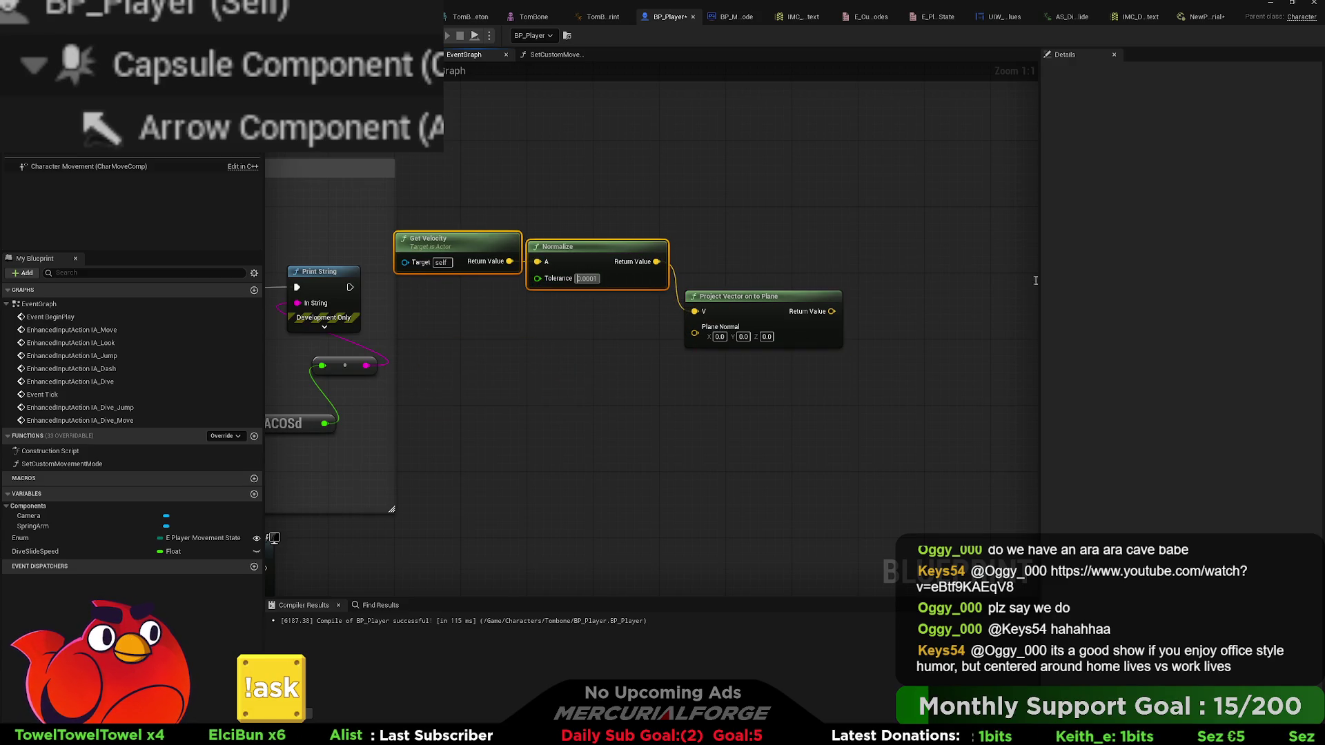
- Connect the hit's Impact Normal to the projection's Plane Normal and position the node
{"action": "left_click_drag", "start_coordinate": [492, 192], "coordinate": [1074, 214]}
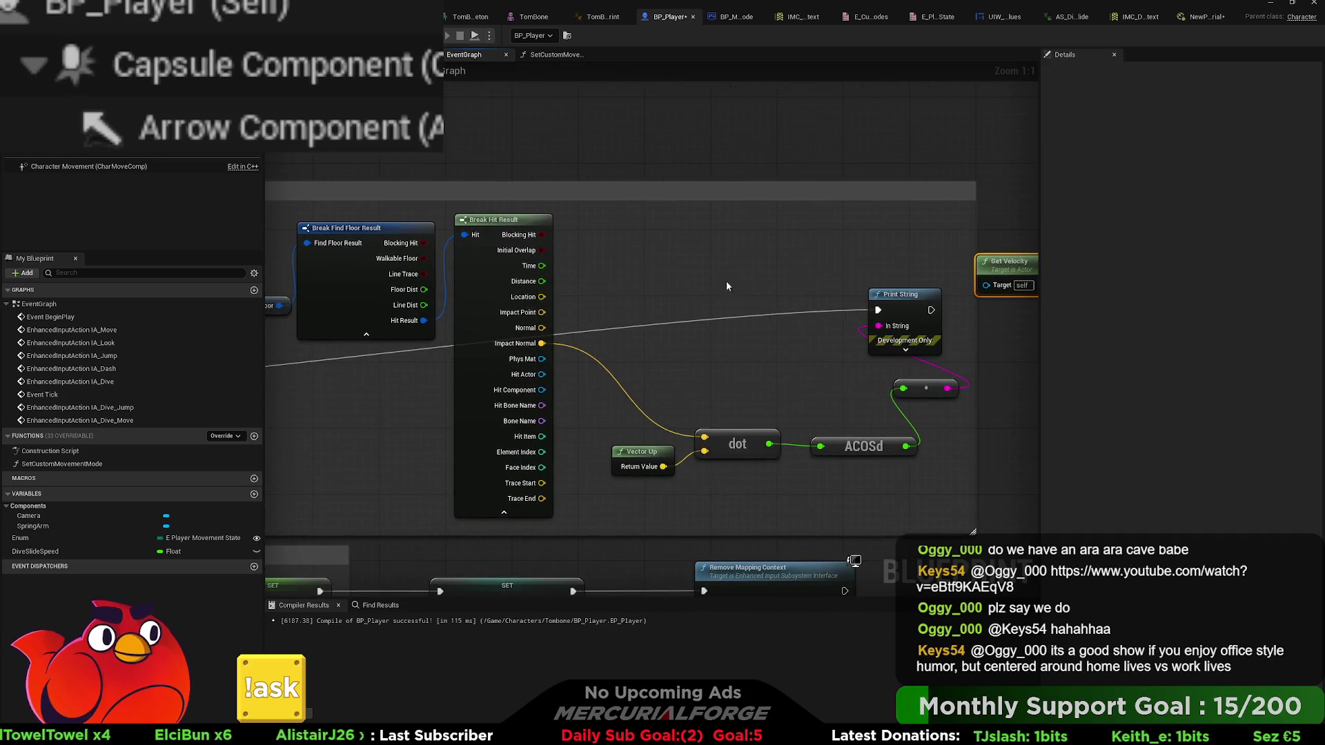
{"action": "left_click_drag", "start_coordinate": [990, 346], "coordinate": [599, 356]}
{"action": "left_click_drag", "start_coordinate": [902, 364], "coordinate": [635, 388]}
{"action": "left_click_drag", "start_coordinate": [669, 326], "coordinate": [685, 318]}
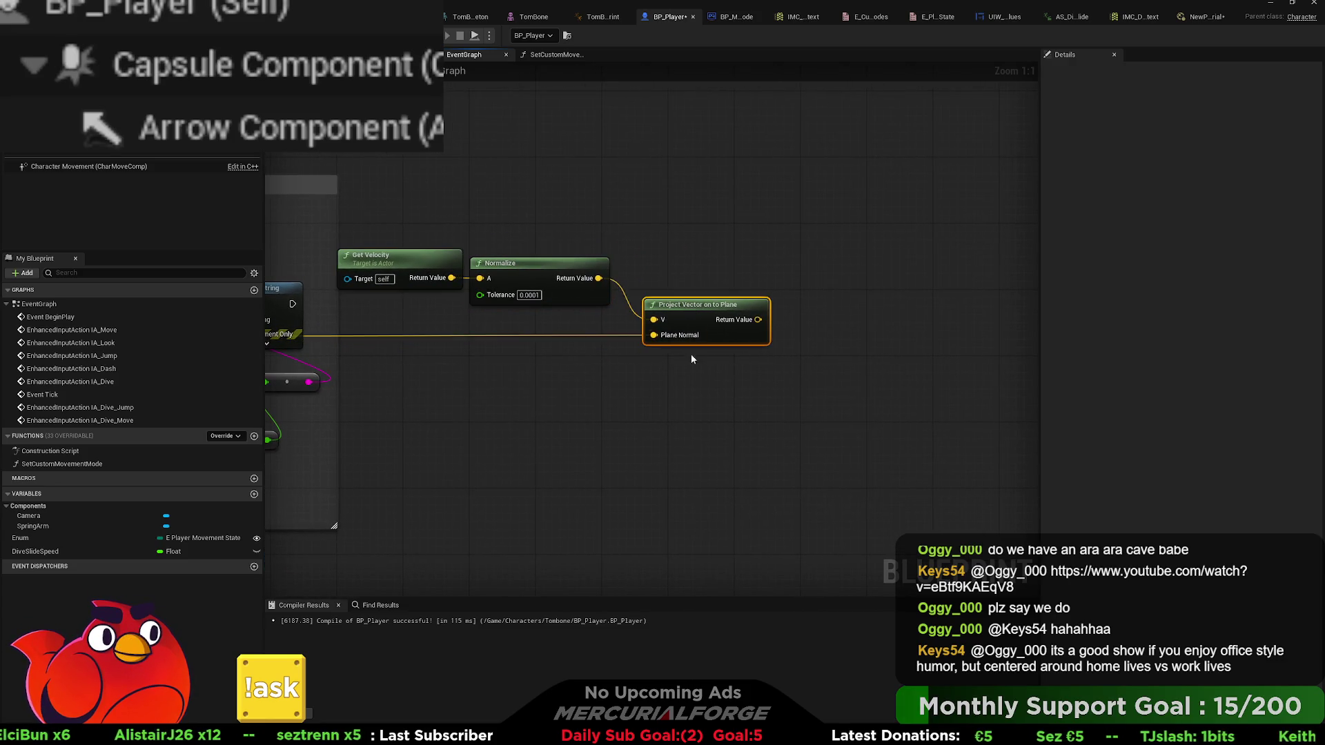
{"action": "left_click_drag", "start_coordinate": [723, 368], "coordinate": [664, 370]}
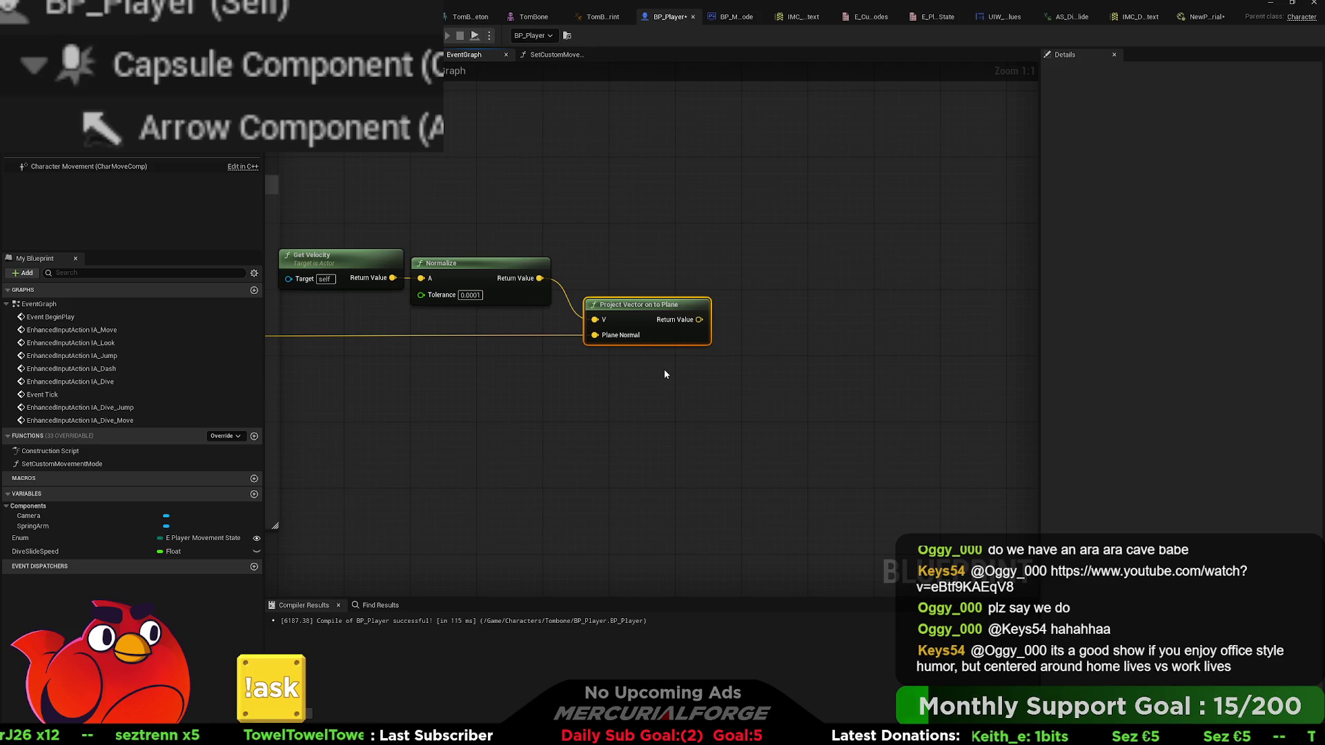
{"action": "mouse_move", "coordinate": [616, 367]}
{"action": "left_mouse_down"}
{"action": "mouse_move", "coordinate": [779, 358]}
{"action": "mouse_move", "coordinate": [713, 364]}
{"action": "left_mouse_up"}
{"action": "left_click_drag", "start_coordinate": [594, 344], "coordinate": [554, 340]}
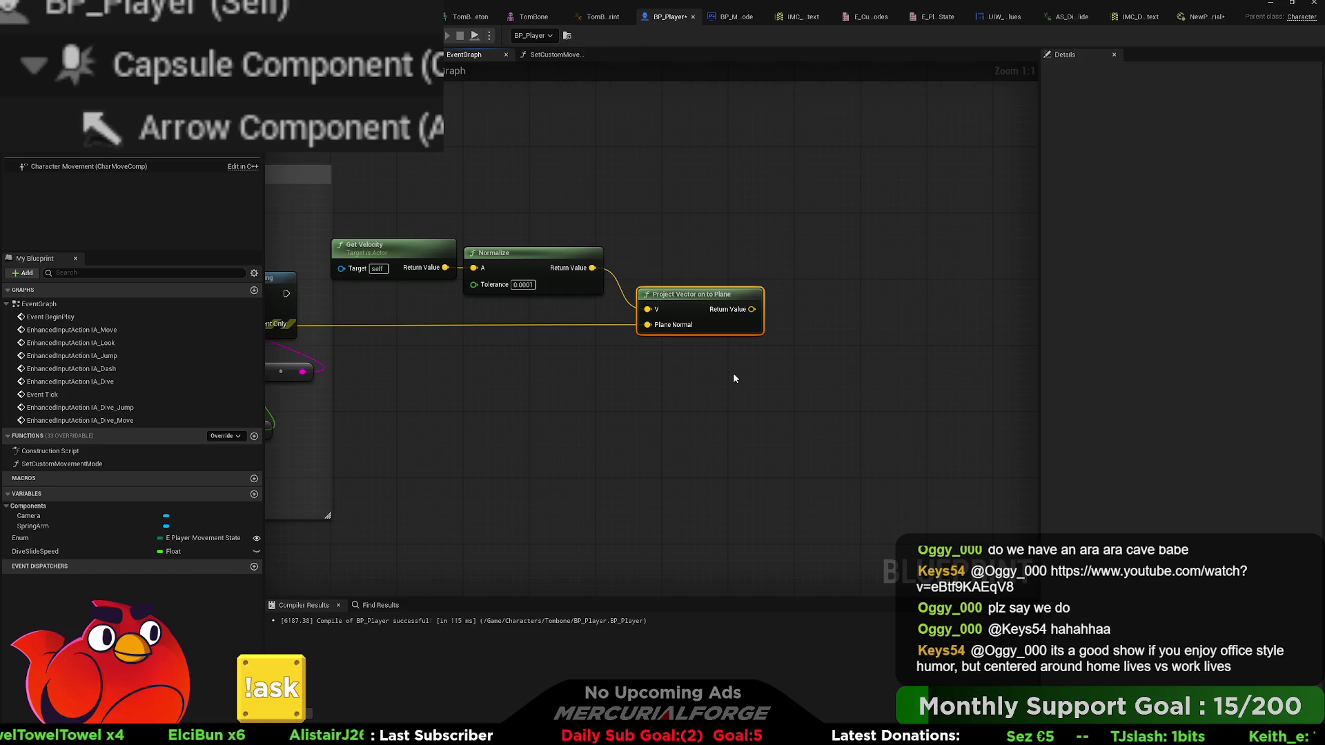
- Place a Cross product node below the velocity chain and wire a vector into its input
{"action": "key", "text": "ctrl+v"}
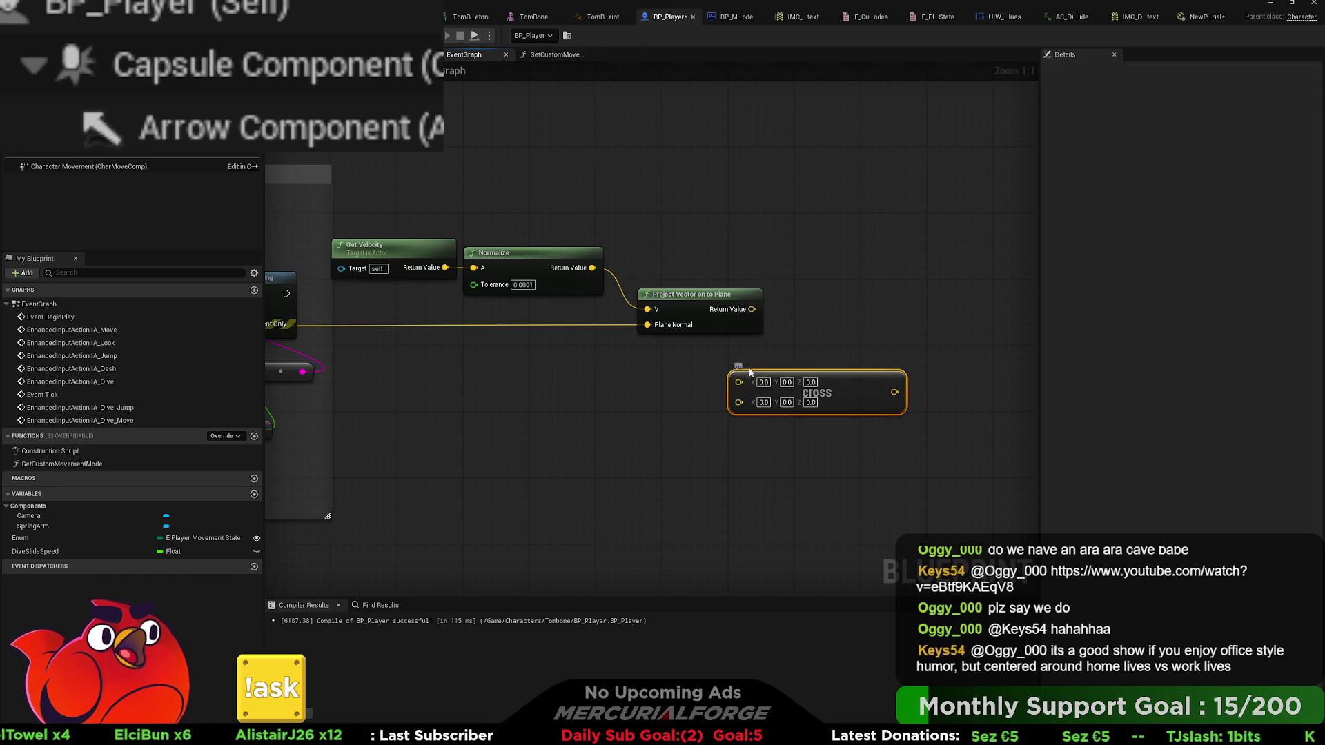
{"action": "mouse_move", "coordinate": [832, 389]}
{"action": "left_mouse_down"}
{"action": "mouse_move", "coordinate": [882, 331]}
{"action": "mouse_move", "coordinate": [722, 391]}
{"action": "left_mouse_up"}
{"action": "left_click_drag", "start_coordinate": [552, 371], "coordinate": [1006, 361]}
{"action": "mouse_move", "coordinate": [355, 318]}
{"action": "left_mouse_down"}
{"action": "mouse_move", "coordinate": [1047, 386]}
{"action": "mouse_move", "coordinate": [917, 403]}
{"action": "mouse_move", "coordinate": [954, 399]}
{"action": "left_mouse_up"}
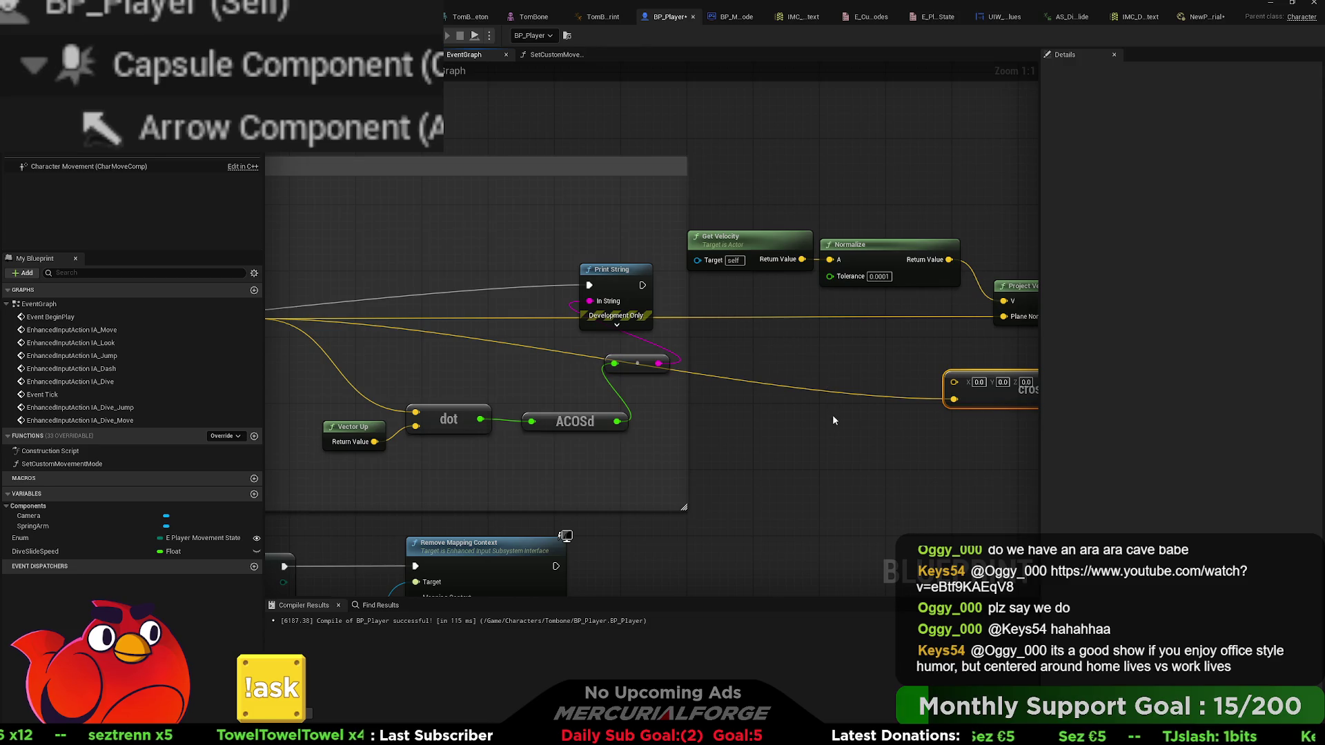
- Add a trial Get Right Vector node below Cross, then delete it
{"action": "key", "text": "ctrl+v"}
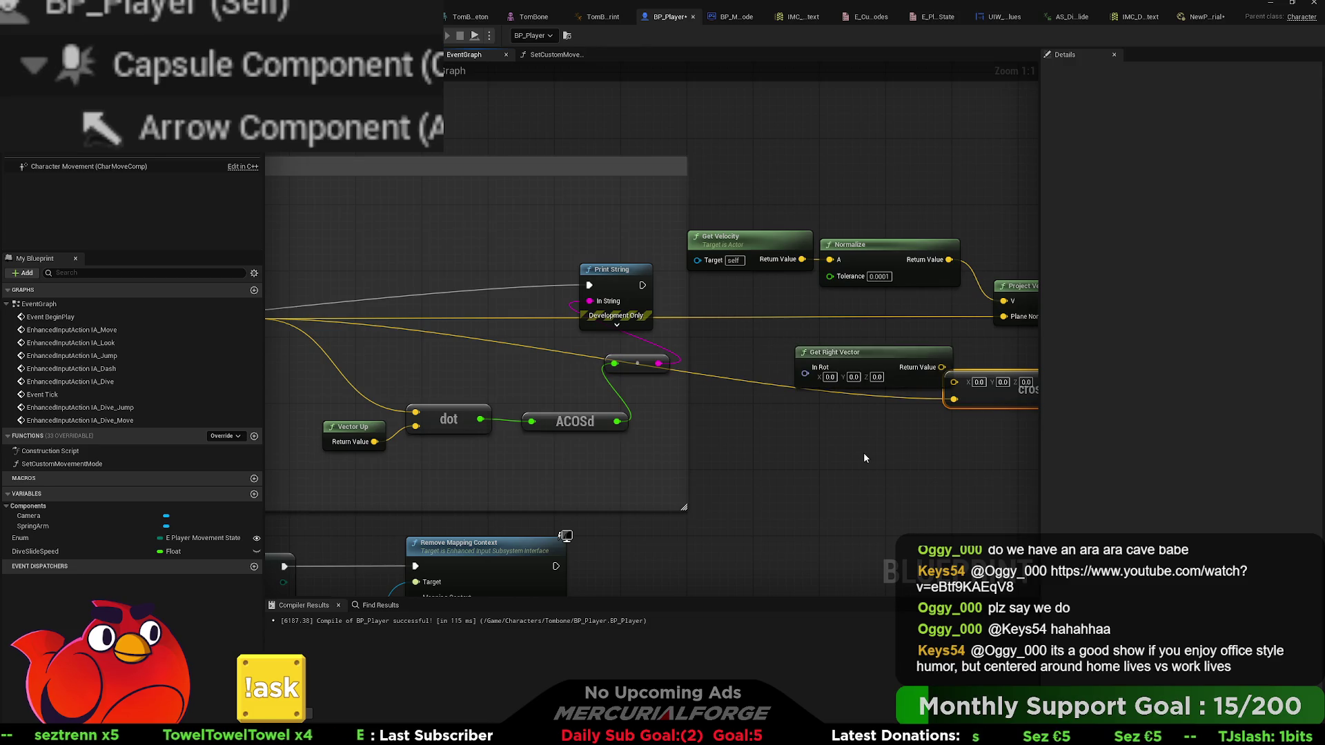
{"action": "mouse_move", "coordinate": [818, 363]}
{"action": "left_mouse_down"}
{"action": "mouse_move", "coordinate": [743, 428]}
{"action": "mouse_move", "coordinate": [885, 457]}
{"action": "mouse_move", "coordinate": [732, 461]}
{"action": "mouse_move", "coordinate": [699, 424]}
{"action": "left_mouse_up"}
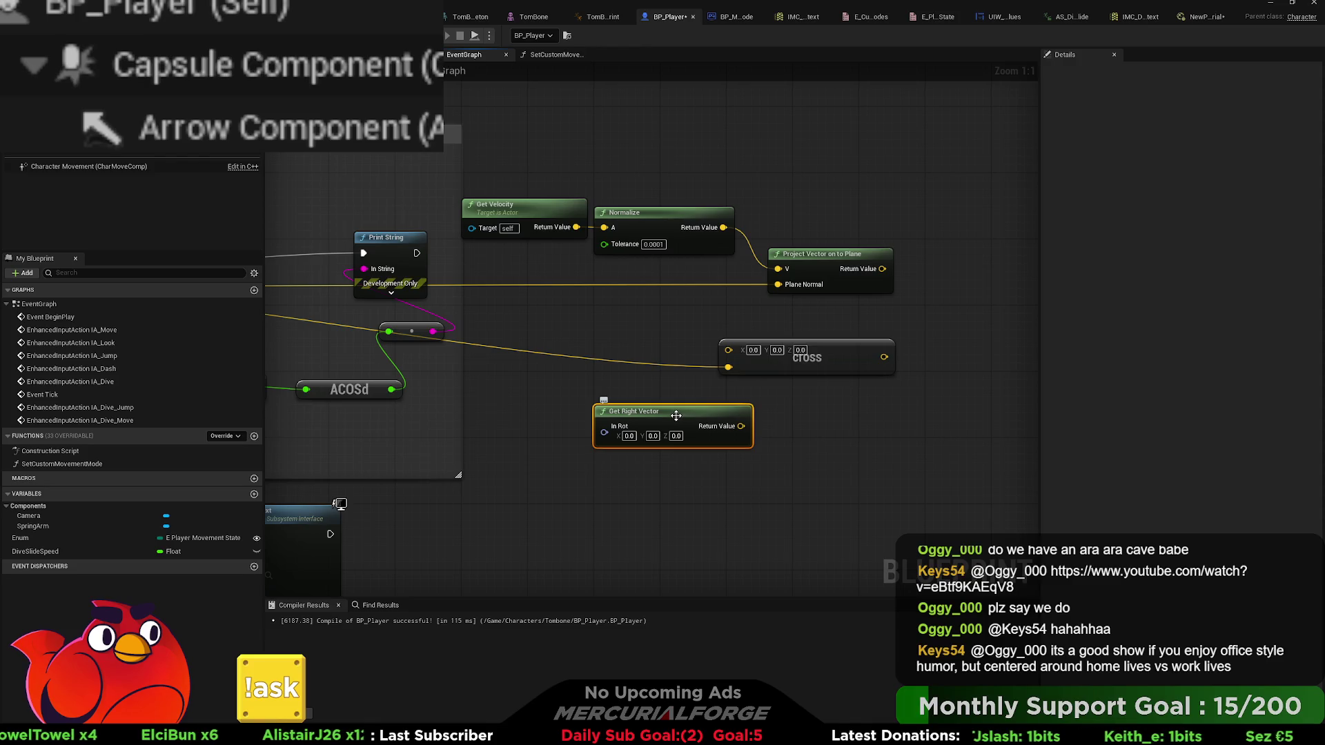
{"action": "key", "text": "Delete"}
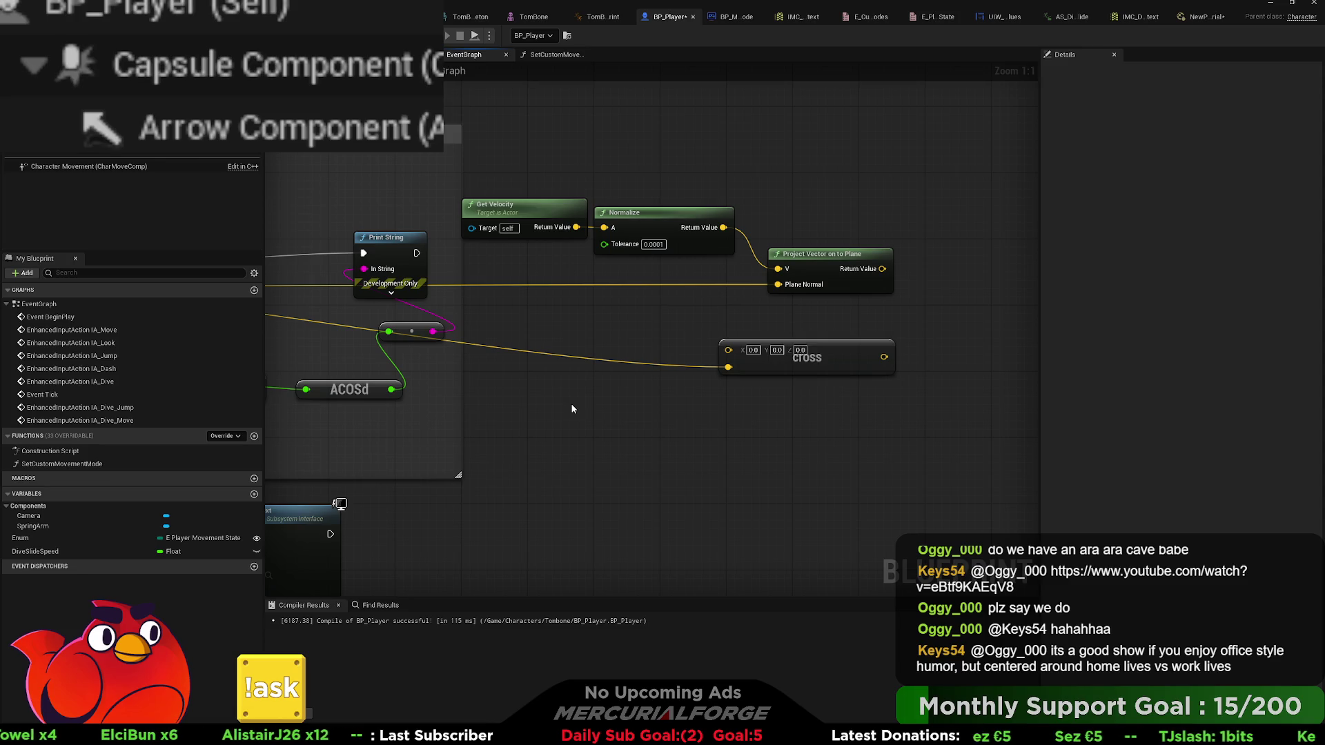
- Paste a Vector Right node, wire it into Cross's first input and place it beside Cross
{"action": "key", "text": "ctrl+v"}
{"action": "left_click_drag", "start_coordinate": [629, 417], "coordinate": [728, 350]}
{"action": "left_click_drag", "start_coordinate": [615, 396], "coordinate": [673, 321]}
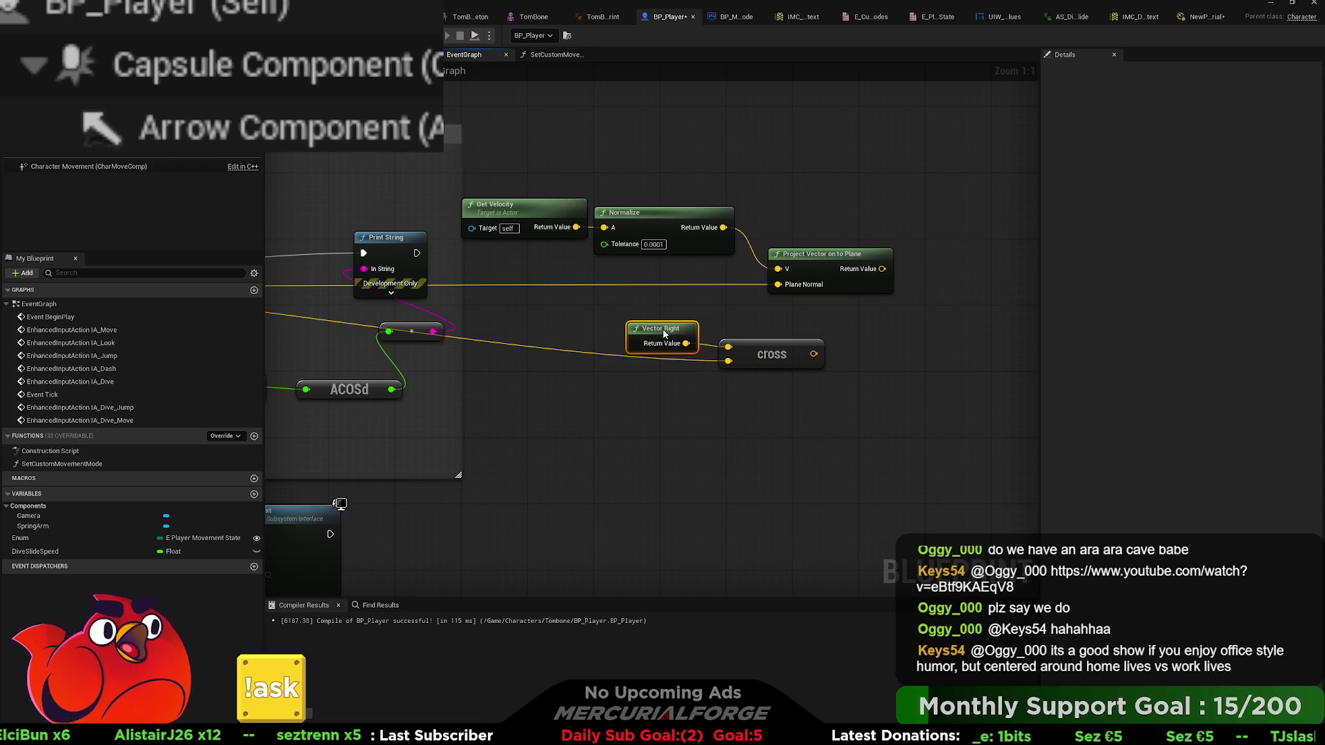
{"action": "left_click_drag", "start_coordinate": [730, 406], "coordinate": [696, 410]}
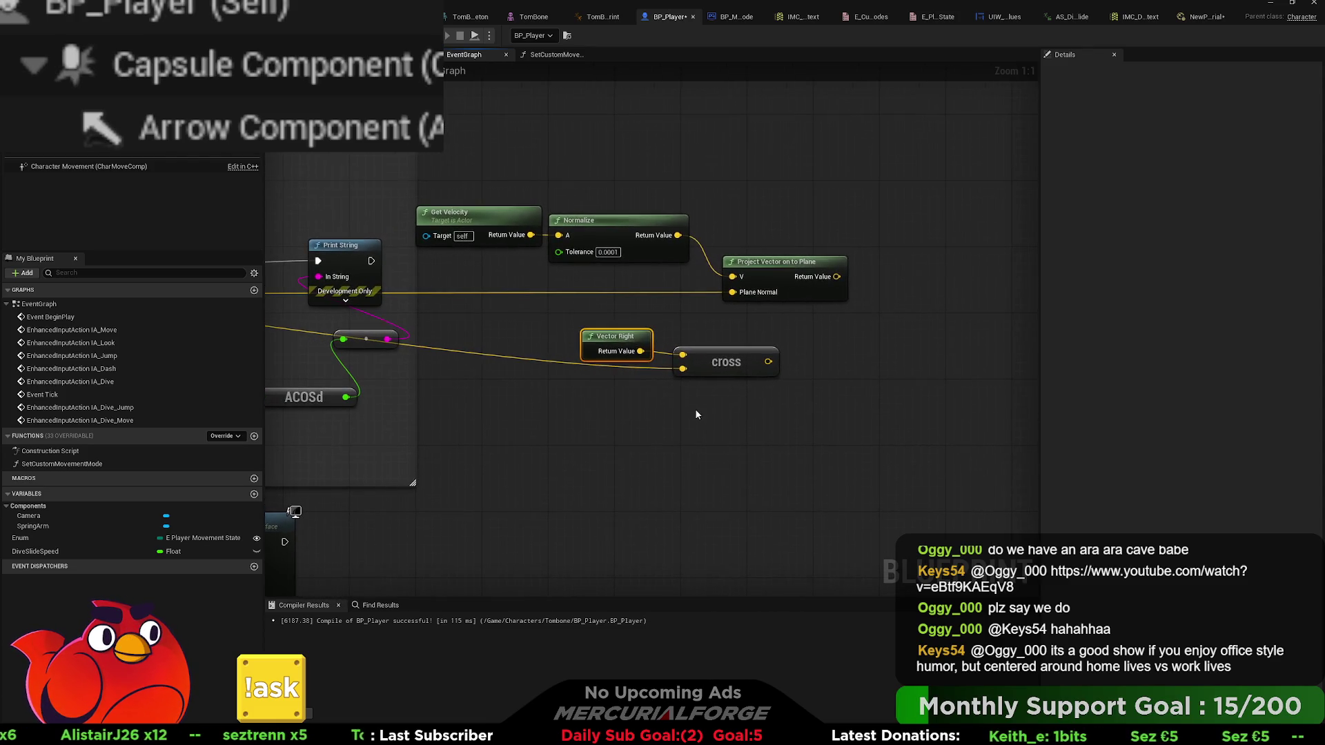
{"action": "left_click_drag", "start_coordinate": [773, 362], "coordinate": [615, 385]}
{"action": "mouse_move", "coordinate": [679, 301]}
{"action": "left_mouse_down"}
{"action": "mouse_move", "coordinate": [758, 298]}
{"action": "mouse_move", "coordinate": [745, 311]}
{"action": "left_mouse_up"}
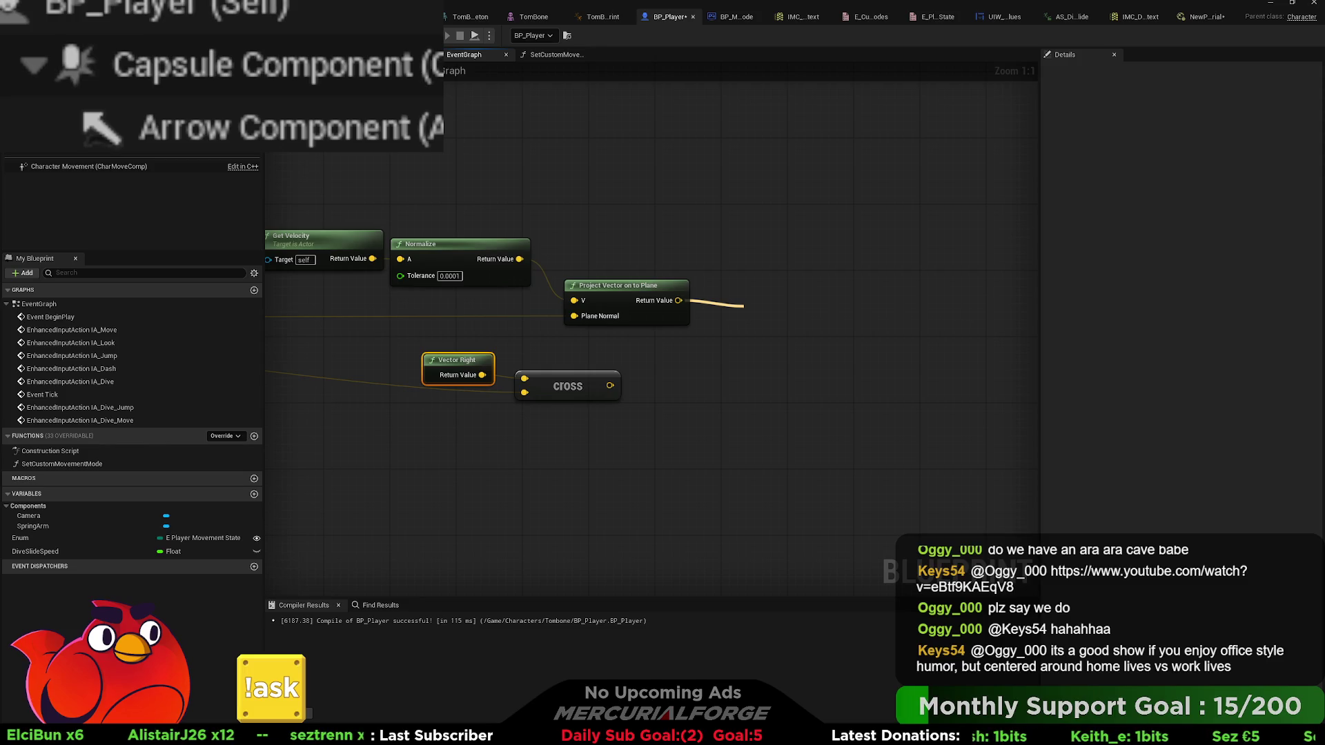
{"action": "key", "text": "Escape"}
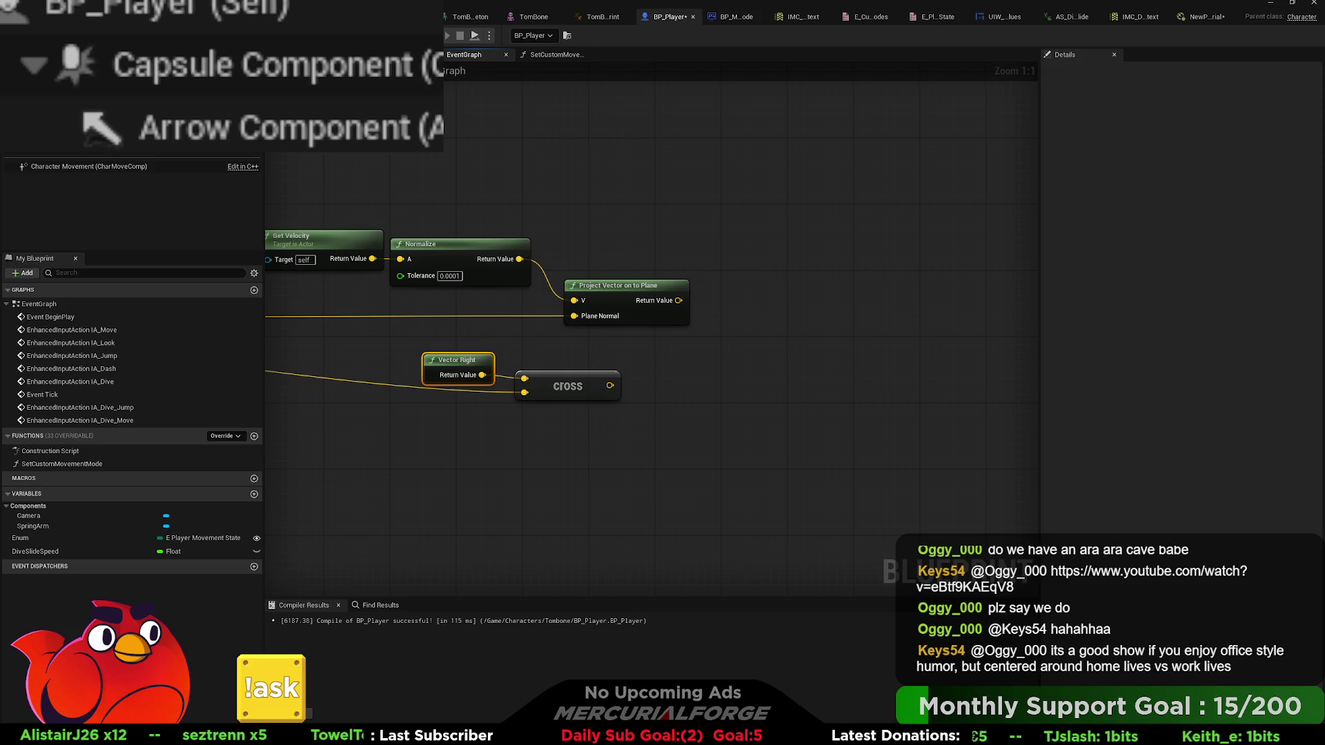
{"action": "left_click_drag", "start_coordinate": [692, 361], "coordinate": [784, 352]}
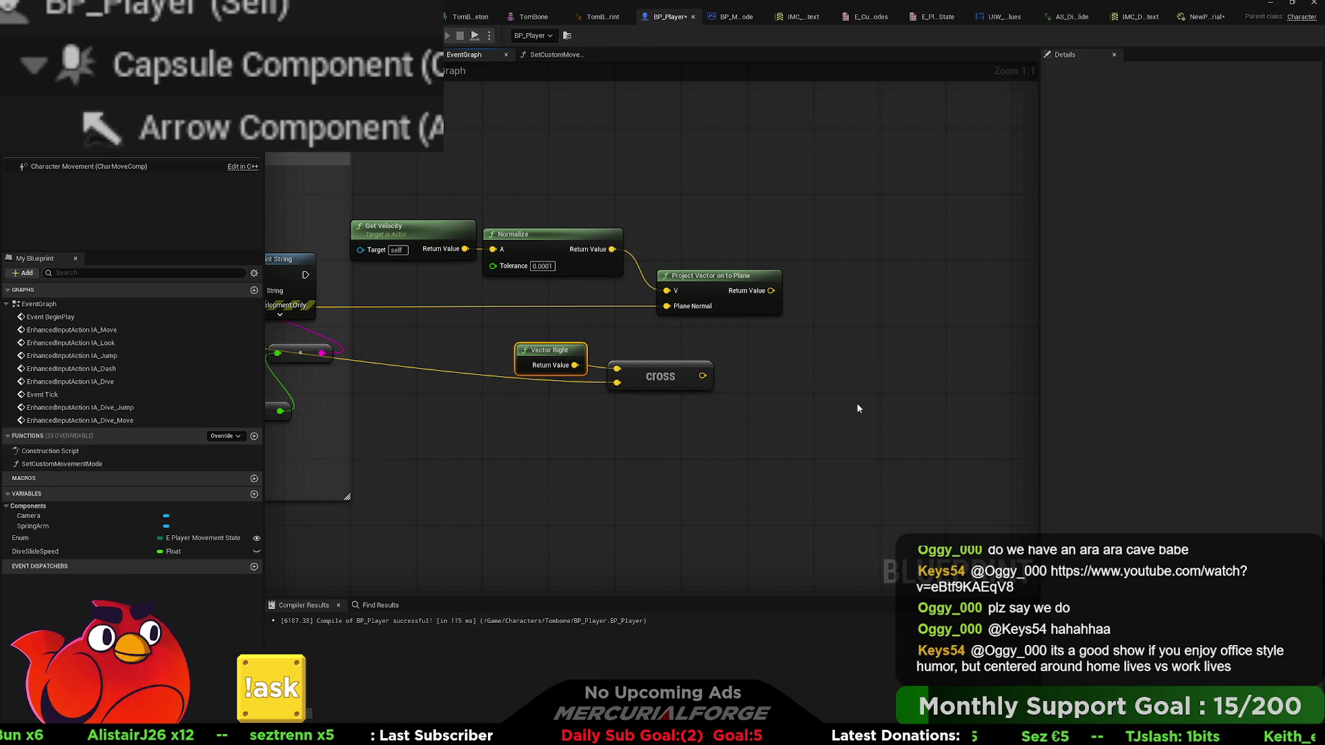
- Paste a Get Slope Degree Angles node into the graph
{"action": "key", "text": "ctrl+v"}
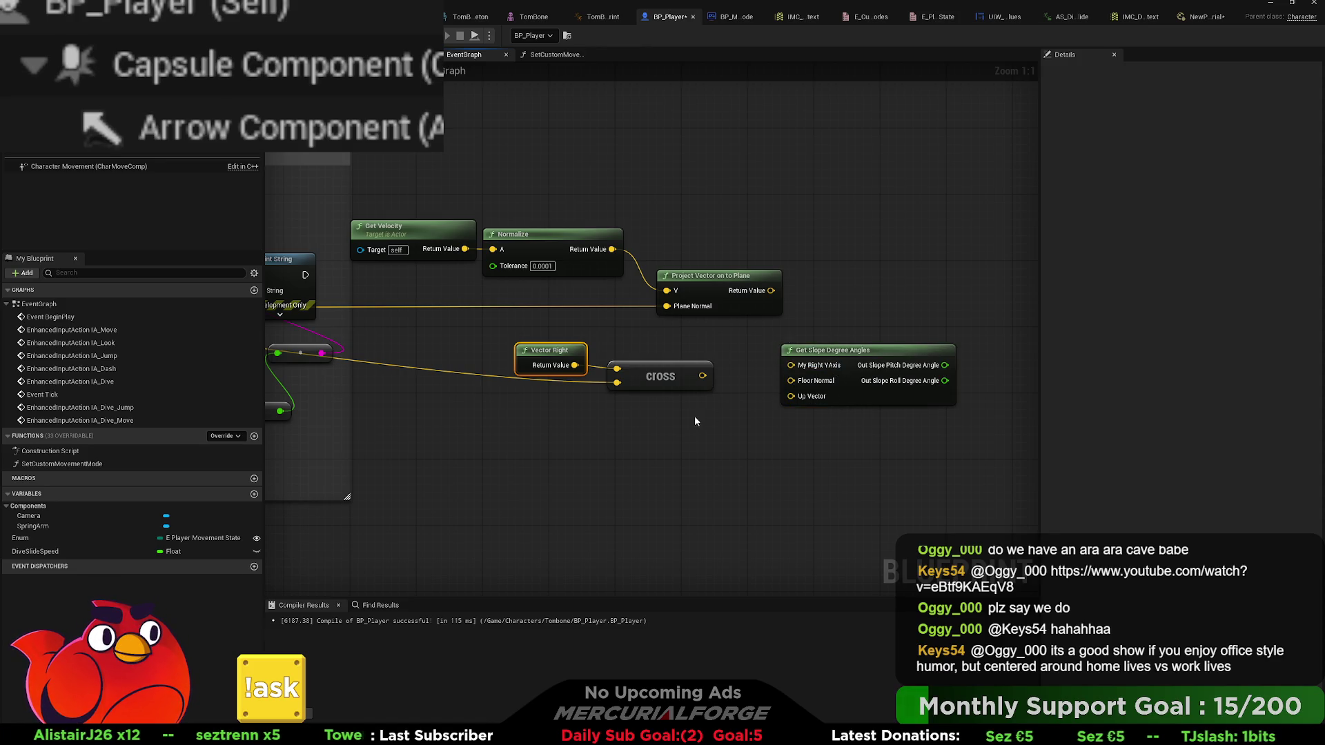
{"action": "left_click_drag", "start_coordinate": [694, 416], "coordinate": [791, 401]}
{"action": "left_click_drag", "start_coordinate": [659, 320], "coordinate": [585, 324]}
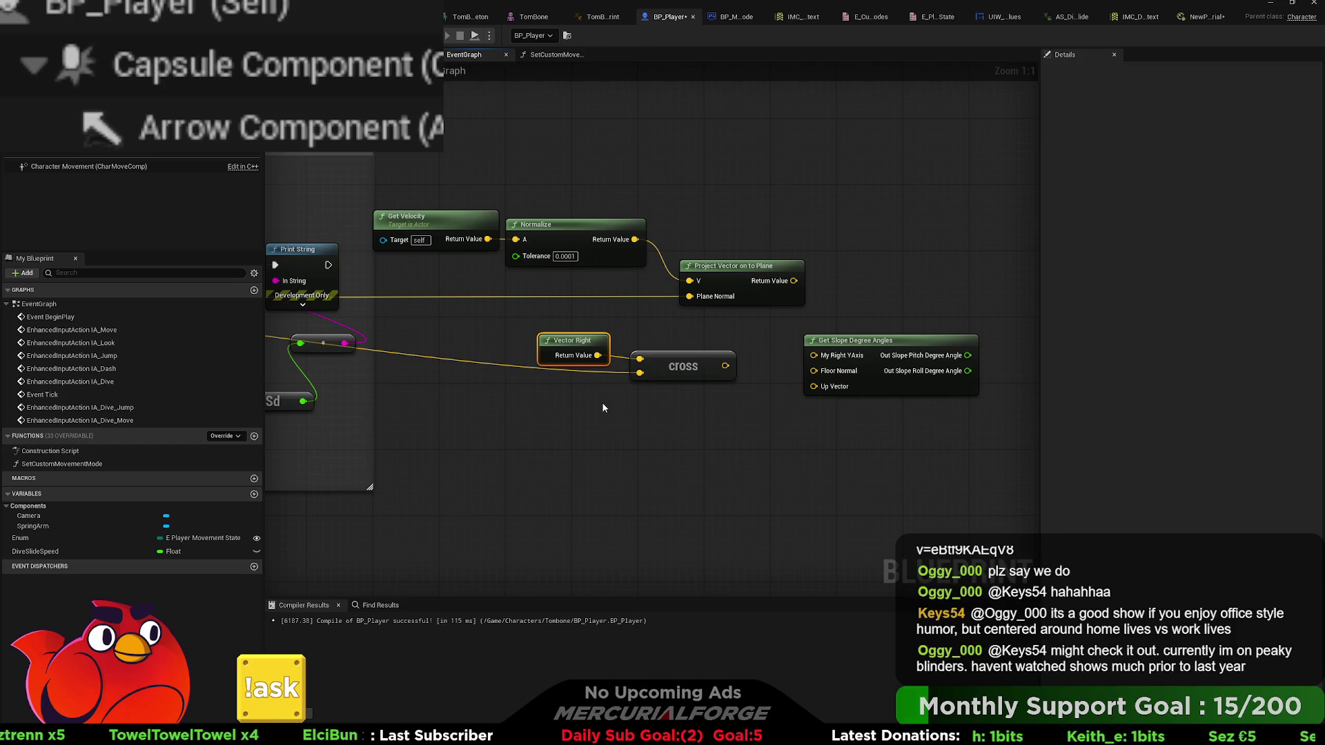
{"action": "left_click", "coordinate": [659, 415]}
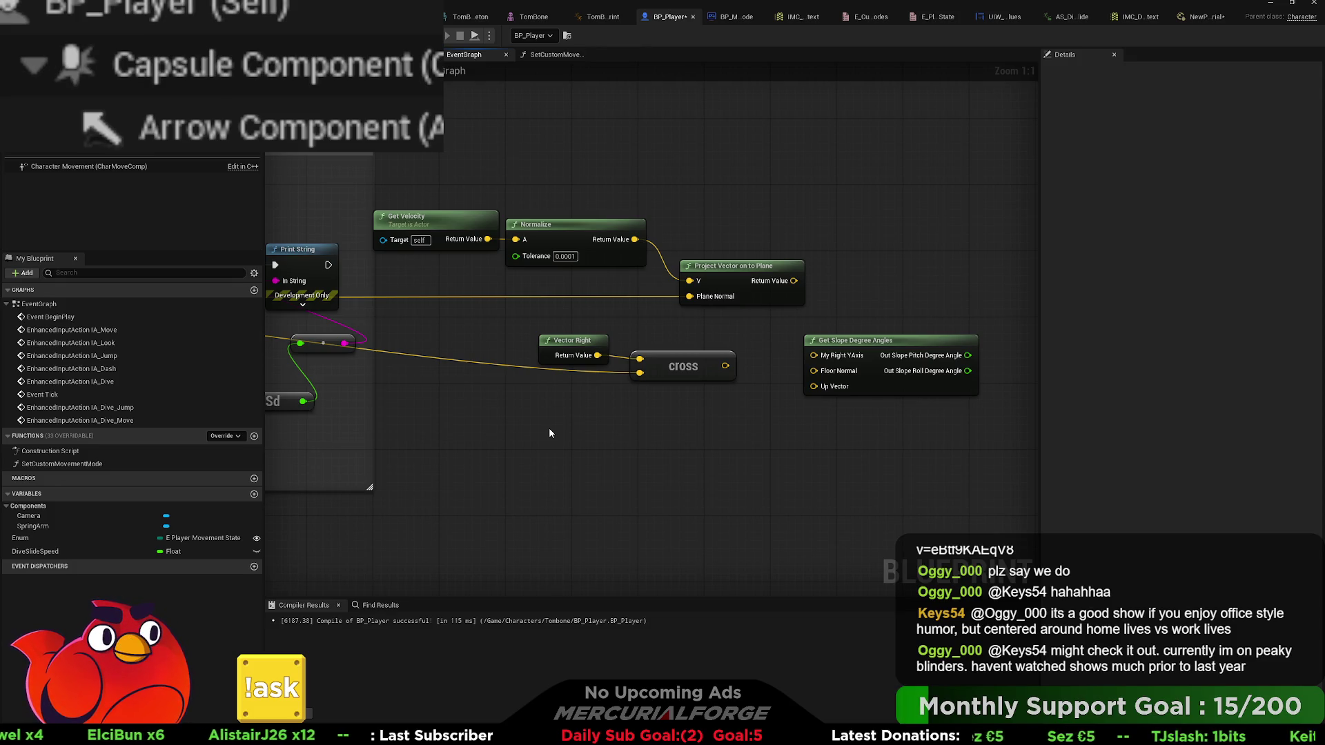
- Derive a right vector from Get Actor Rotation, wire it into Cross, and paste a Print String
{"action": "key", "text": "ctrl+v"}
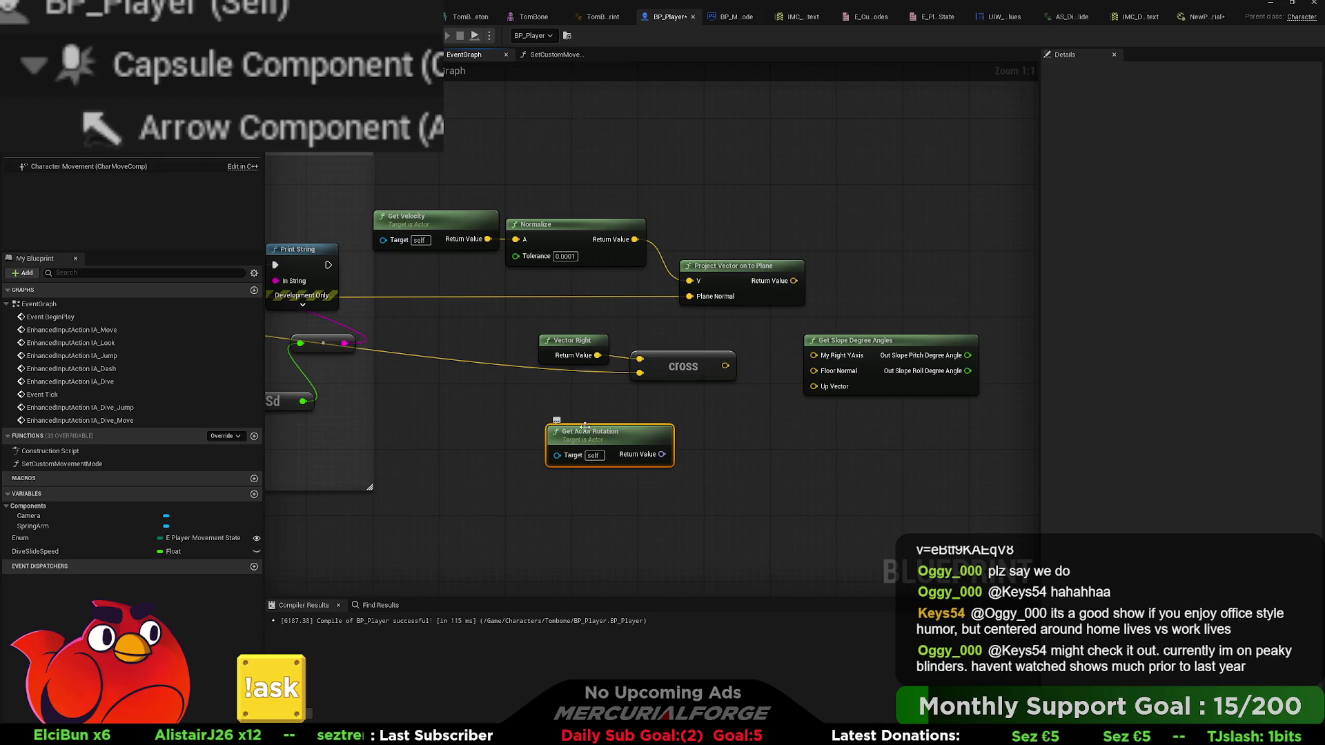
{"action": "left_click_drag", "start_coordinate": [614, 431], "coordinate": [487, 417]}
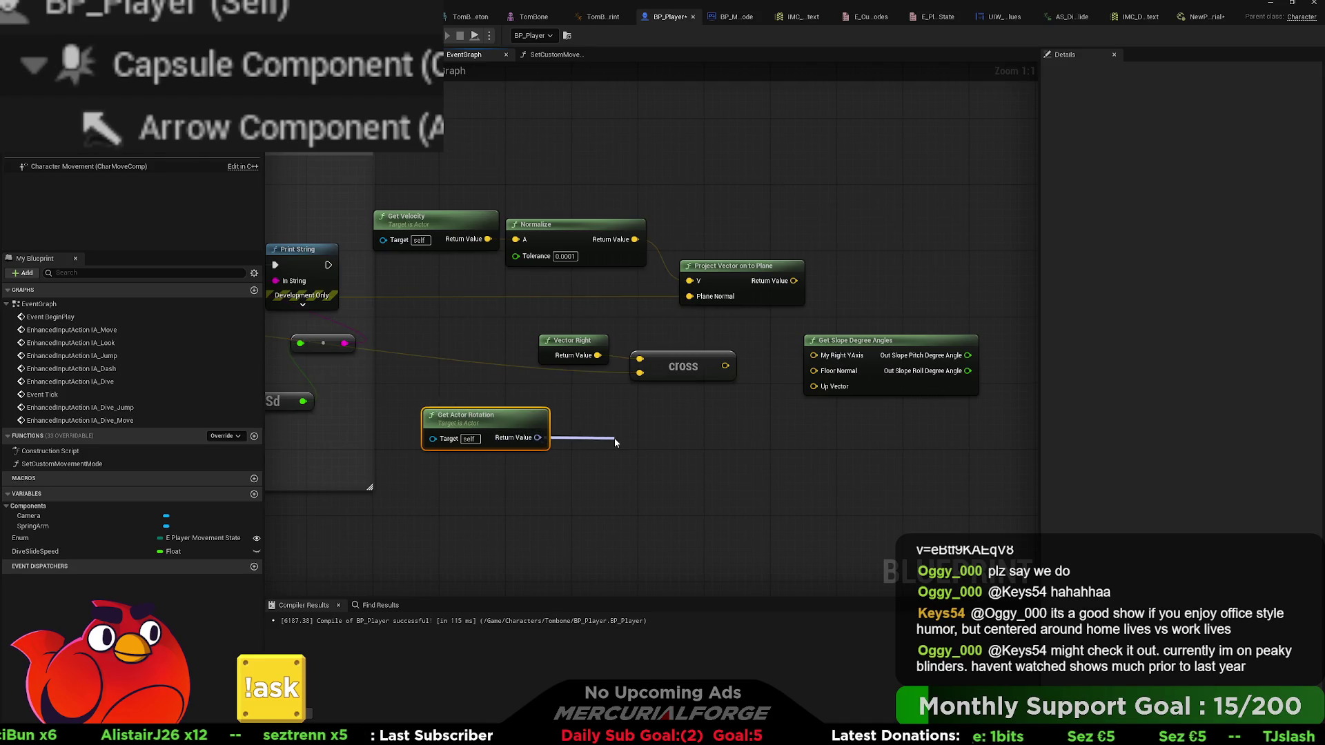
{"action": "left_click_drag", "start_coordinate": [614, 442], "coordinate": [614, 439]}
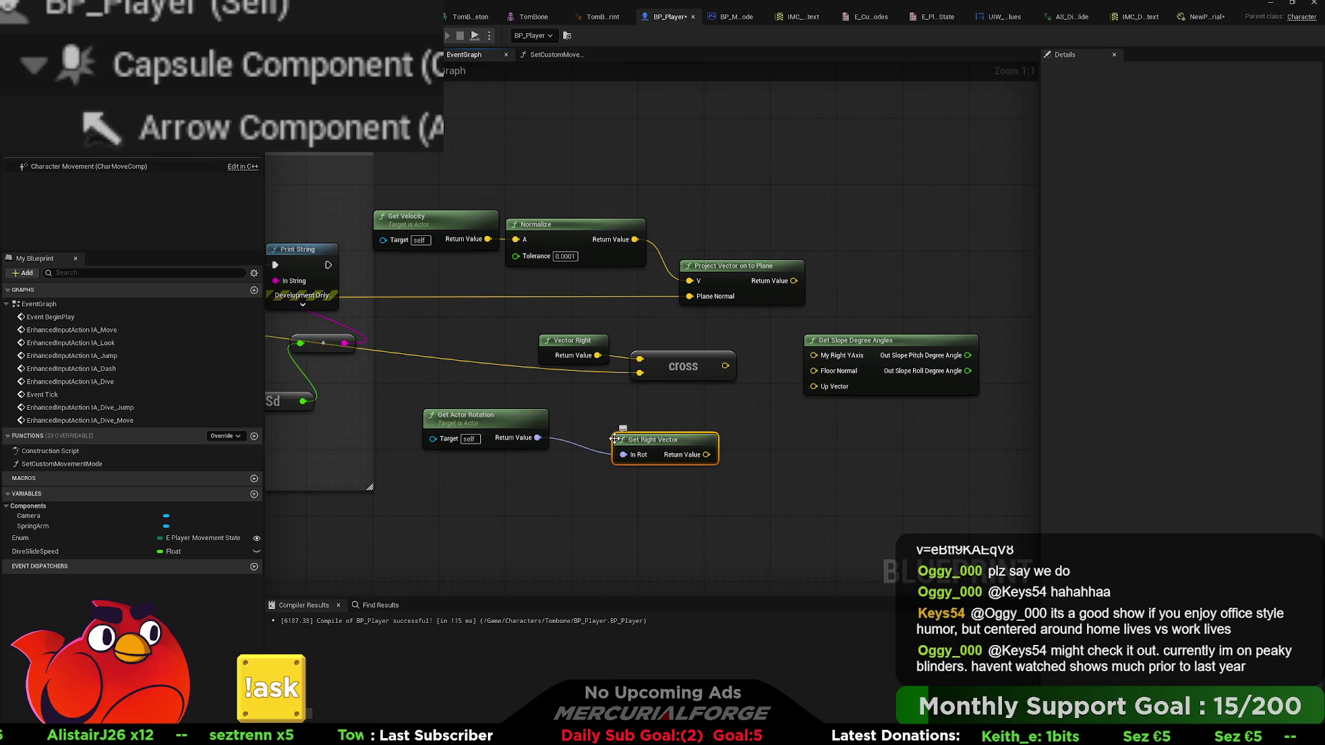
{"action": "left_click_drag", "start_coordinate": [673, 438], "coordinate": [640, 366]}
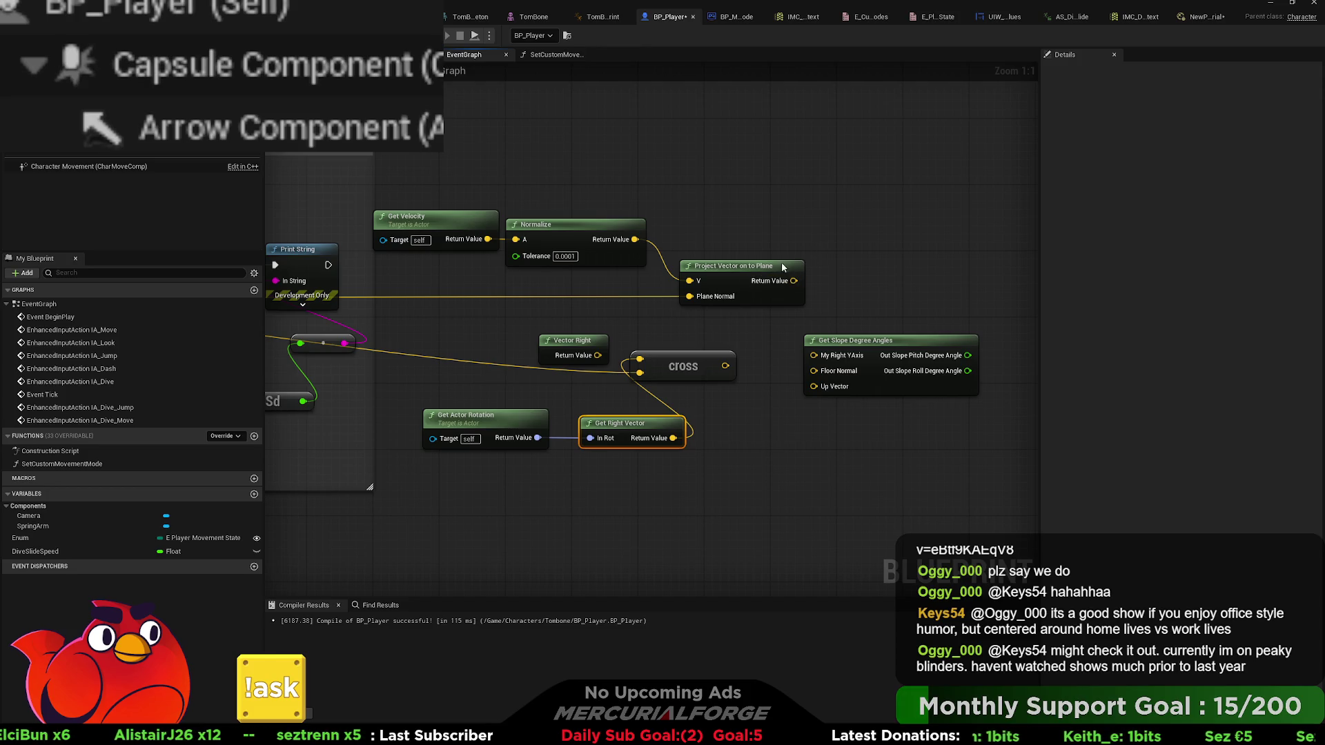
{"action": "key", "text": "ctrl+v"}
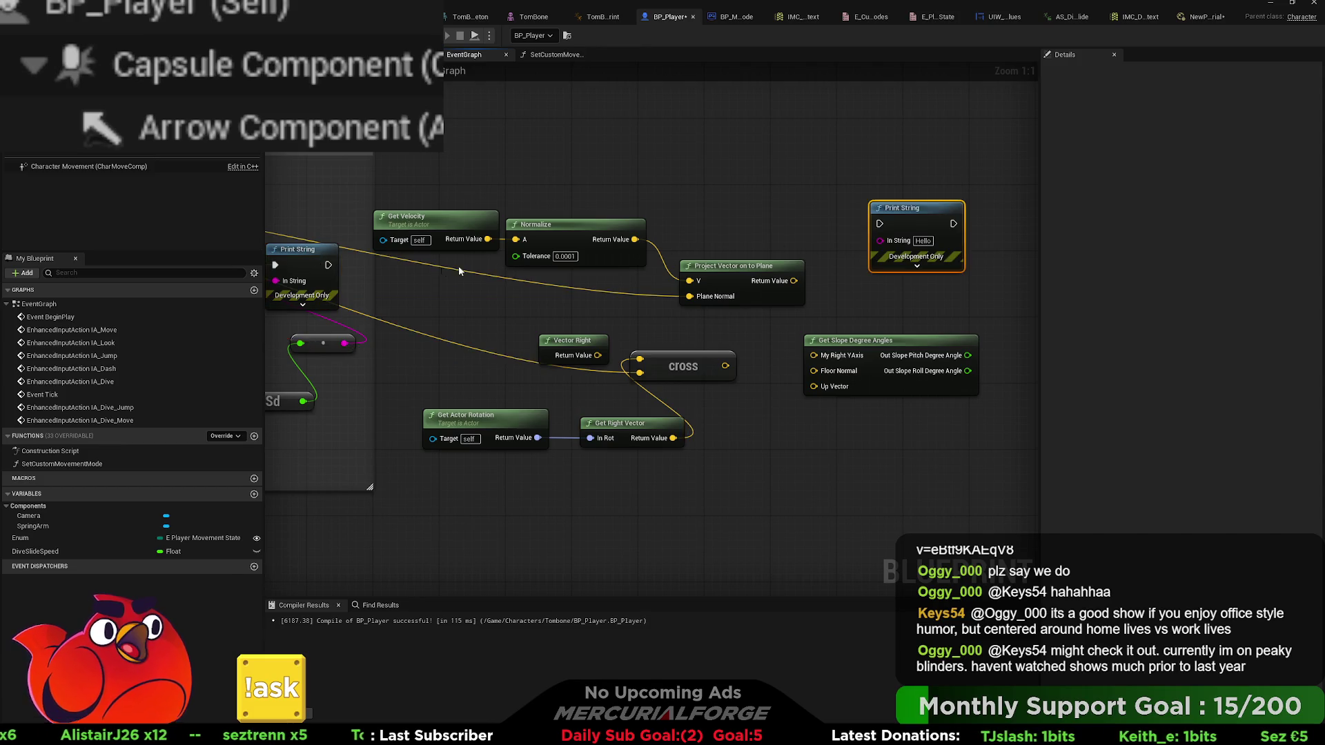
- Chain the new Print String to show the projected vector and compile BP_Player
{"action": "mouse_move", "coordinate": [328, 265]}
{"action": "left_mouse_down"}
{"action": "mouse_move", "coordinate": [880, 223]}
{"action": "mouse_move", "coordinate": [791, 282]}
{"action": "left_mouse_up"}
{"action": "key", "text": "F7"}
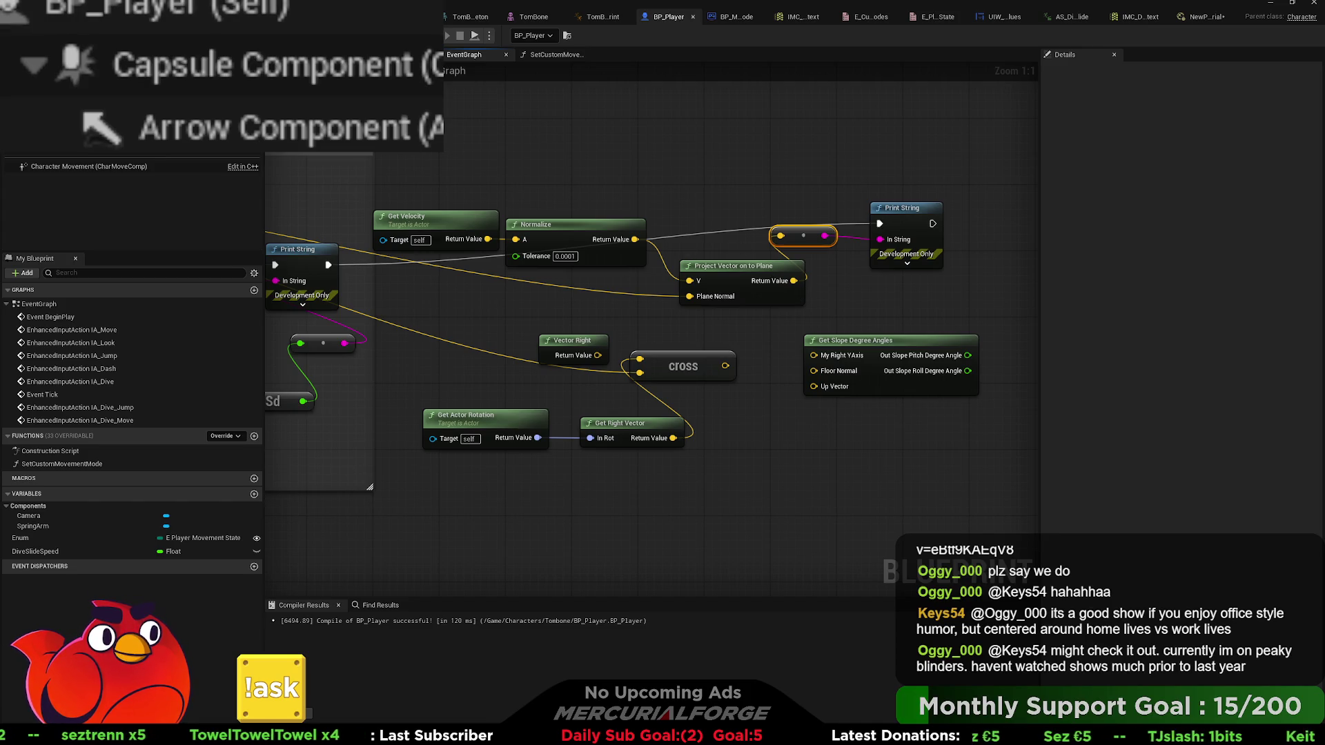
{"action": "key", "text": "ctrl+Tab"}
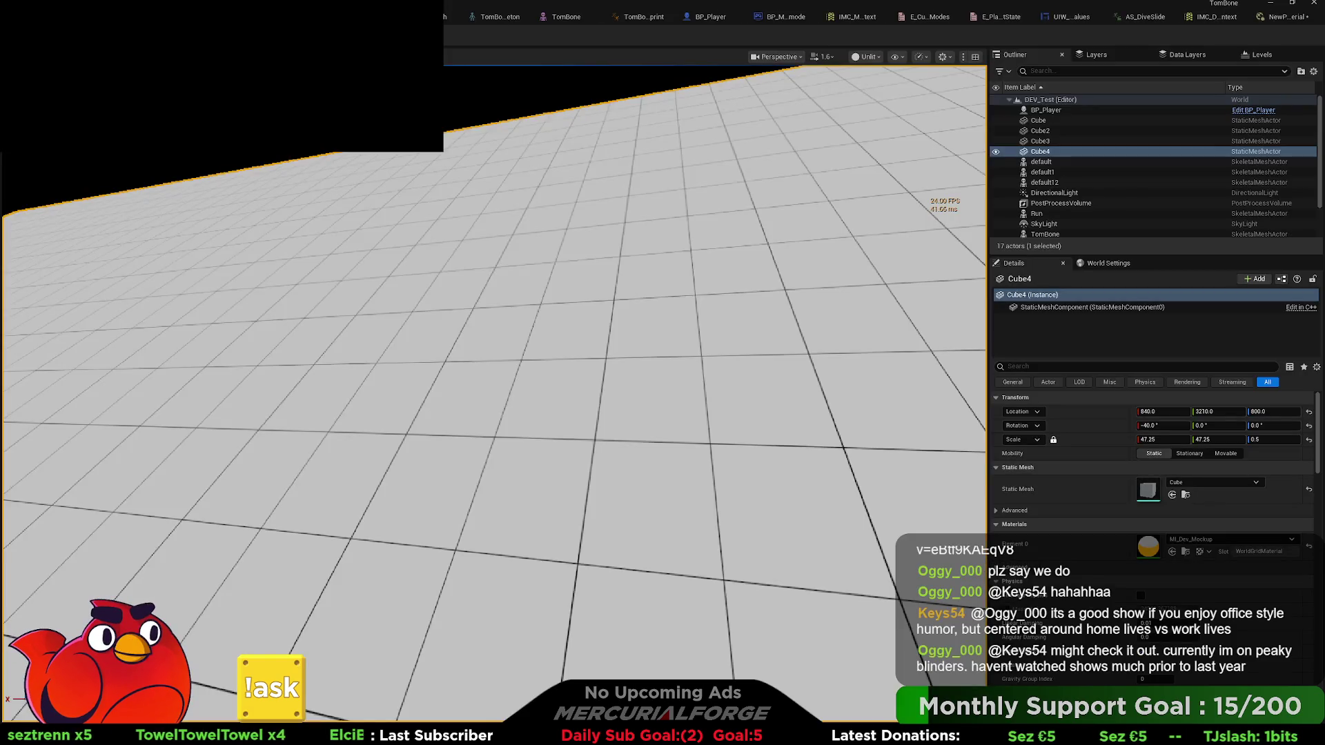
- Play-test sliding and diving on the ramp to read the printed vectors and angles
{"action": "key", "text": "alt+p"}
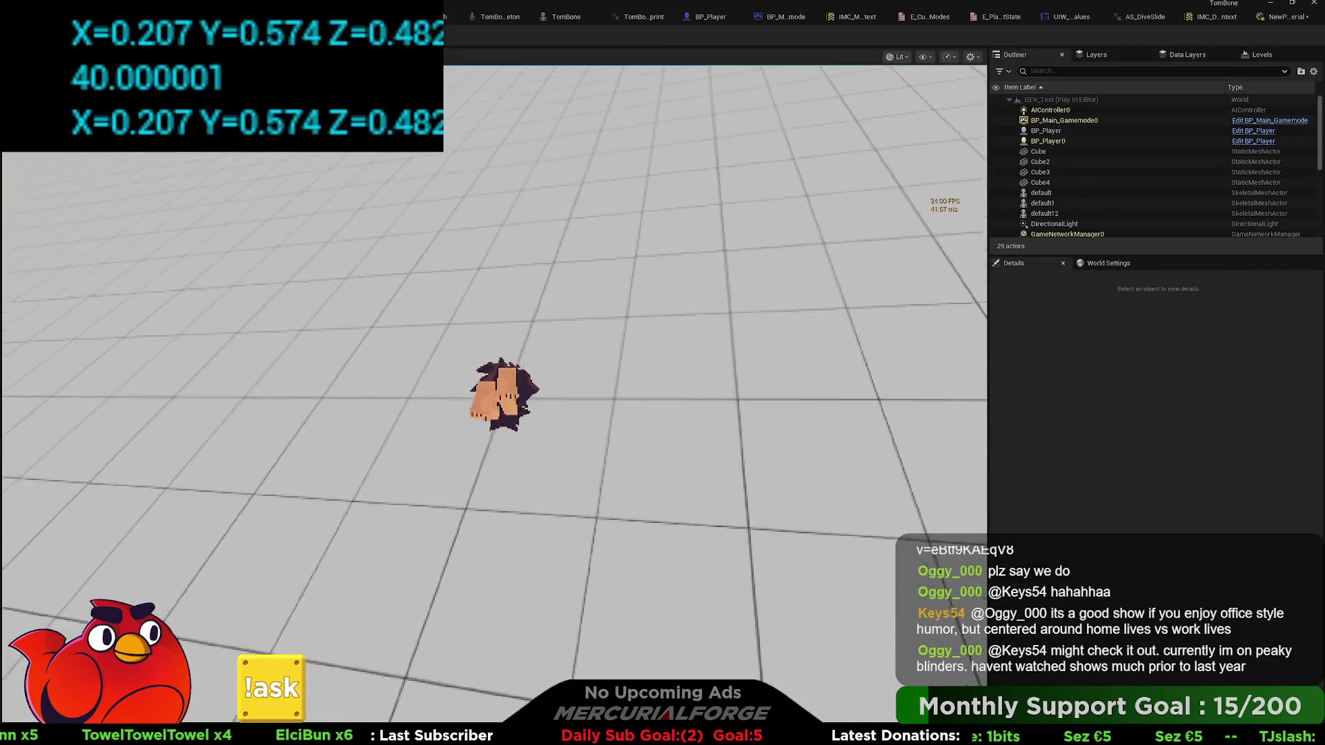
{"action": "key", "text": "c"}
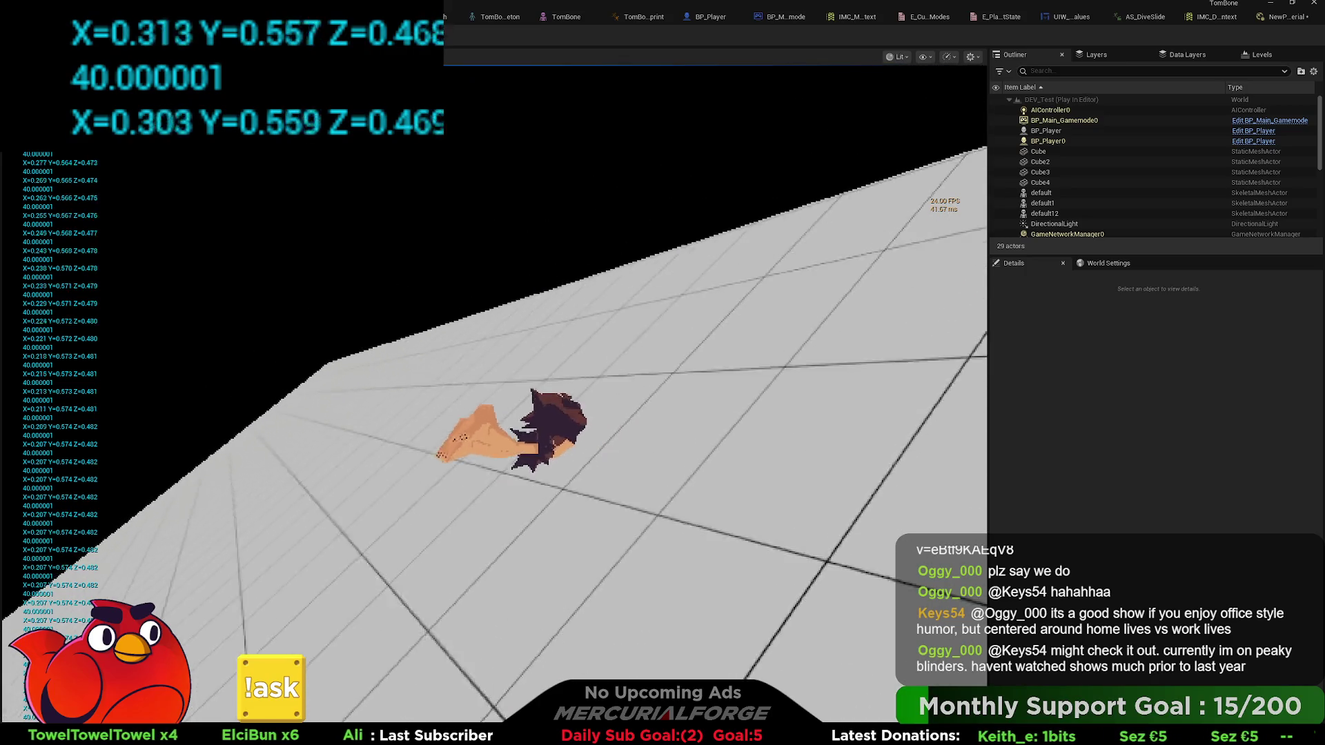
{"action": "key", "text": "space"}
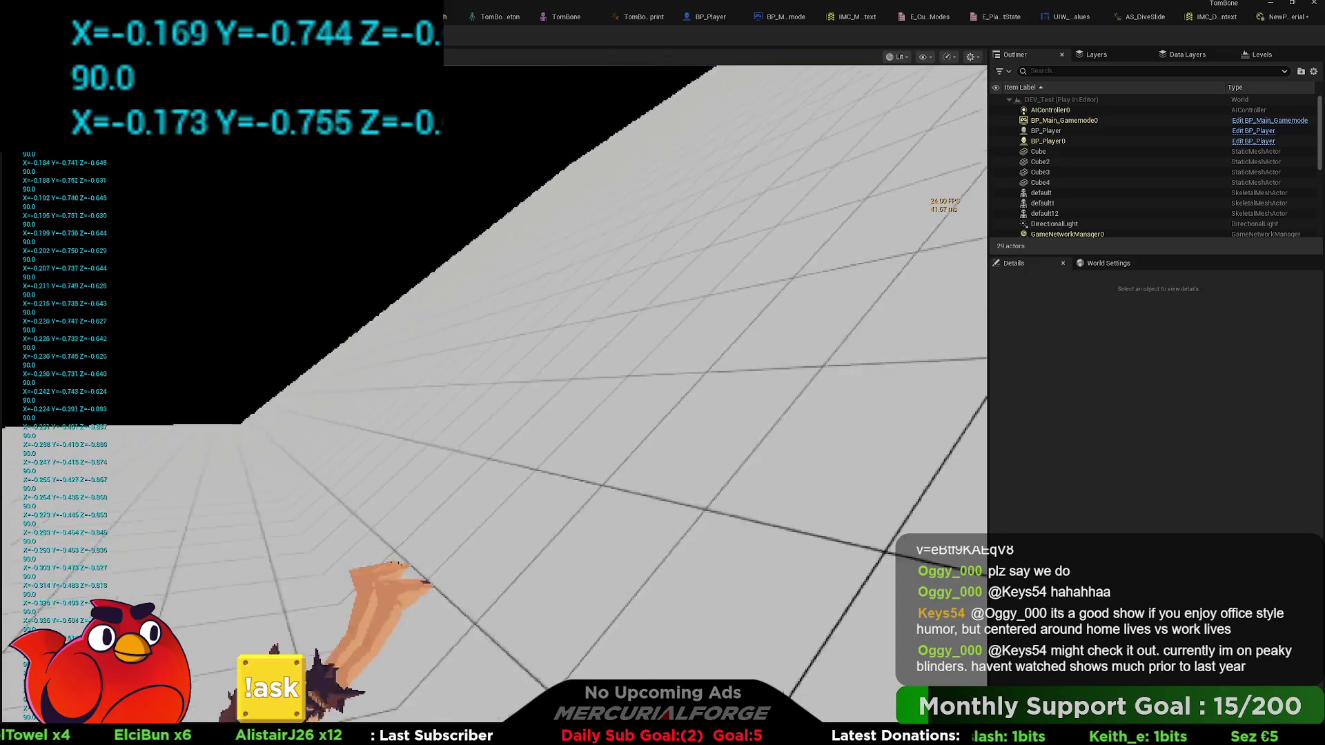
{"action": "key", "text": "space"}
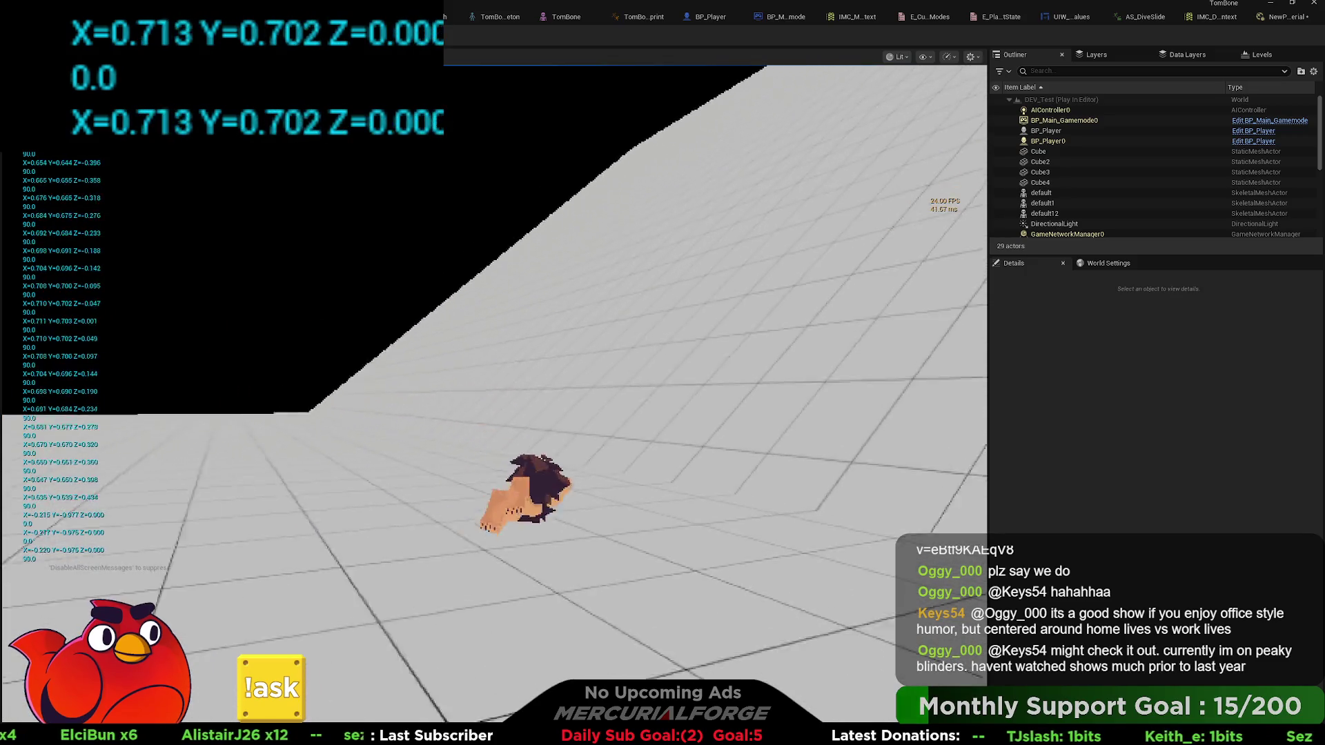
{"action": "key", "text": "space"}
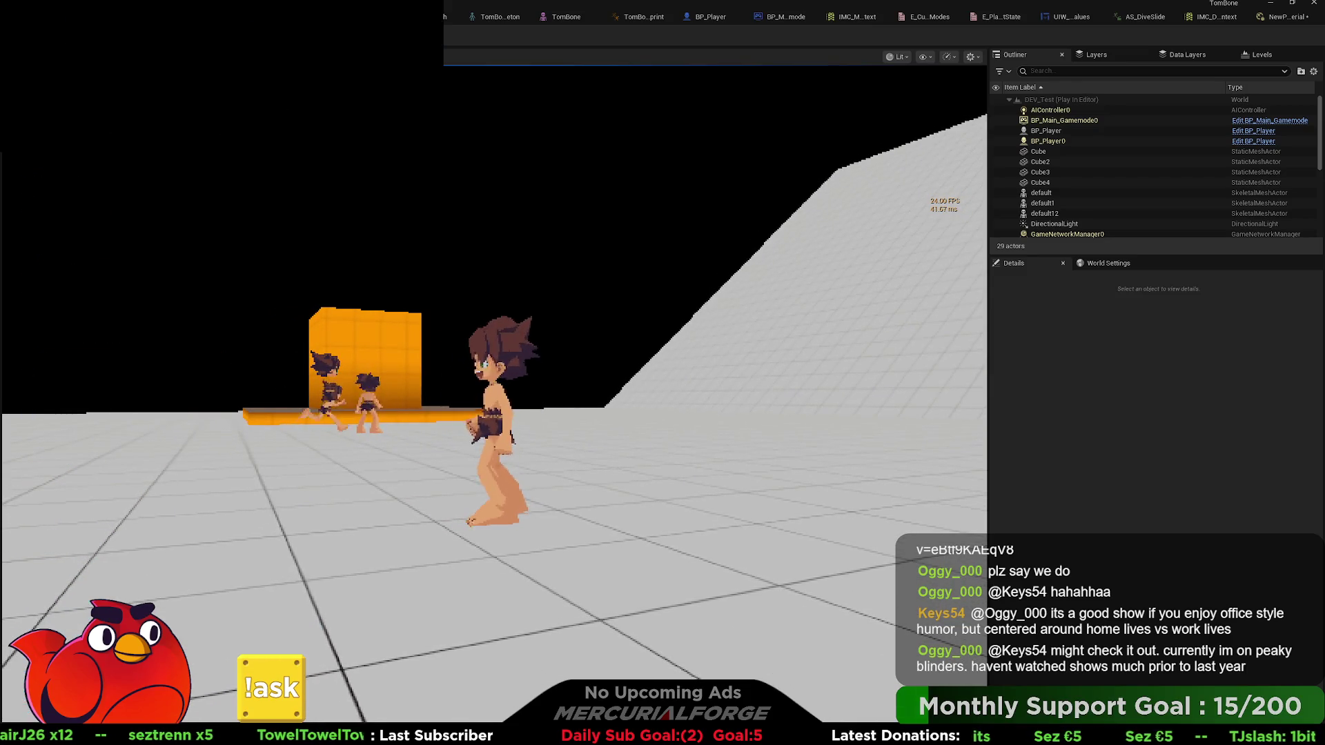
{"action": "key", "text": "Escape"}
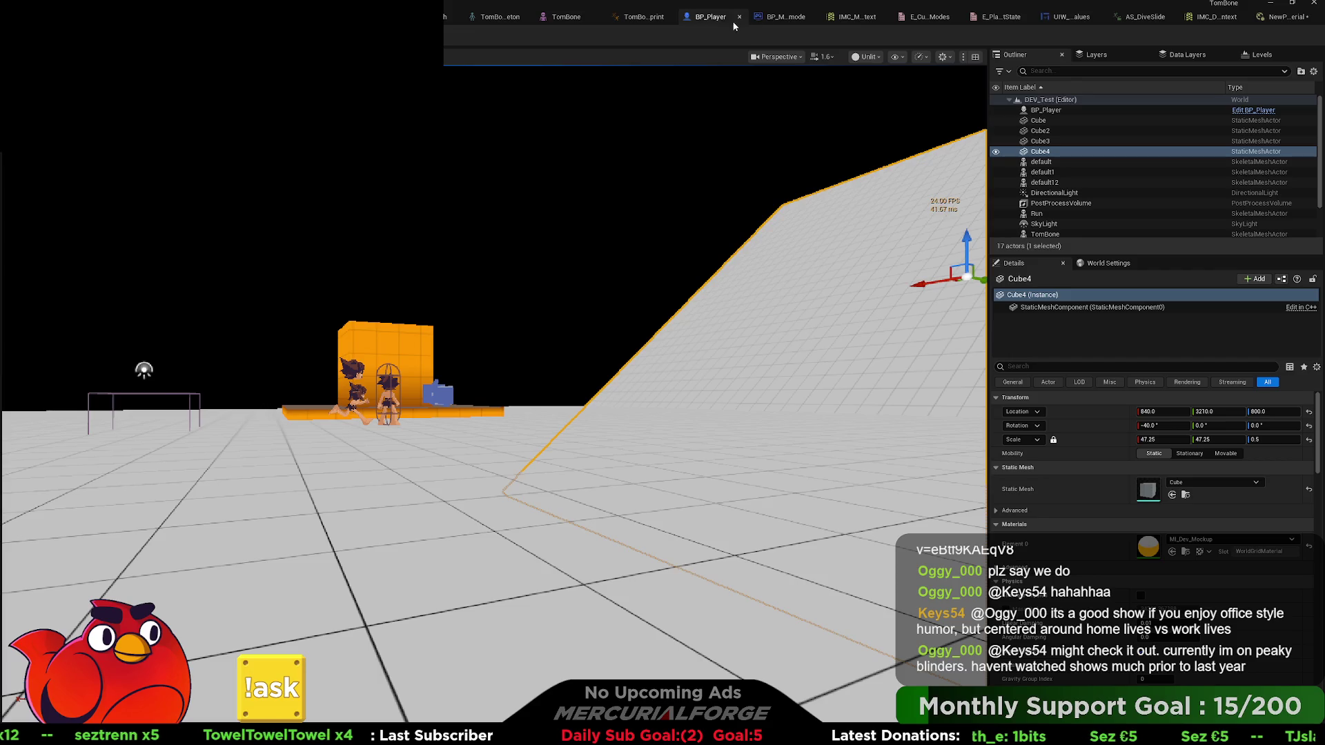
- In BP_Player, wire Get Right Vector into My Right YAxis and the normal into Floor Normal
{"action": "left_click", "coordinate": [782, 19]}
{"action": "left_click", "coordinate": [666, 17]}
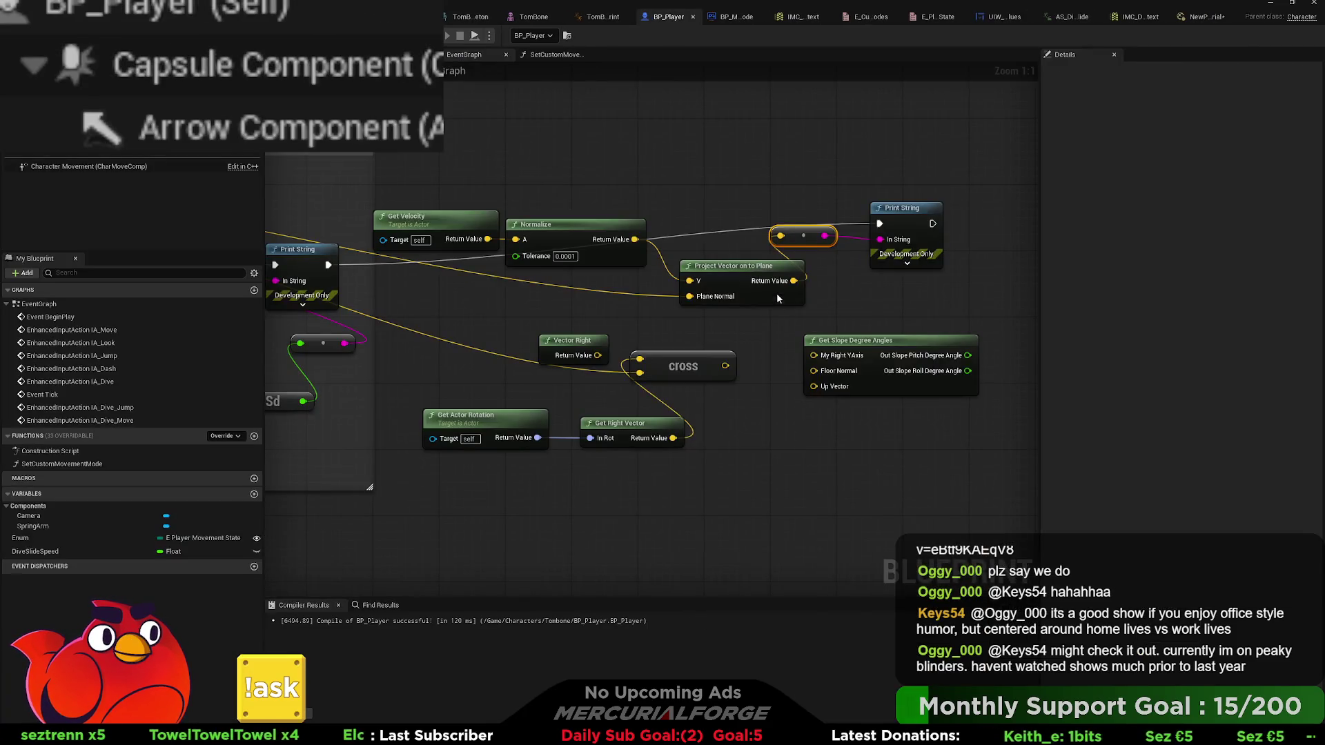
{"action": "left_click_drag", "start_coordinate": [813, 355], "coordinate": [675, 440]}
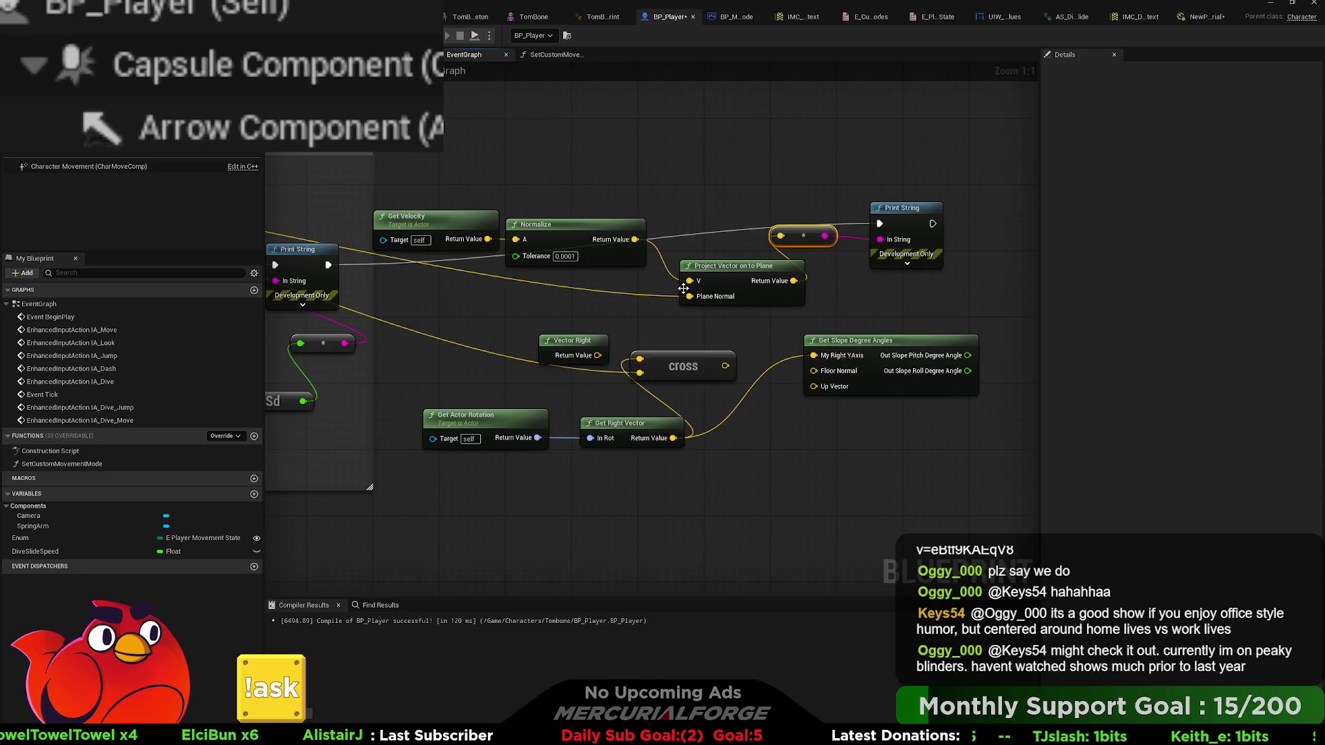
{"action": "left_click_drag", "start_coordinate": [688, 294], "coordinate": [814, 371]}
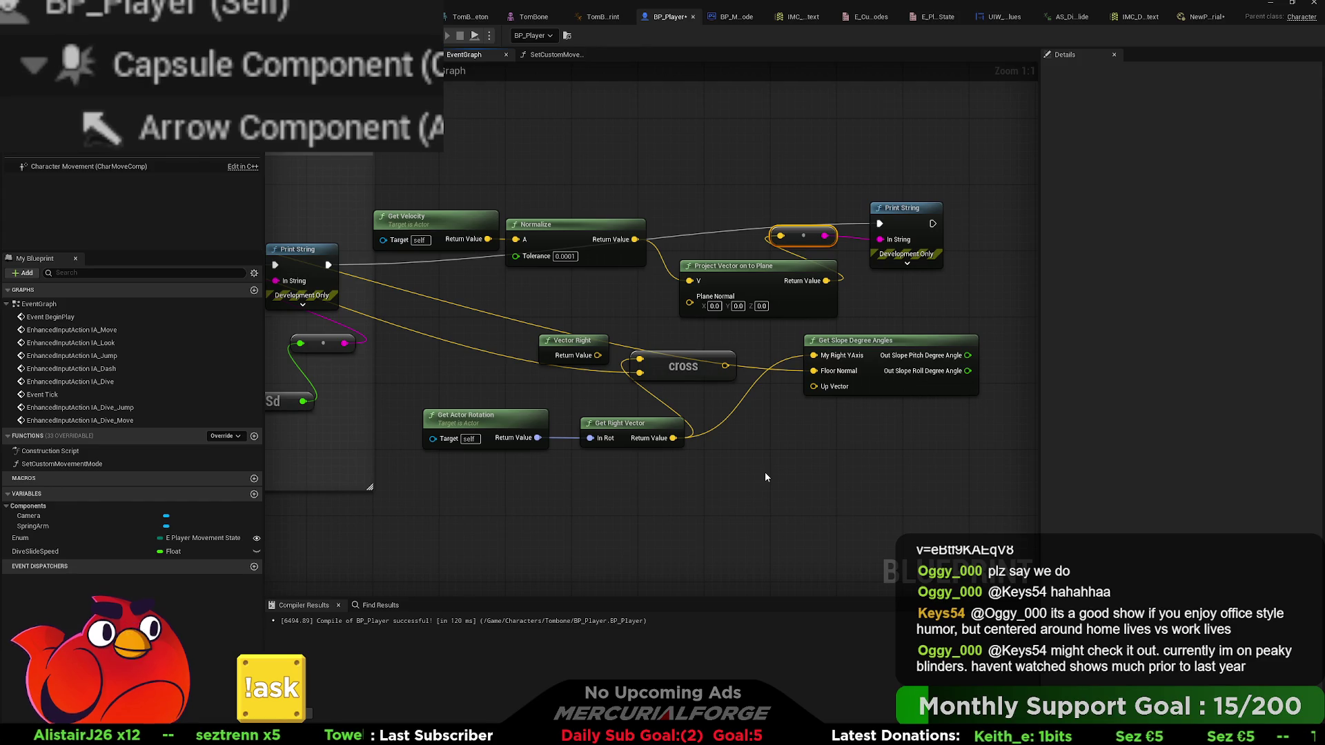
- Paste a Vector Up node, wire it into Up Vector, and place it beside the slope node
{"action": "key", "text": "ctrl+v"}
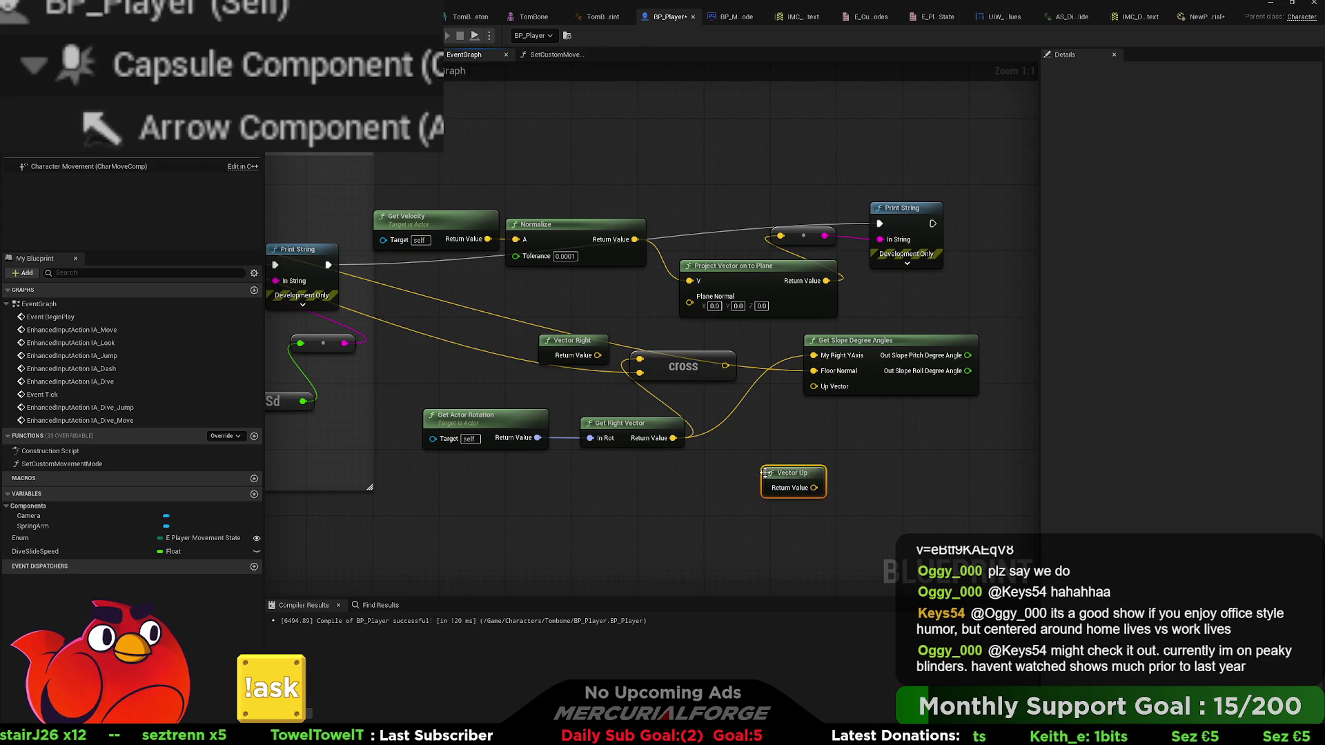
{"action": "left_click_drag", "start_coordinate": [814, 488], "coordinate": [814, 386]}
{"action": "mouse_move", "coordinate": [803, 473]}
{"action": "left_mouse_down"}
{"action": "mouse_move", "coordinate": [751, 399]}
{"action": "mouse_move", "coordinate": [769, 342]}
{"action": "mouse_move", "coordinate": [722, 269]}
{"action": "mouse_move", "coordinate": [702, 273]}
{"action": "mouse_move", "coordinate": [832, 240]}
{"action": "left_mouse_up"}
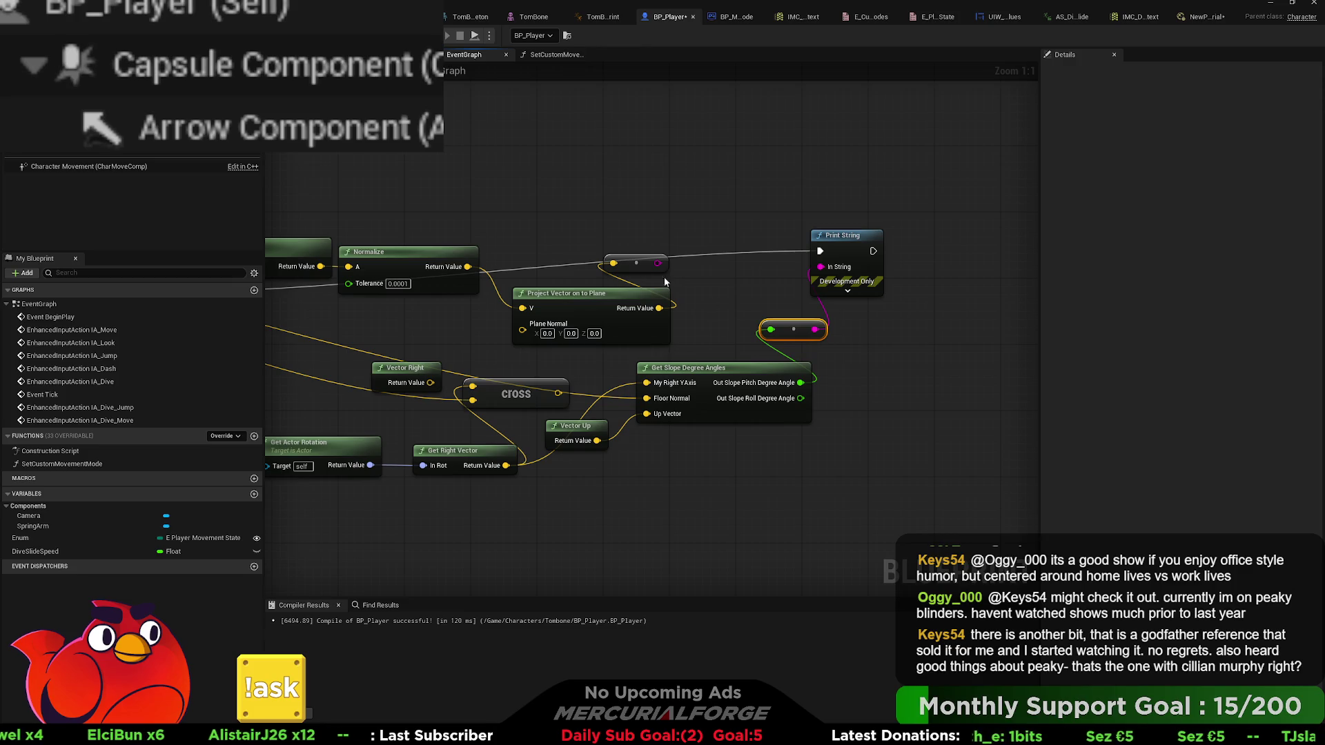
{"action": "key", "text": "alt+Tab"}
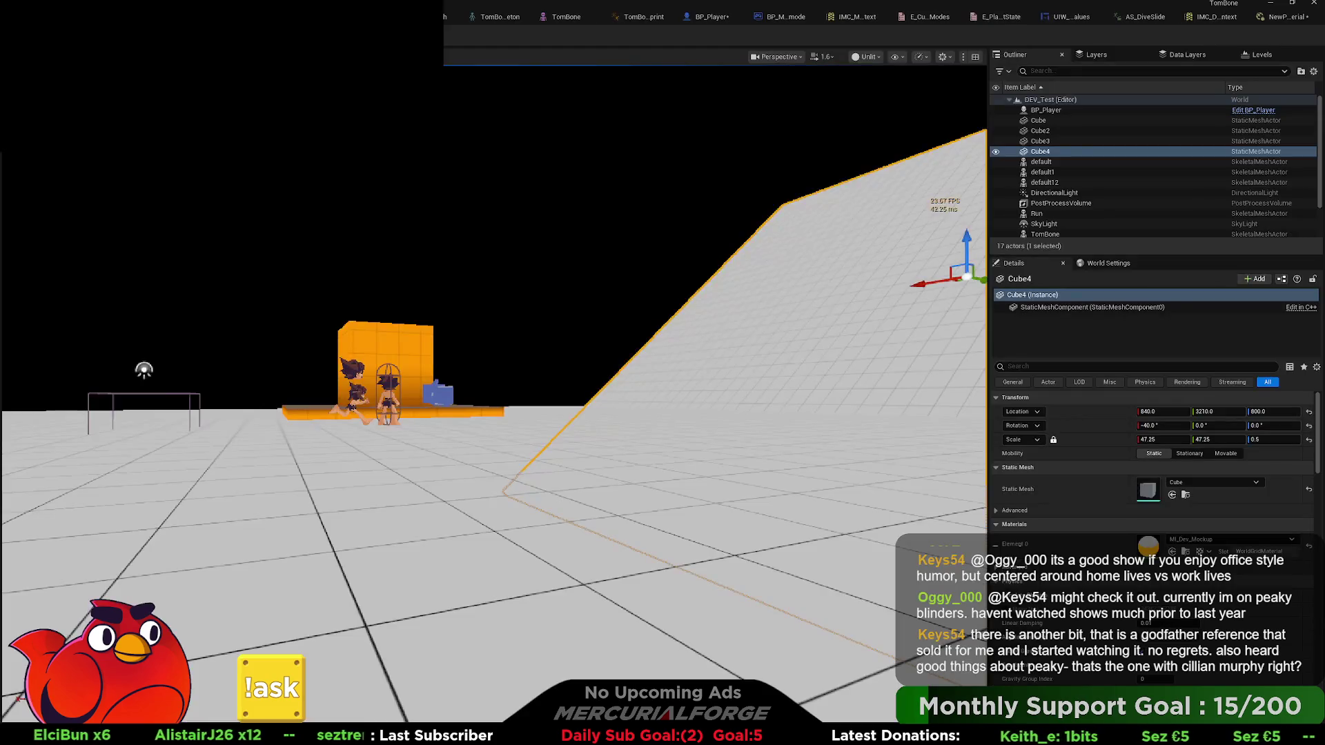
- Play-test running and diving on the ramp, reading printed angles 0.0, 90.0 and 0.0, then stop
{"action": "key", "text": "alt+p"}
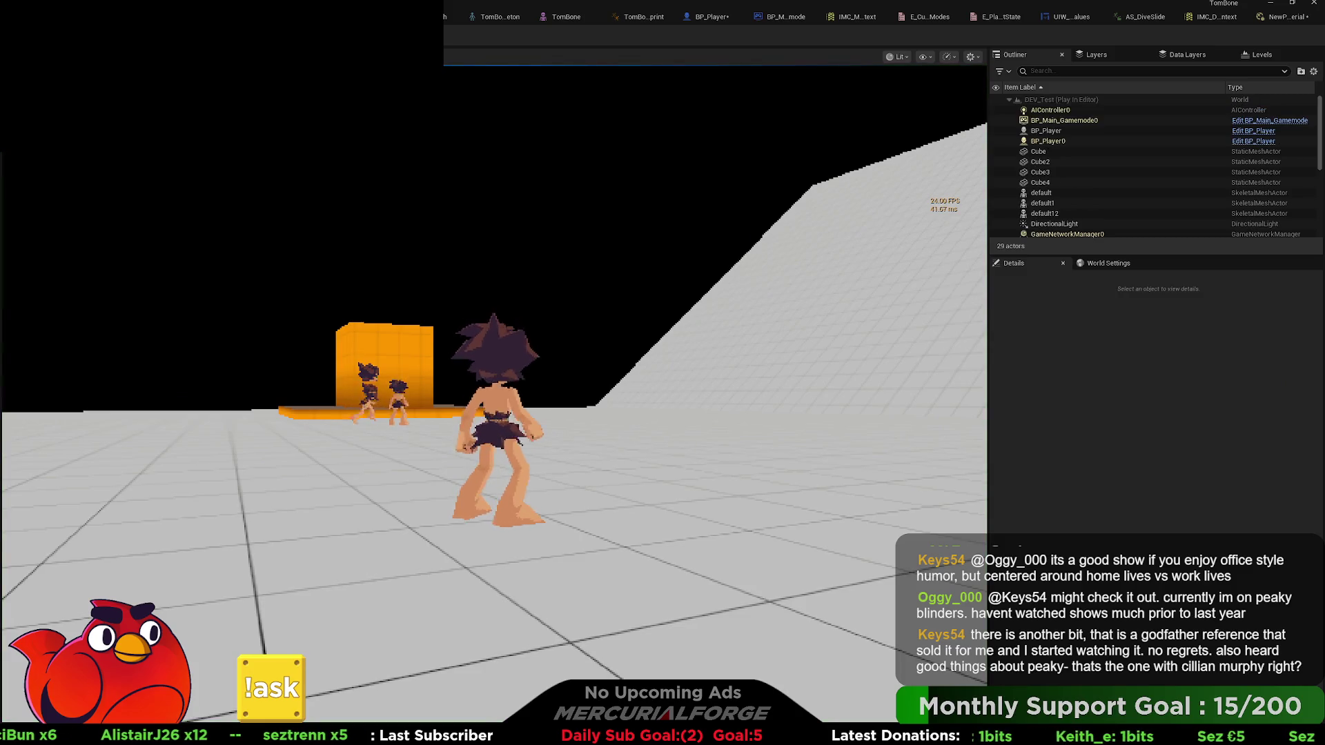
{"action": "key", "text": "w"}
{"action": "key", "text": "c"}
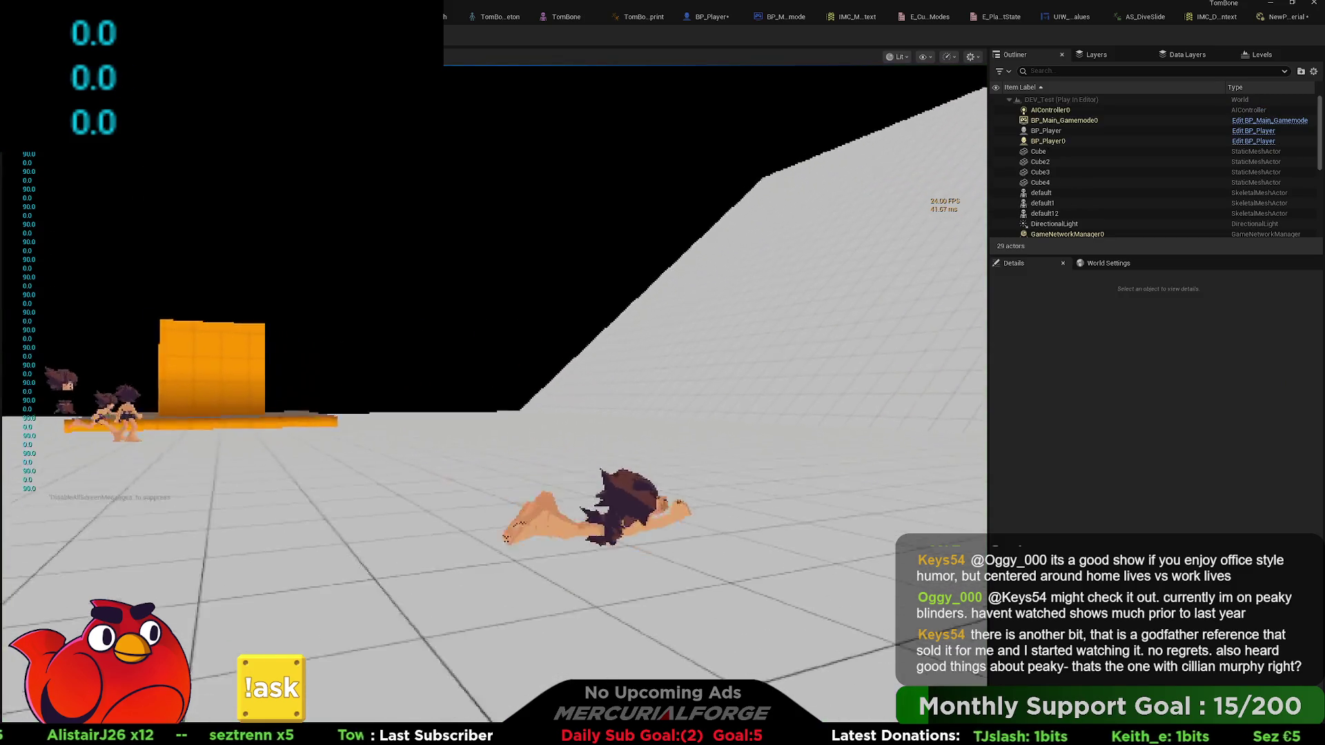
{"action": "key", "text": "c"}
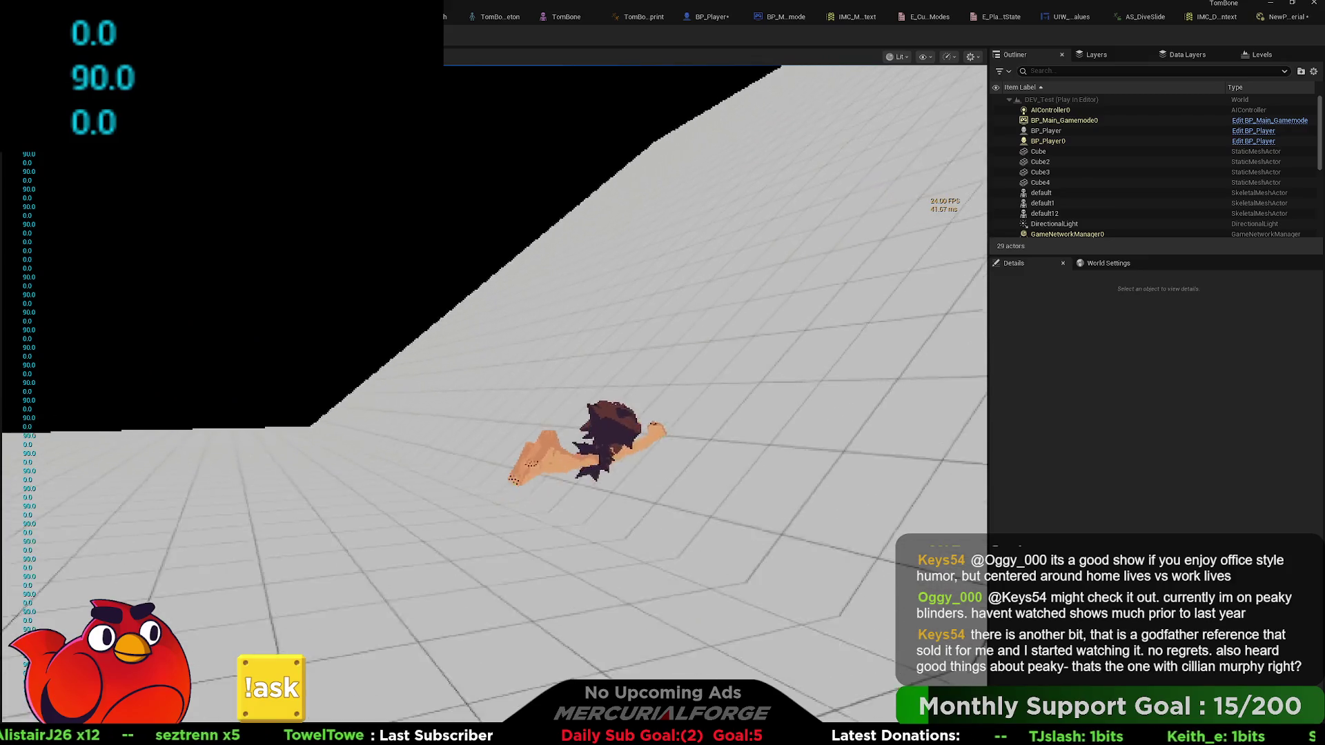
{"action": "key", "text": "c"}
{"action": "key", "text": "c"}
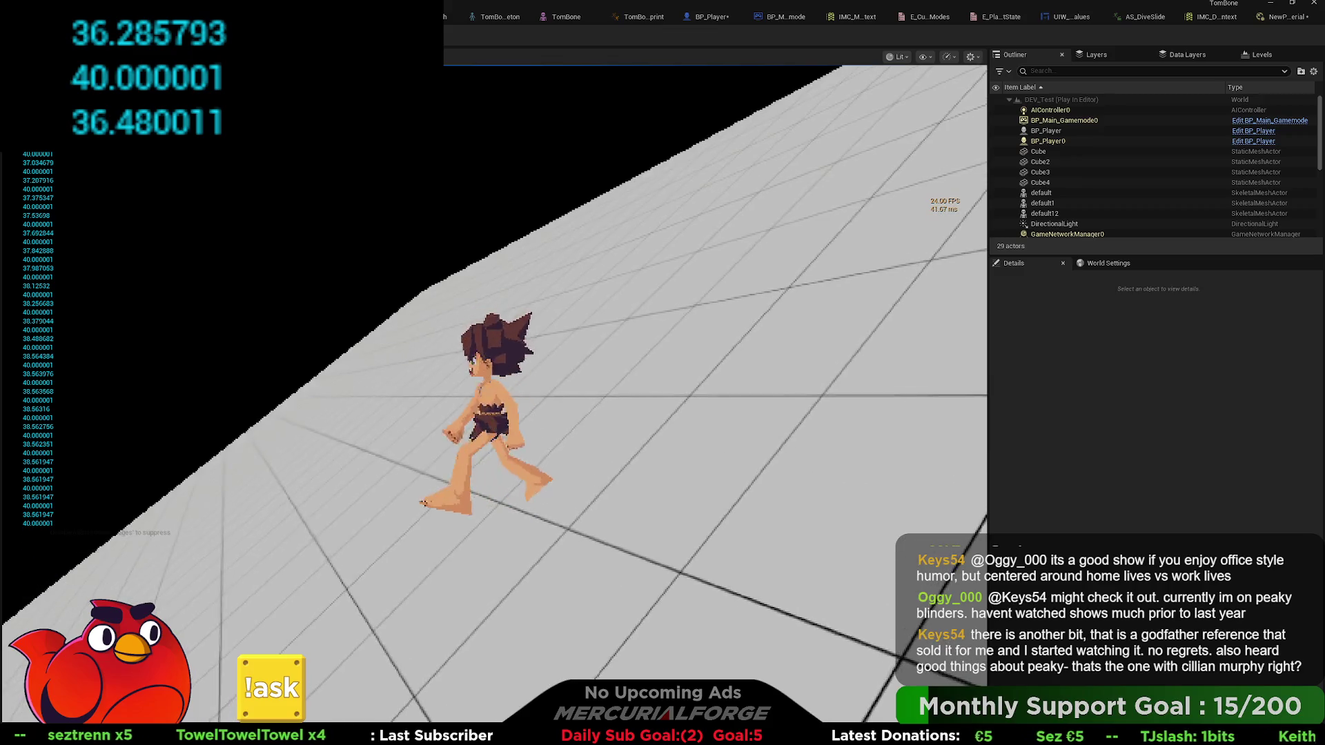
{"action": "key", "text": "c"}
{"action": "key", "text": "c"}
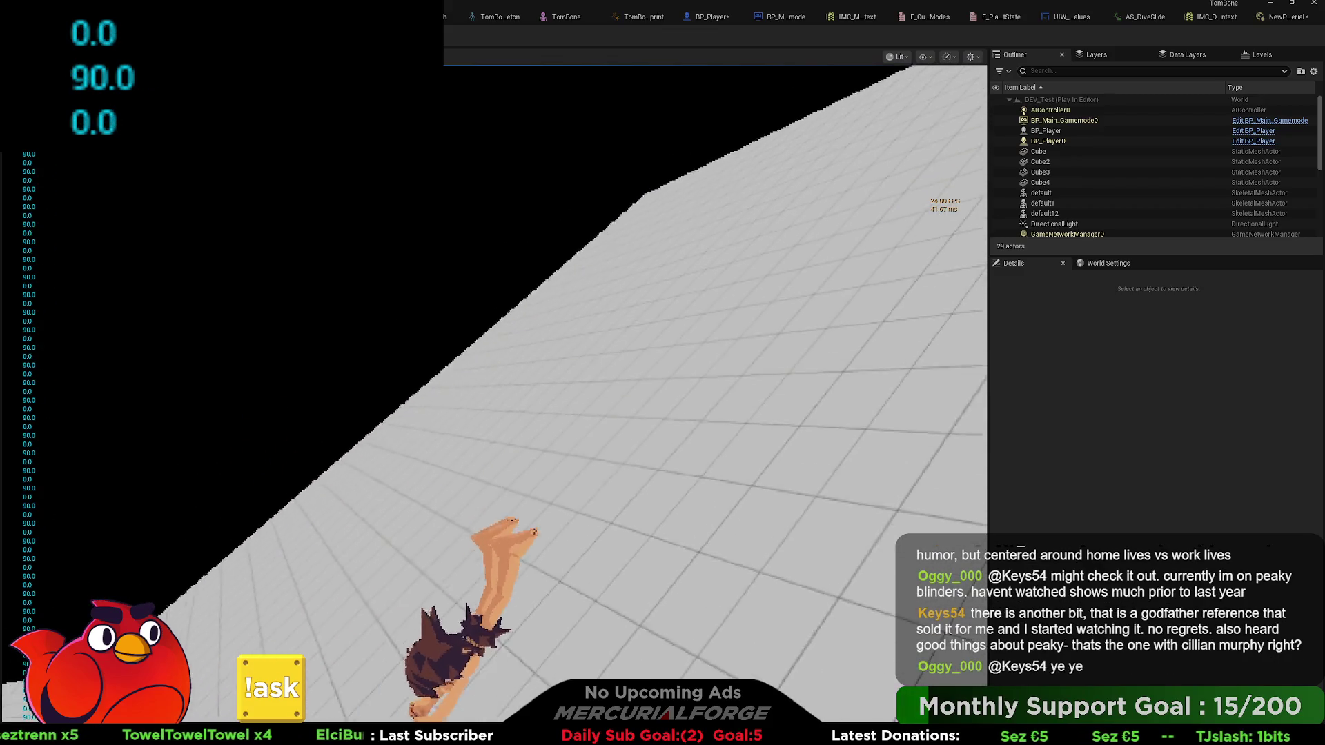
{"action": "key", "text": "c"}
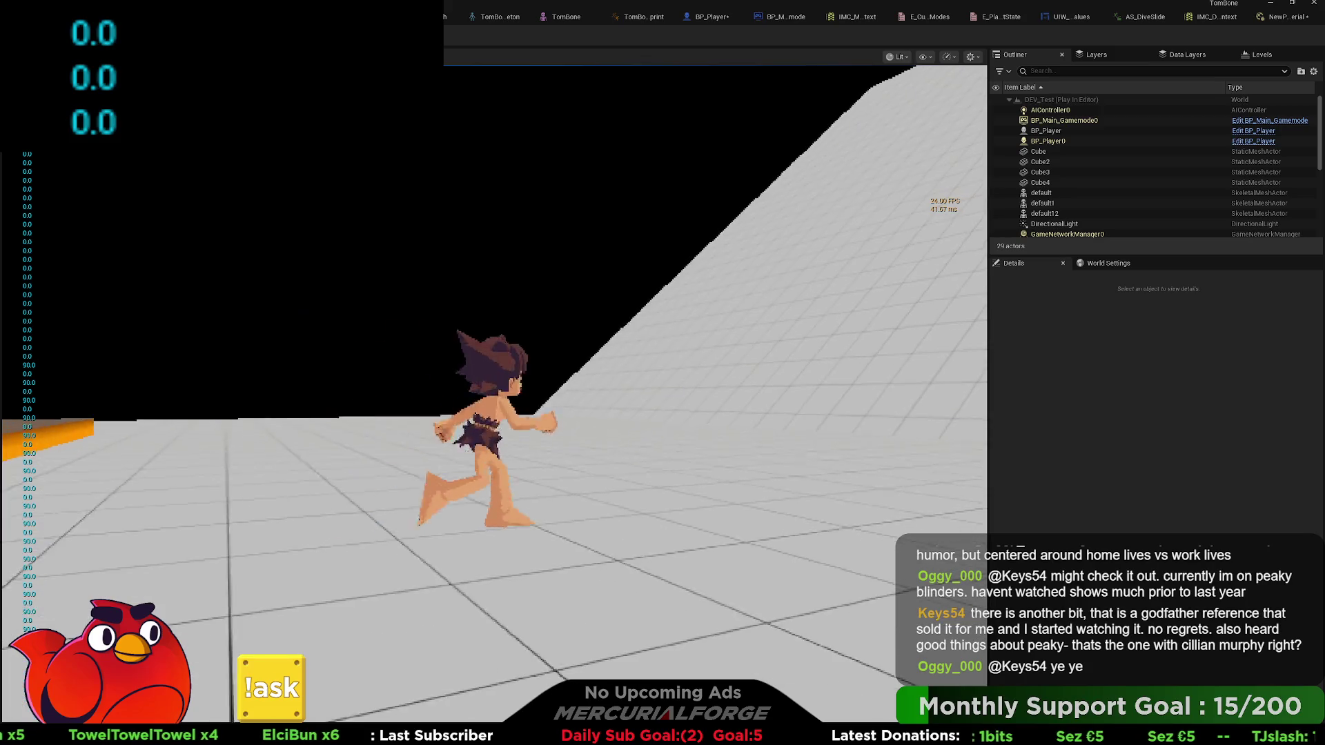
{"action": "key", "text": "c"}
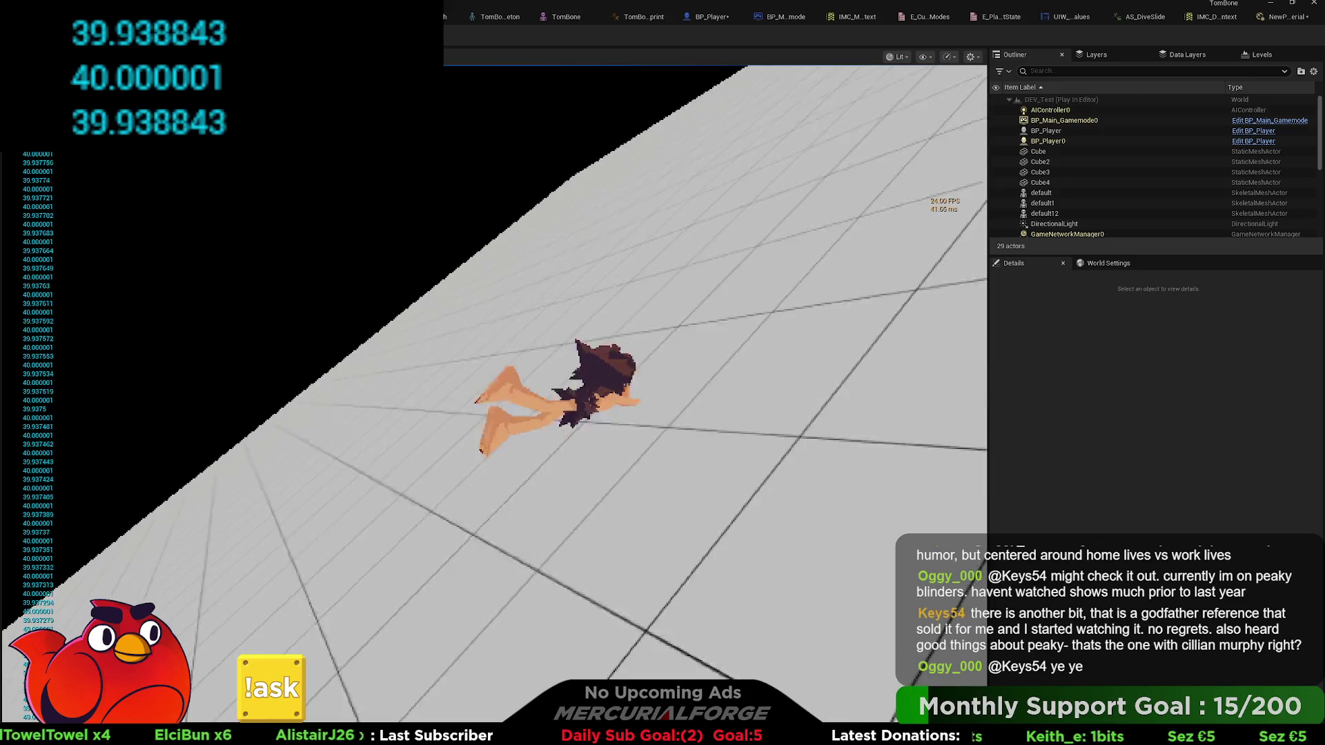
{"action": "key", "text": "c"}
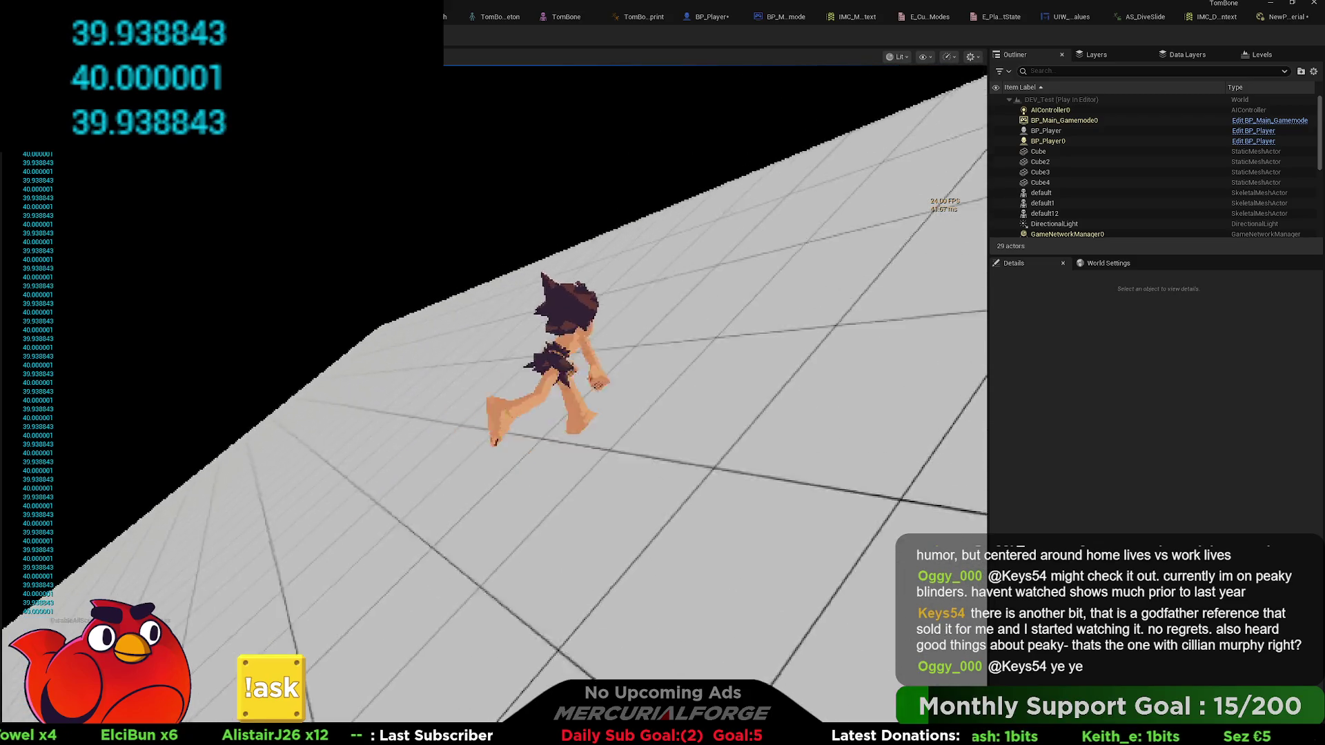
{"action": "key", "text": "c"}
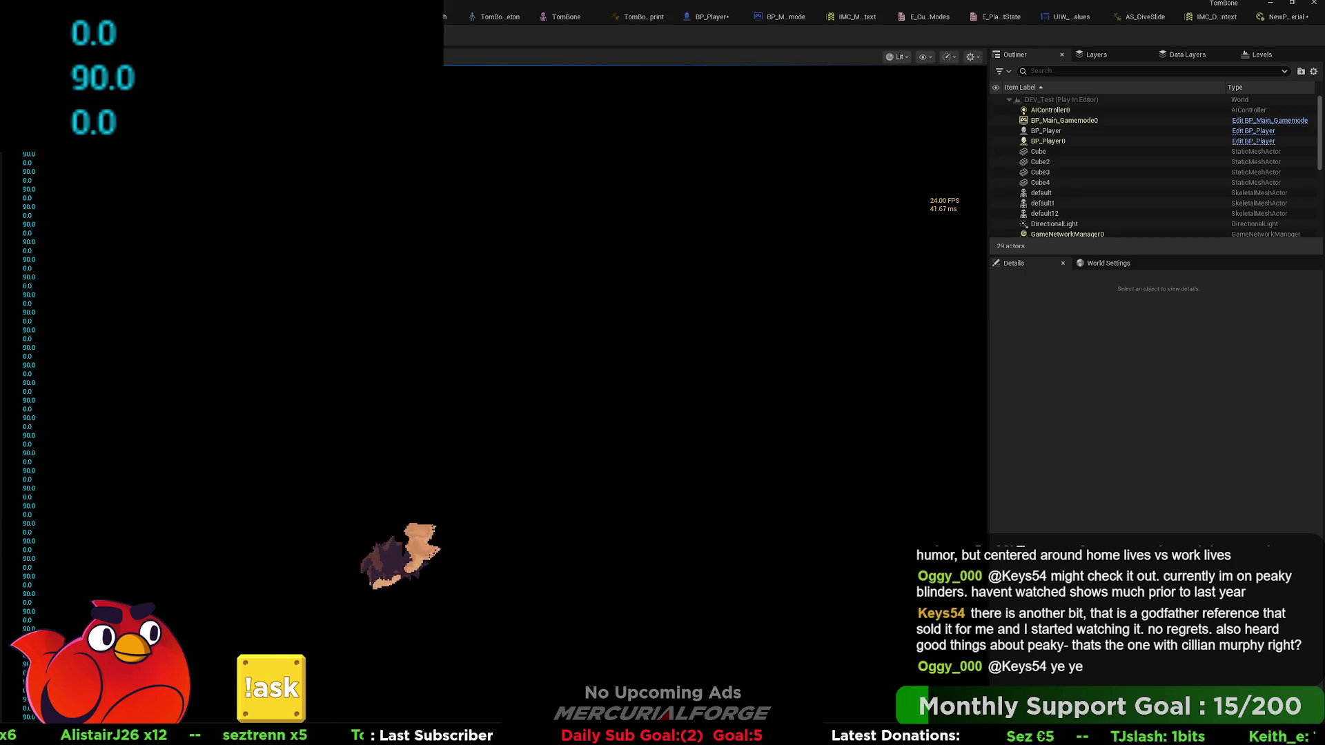
{"action": "key", "text": "Escape"}
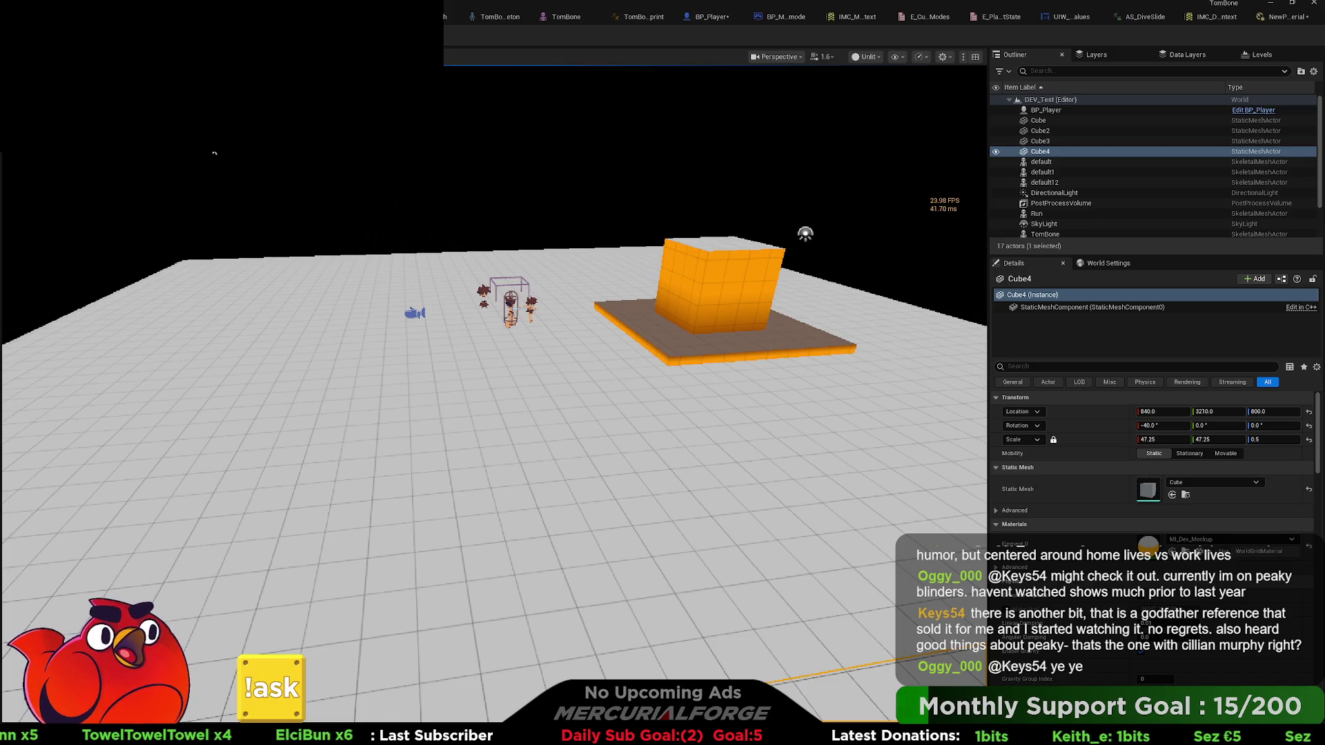
- Sink a Sphere scaled 28.5/28.5/8.25 into the floor at Z -50 and start Play
{"action": "mouse_move", "coordinate": [286, 165]}
{"action": "left_mouse_down"}
{"action": "mouse_move", "coordinate": [504, 399]}
{"action": "mouse_move", "coordinate": [488, 380]}
{"action": "mouse_move", "coordinate": [462, 510]}
{"action": "left_mouse_up"}
{"action": "mouse_move", "coordinate": [522, 414]}
{"action": "left_mouse_down"}
{"action": "mouse_move", "coordinate": [523, 336]}
{"action": "mouse_move", "coordinate": [539, 320]}
{"action": "mouse_move", "coordinate": [505, 335]}
{"action": "mouse_move", "coordinate": [518, 421]}
{"action": "mouse_move", "coordinate": [519, 397]}
{"action": "left_mouse_up"}
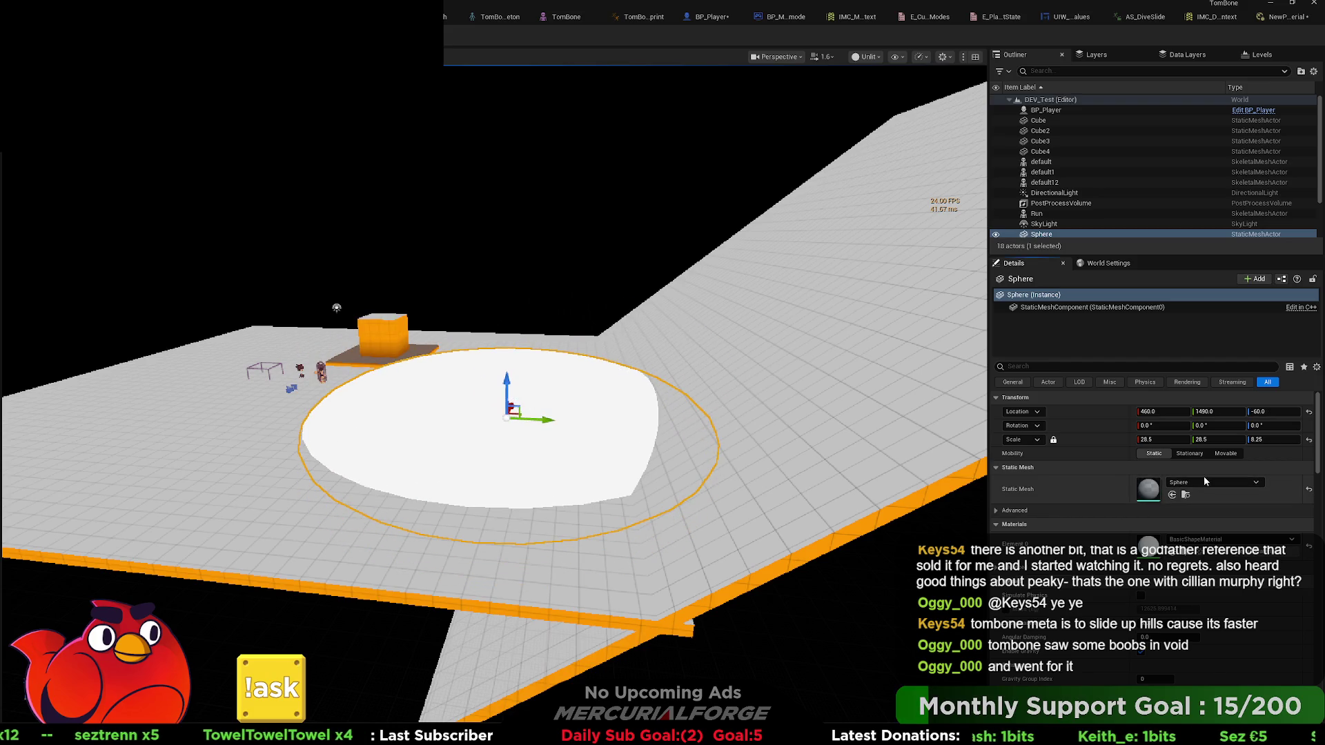
{"action": "left_click", "coordinate": [1091, 513]}
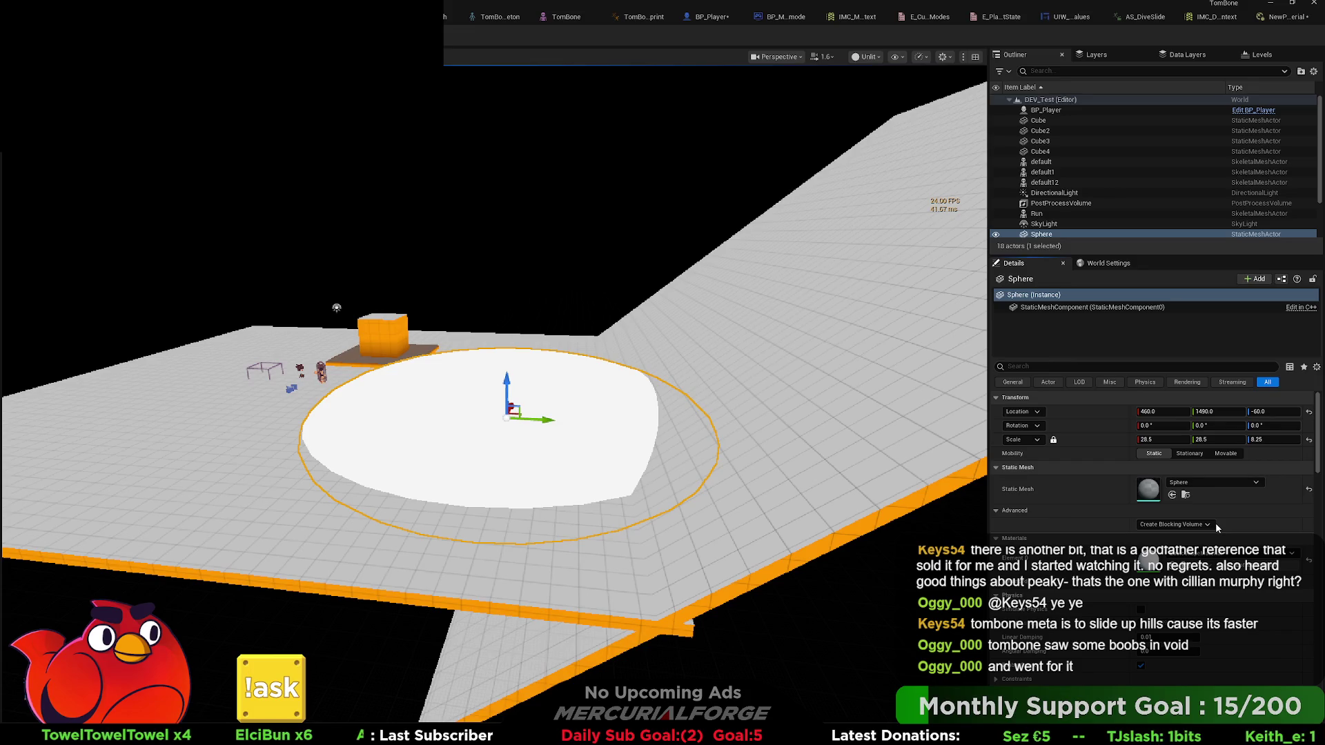
{"action": "left_click_drag", "start_coordinate": [504, 381], "coordinate": [486, 331]}
{"action": "key", "text": "alt+p"}
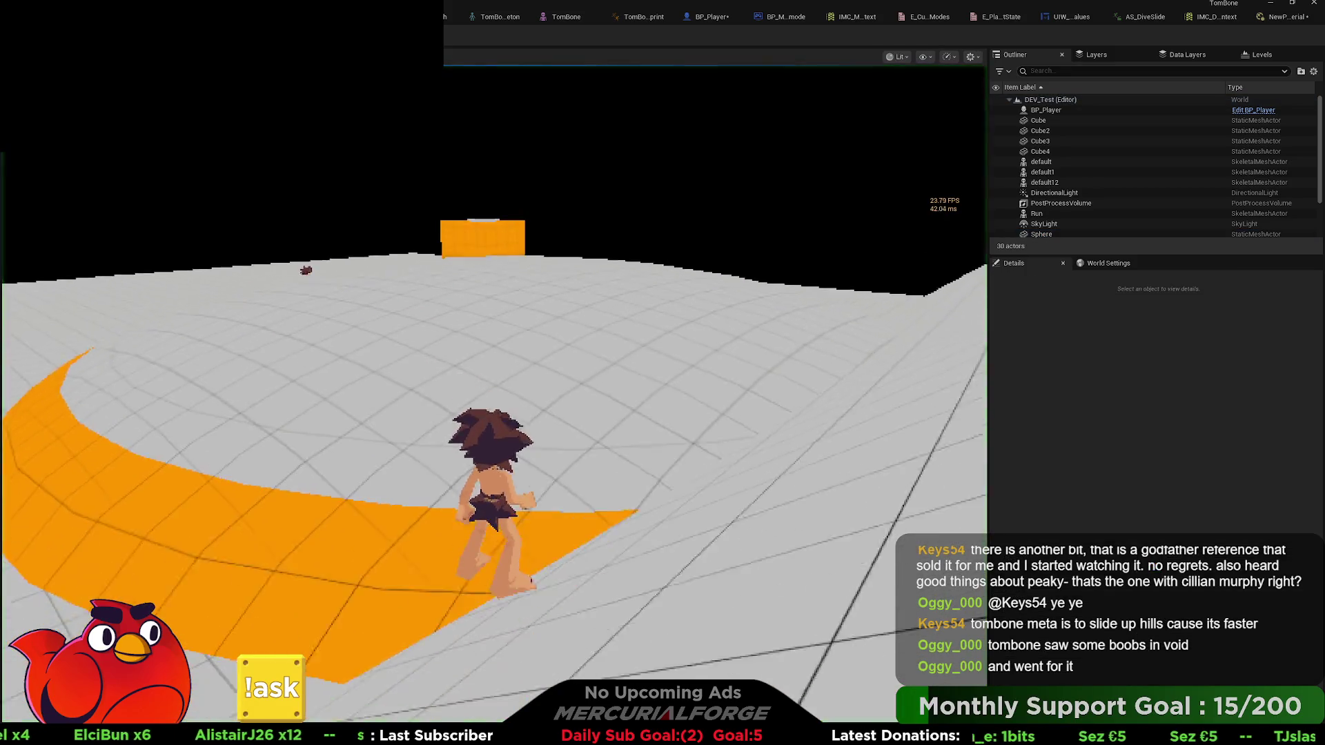
- Run and dive over the mound in two play sessions, getting slope readouts 39.849804 and 40.000001
{"action": "key", "text": "w"}
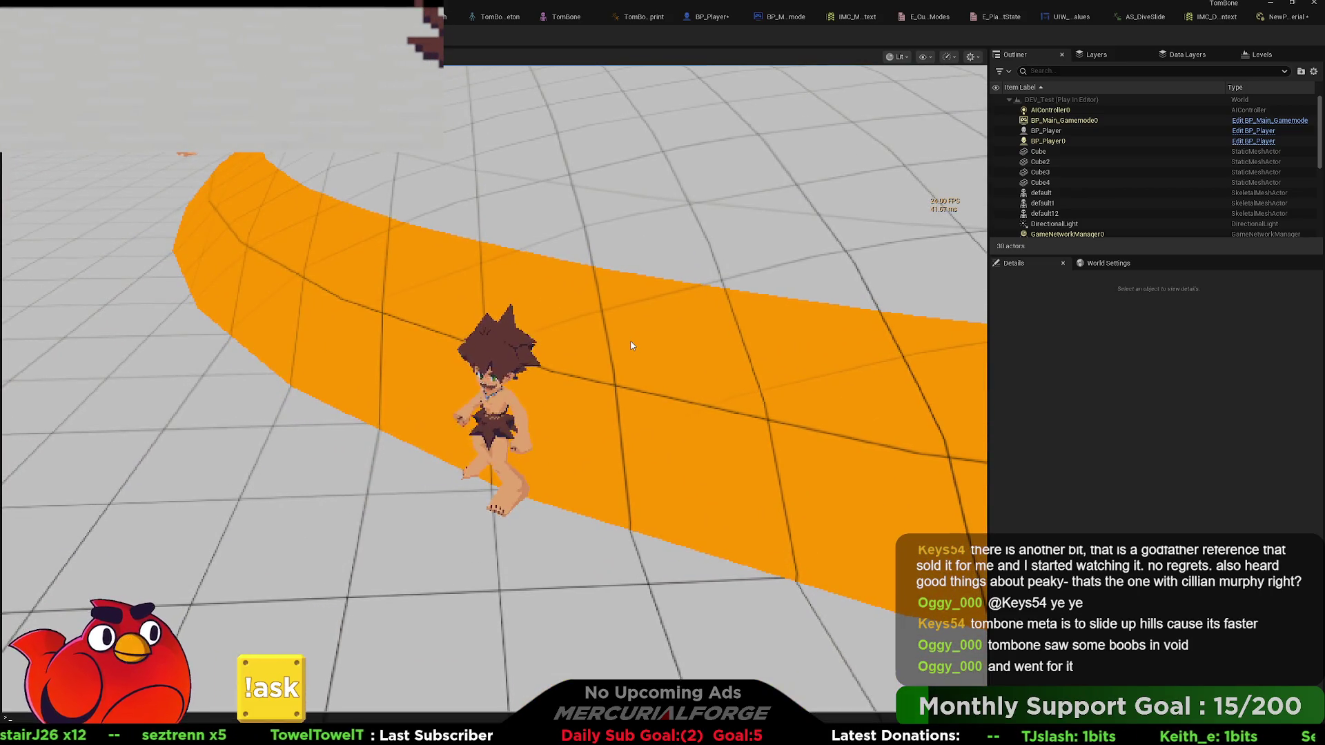
{"action": "key", "text": "Escape"}
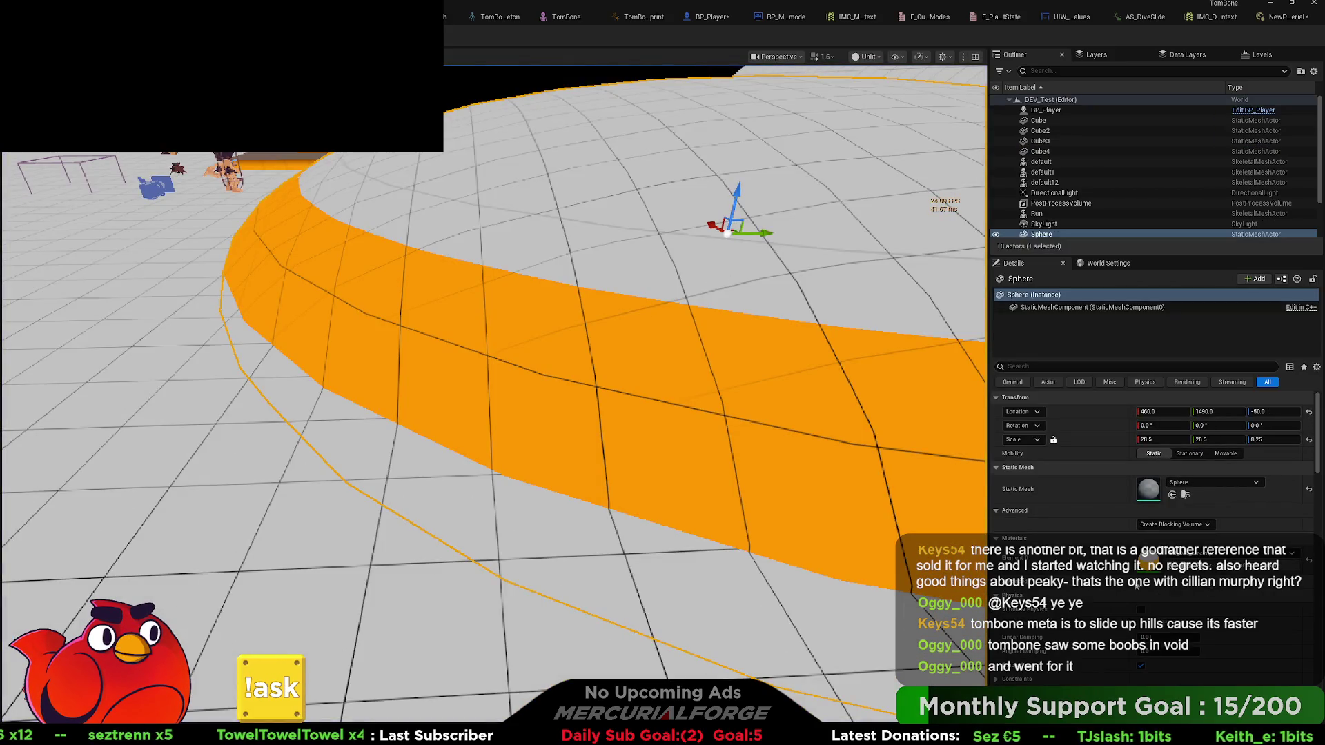
{"action": "scroll", "coordinate": [1153, 483], "scroll_direction": "down", "scroll_amount": 10}
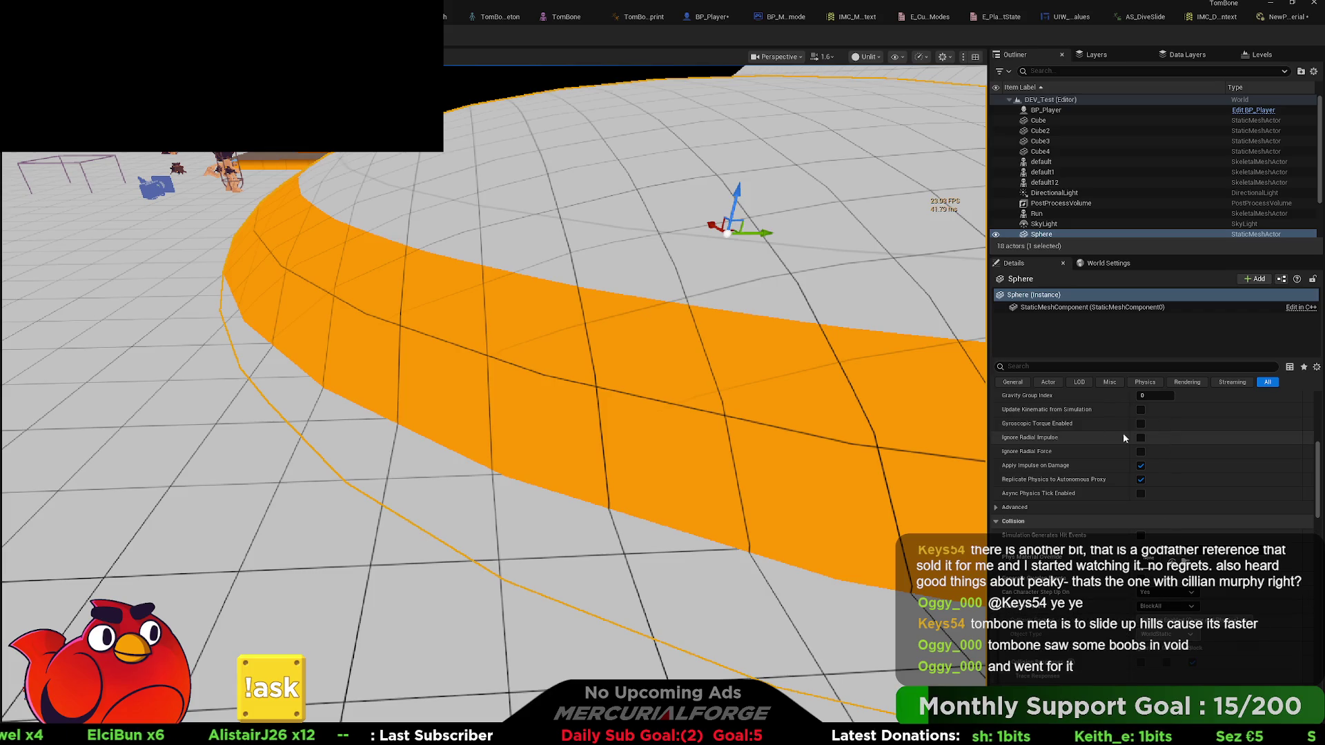
{"action": "key", "text": "alt+p"}
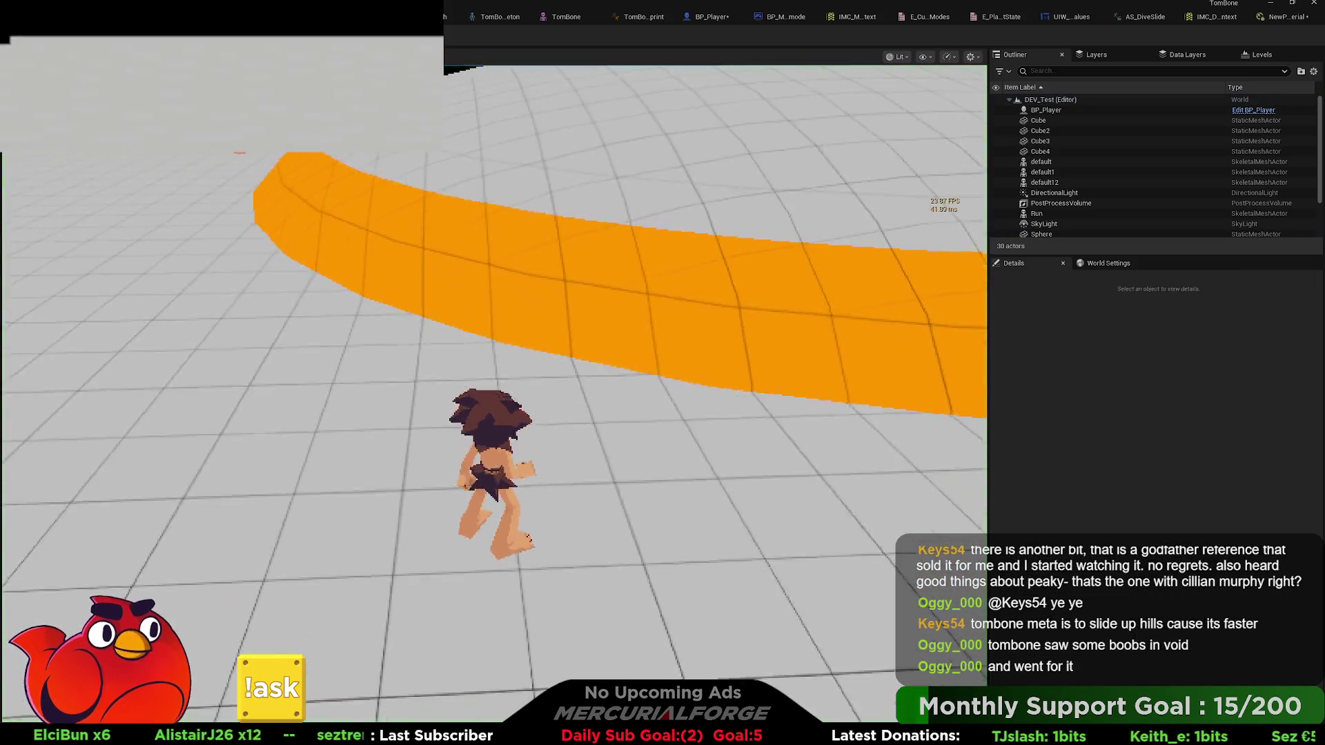
{"action": "key", "text": "w"}
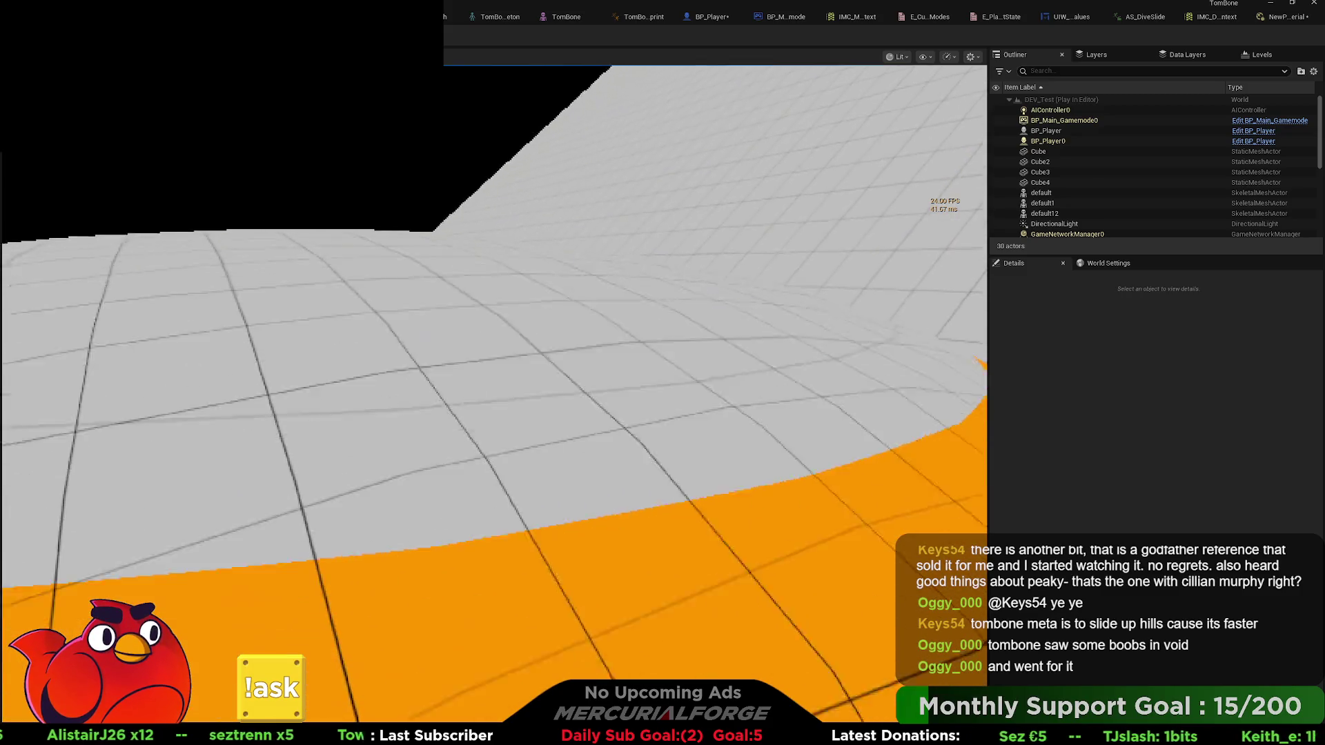
{"action": "key", "text": "ctrl"}
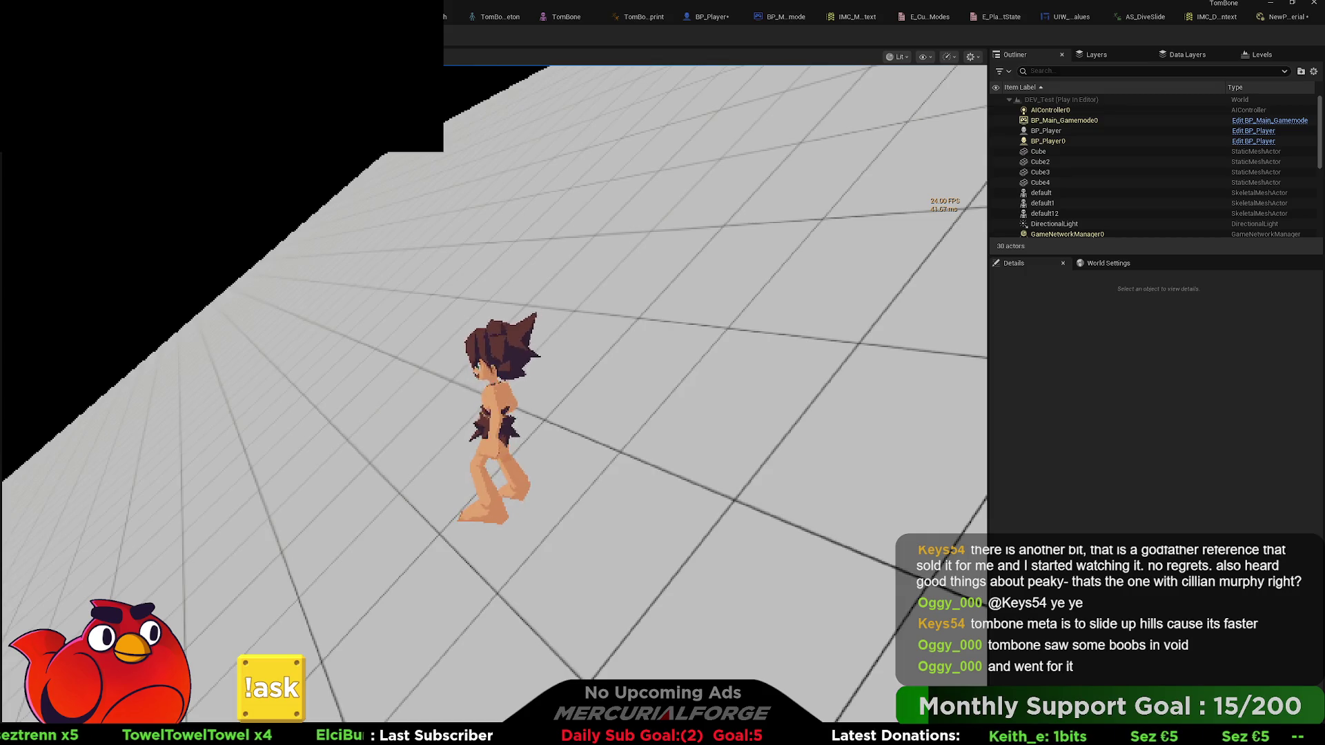
{"action": "key", "text": "Escape"}
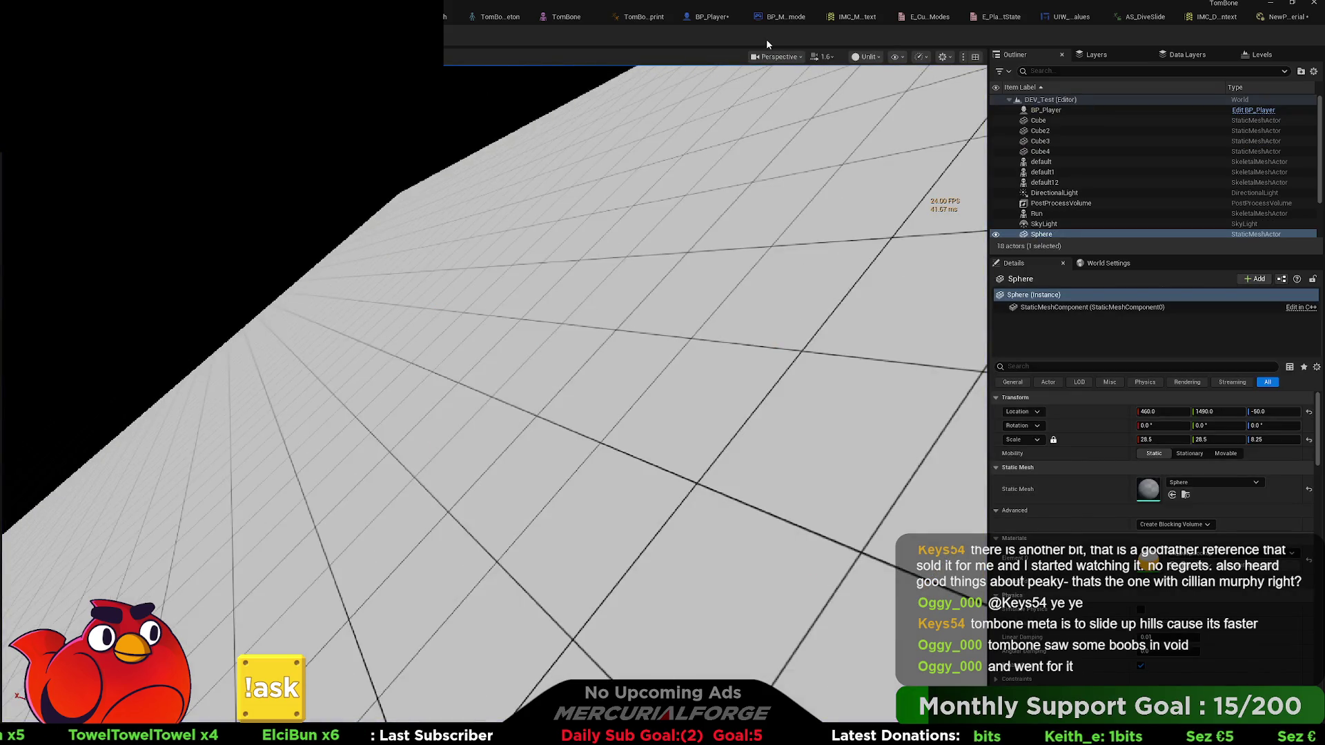
{"action": "left_click", "coordinate": [704, 15]}
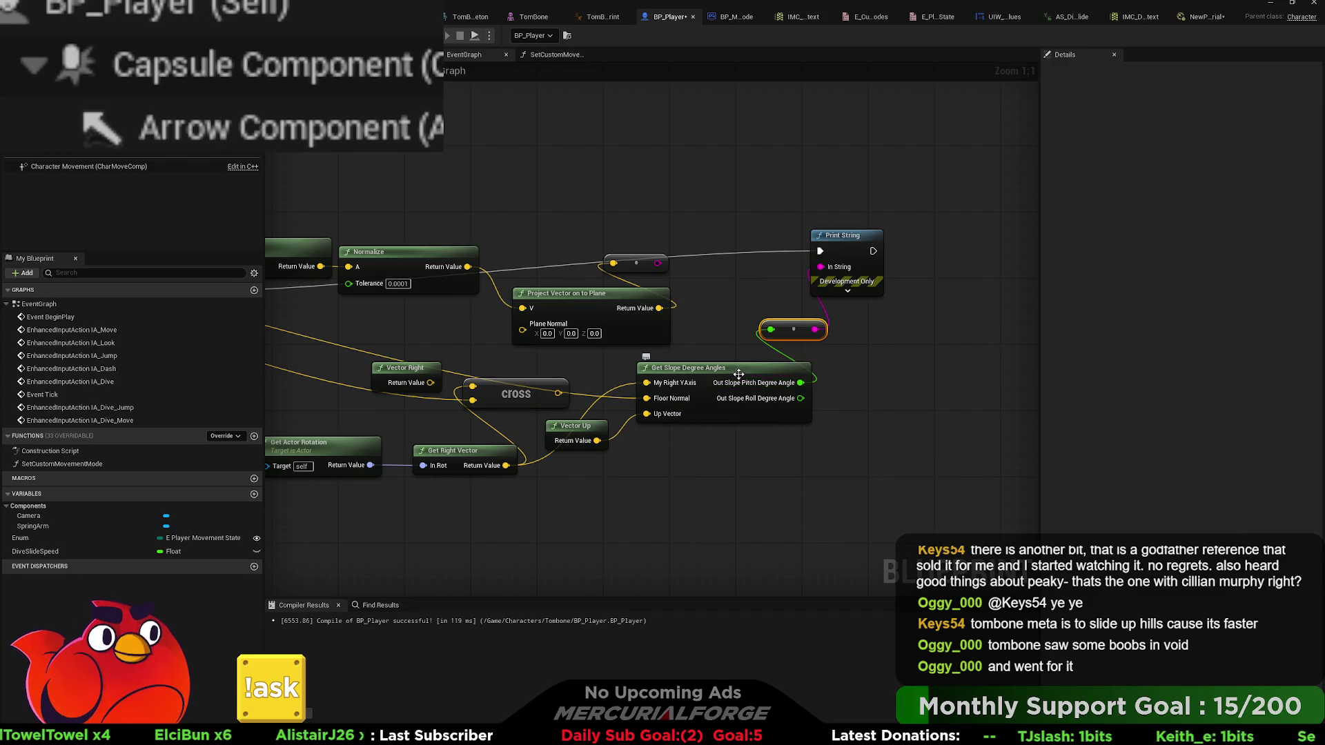
- Move Get Slope Degree Angles down and add a Get Forward Vector fed by Get Actor Rotation
{"action": "mouse_move", "coordinate": [749, 384]}
{"action": "left_mouse_down"}
{"action": "mouse_move", "coordinate": [758, 475]}
{"action": "mouse_move", "coordinate": [733, 516]}
{"action": "left_mouse_up"}
{"action": "left_click_drag", "start_coordinate": [657, 400], "coordinate": [776, 390]}
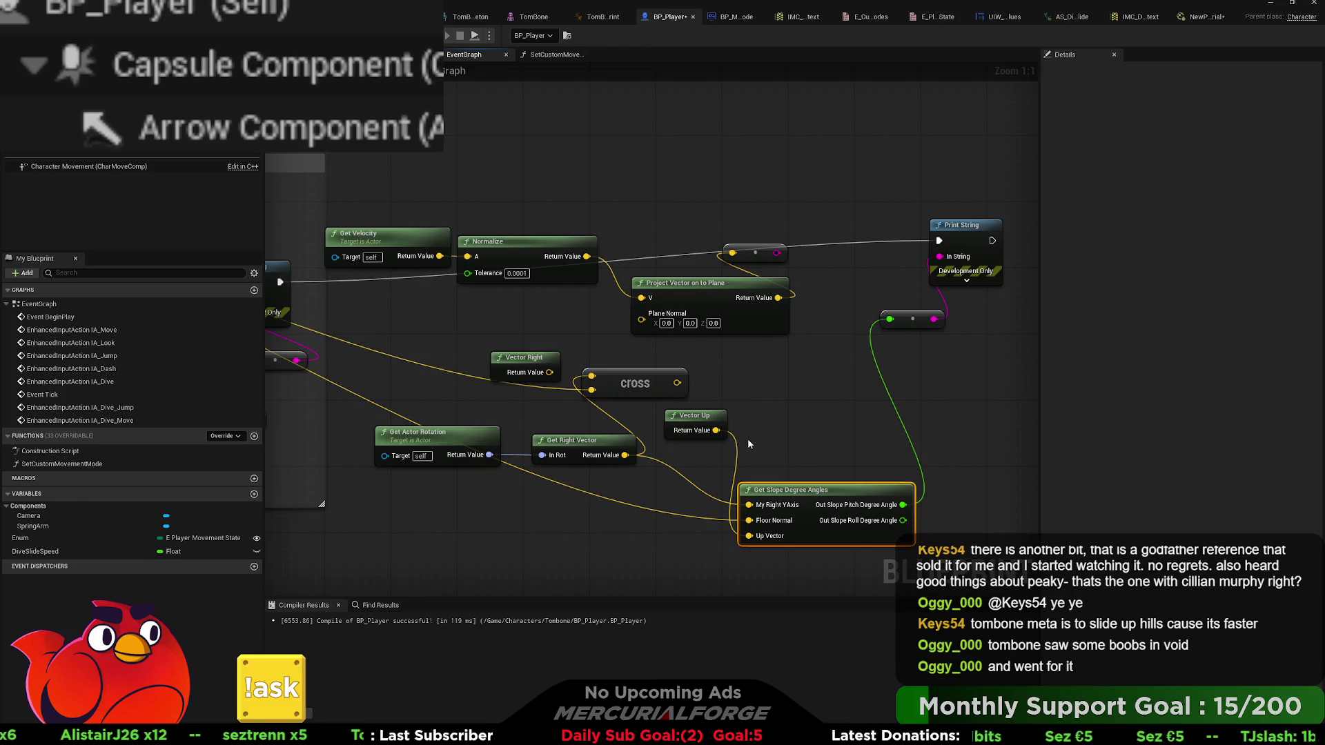
{"action": "mouse_move", "coordinate": [491, 456]}
{"action": "left_mouse_down"}
{"action": "mouse_move", "coordinate": [500, 443]}
{"action": "mouse_move", "coordinate": [648, 458]}
{"action": "mouse_move", "coordinate": [645, 485]}
{"action": "left_mouse_up"}
{"action": "left_click_drag", "start_coordinate": [850, 489], "coordinate": [878, 598]}
- Delete the Vector Right node and rearrange the Vector Up, rotation and right-vector nodes
{"action": "left_click_drag", "start_coordinate": [690, 395], "coordinate": [649, 552]}
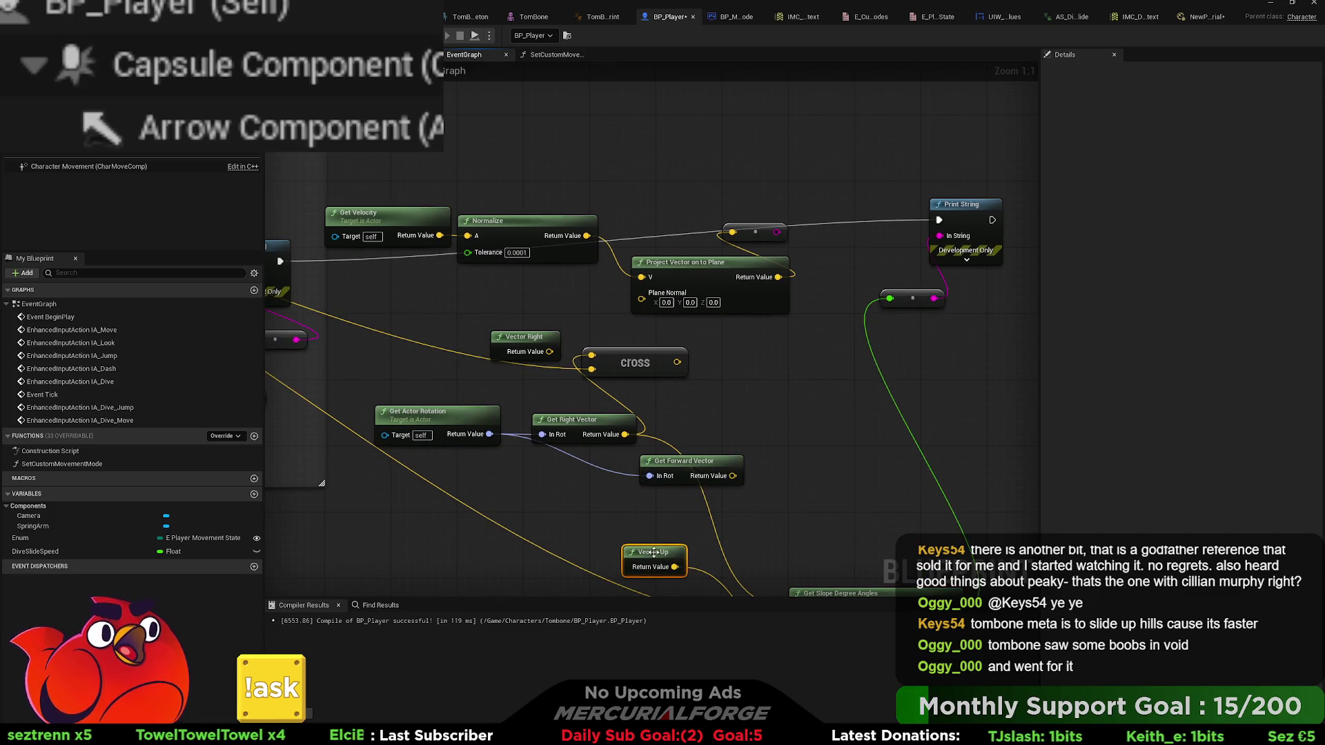
{"action": "left_click", "coordinate": [550, 338]}
{"action": "key", "text": "Delete"}
{"action": "mouse_move", "coordinate": [640, 397]}
{"action": "left_mouse_down"}
{"action": "mouse_move", "coordinate": [698, 410]}
{"action": "mouse_move", "coordinate": [757, 384]}
{"action": "left_mouse_up"}
{"action": "left_click", "coordinate": [483, 424]}
{"action": "left_click", "coordinate": [599, 433], "text": "ctrl"}
{"action": "mouse_move", "coordinate": [600, 433]}
{"action": "left_mouse_down"}
{"action": "mouse_move", "coordinate": [599, 384]}
{"action": "mouse_move", "coordinate": [580, 362]}
{"action": "left_mouse_up"}
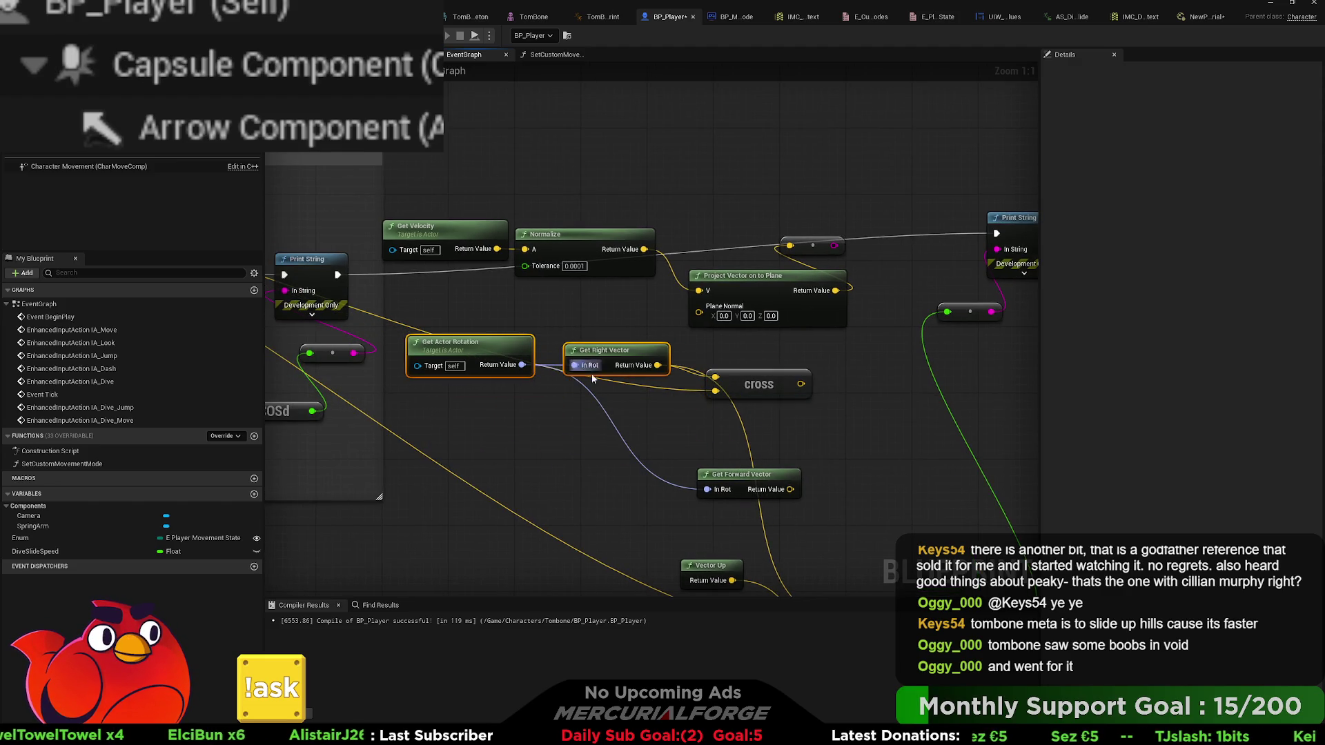
{"action": "left_click_drag", "start_coordinate": [634, 412], "coordinate": [607, 439]}
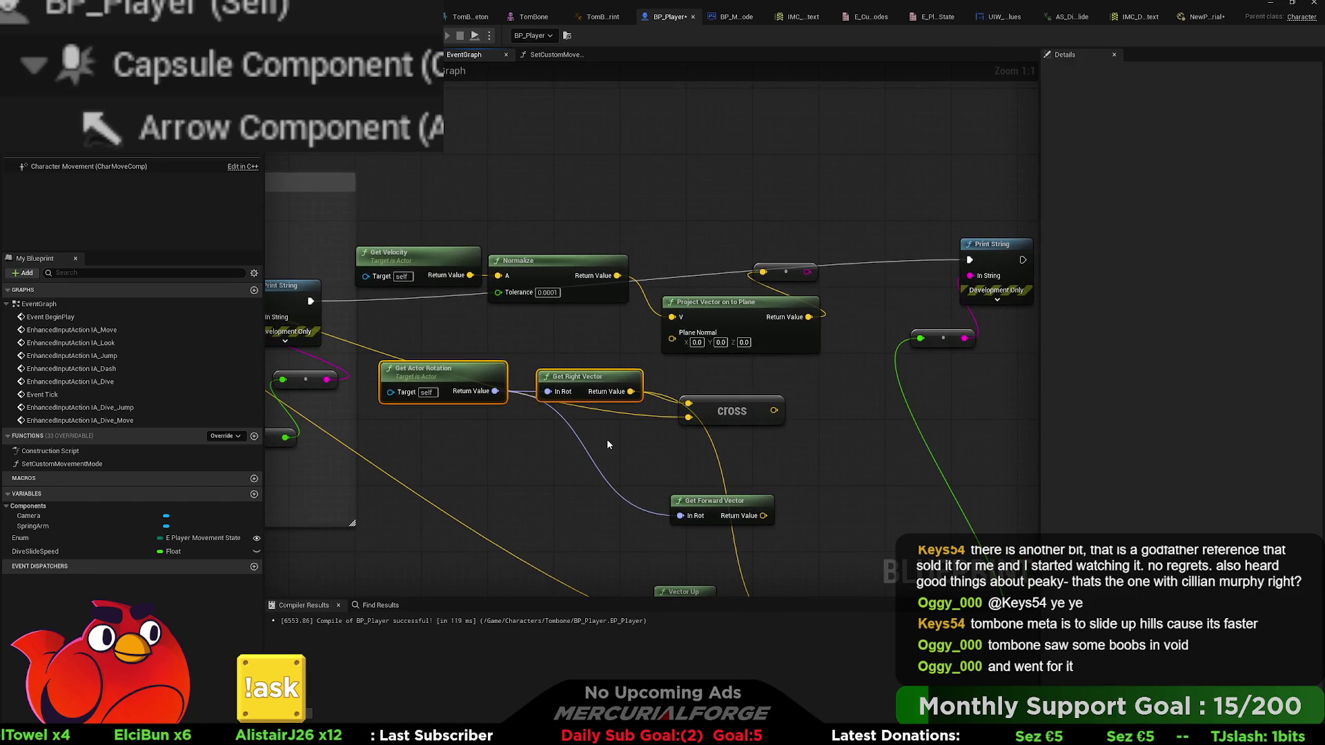